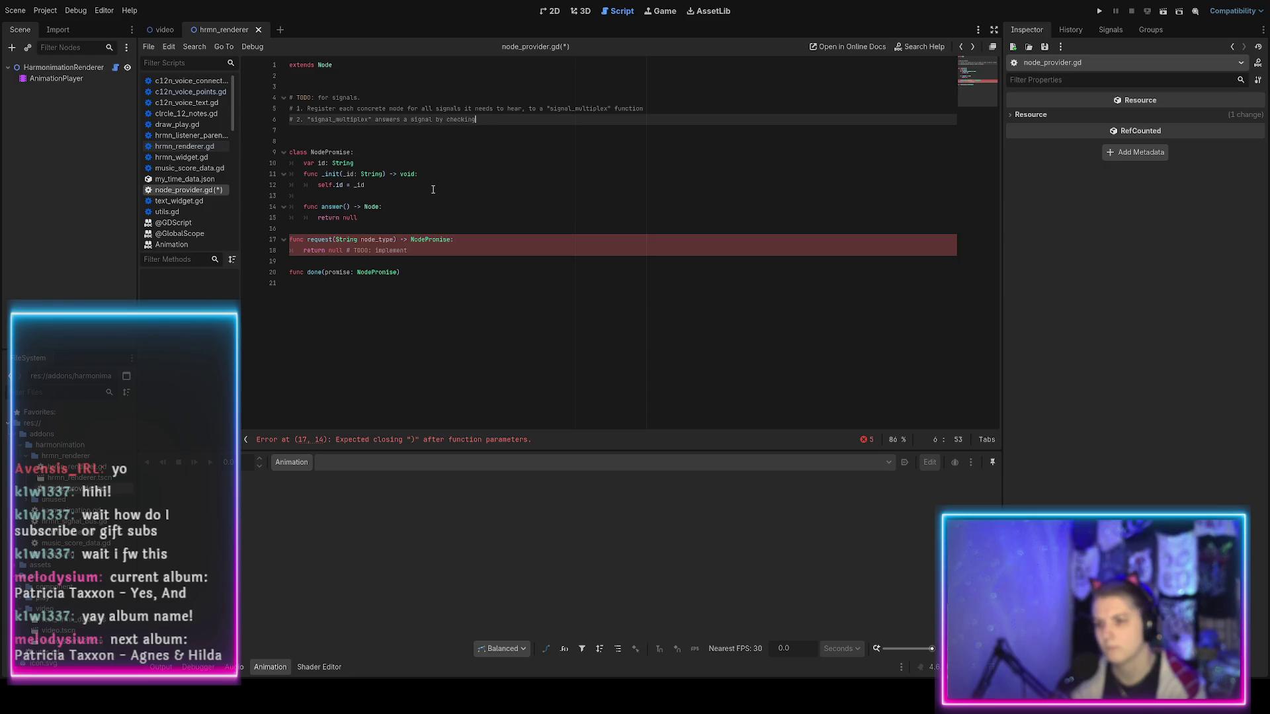
Under the signals TODO, add a '# 1.' step with a 'Can't ad-hoc disconnect and re-connect signals' comment above it
{"action": "key", "text": "Up"}
{"action": "key", "text": "Up"}
{"action": "key", "text": "Return"}
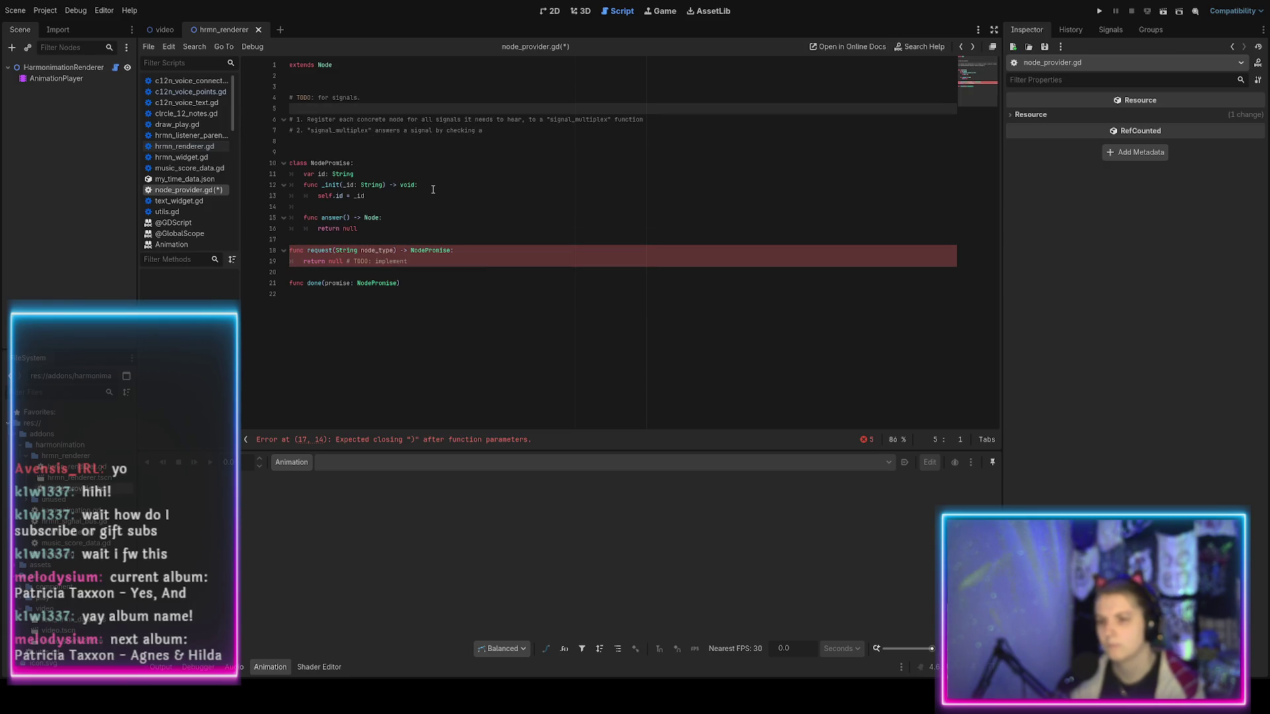
{"action": "type", "text": "# 1. Store a"}
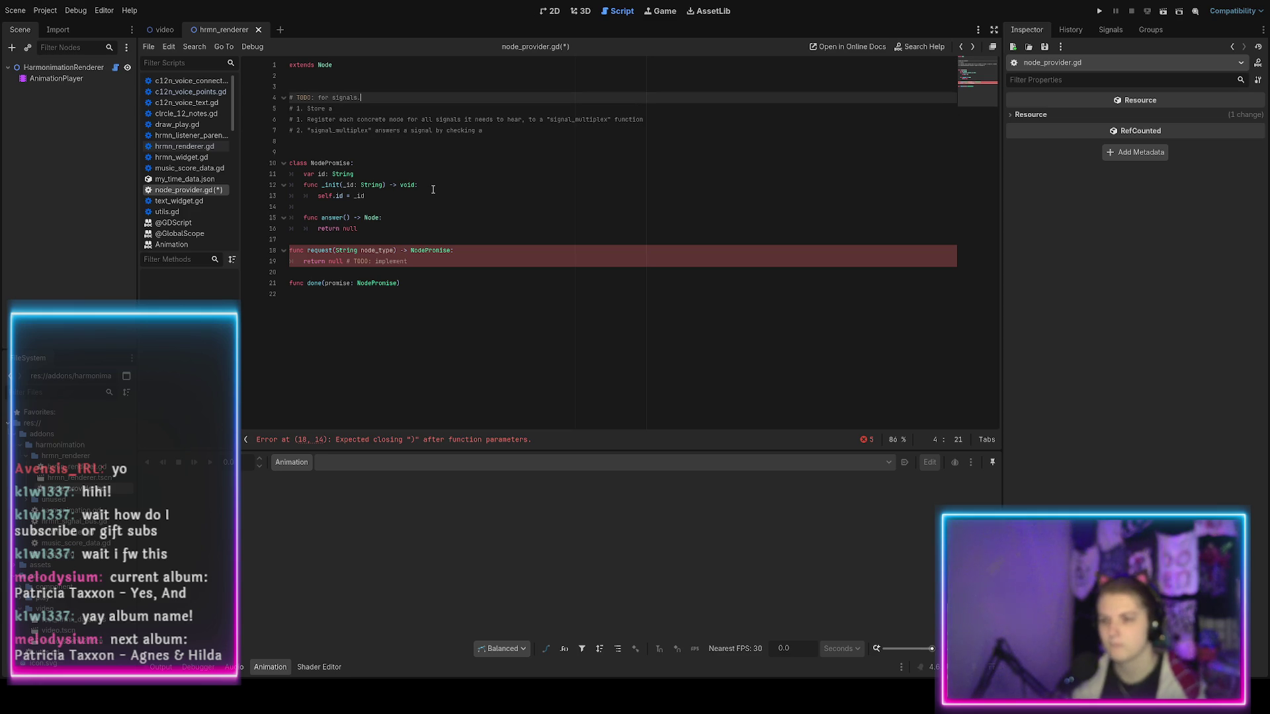
{"action": "key", "text": "ctrl+shift+Return"}
{"action": "type", "text": "# Can't "}
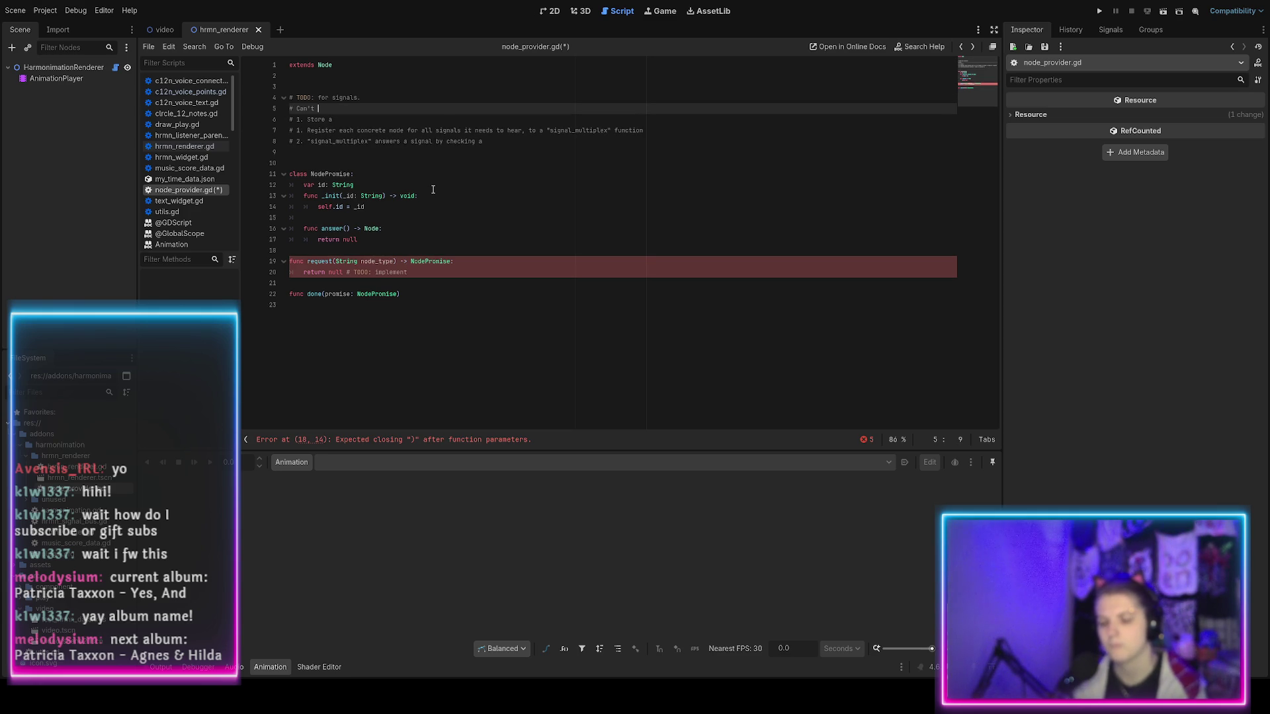
{"action": "type", "text": "ad-hoc disc"}
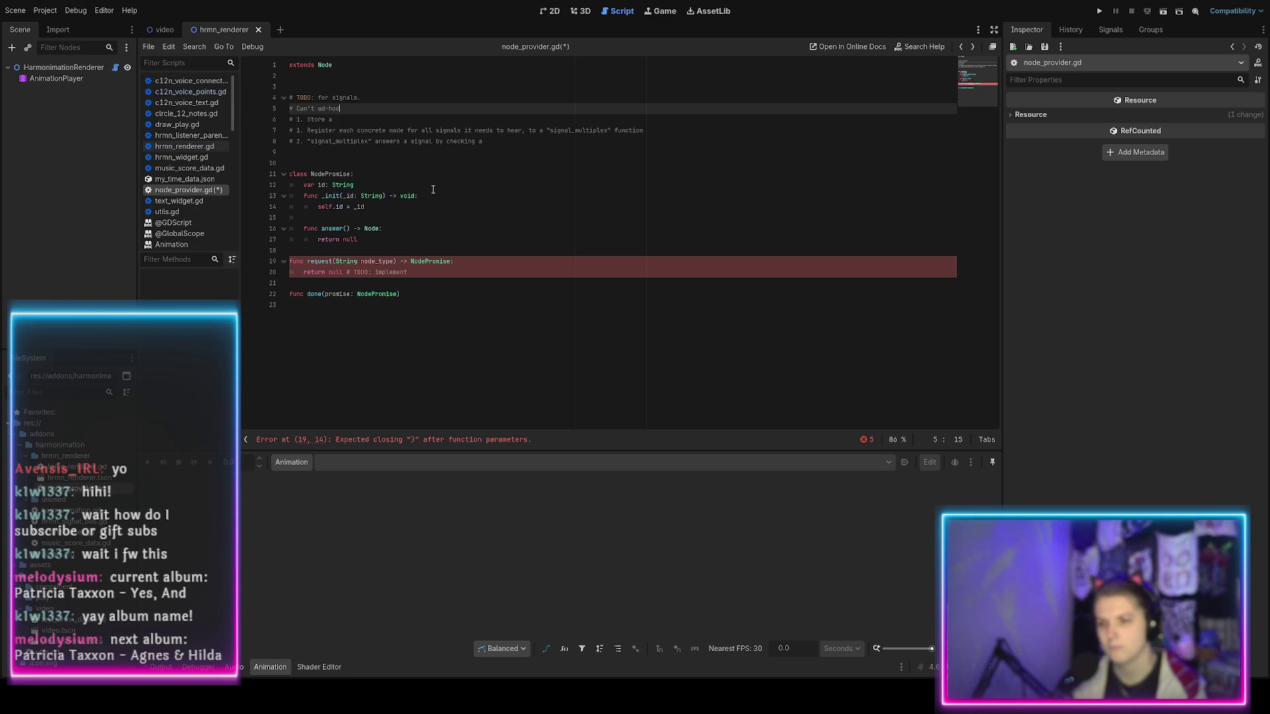
{"action": "type", "text": "onnect and re-co"}
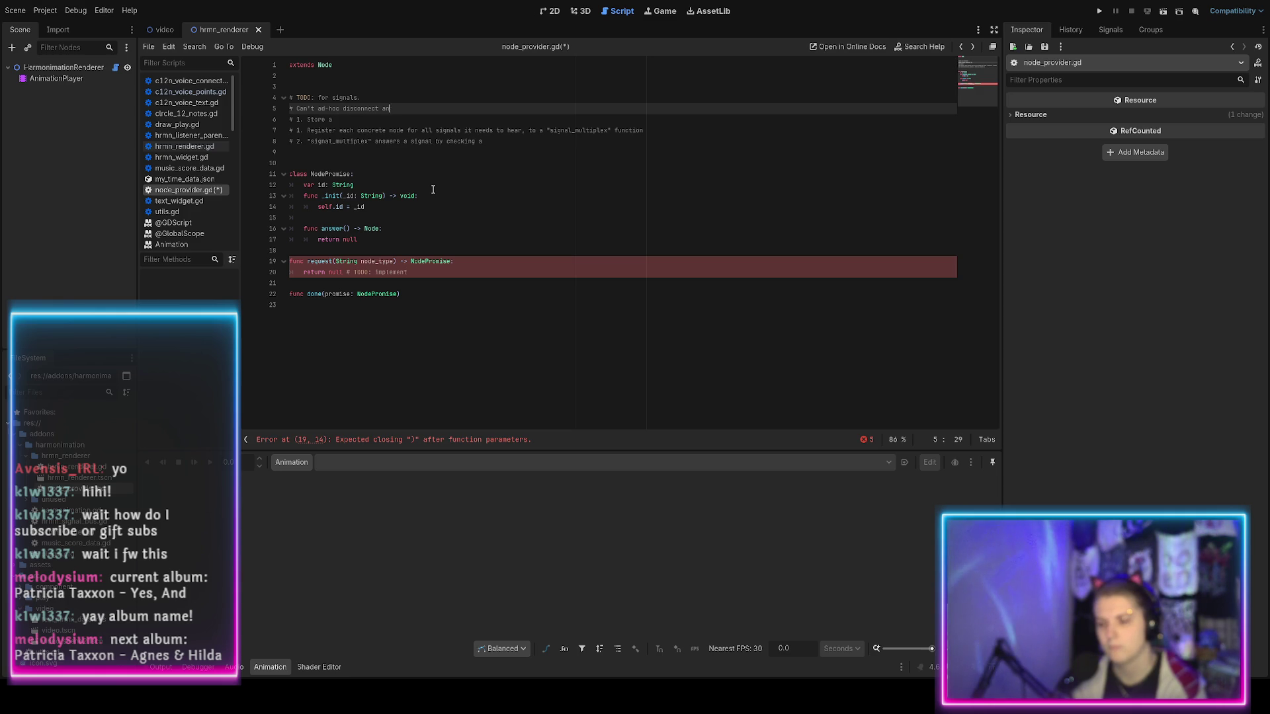
{"action": "type", "text": "nnect"}
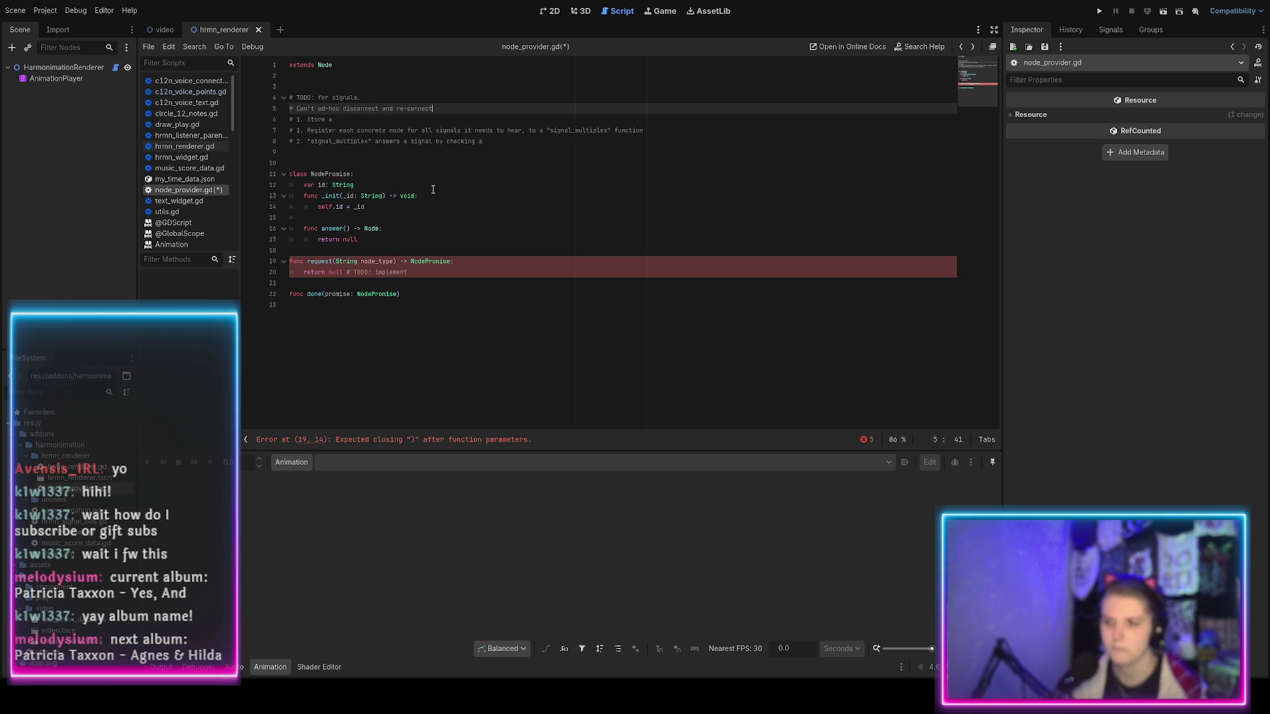
{"action": "type", "text": " signals at diffe"}
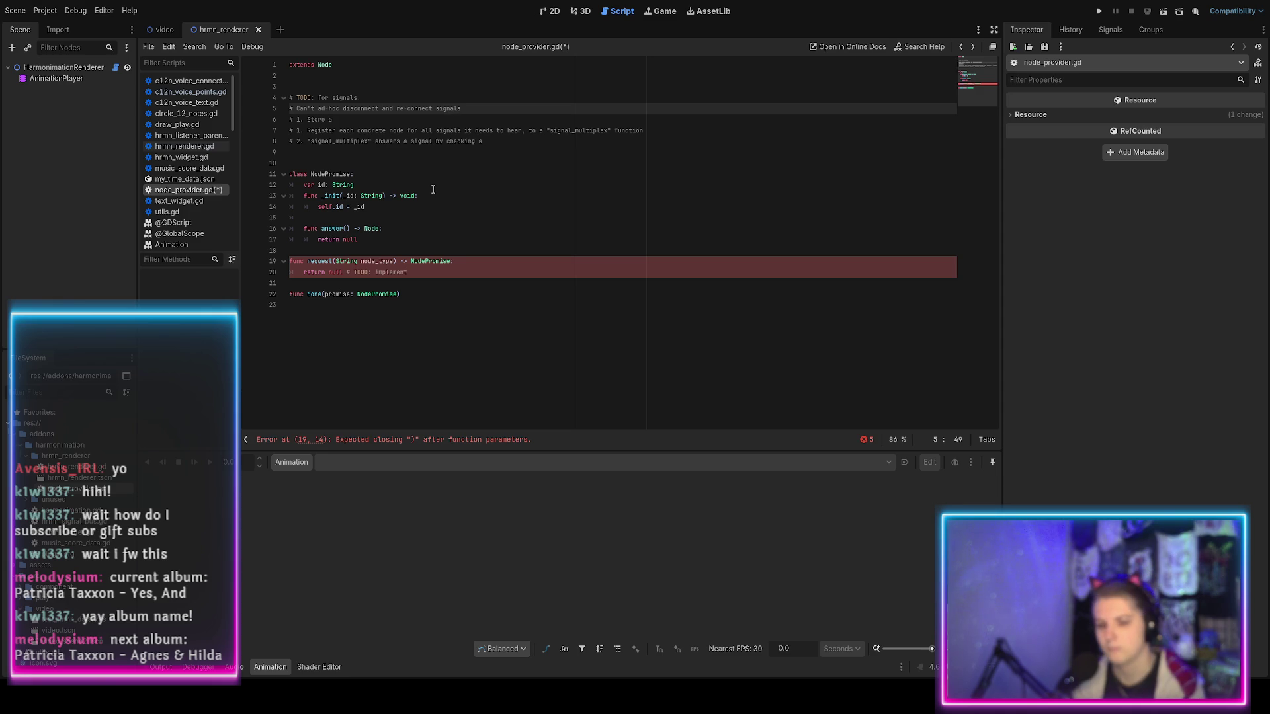
{"action": "type", "text": "rent times in animati"}
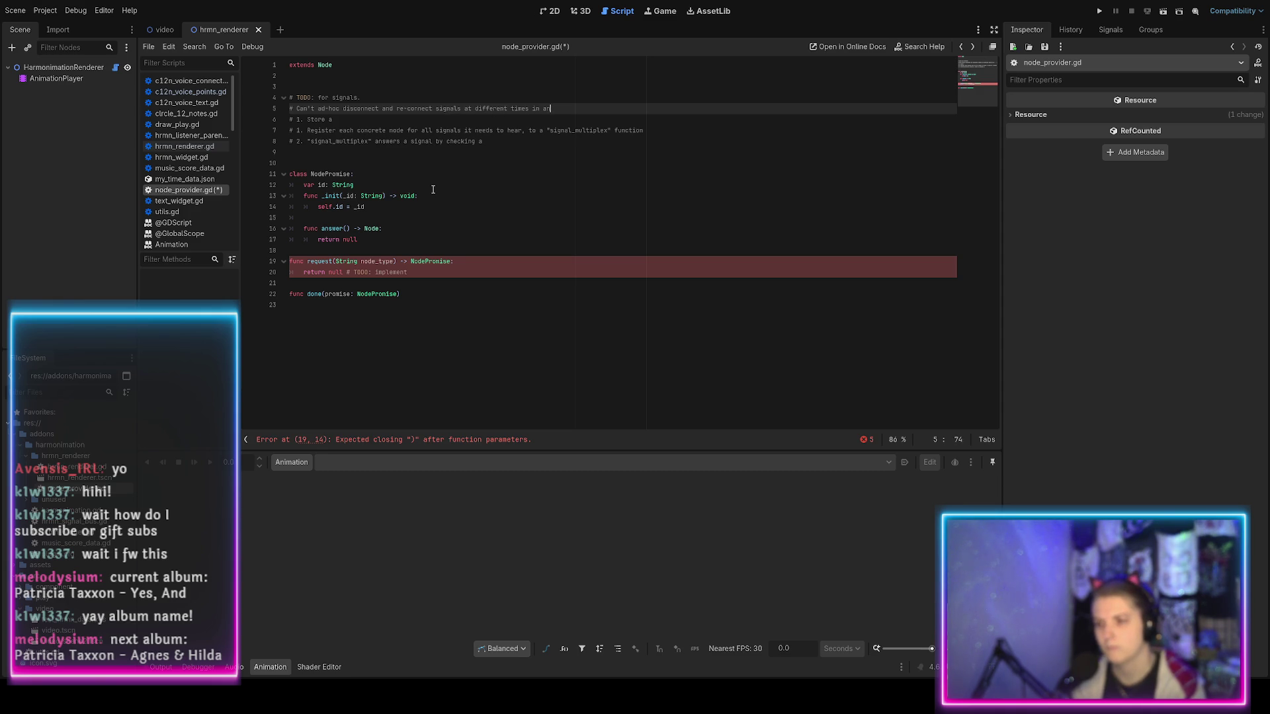
{"action": "type", "text": "ons"}
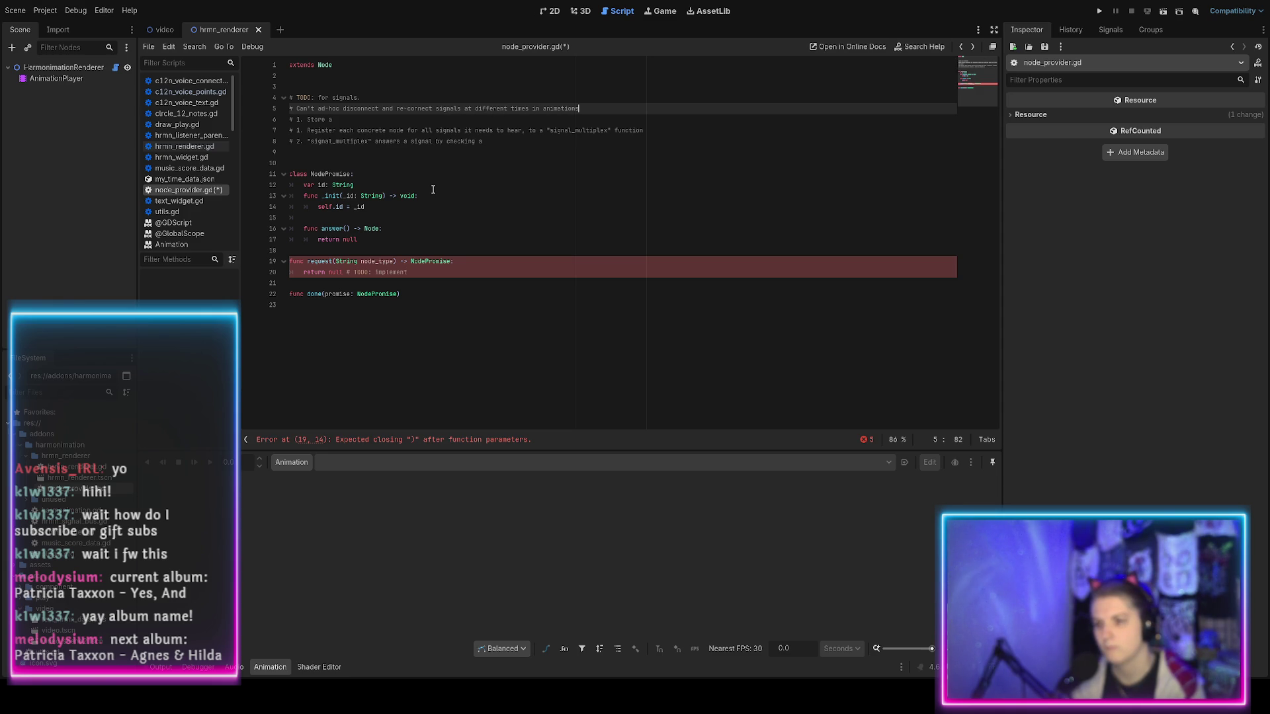
{"action": "type", "text": ". Instead:"}
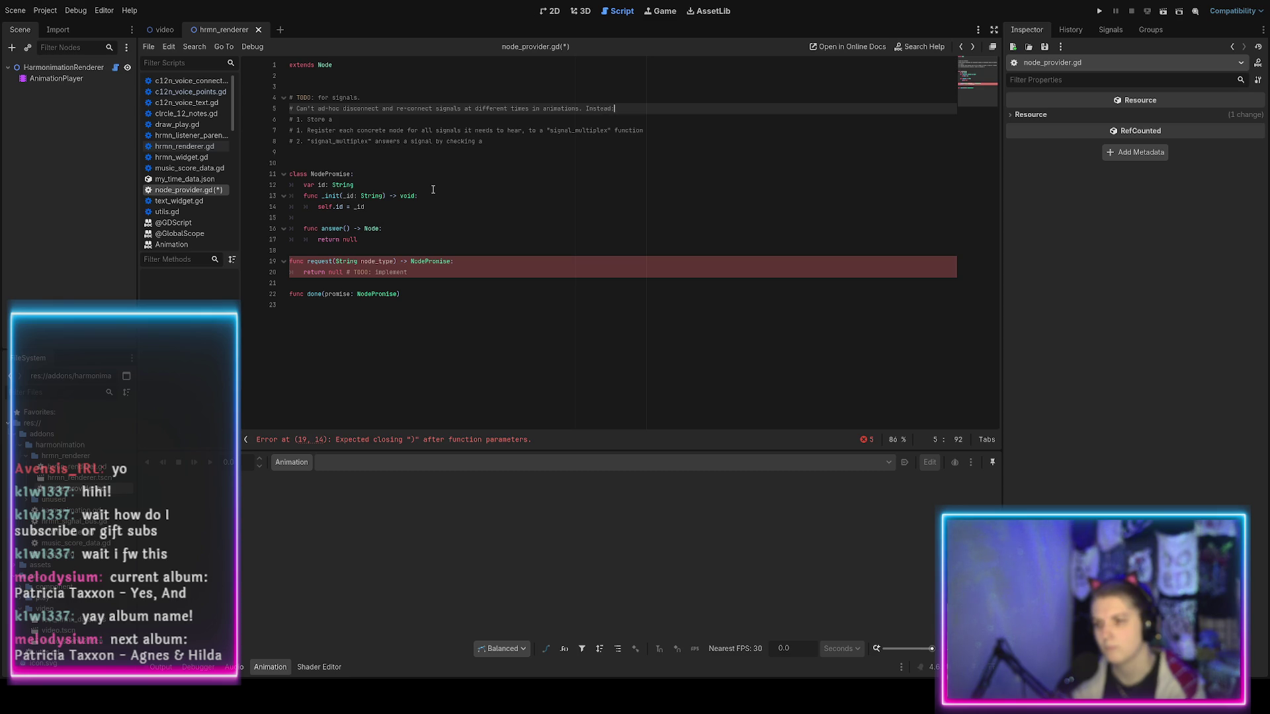
Strip the draft wording of TODO step 1 back to its number
{"action": "key", "text": "Down"}
{"action": "key", "text": "BackSpace"}
{"action": "type", "text": "some "}
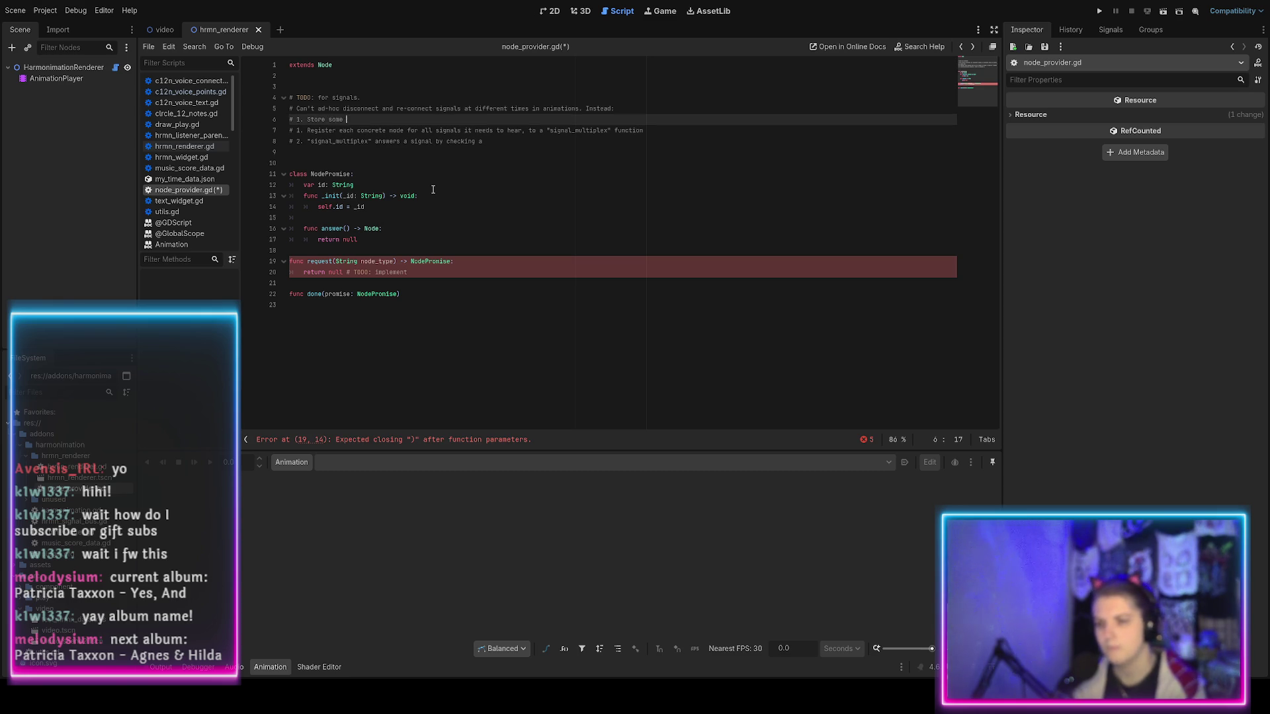
{"action": "type", "text": "structure of "}
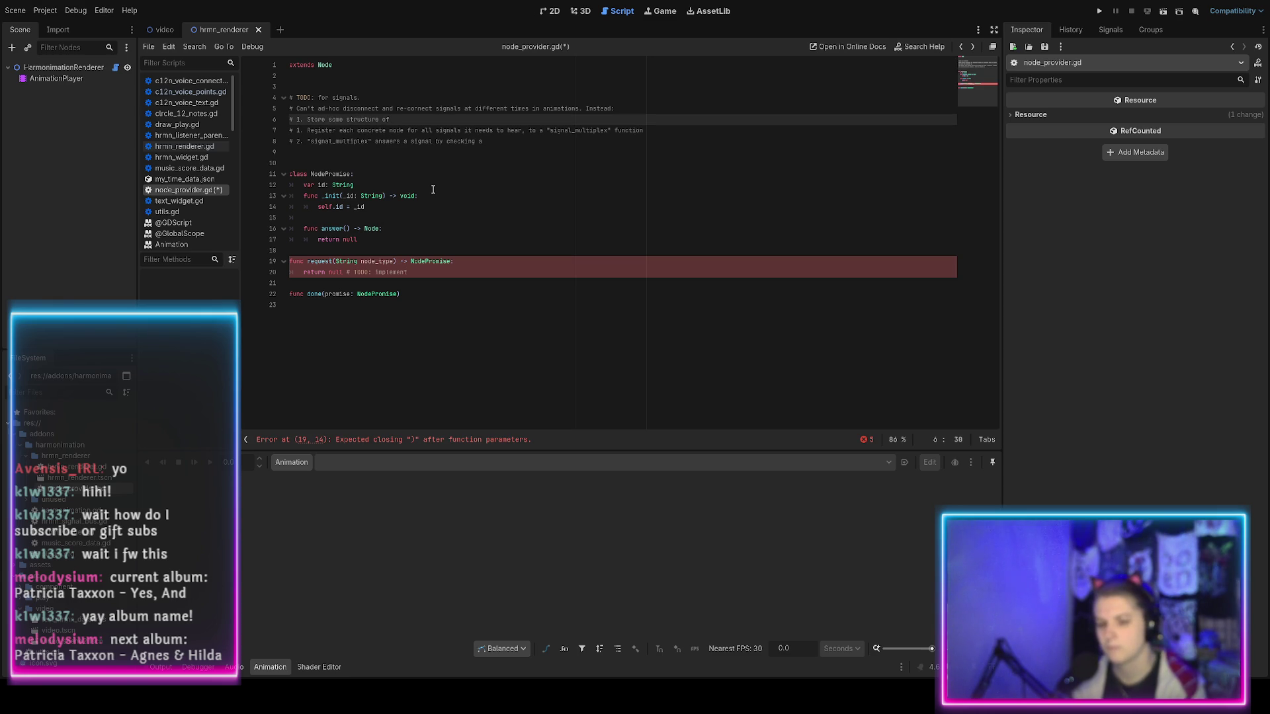
{"action": "type", "text": "\"handlers a"}
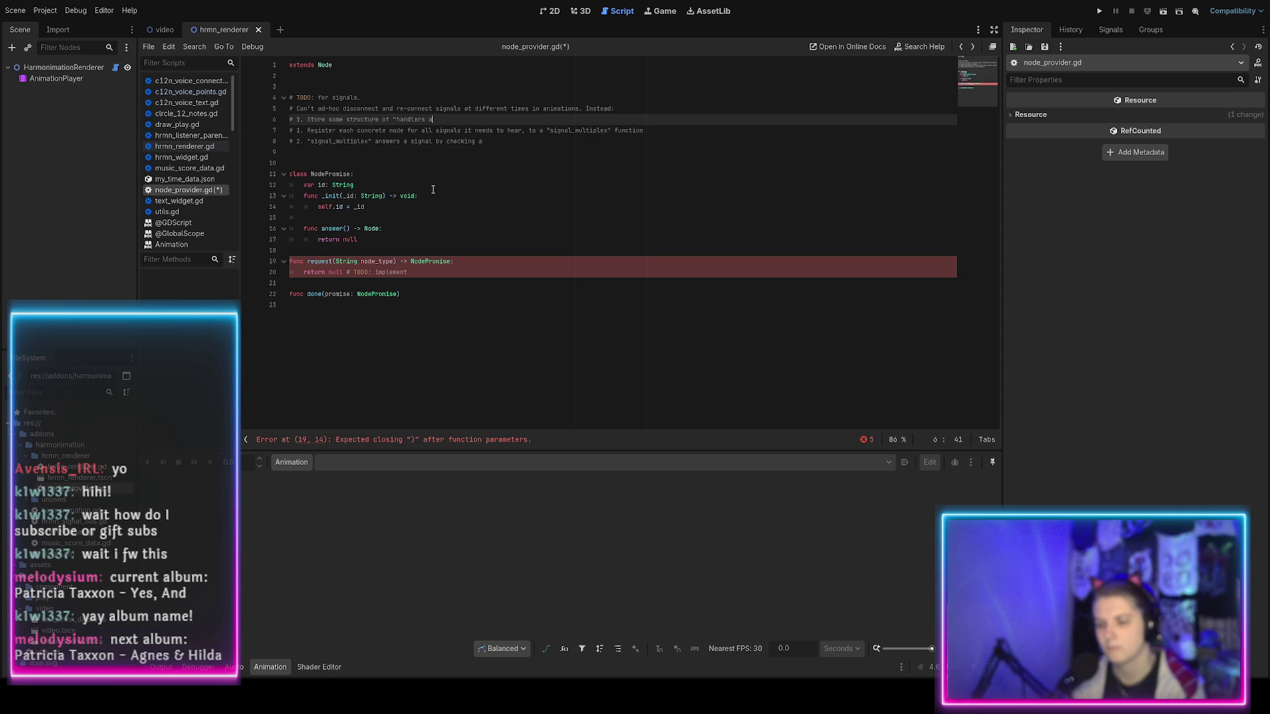
{"action": "type", "text": "ctive"}
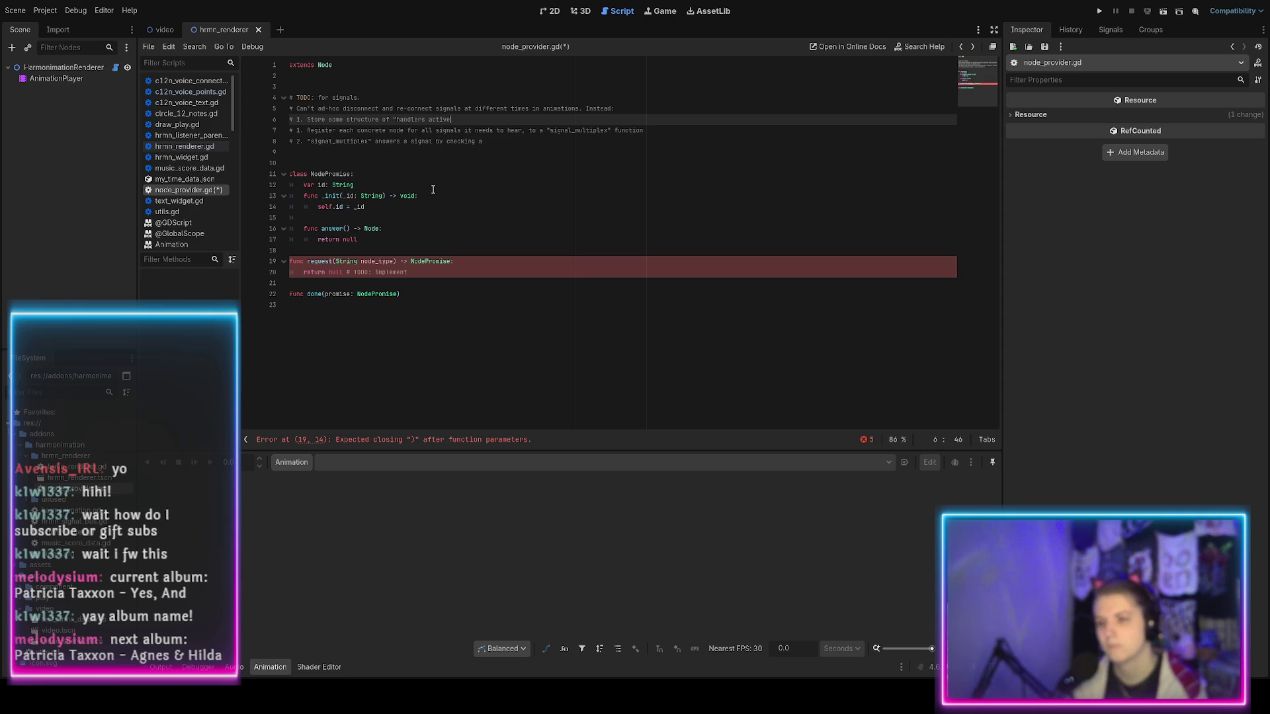
{"action": "key", "text": "BackSpace"}
{"action": "key", "text": "BackSpace"}
{"action": "key", "text": "BackSpace"}
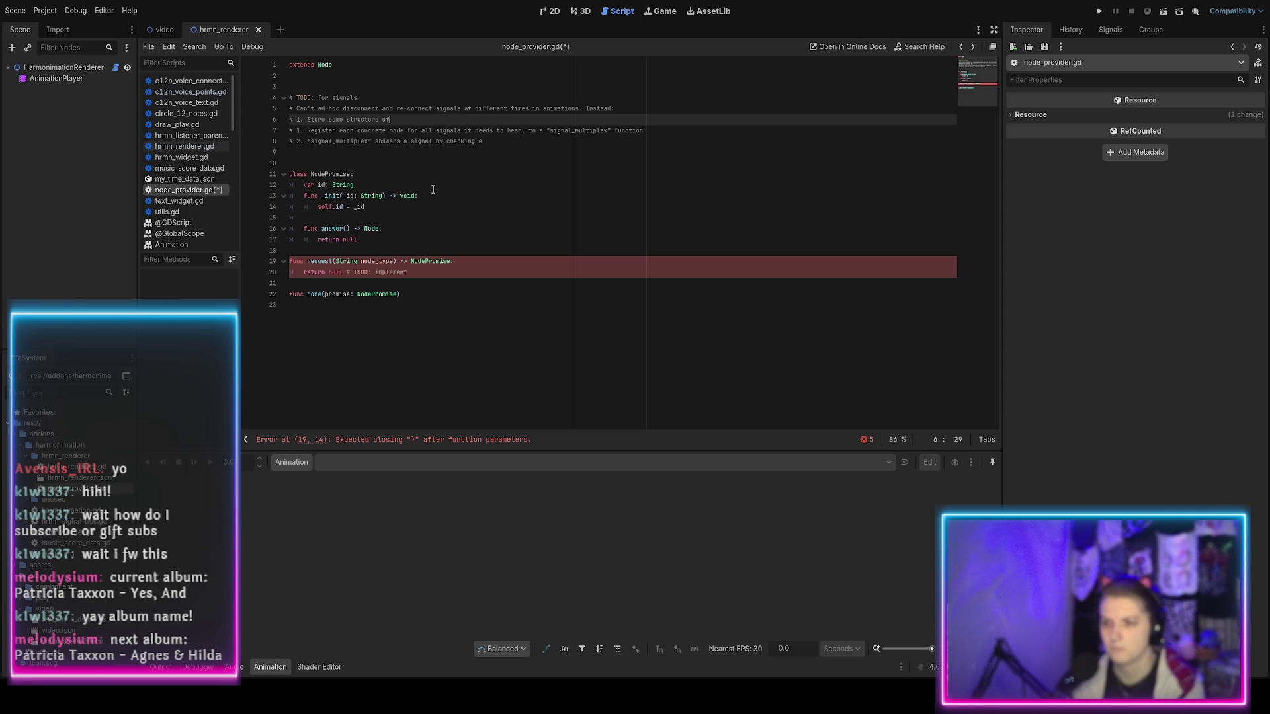
{"action": "key", "text": "BackSpace"}
{"action": "key", "text": "BackSpace"}
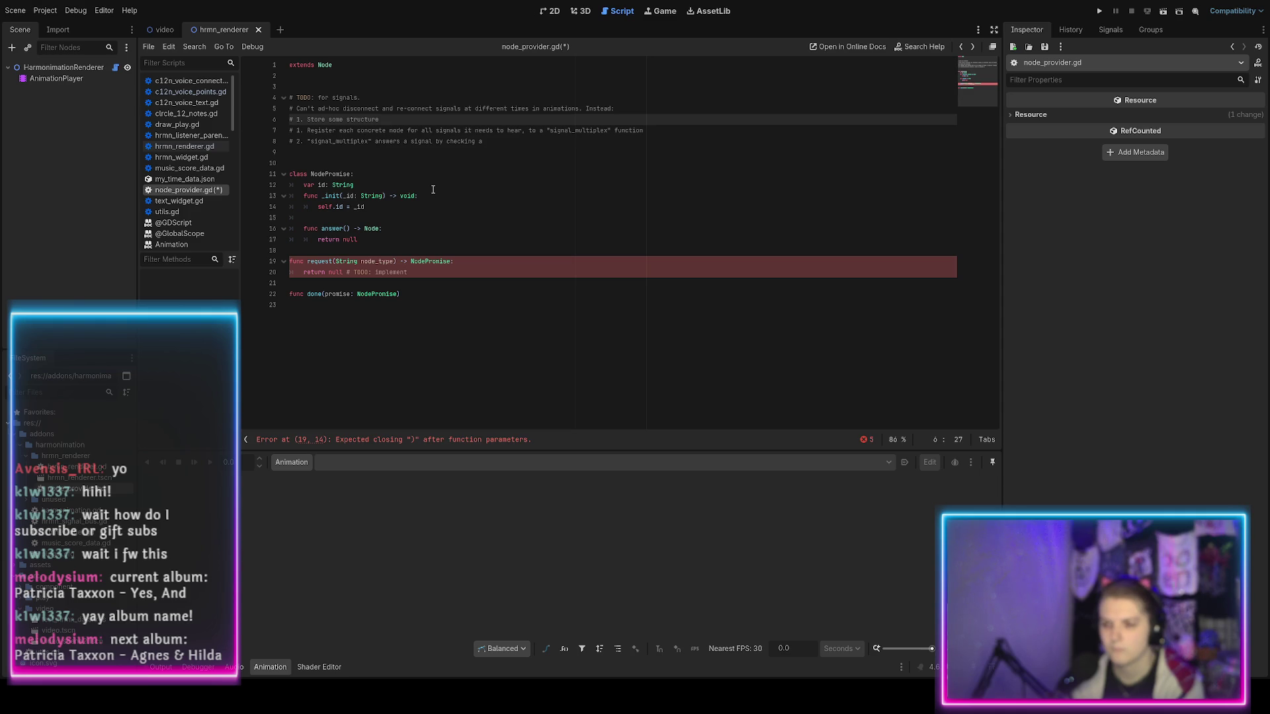
{"action": "type", "text": "to answe"}
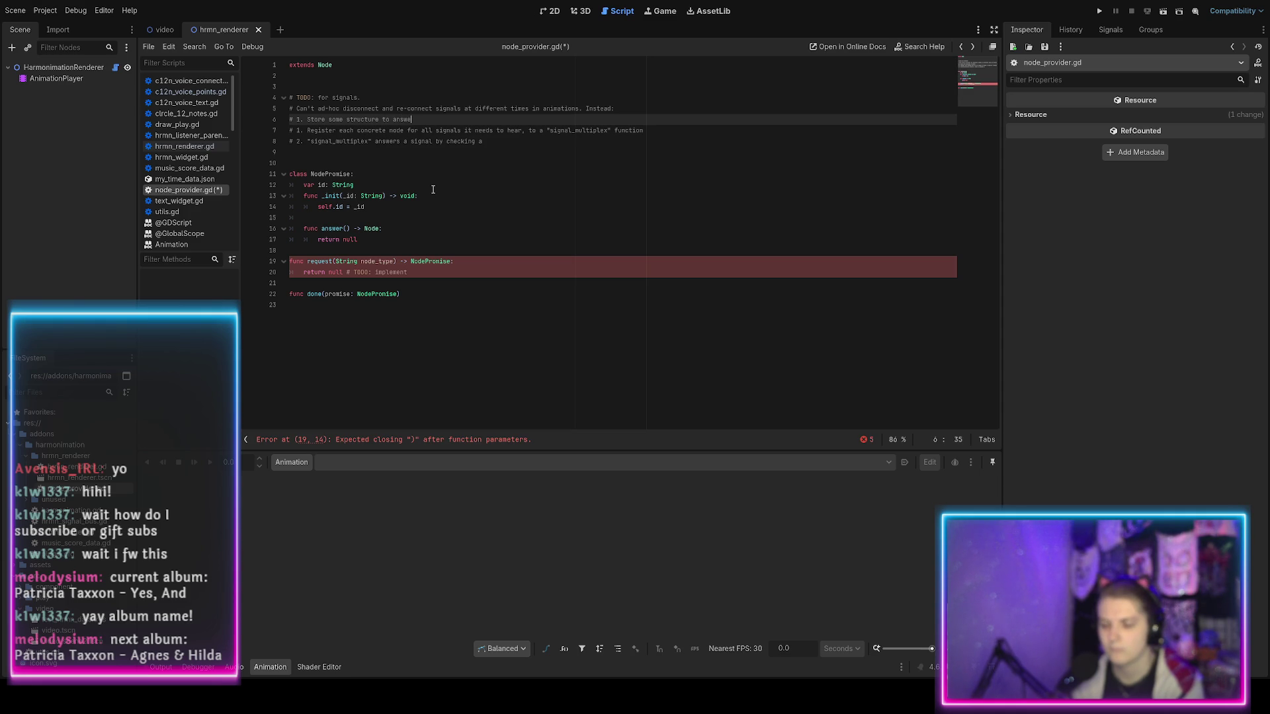
{"action": "key", "text": "BackSpace"}
{"action": "key", "text": "BackSpace"}
{"action": "key", "text": "BackSpace"}
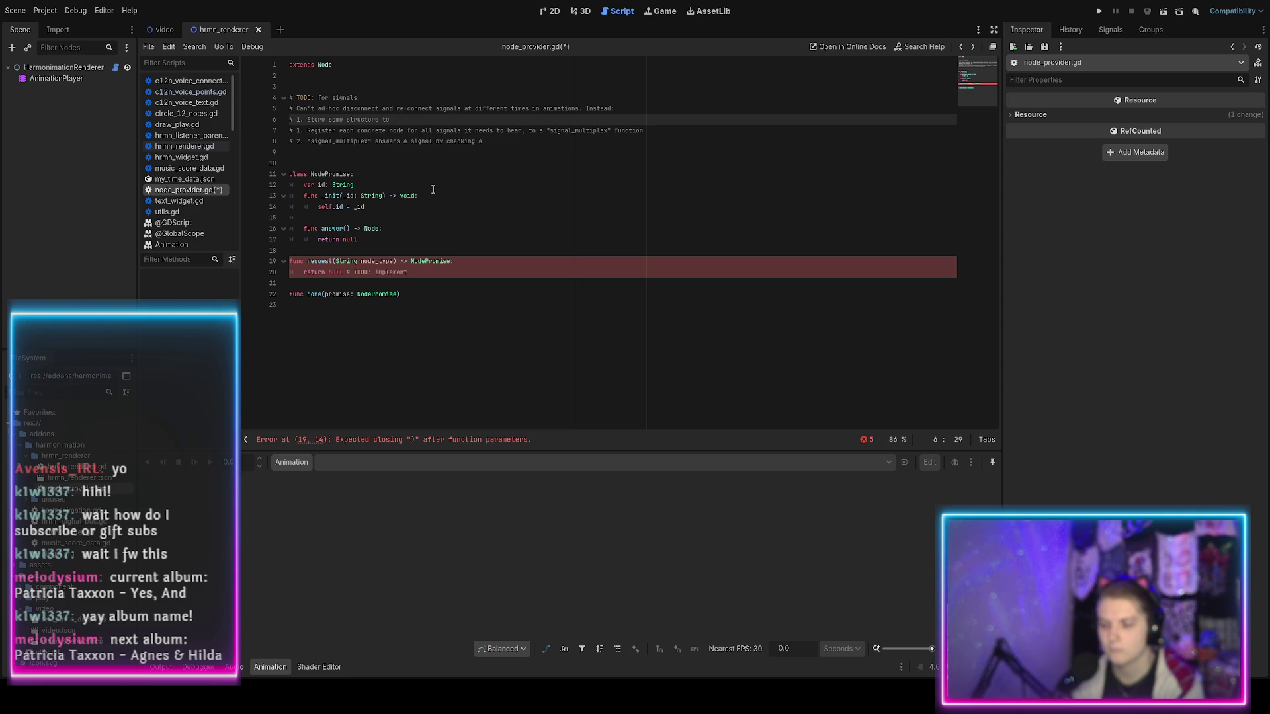
{"action": "key", "text": "ctrl+BackSpace"}
{"action": "key", "text": "ctrl+BackSpace"}
{"action": "key", "text": "ctrl+BackSpace"}
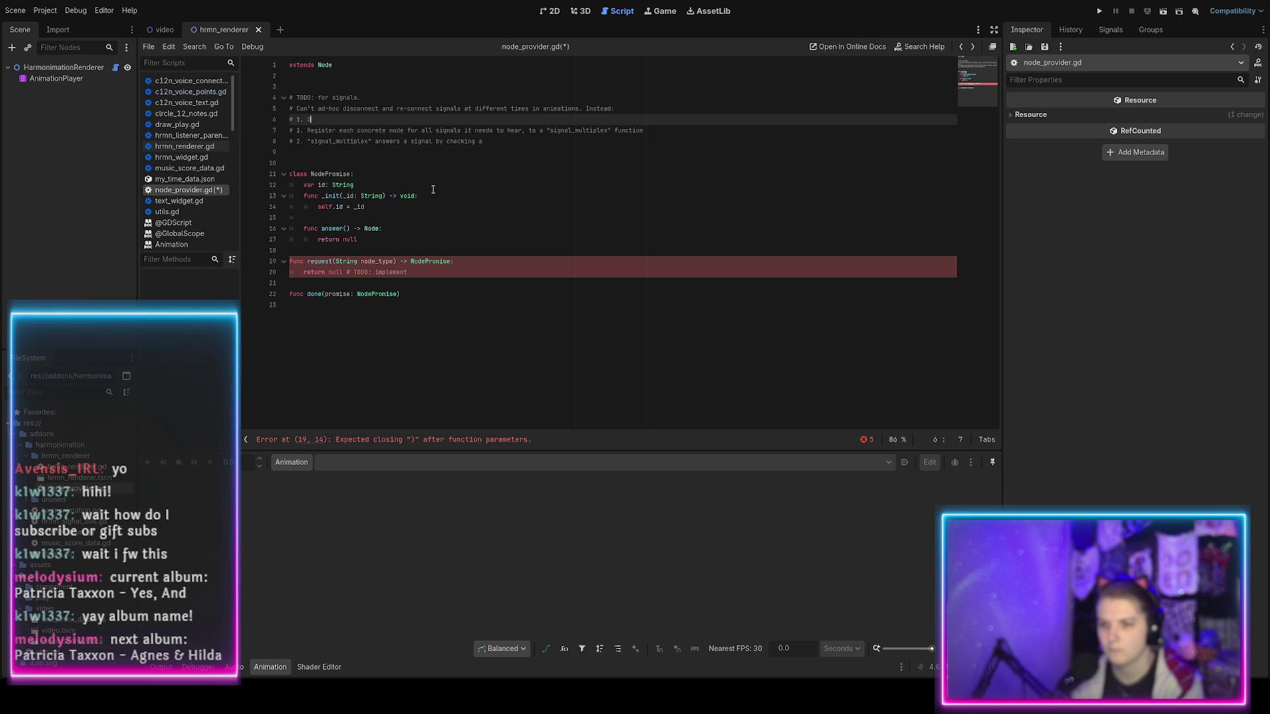
Write step 1 as 'Define a function like get_active_handlers(signal_name, current_time) -> Array[Callable]. Store all data necessary to answer.'
{"action": "type", "text": "Define a"}
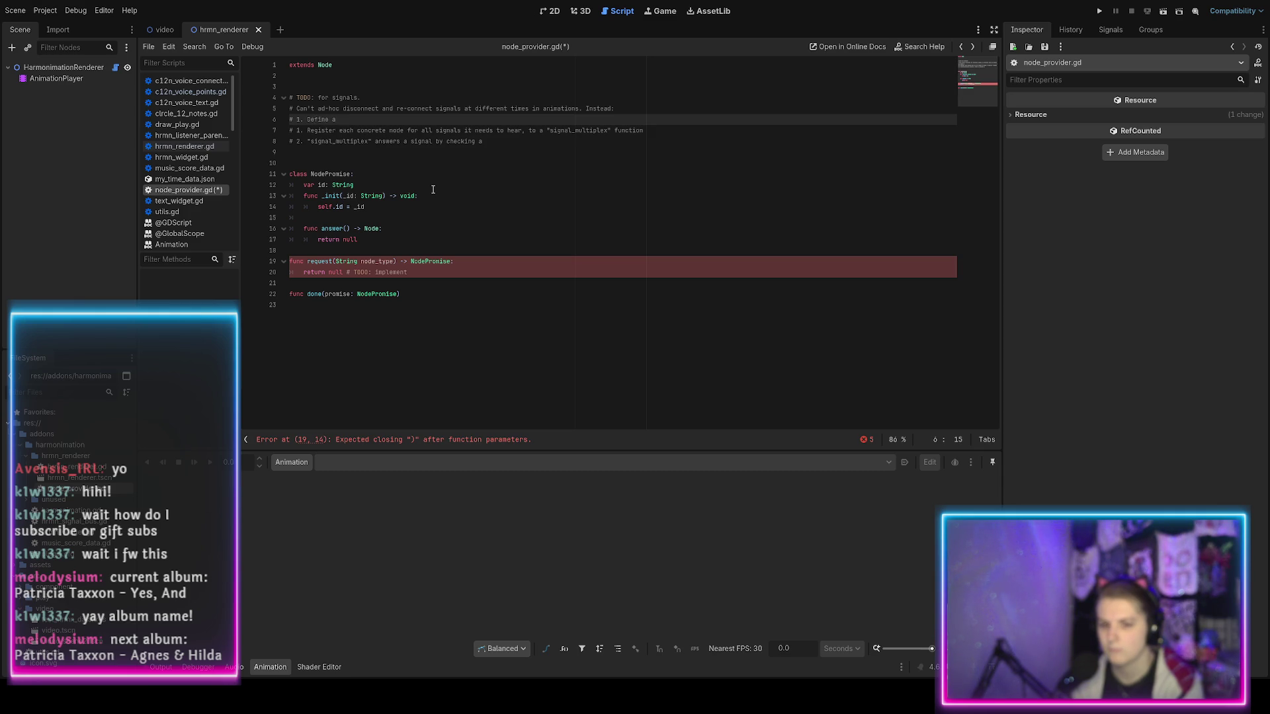
{"action": "type", "text": " multiplex"}
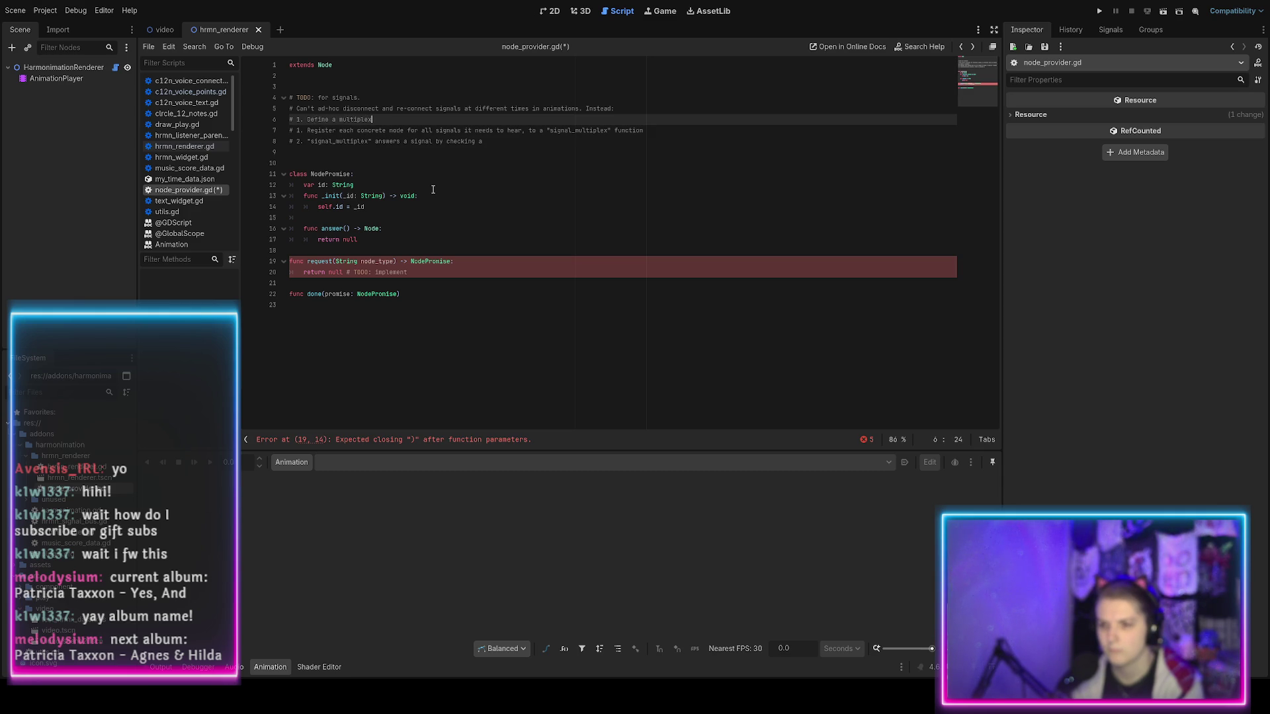
{"action": "key", "text": "BackSpace"}
{"action": "key", "text": "BackSpace"}
{"action": "key", "text": "BackSpace"}
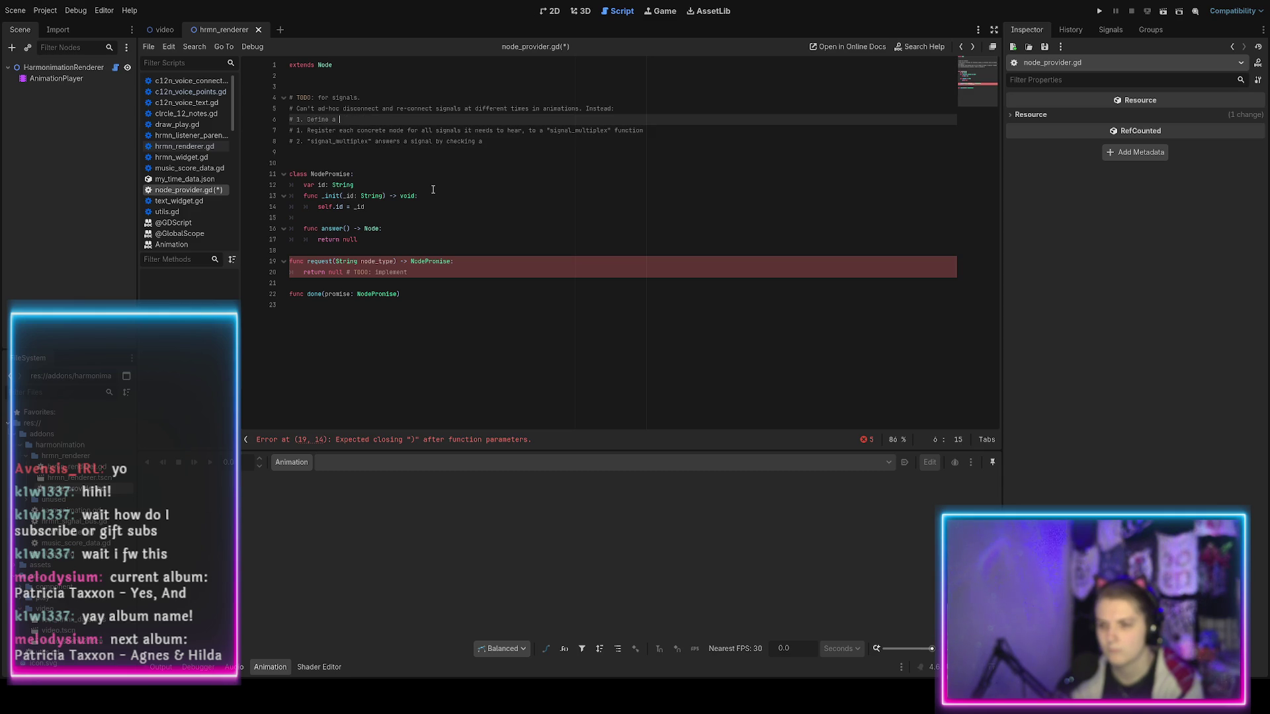
{"action": "type", "text": "\"signal_multiple"}
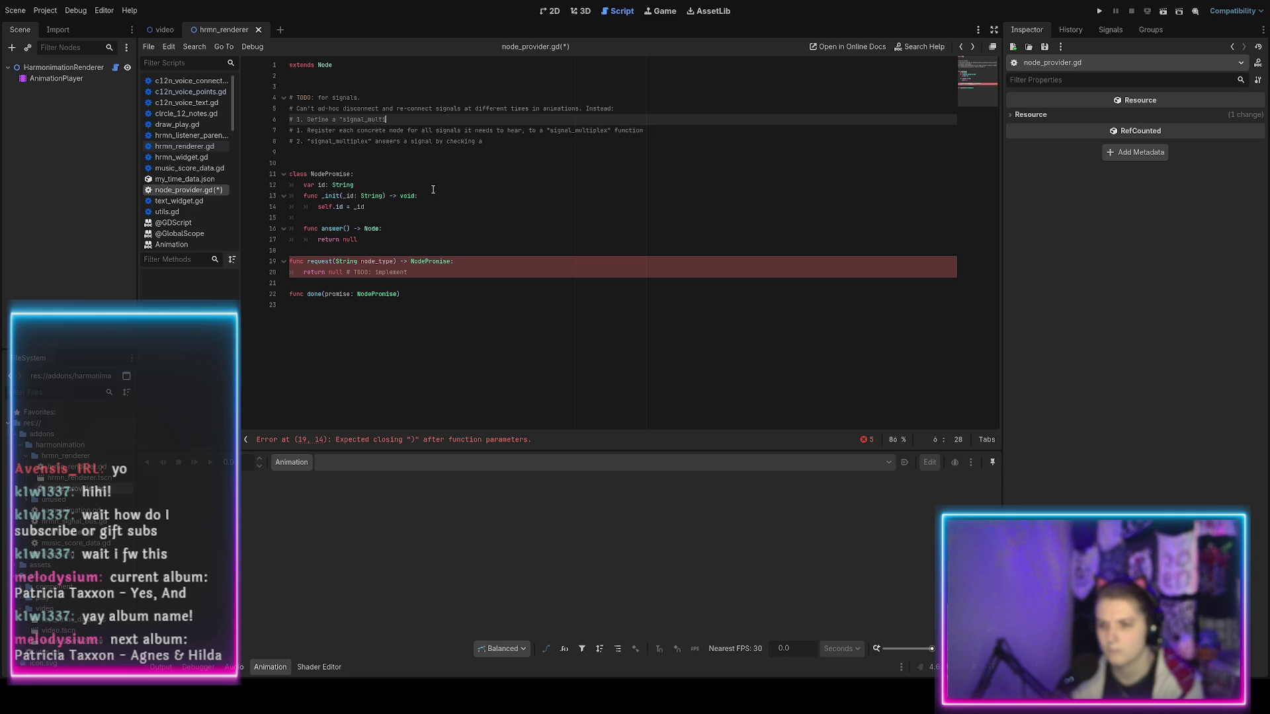
{"action": "type", "text": "x()\""}
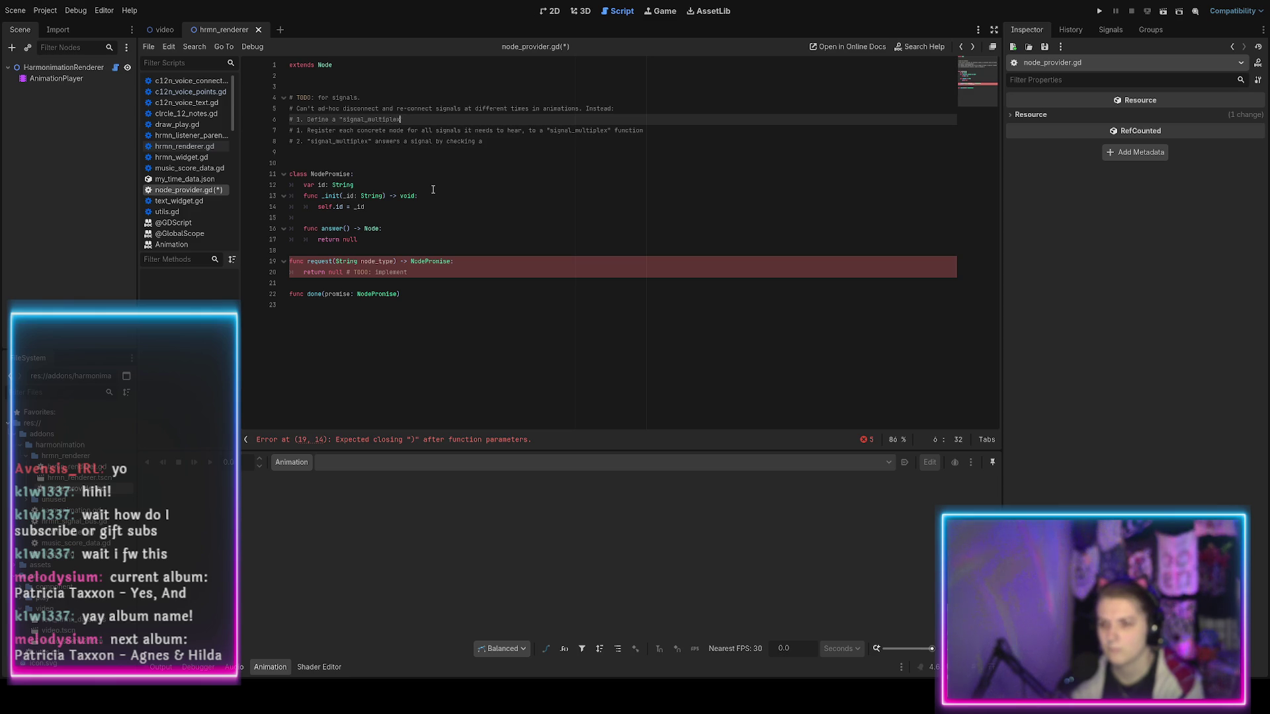
{"action": "key", "text": "BackSpace"}
{"action": "key", "text": "BackSpace"}
{"action": "key", "text": "BackSpace"}
{"action": "type", "text": "det_"}
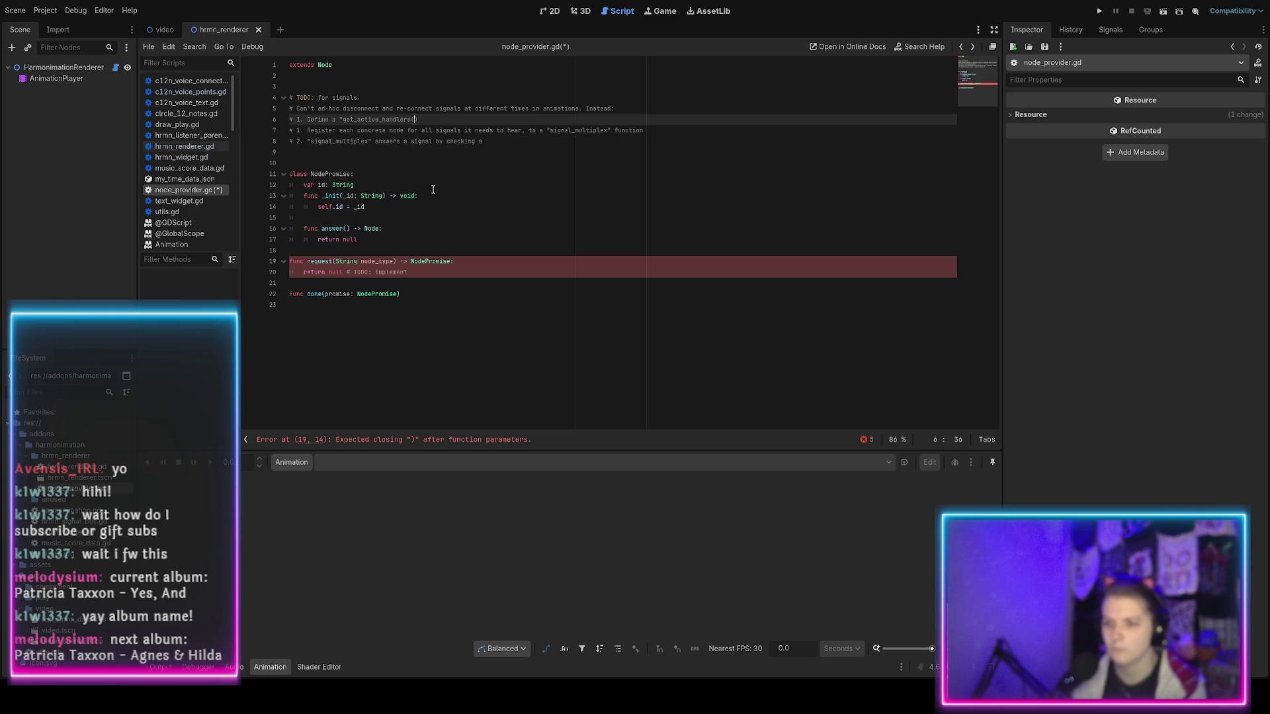
{"action": "key", "text": "ctrl+Left"}
{"action": "key", "text": "ctrl+Left"}
{"action": "key", "text": "ctrl+Left"}
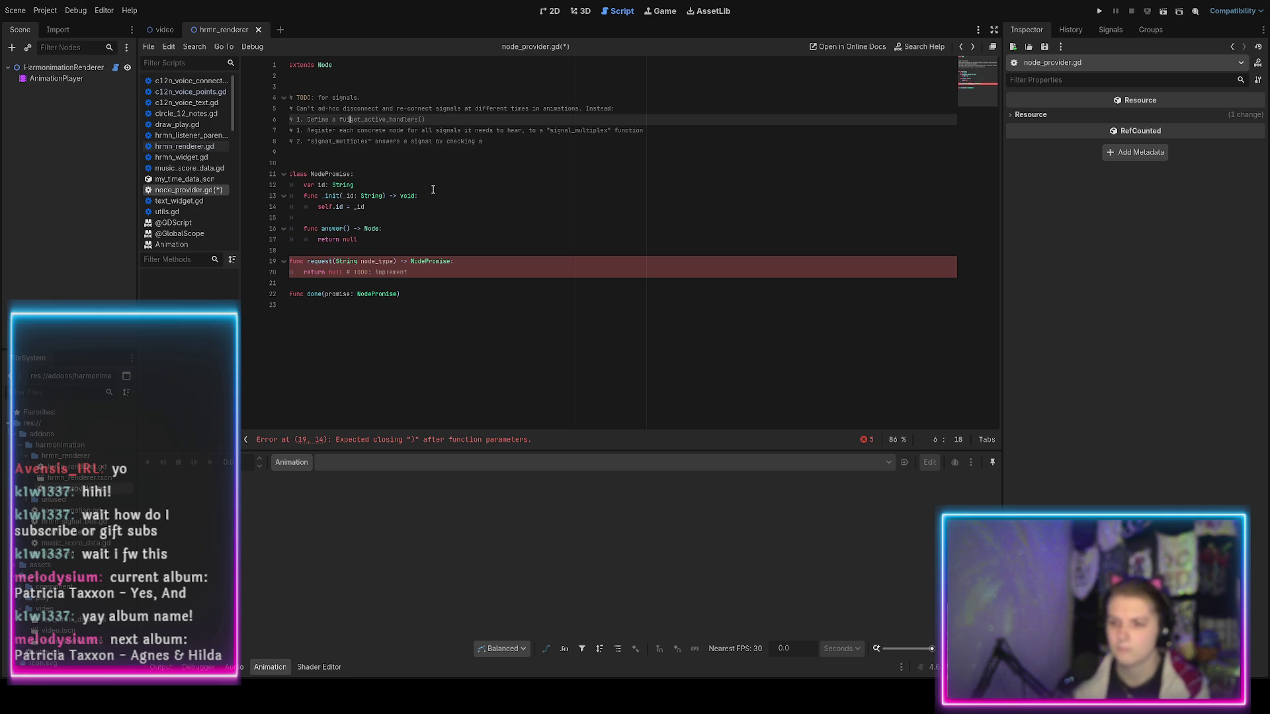
{"action": "type", "text": "function like"}
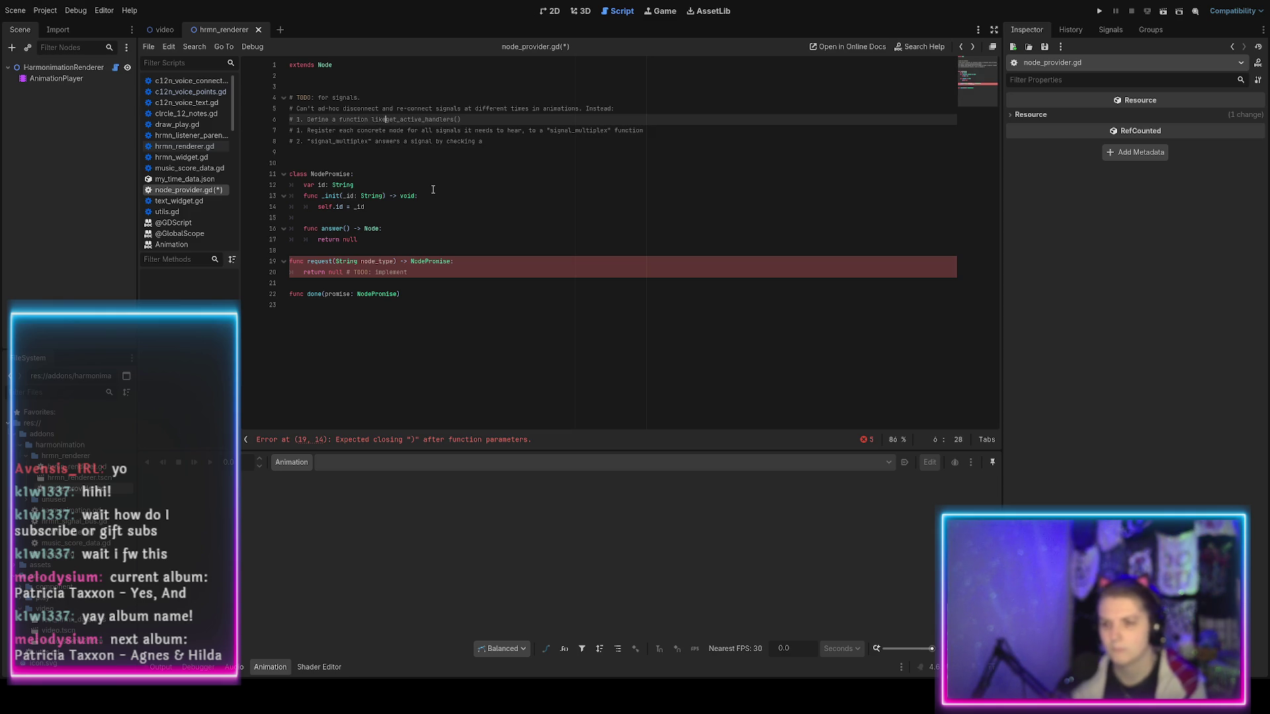
{"action": "key", "text": "End"}
{"action": "type", "text": "signal"}
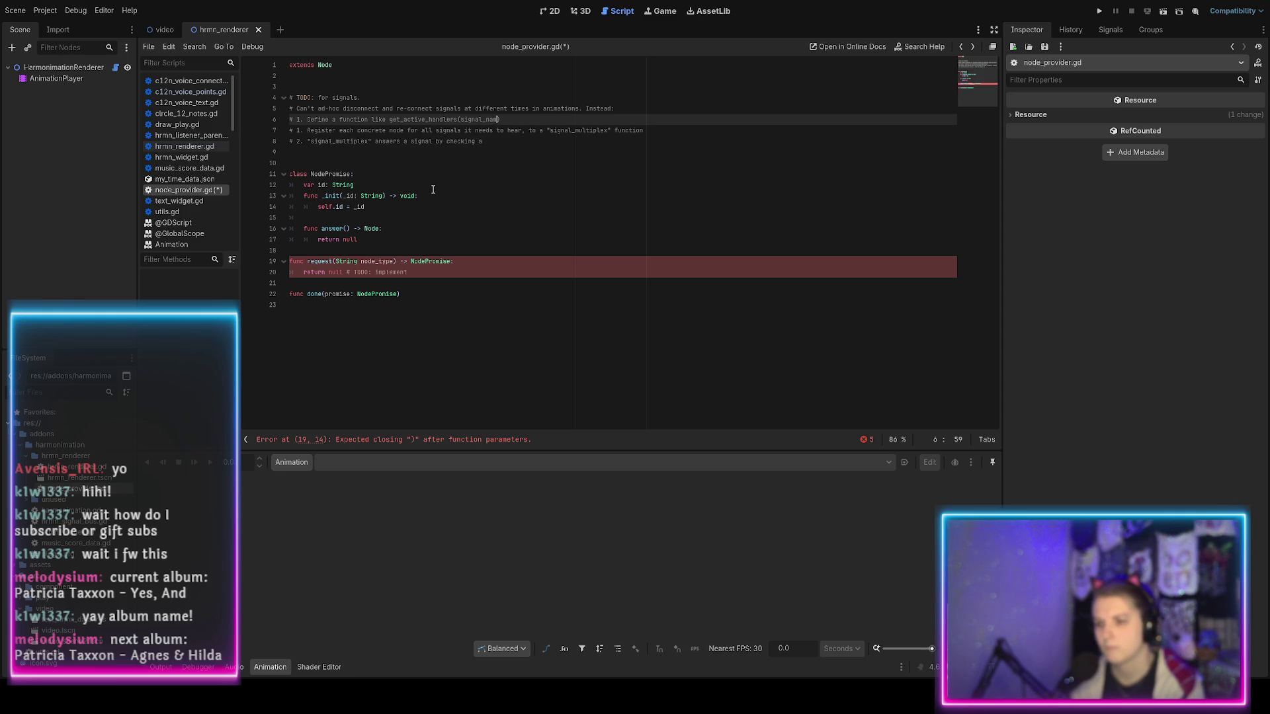
{"action": "type", "text": "e, "}
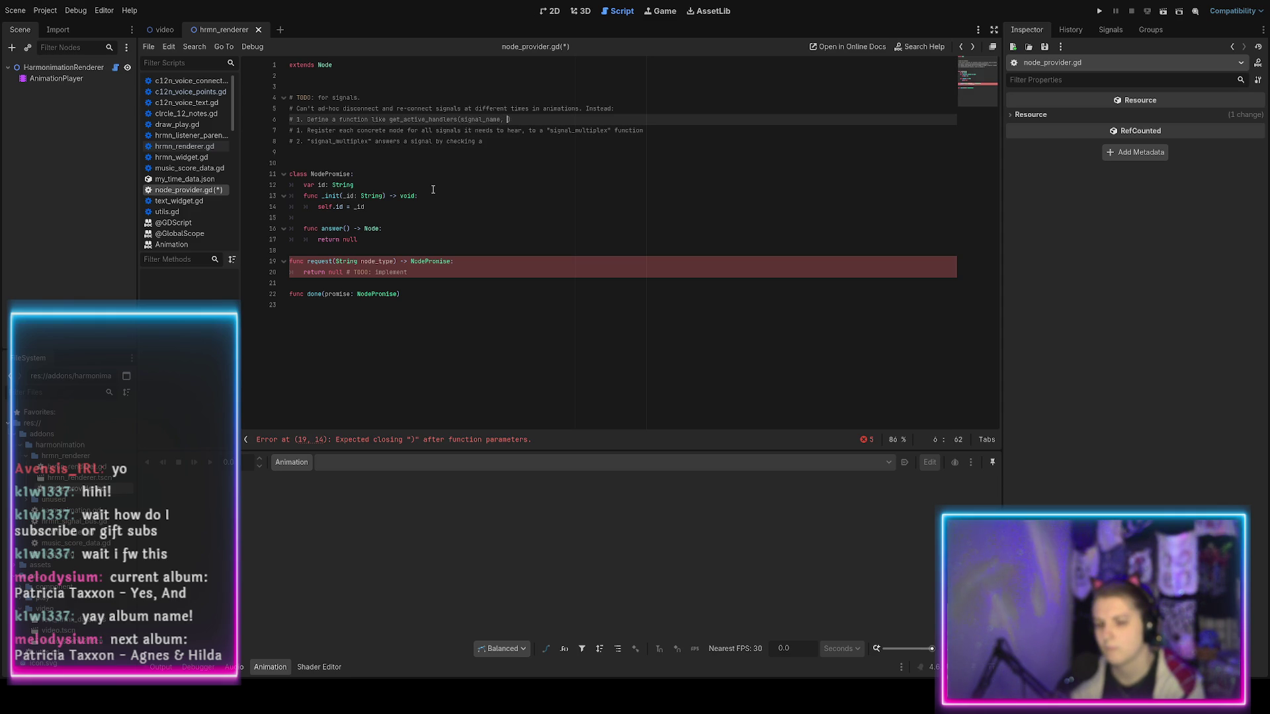
{"action": "type", "text": "current"}
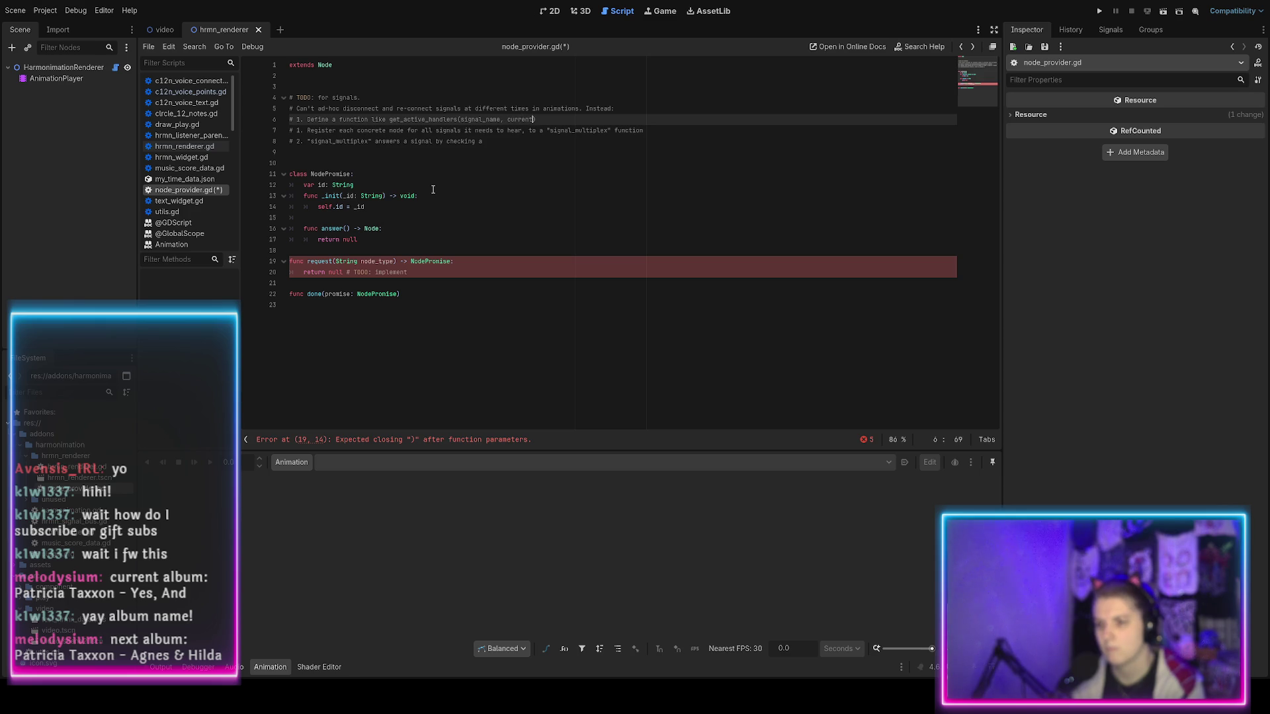
{"action": "type", "text": ") ->"}
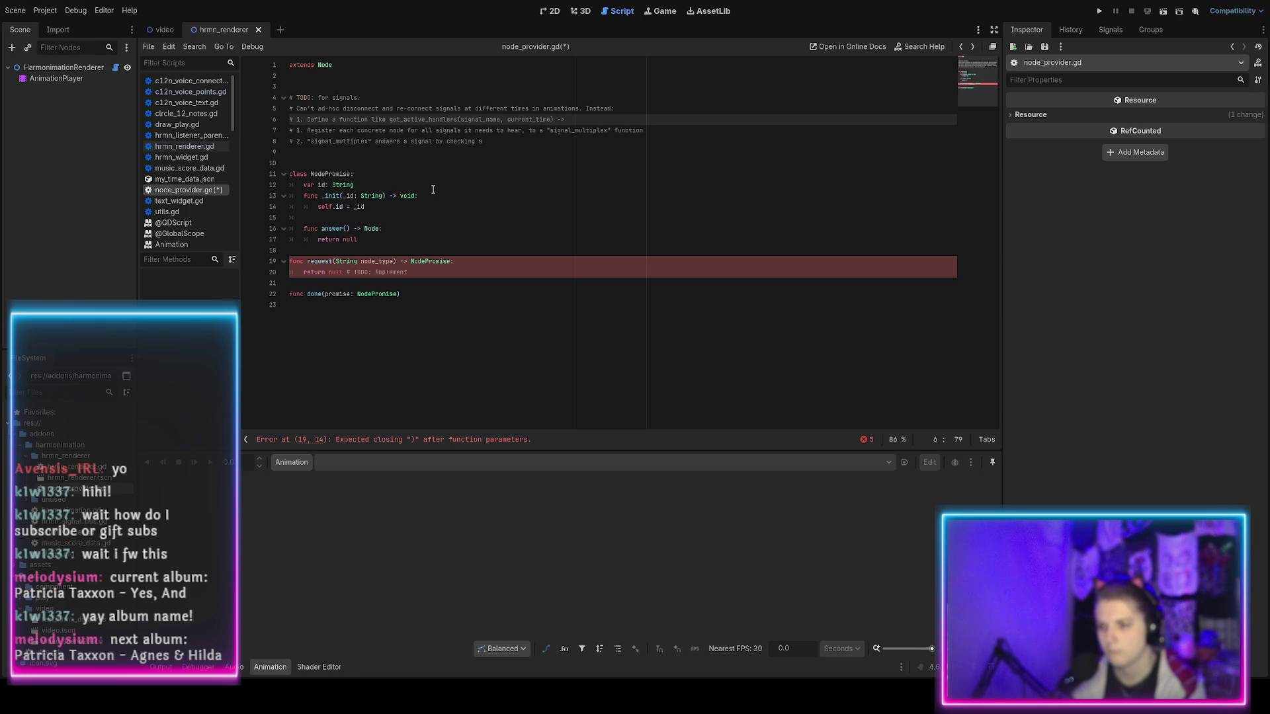
{"action": "type", "text": "Array[Calla"}
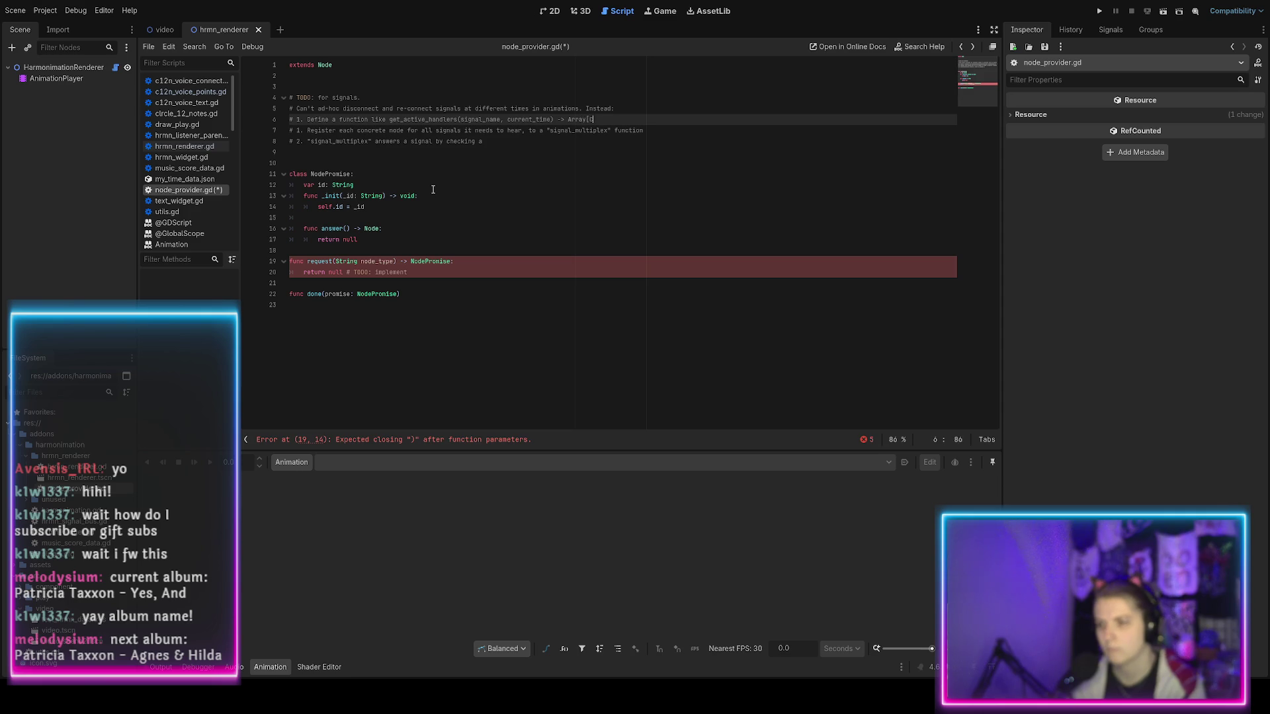
{"action": "type", "text": "ble]. S"}
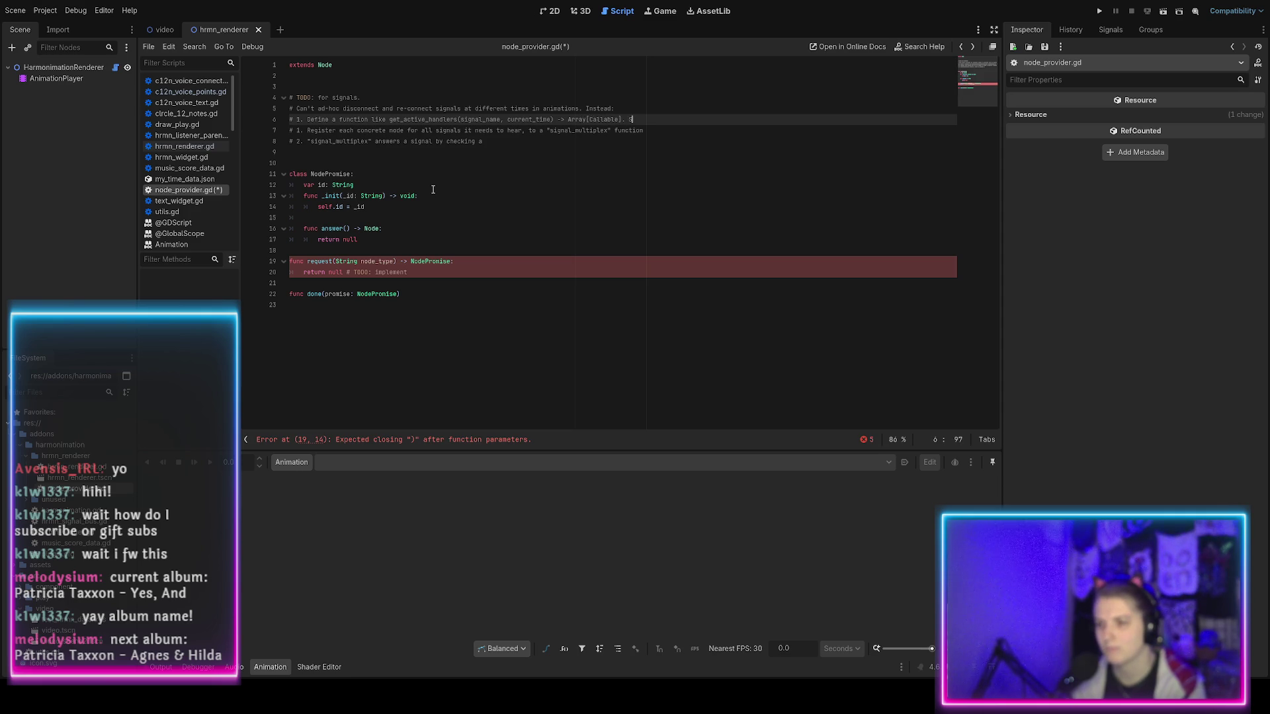
{"action": "type", "text": "tore all r"}
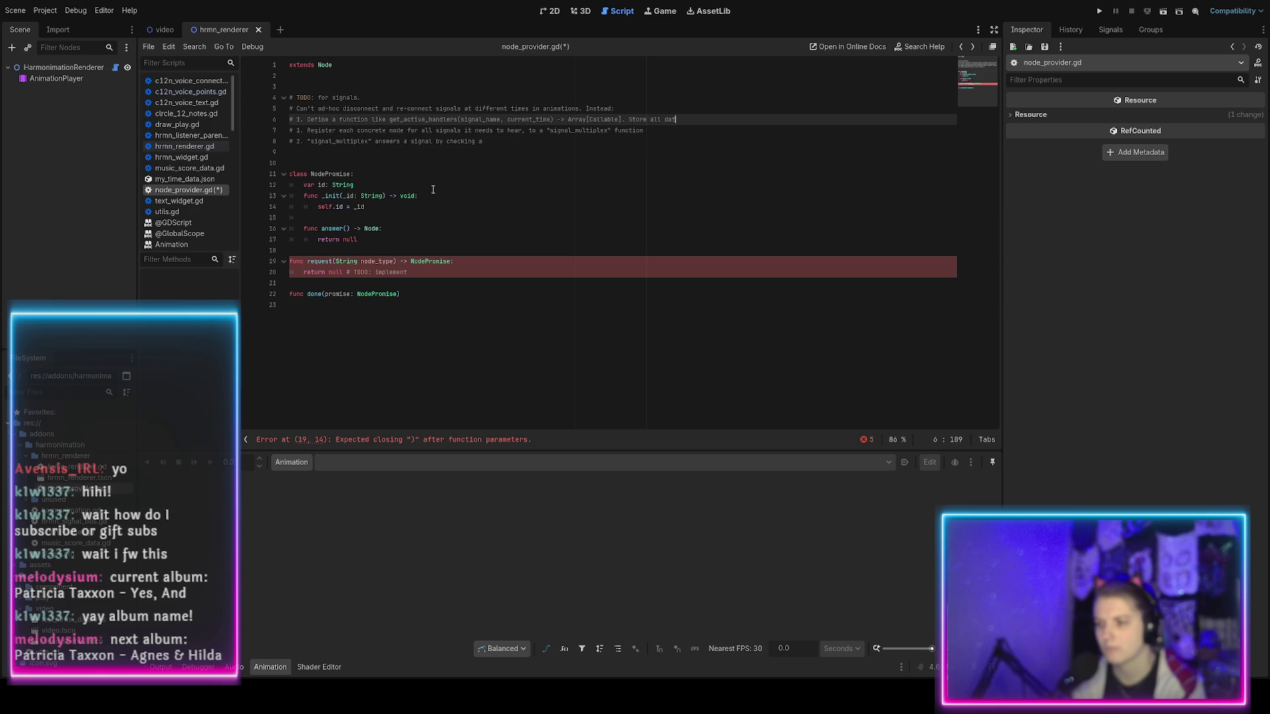
{"action": "type", "text": "a necessary to an"}
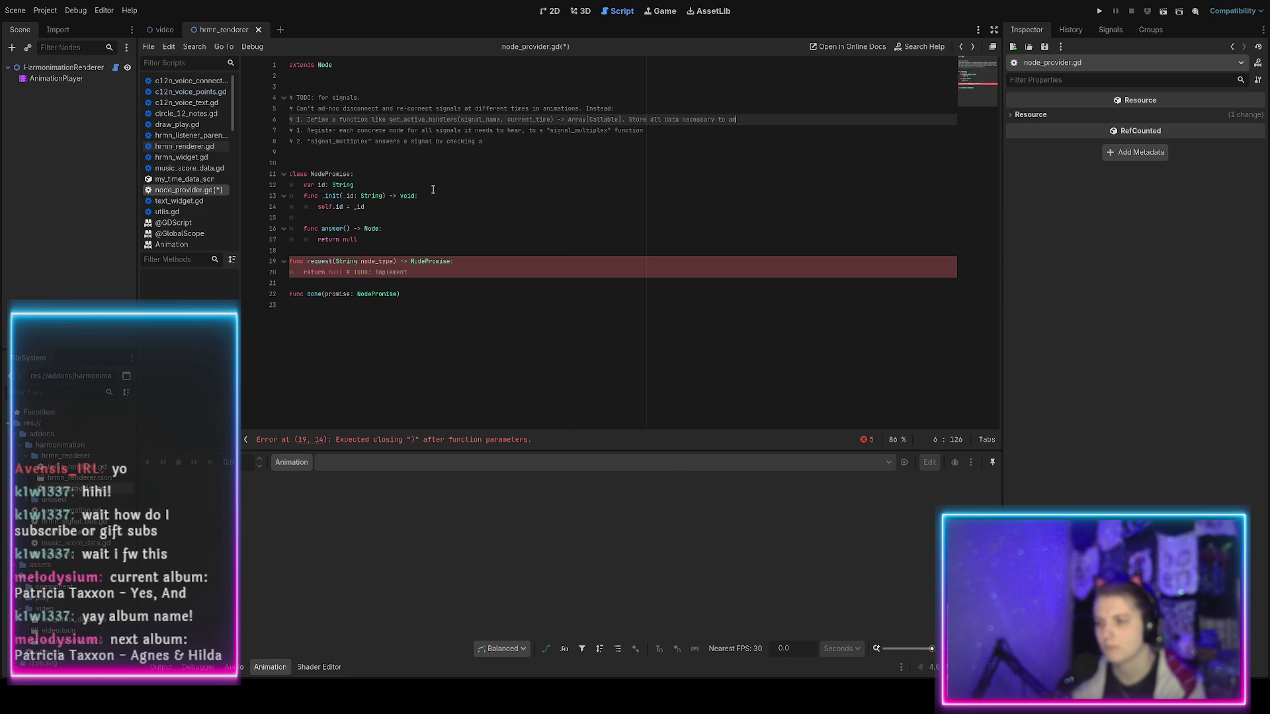
{"action": "type", "text": "."}
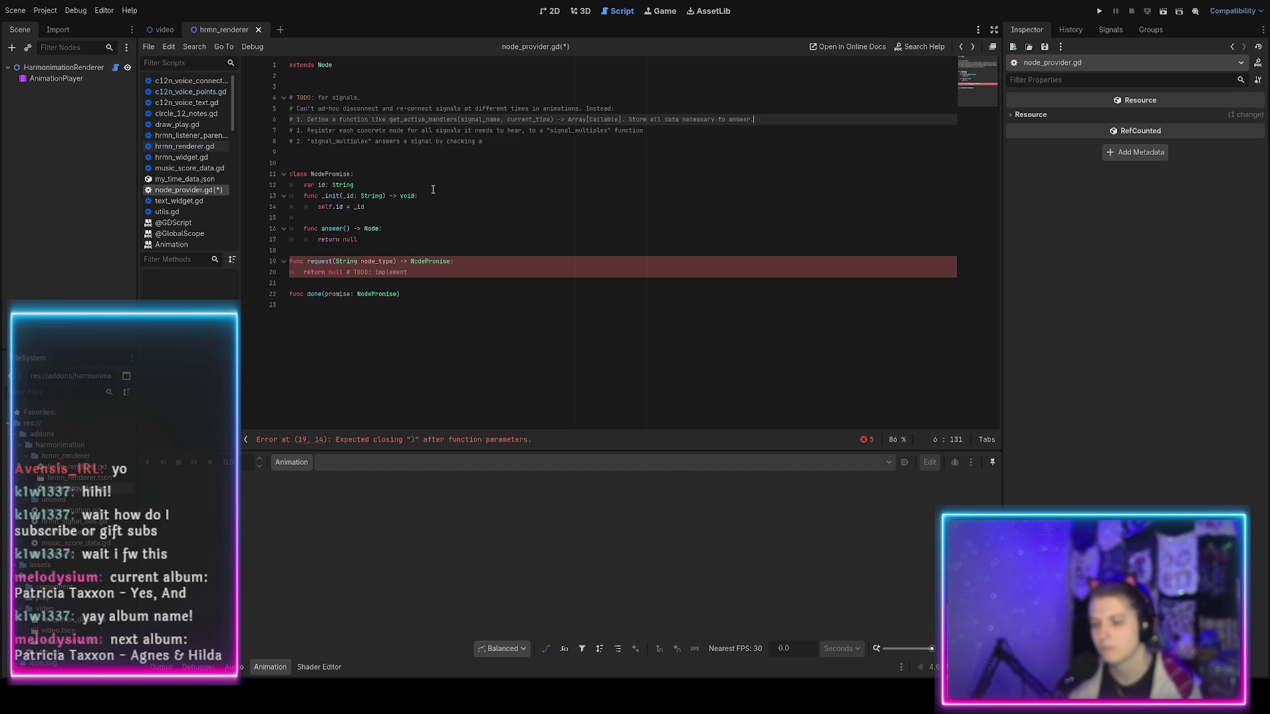
{"action": "key", "text": "Right"}
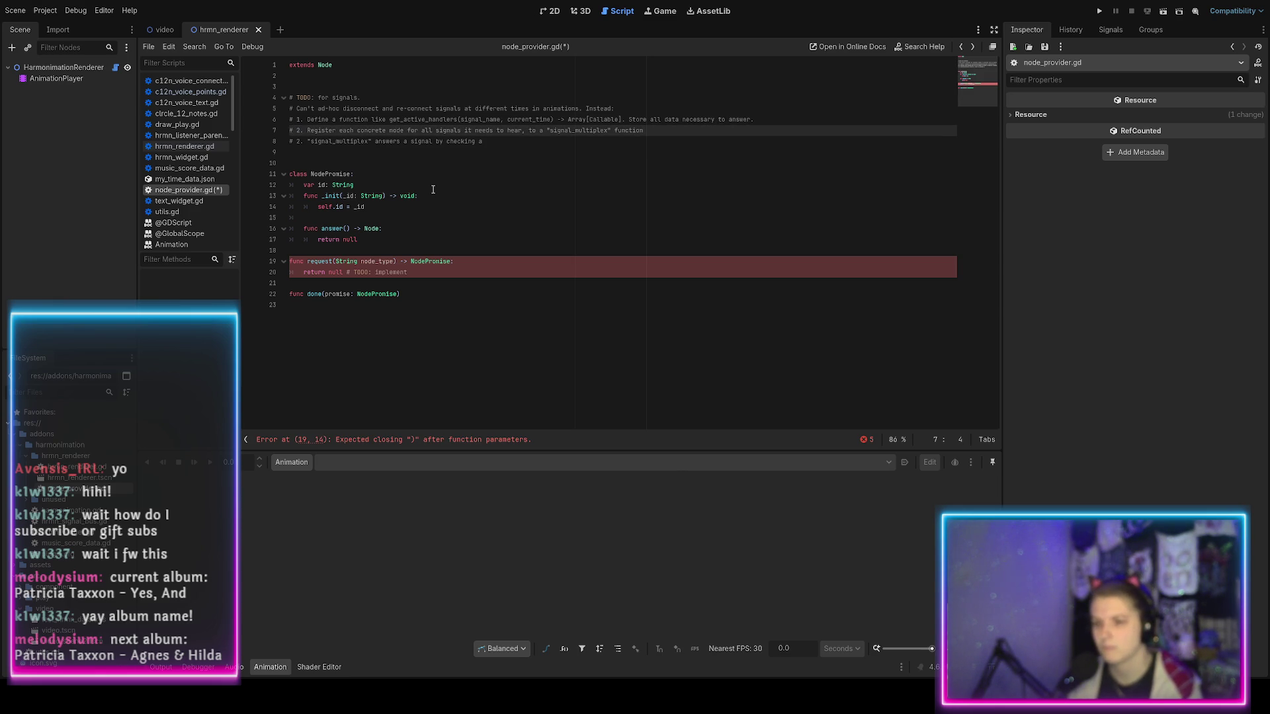
Reword step 2 to 'Connect … answered by that signal_multiplex() function that uses get_active_handlers()'
{"action": "key", "text": "End"}
{"action": "key", "text": "BackSpace"}
{"action": "key", "text": "BackSpace"}
{"action": "key", "text": "BackSpace"}
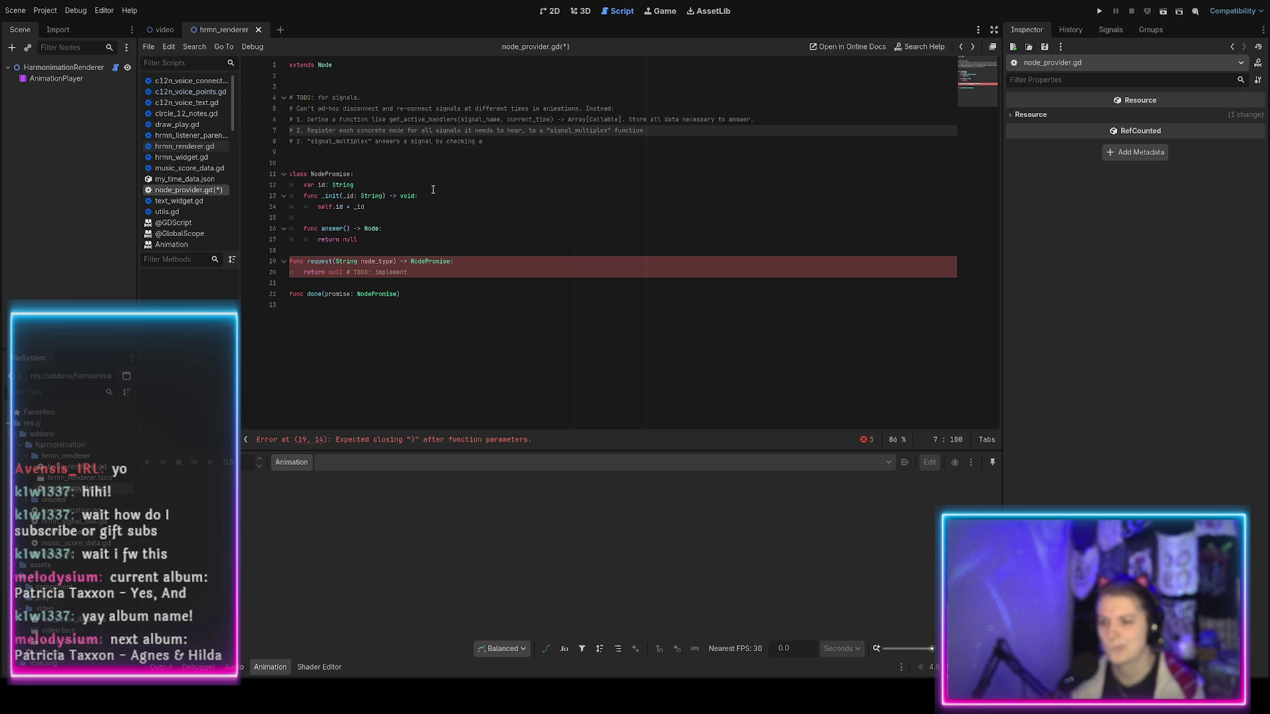
{"action": "key", "text": "ctrl+BackSpace"}
{"action": "key", "text": "ctrl+BackSpace"}
{"action": "key", "text": "ctrl+BackSpace"}
{"action": "type", "text": "con"}
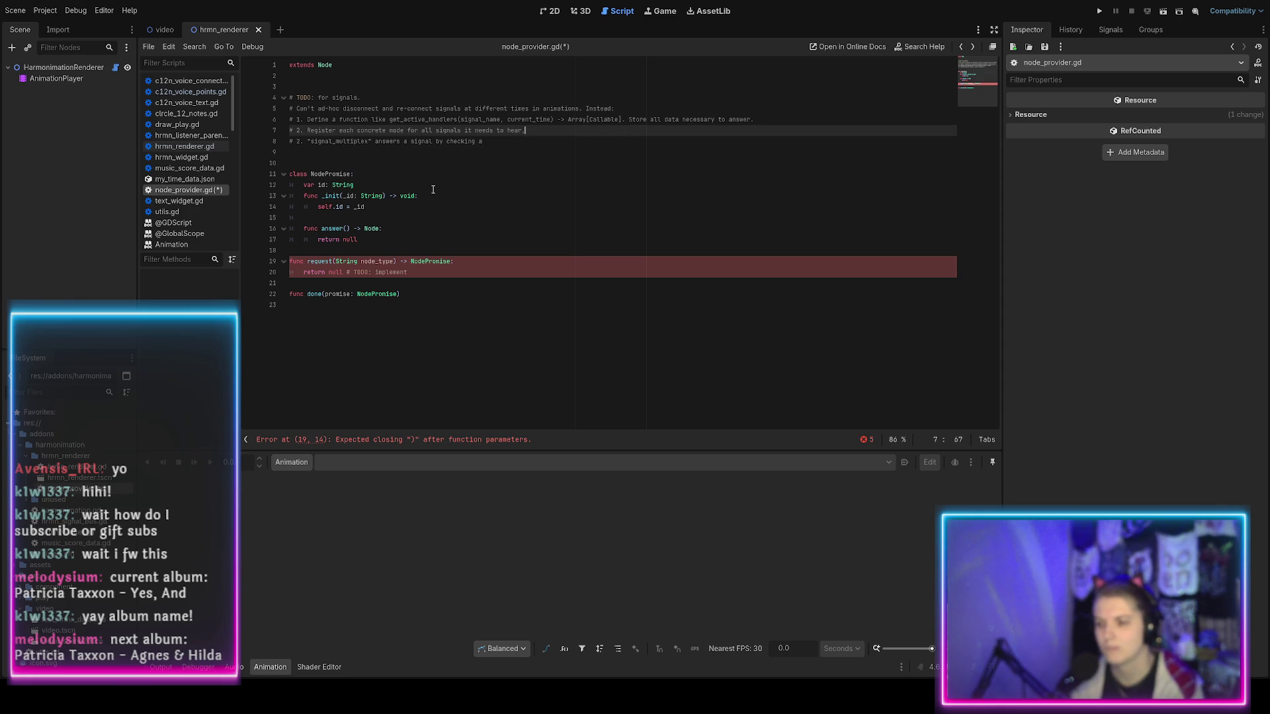
{"action": "type", "text": "nect"}
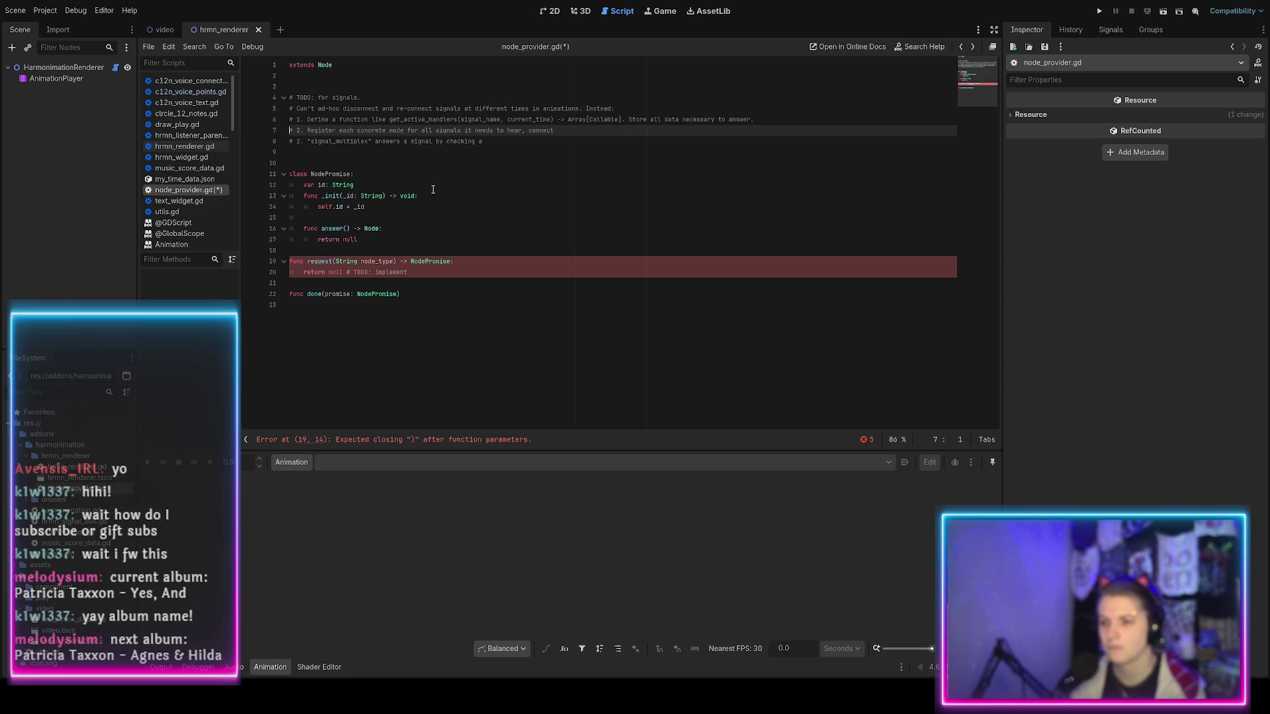
{"action": "key", "text": "shift+Right"}
{"action": "key", "text": "shift+Right"}
{"action": "key", "text": "shift+Right"}
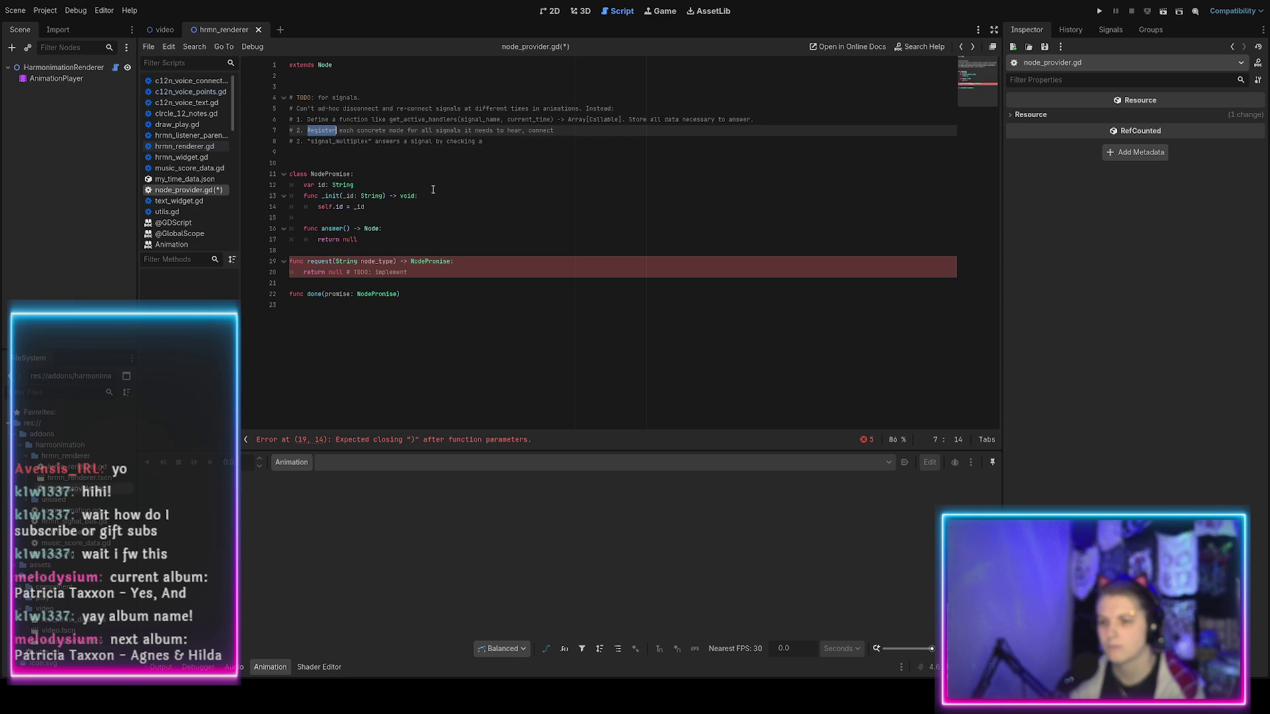
{"action": "type", "text": "Connect"}
{"action": "key", "text": "ctrl+Right"}
{"action": "key", "text": "ctrl+Right"}
{"action": "key", "text": "ctrl+Right"}
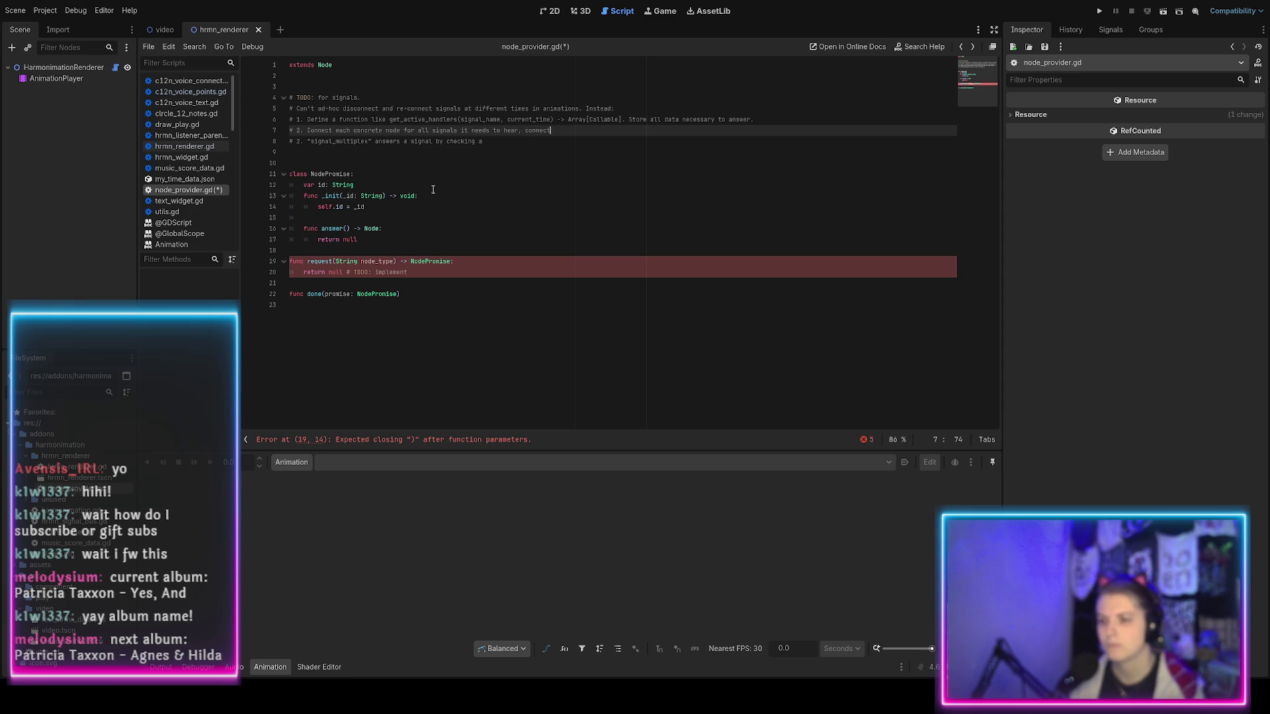
{"action": "key", "text": "BackSpace"}
{"action": "key", "text": "BackSpace"}
{"action": "key", "text": "BackSpace"}
{"action": "type", "text": "answered"}
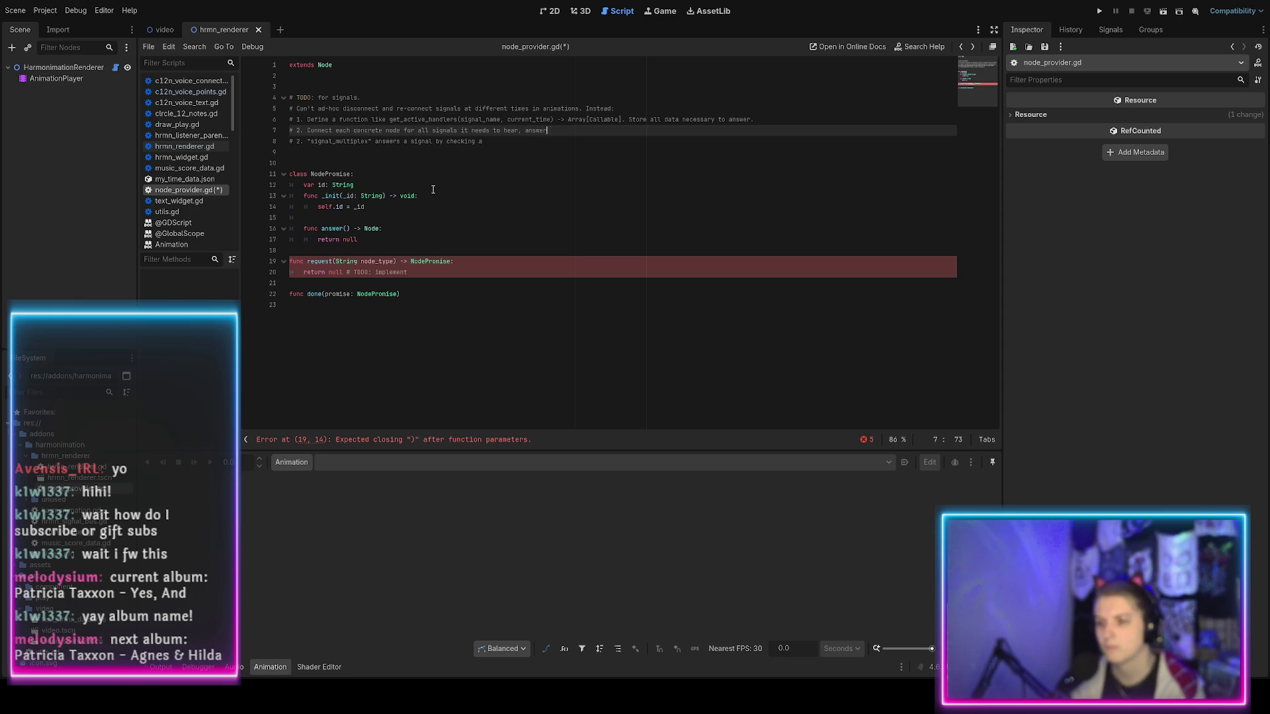
{"action": "type", "text": " by that"}
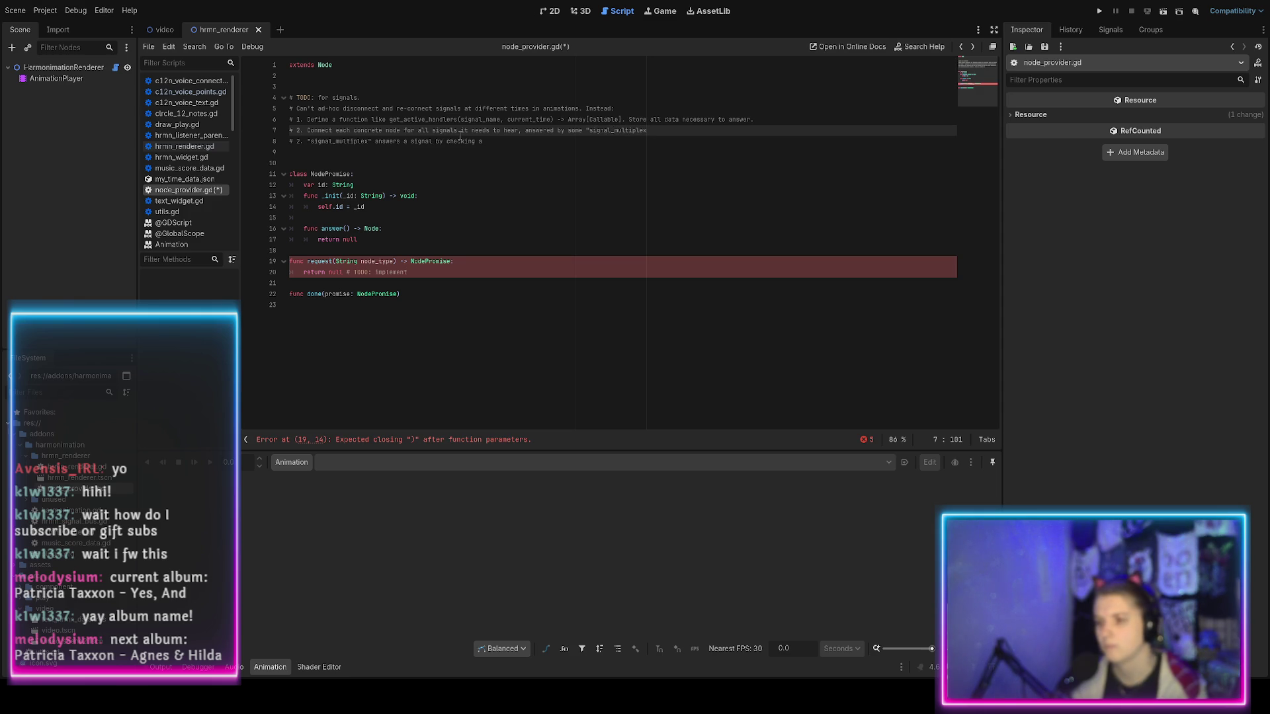
{"action": "key", "text": "ctrl+Left"}
{"action": "key", "text": "BackSpace"}
{"action": "type", "text": "() function th"}
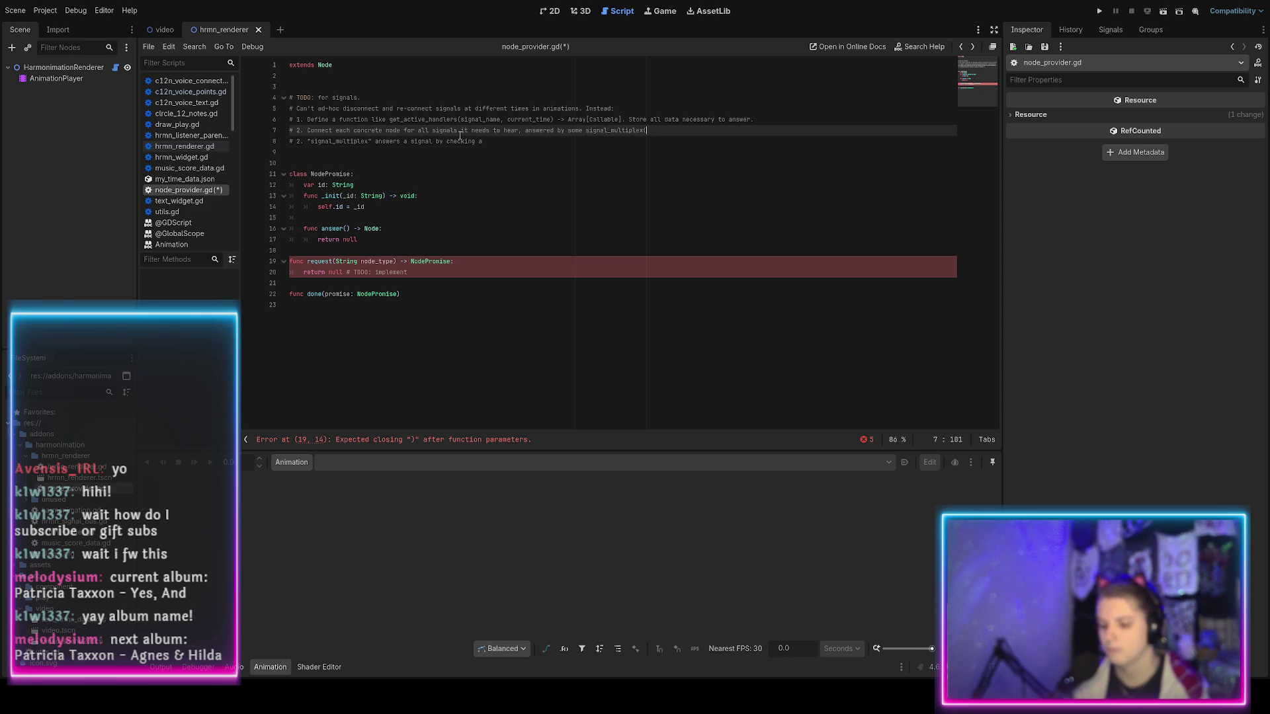
{"action": "type", "text": "at uses "}
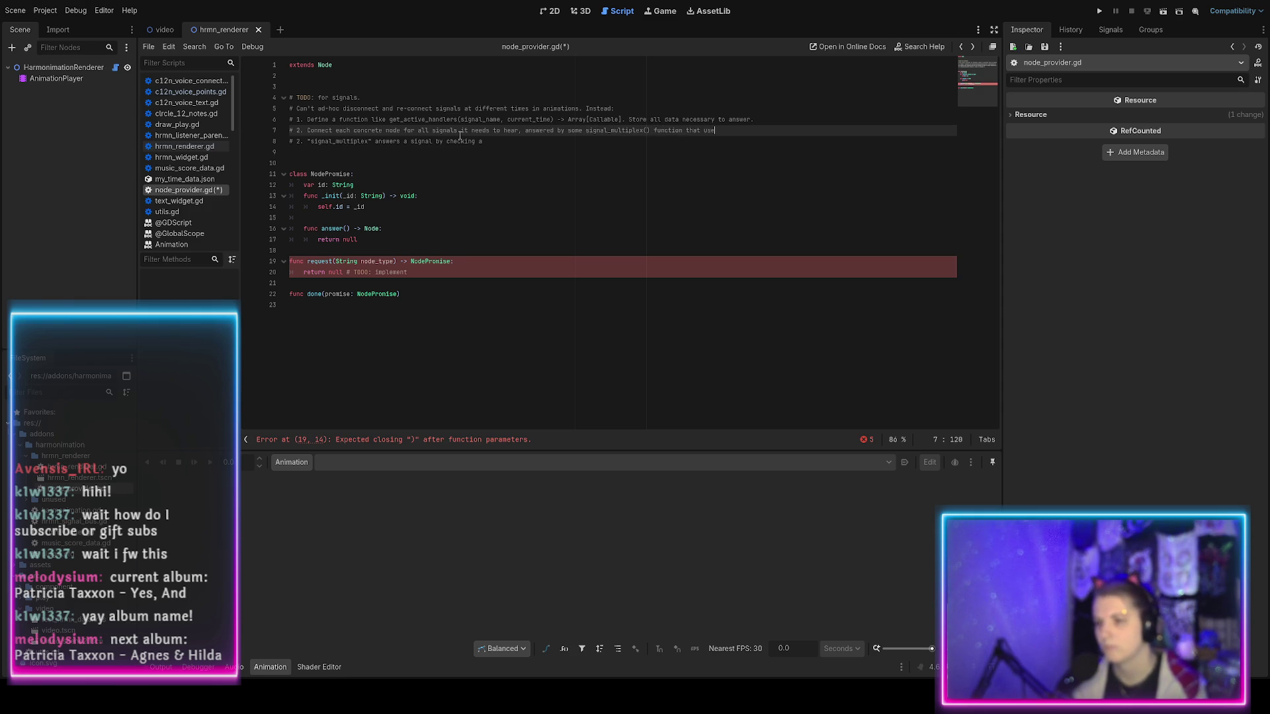
{"action": "type", "text": "get_active_handlers("}
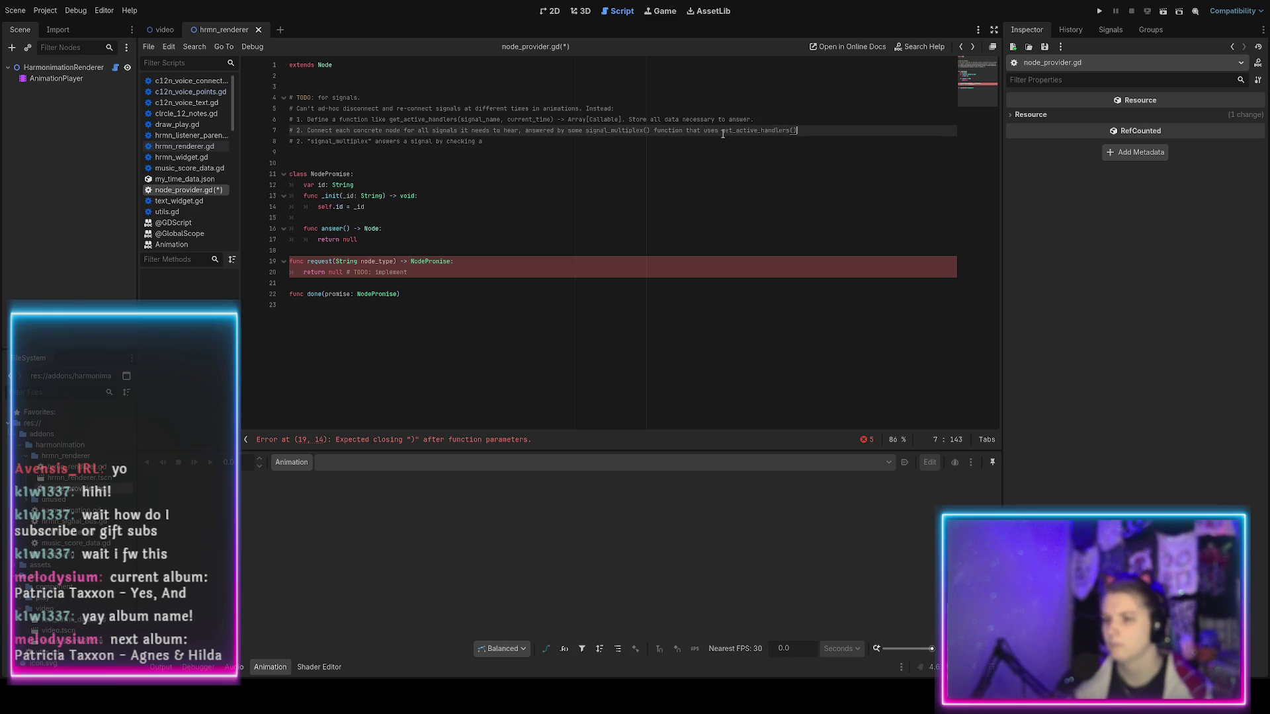
Delete the outdated third comment line and save node_provider.gd
{"action": "key", "text": "shift+Down"}
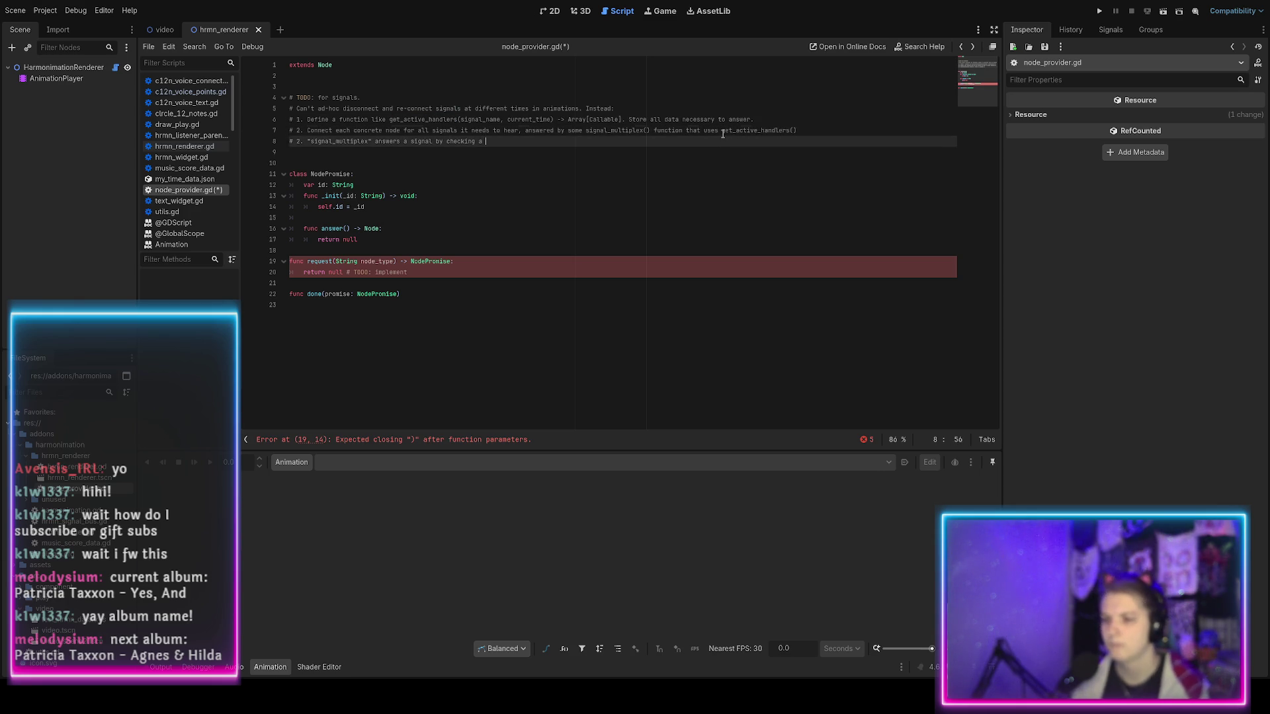
{"action": "key", "text": "Delete"}
{"action": "key", "text": "ctrl+s"}
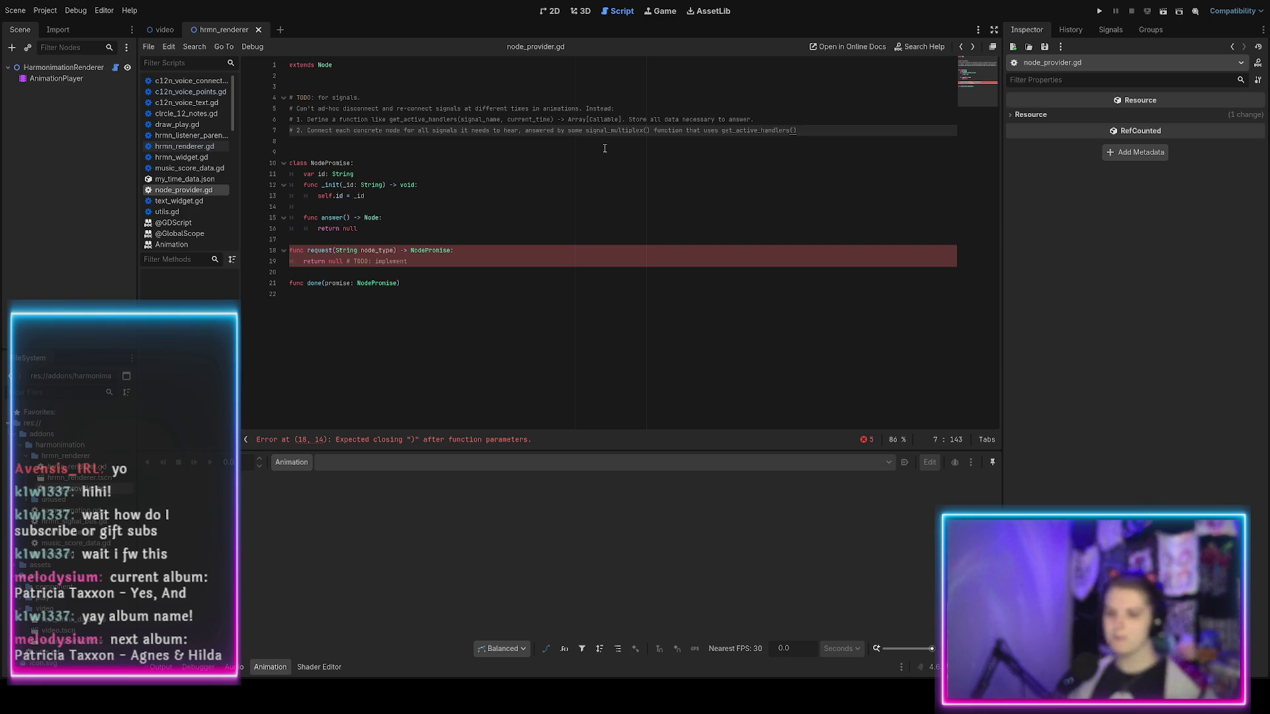
Add float start_time to request() and float end_time to done(). Give done() a 'pass # TODO: implement' body, then save
{"action": "left_click", "coordinate": [416, 284]}
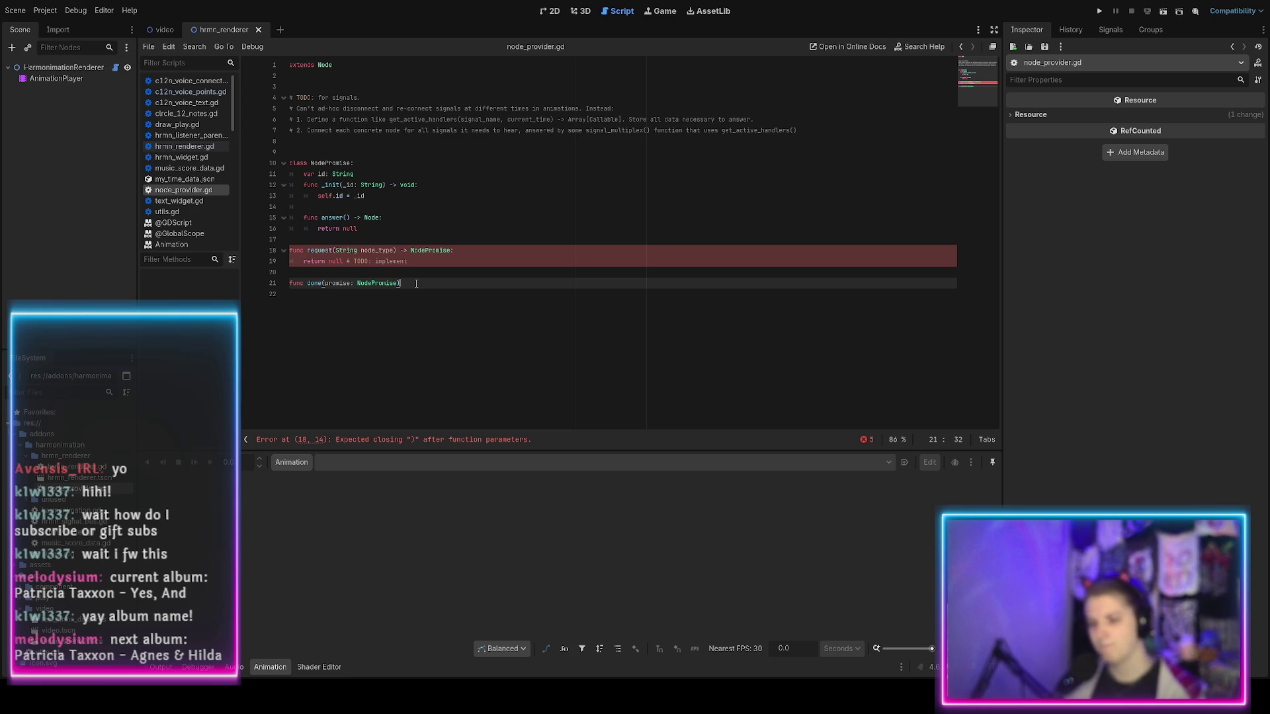
{"action": "key", "text": "Up"}
{"action": "key", "text": "Up"}
{"action": "key", "text": "Up"}
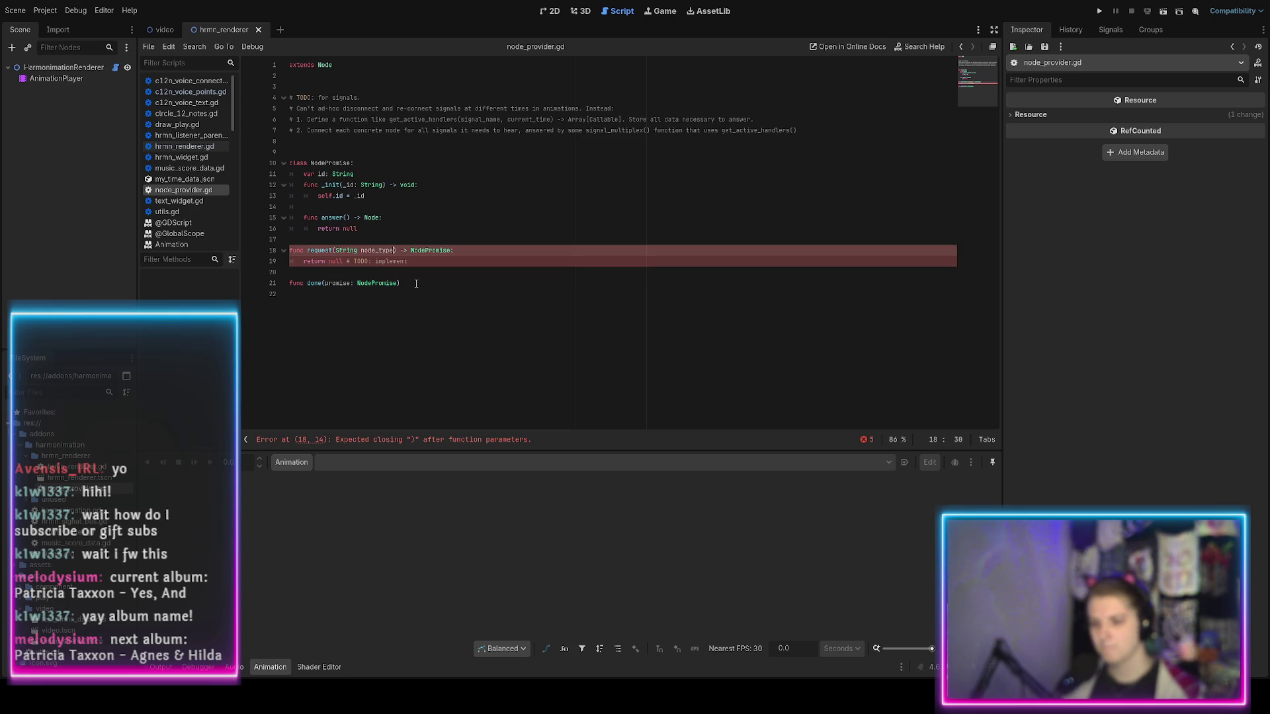
{"action": "type", "text": ", float start_"}
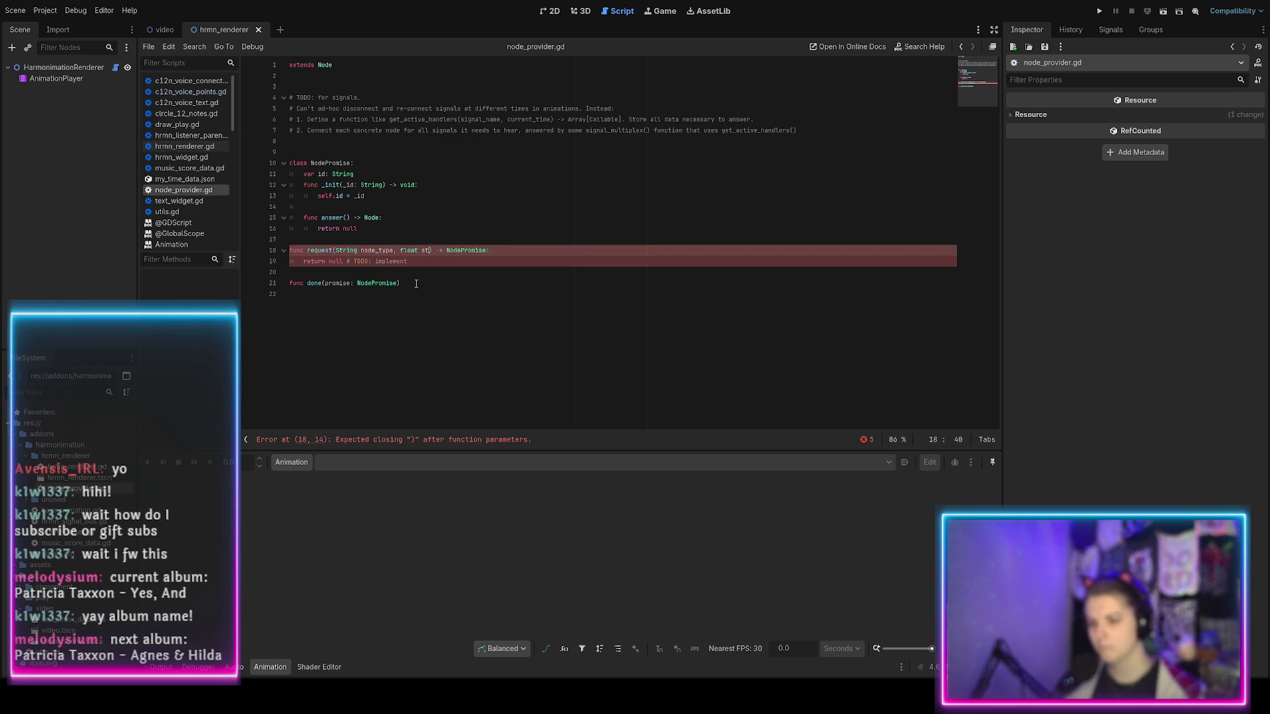
{"action": "key", "text": "Down"}
{"action": "key", "text": "Down"}
{"action": "key", "text": "Down"}
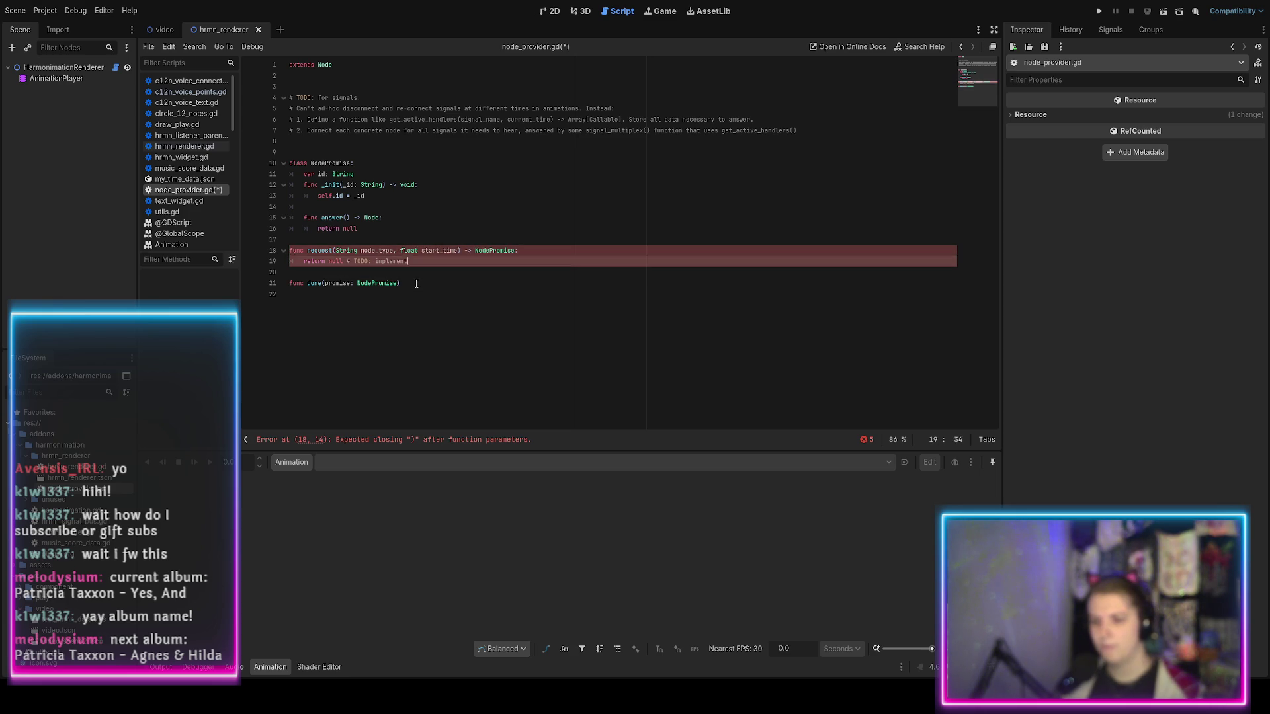
{"action": "type", "text": ", f"}
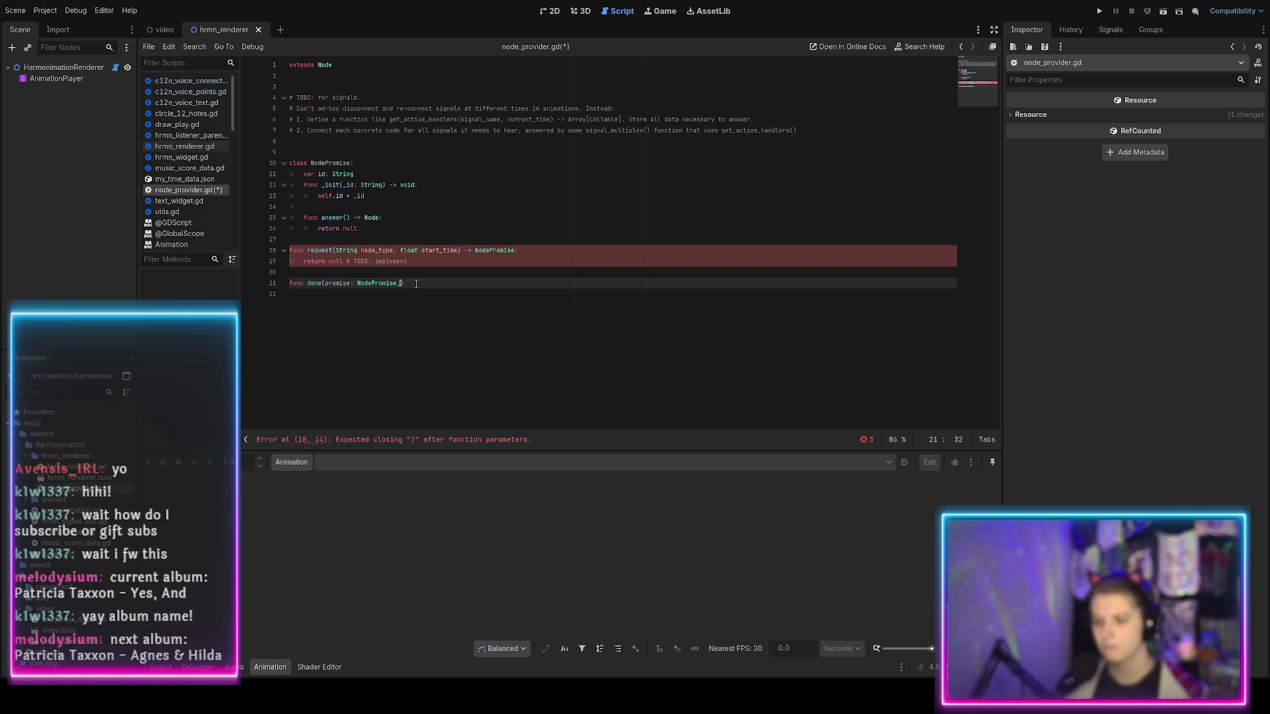
{"action": "type", "text": "loat end_"}
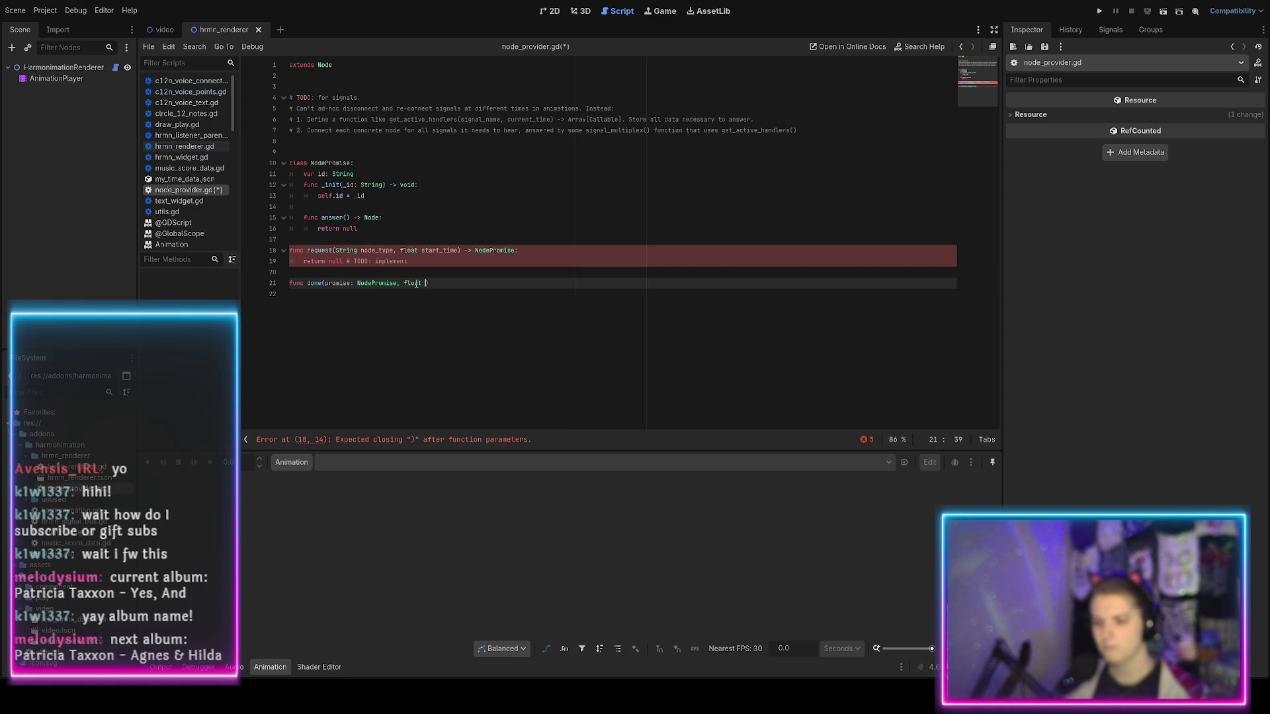
{"action": "type", "text": "time)"}
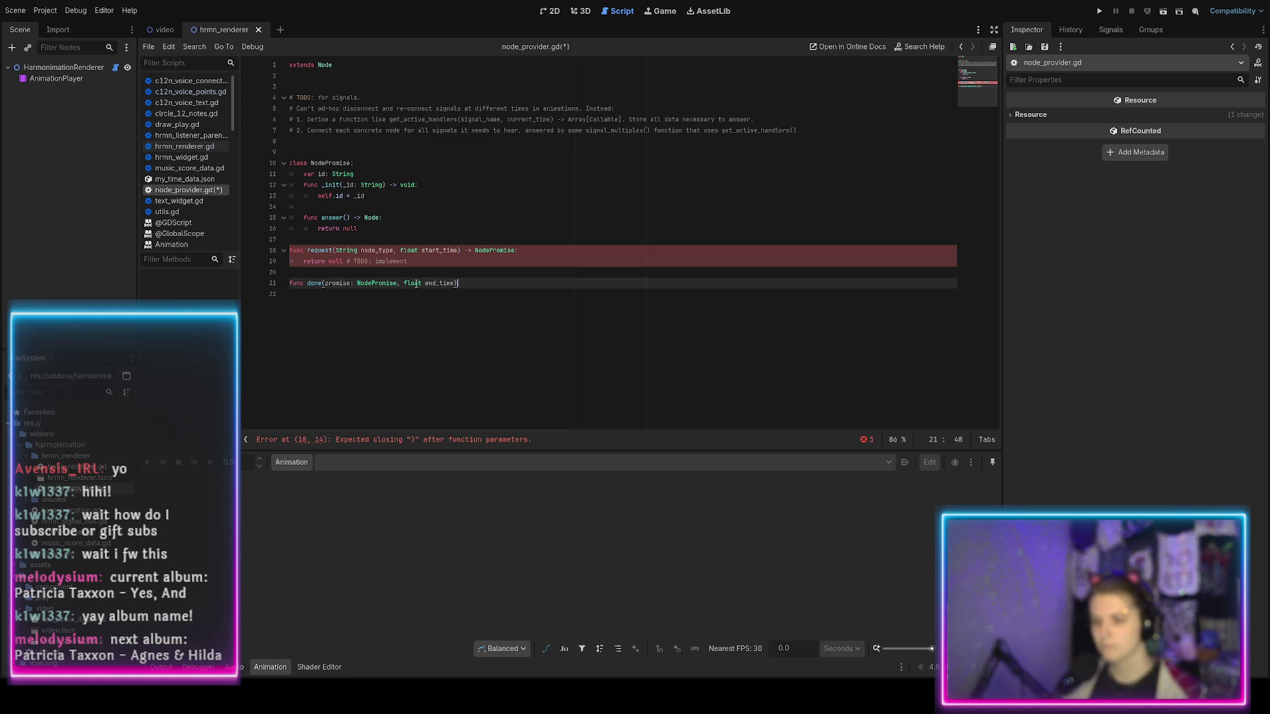
{"action": "type", "text": ":"}
{"action": "key", "text": "Return"}
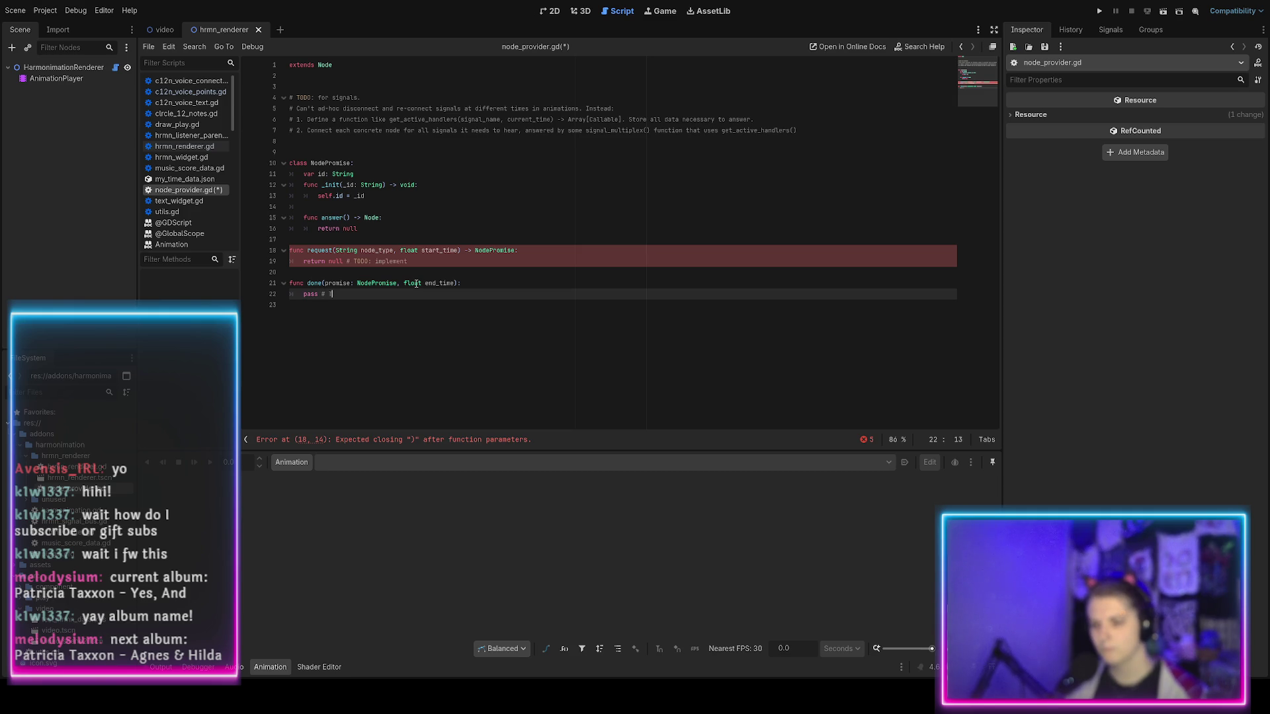
{"action": "type", "text": "ment"}
{"action": "key", "text": "ctrl+s"}
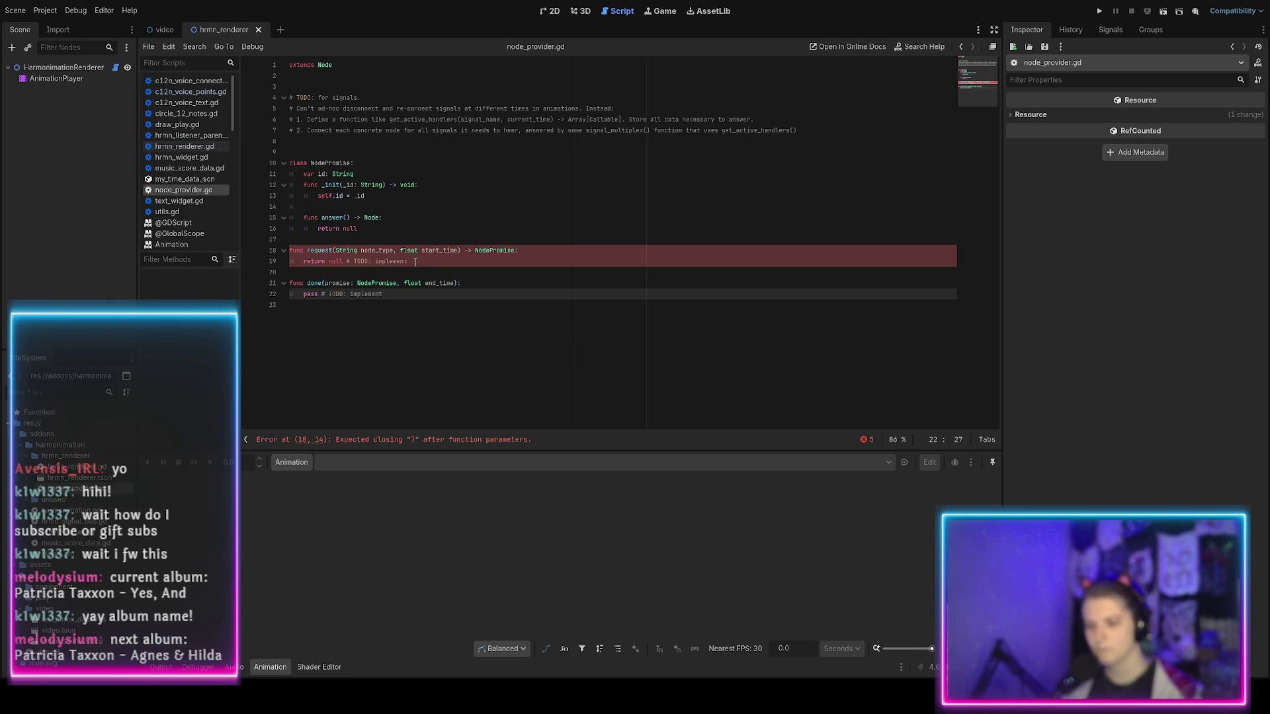
Test a closing parenthesis on request() and expand the script error panel to show all five errors
{"action": "left_click", "coordinate": [461, 251]}
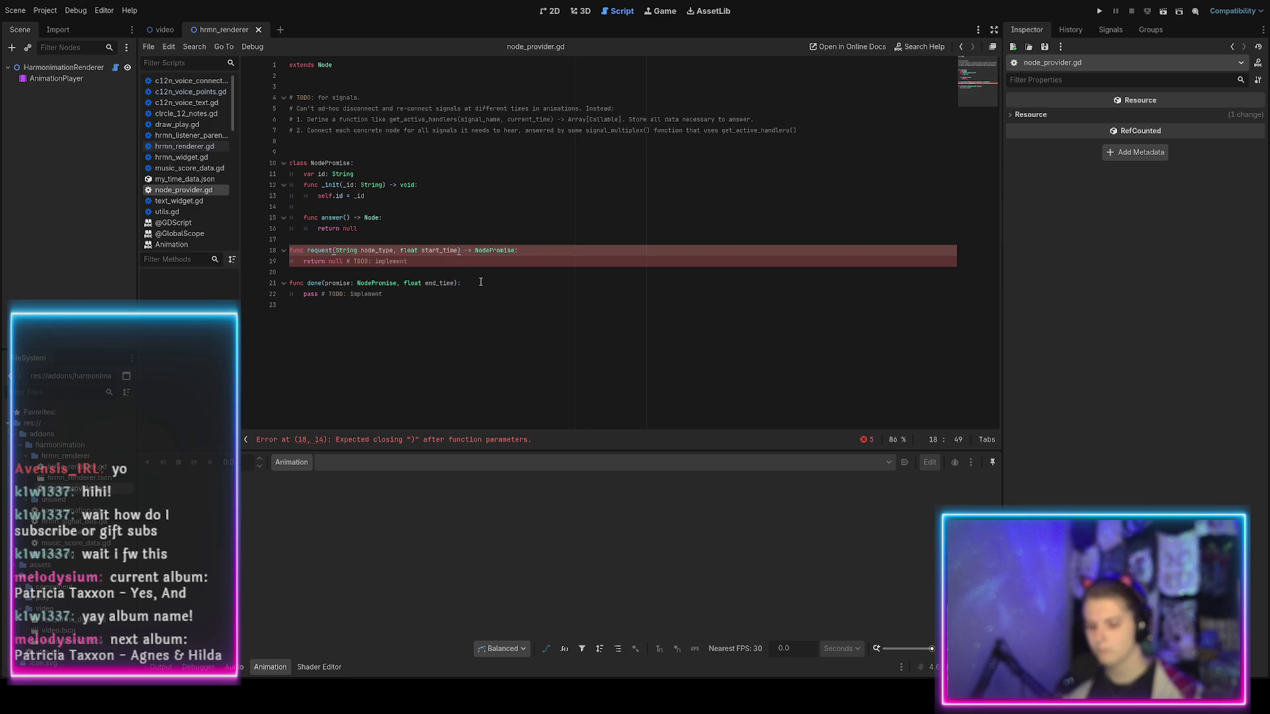
{"action": "type", "text": ")"}
{"action": "key", "text": "BackSpace"}
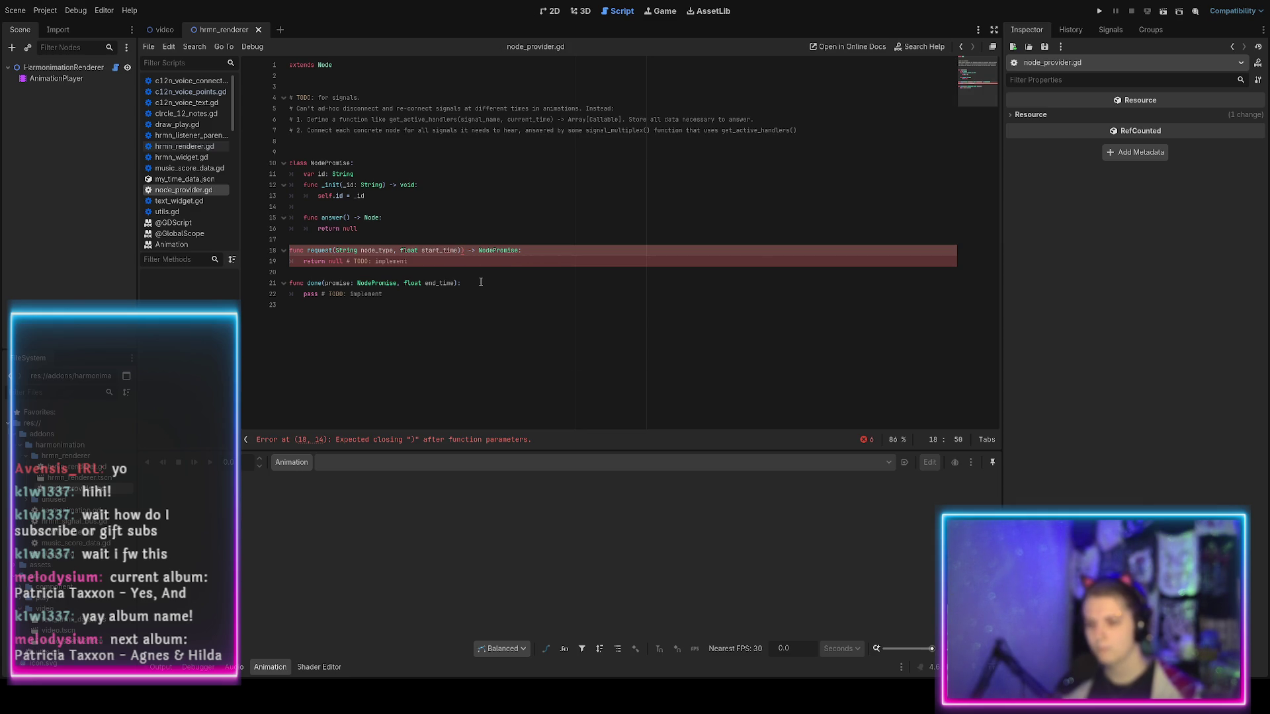
{"action": "left_click", "coordinate": [868, 440]}
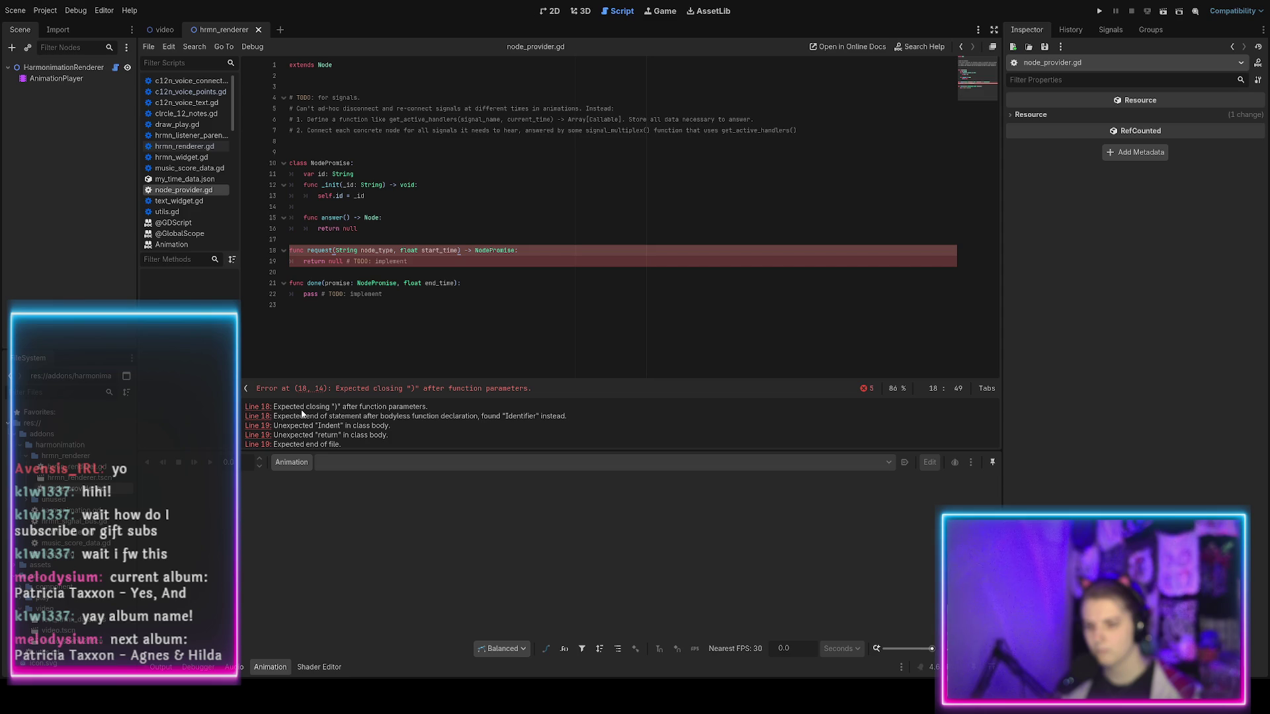
{"action": "left_click", "coordinate": [366, 228]}
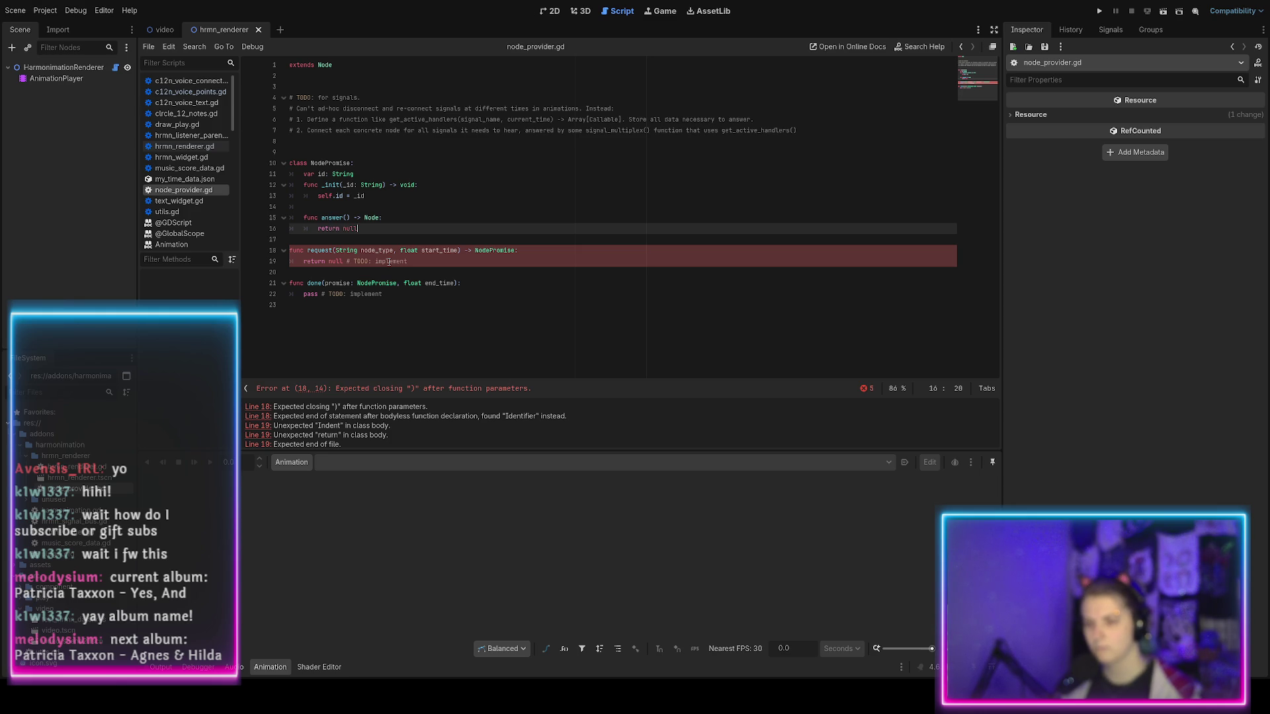
{"action": "left_click", "coordinate": [307, 166]}
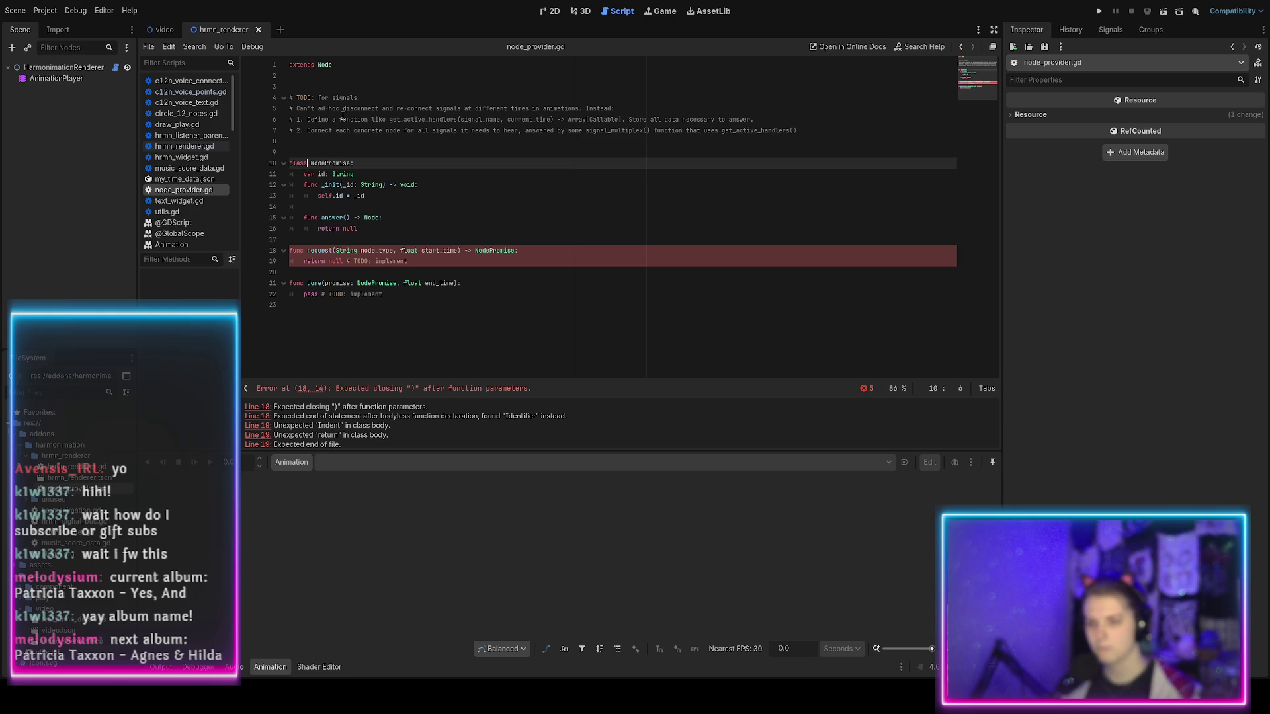
Insert 'class_name NodeProvider' as the first line above 'extends Node' and save
{"action": "left_click", "coordinate": [328, 77]}
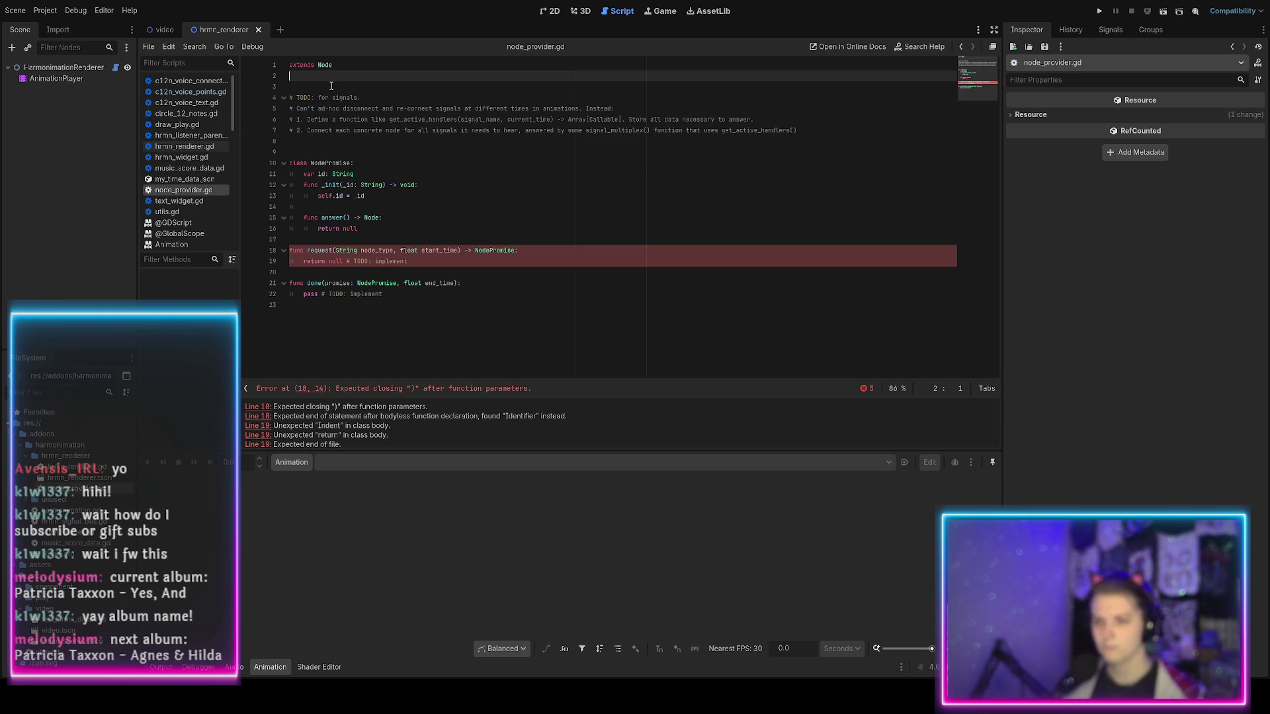
{"action": "key", "text": "Up"}
{"action": "key", "text": "Return"}
{"action": "key", "text": "Up"}
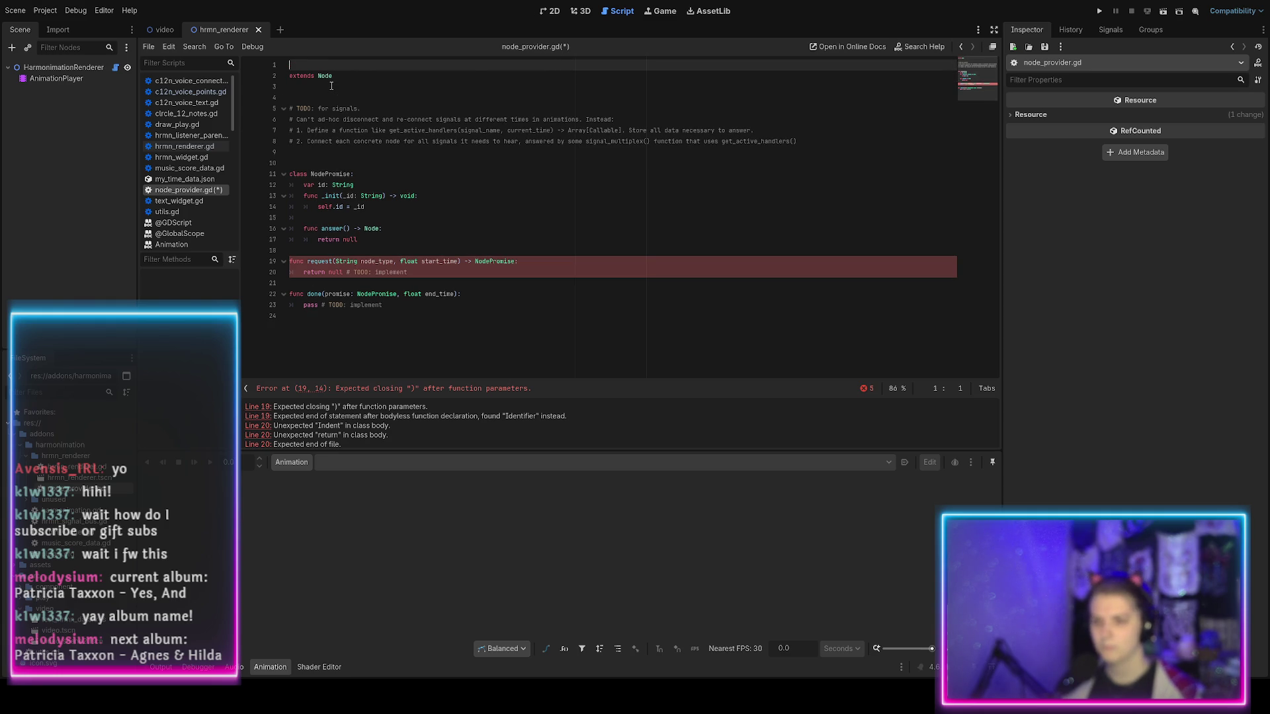
{"action": "type", "text": "class_name No"}
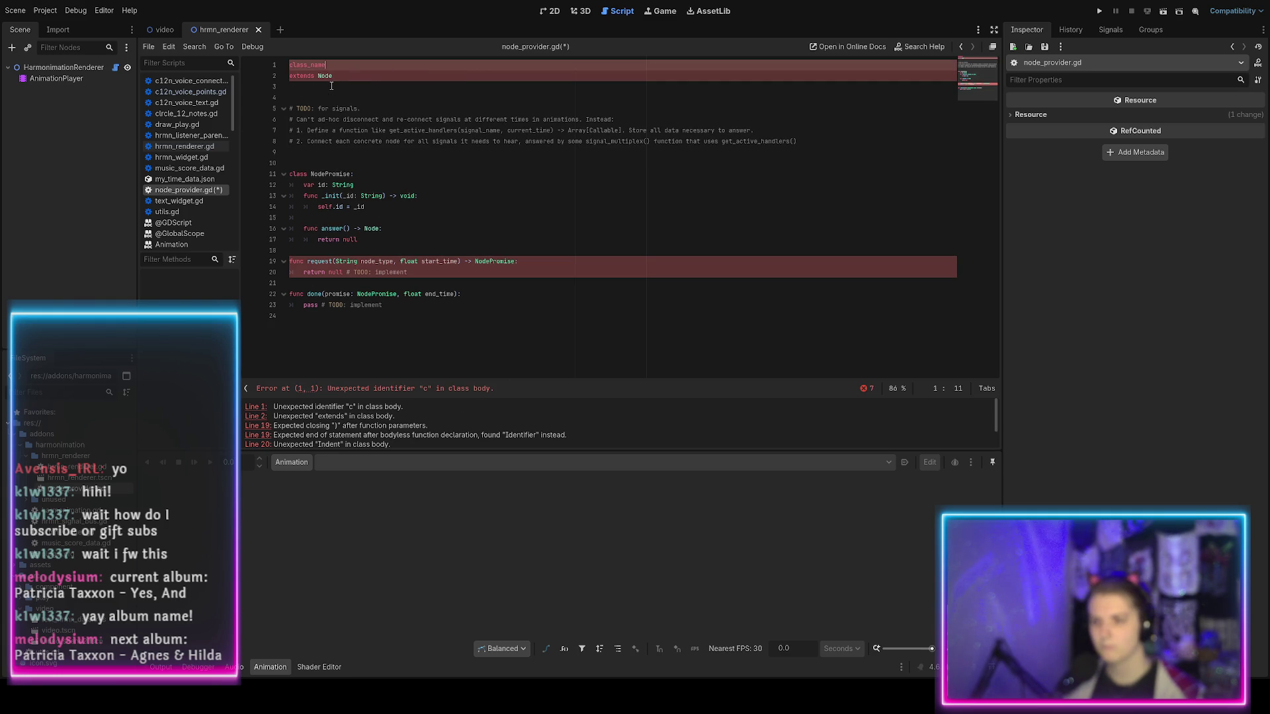
{"action": "type", "text": "deProvider"}
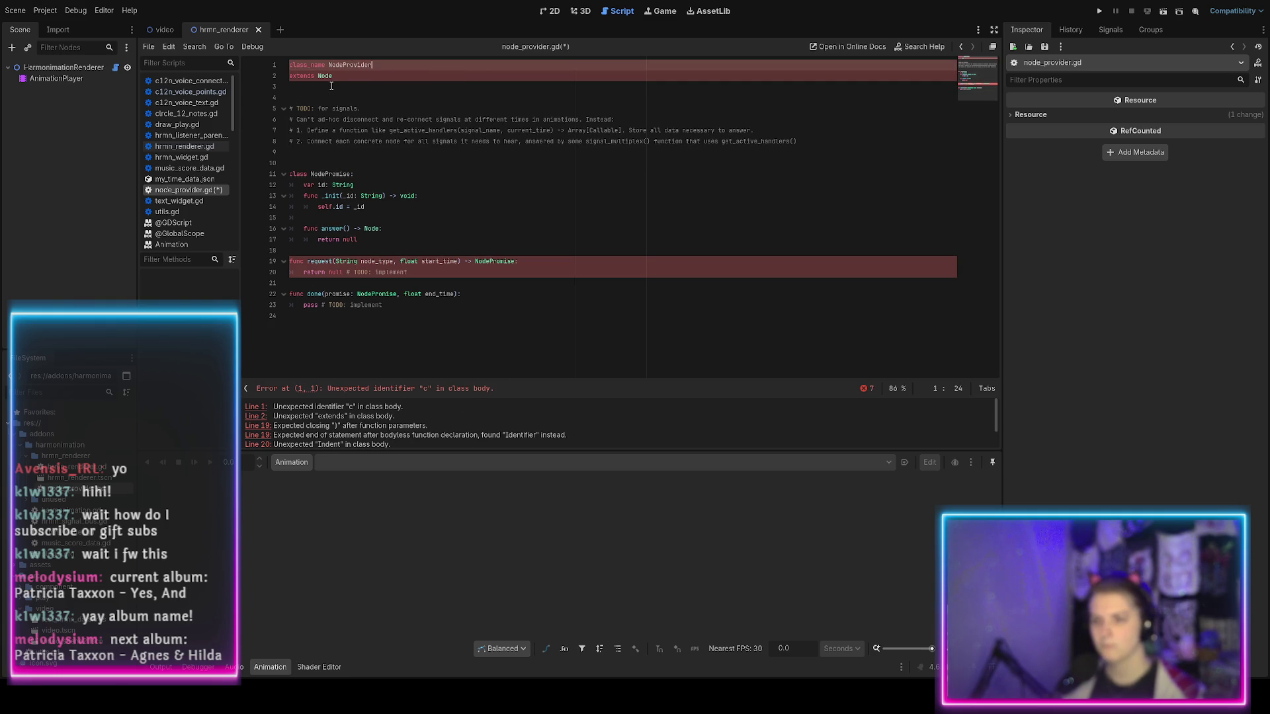
{"action": "key", "text": "ctrl+s"}
{"action": "left_click", "coordinate": [332, 86]}
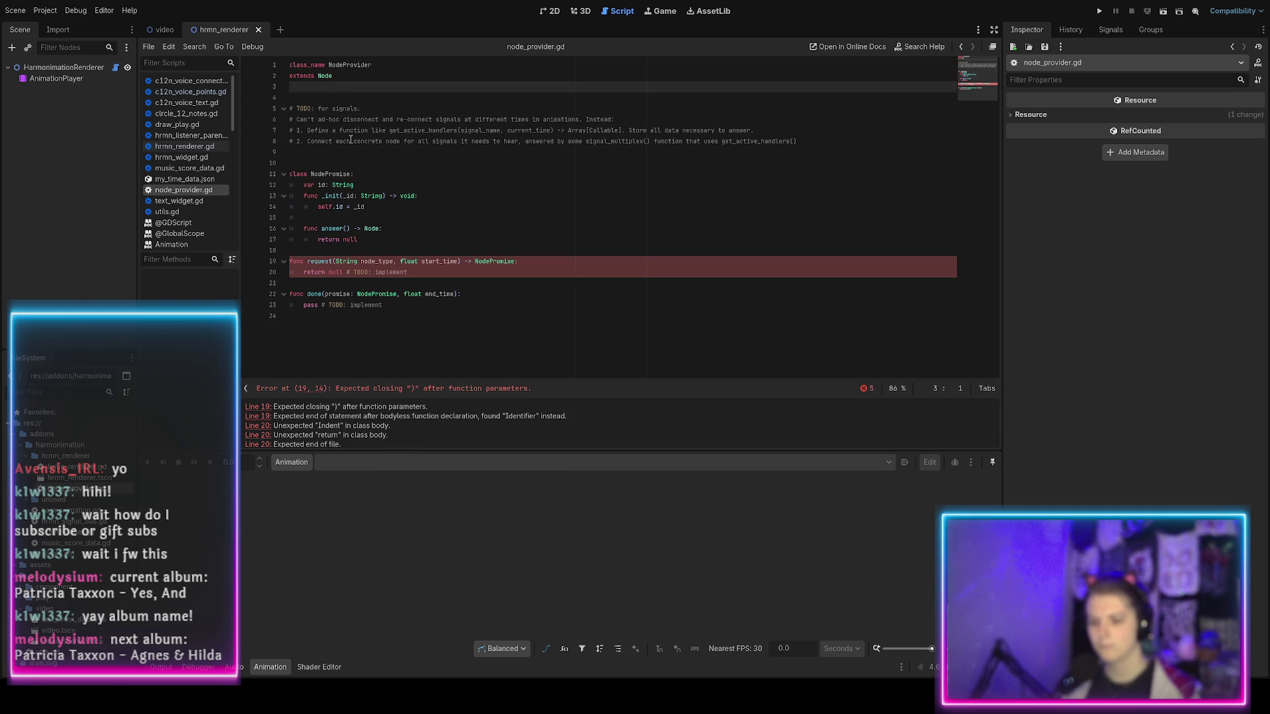
{"action": "key", "text": "ctrl+s"}
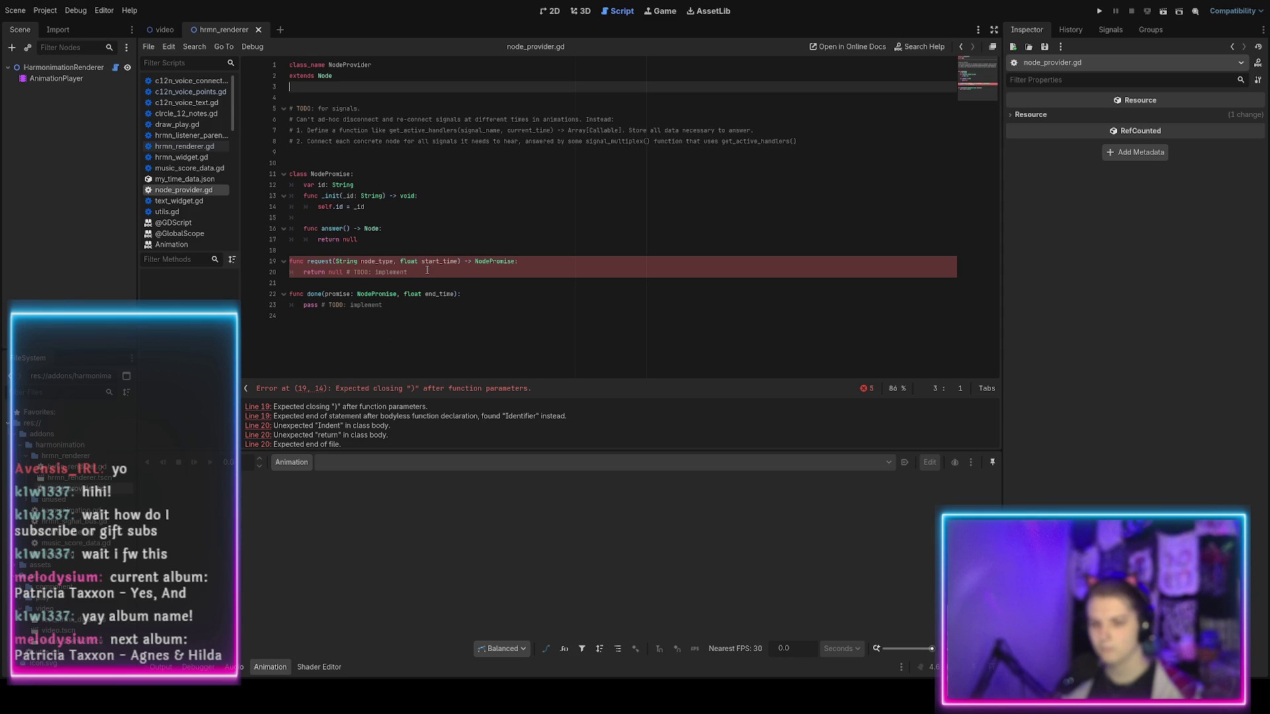
{"action": "left_click", "coordinate": [166, 212]}
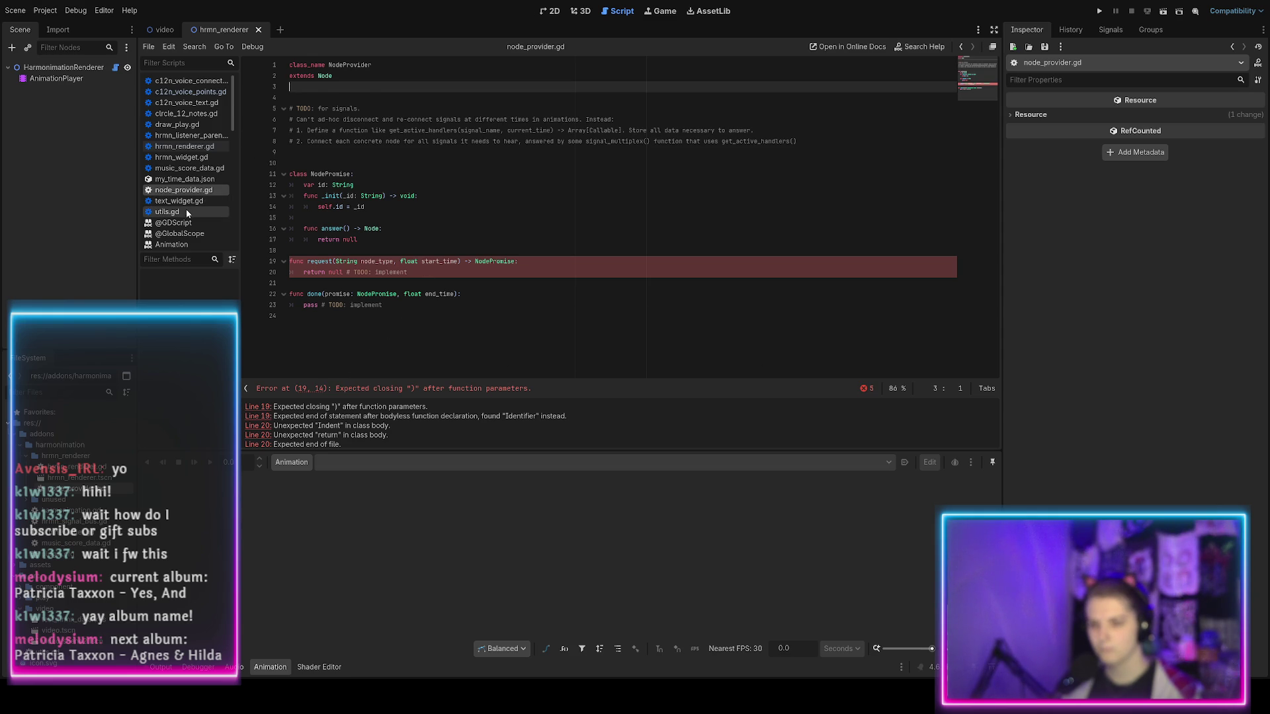
{"action": "scroll", "coordinate": [401, 237], "scroll_direction": "up", "scroll_amount": 20}
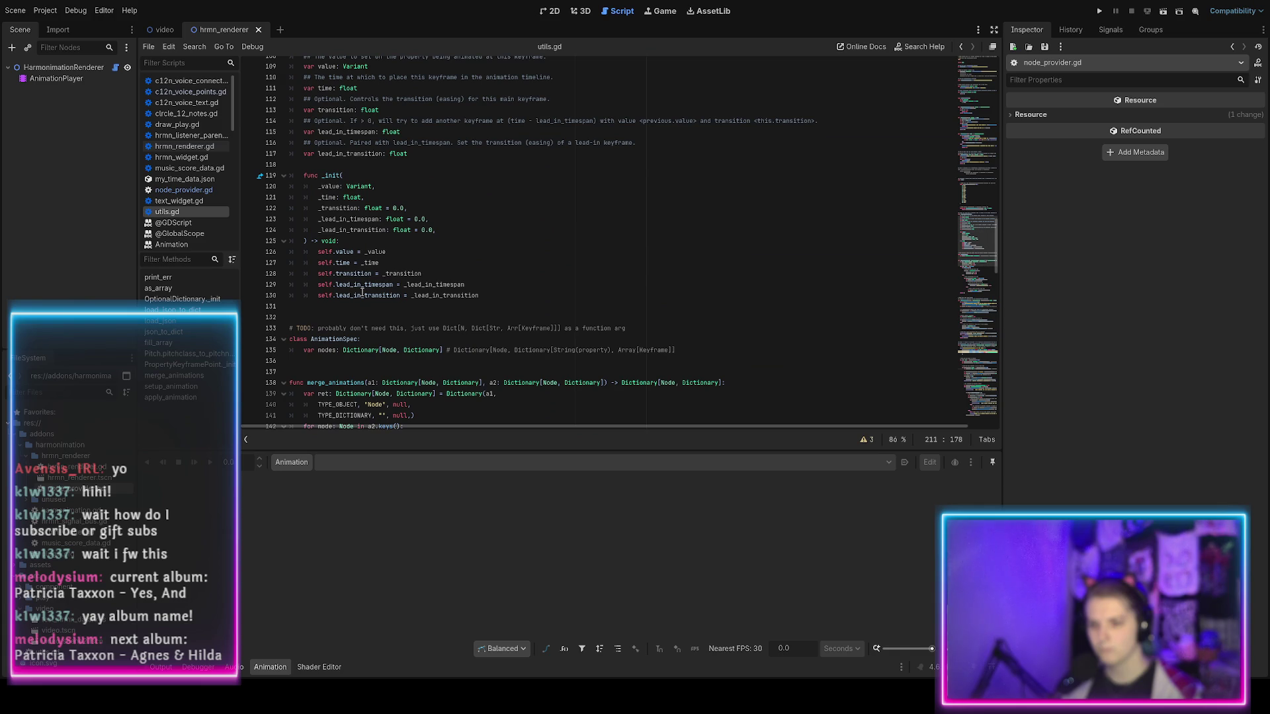
{"action": "left_click", "coordinate": [183, 195]}
{"action": "key", "text": "ctrl+s"}
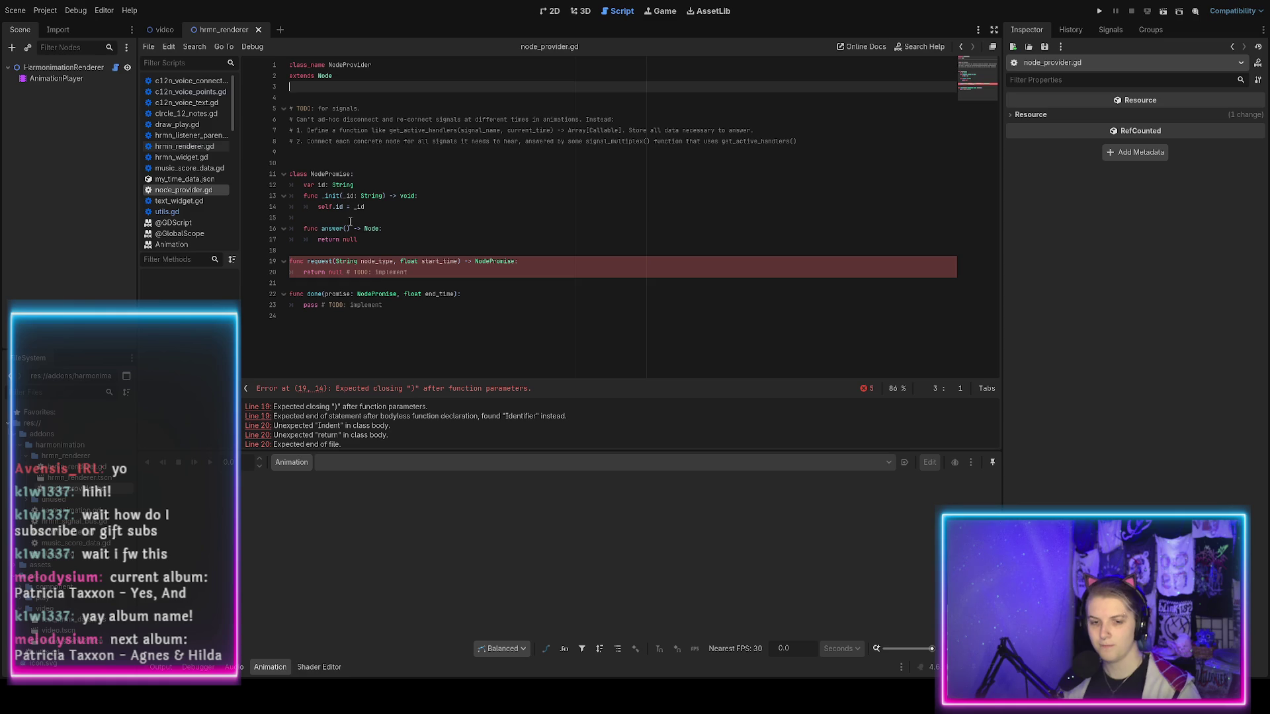
Add a 'Dictionary[Signal, ' parameter after start_time in request()'s parameter list
{"action": "left_click", "coordinate": [425, 275]}
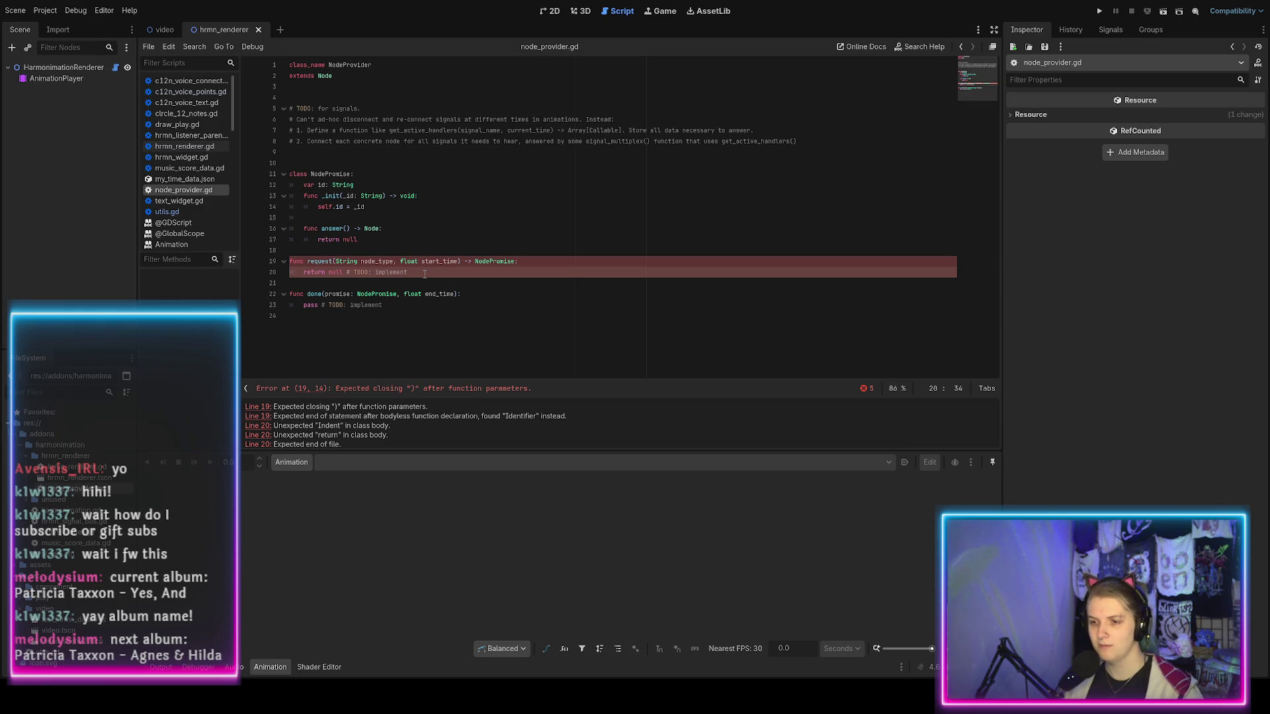
{"action": "left_click", "coordinate": [461, 262]}
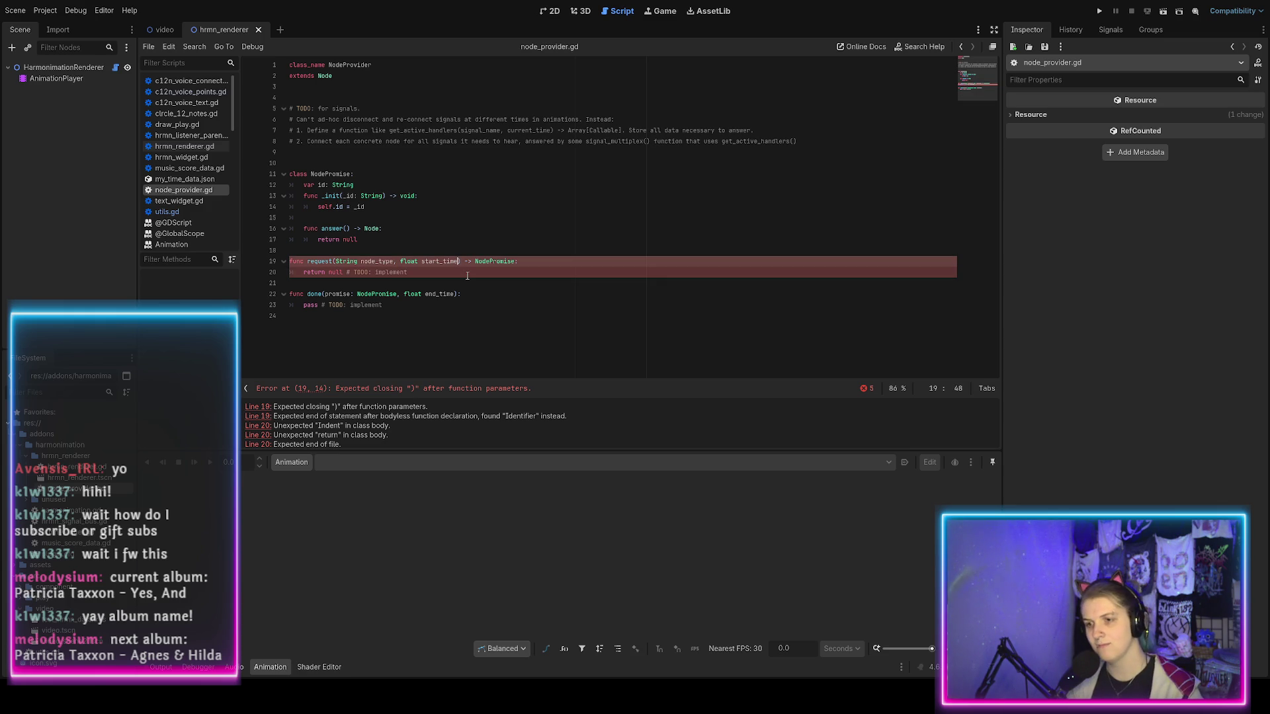
{"action": "type", "text": ", "}
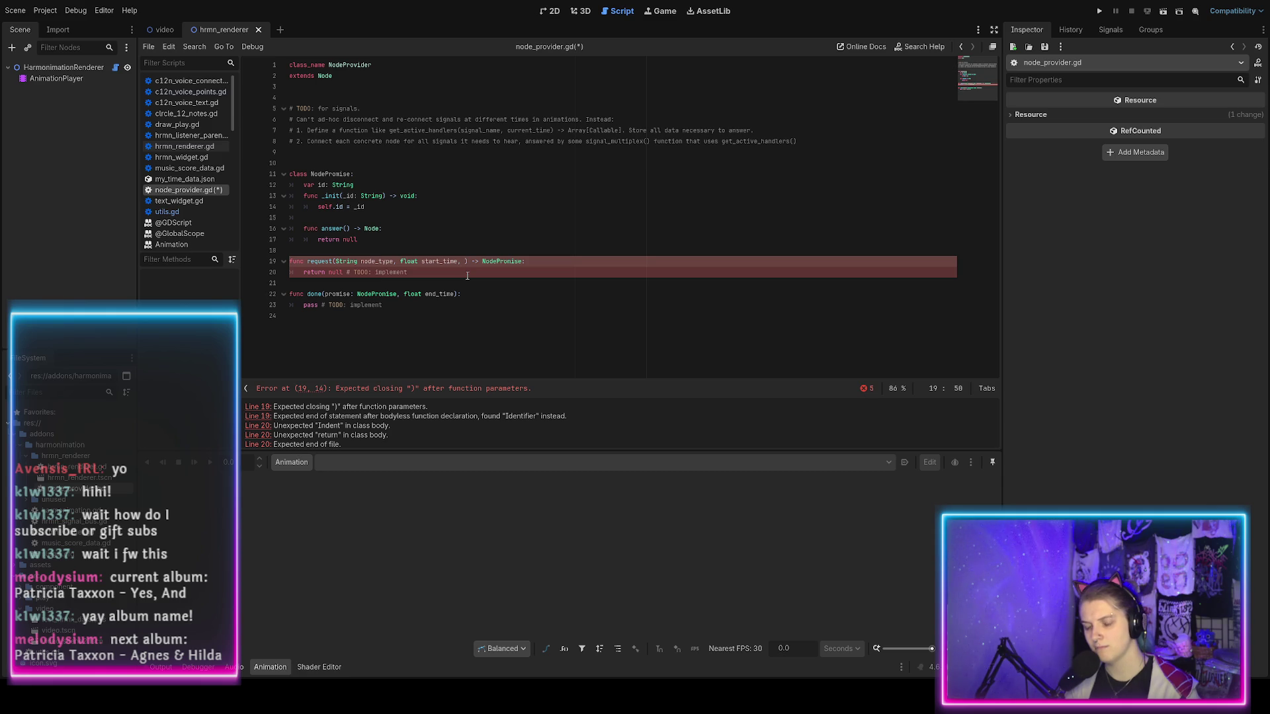
{"action": "type", "text": "A"}
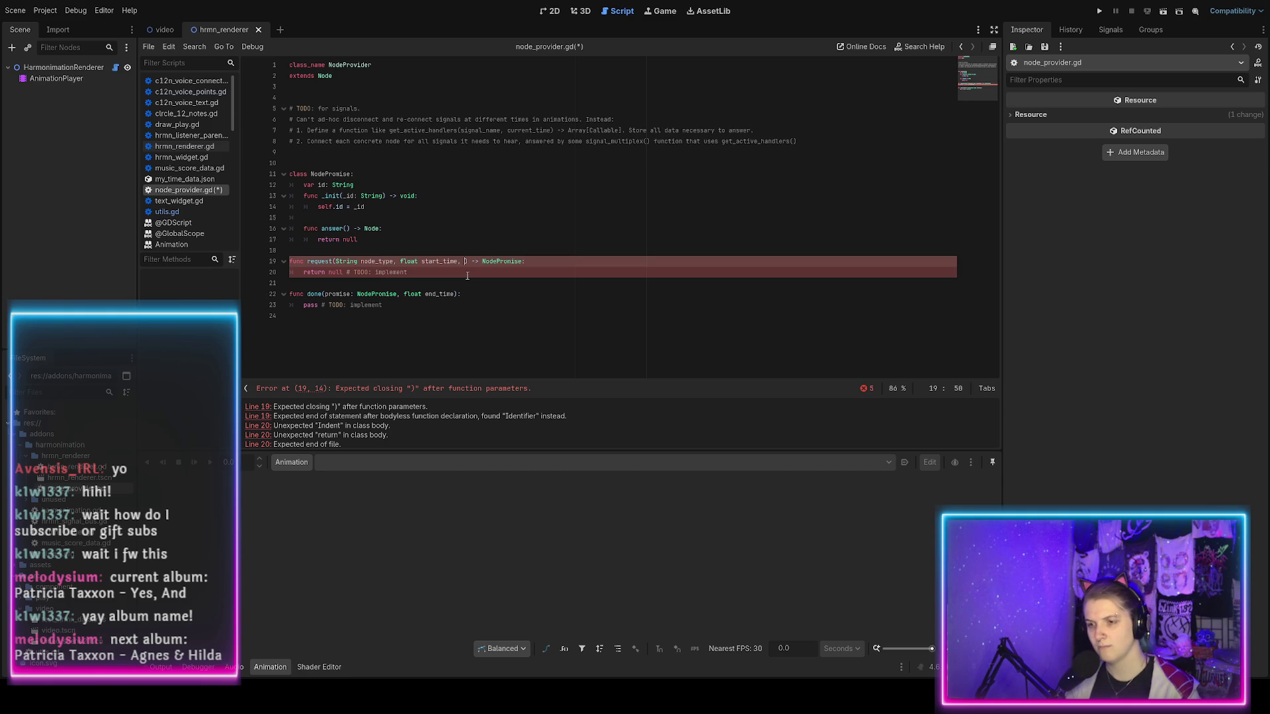
{"action": "type", "text": "Dictionary"}
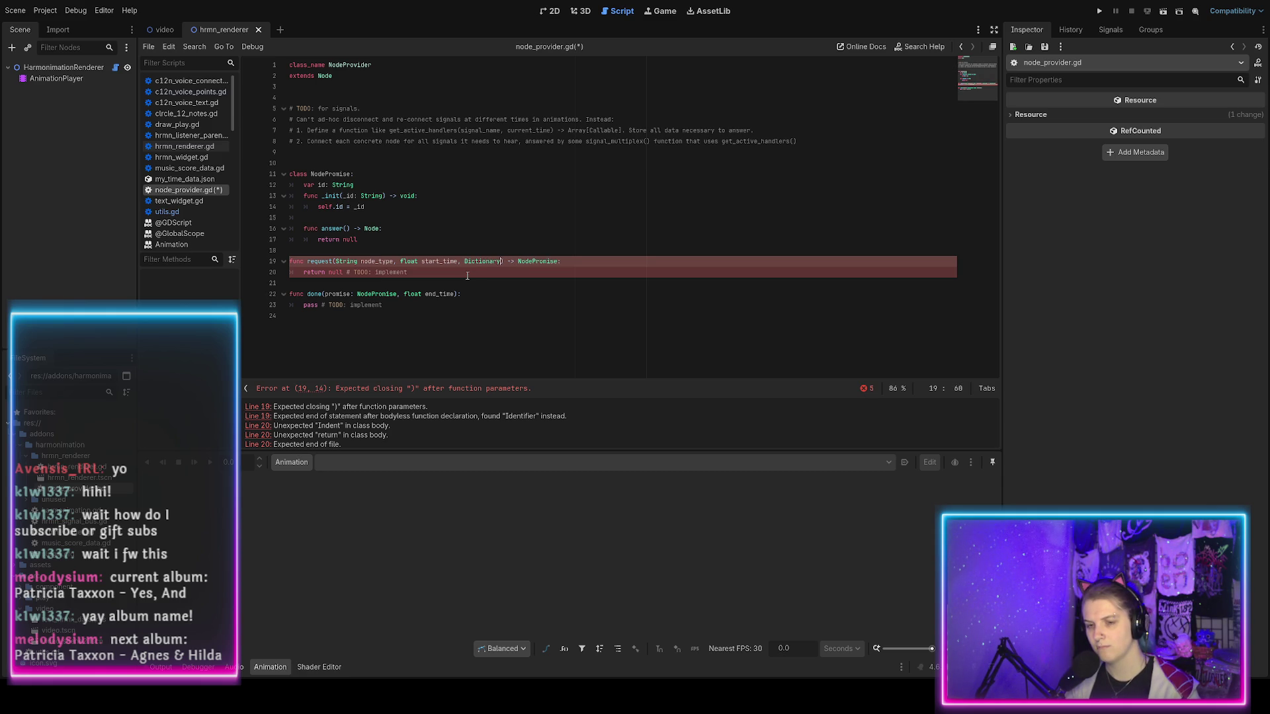
{"action": "type", "text": "["}
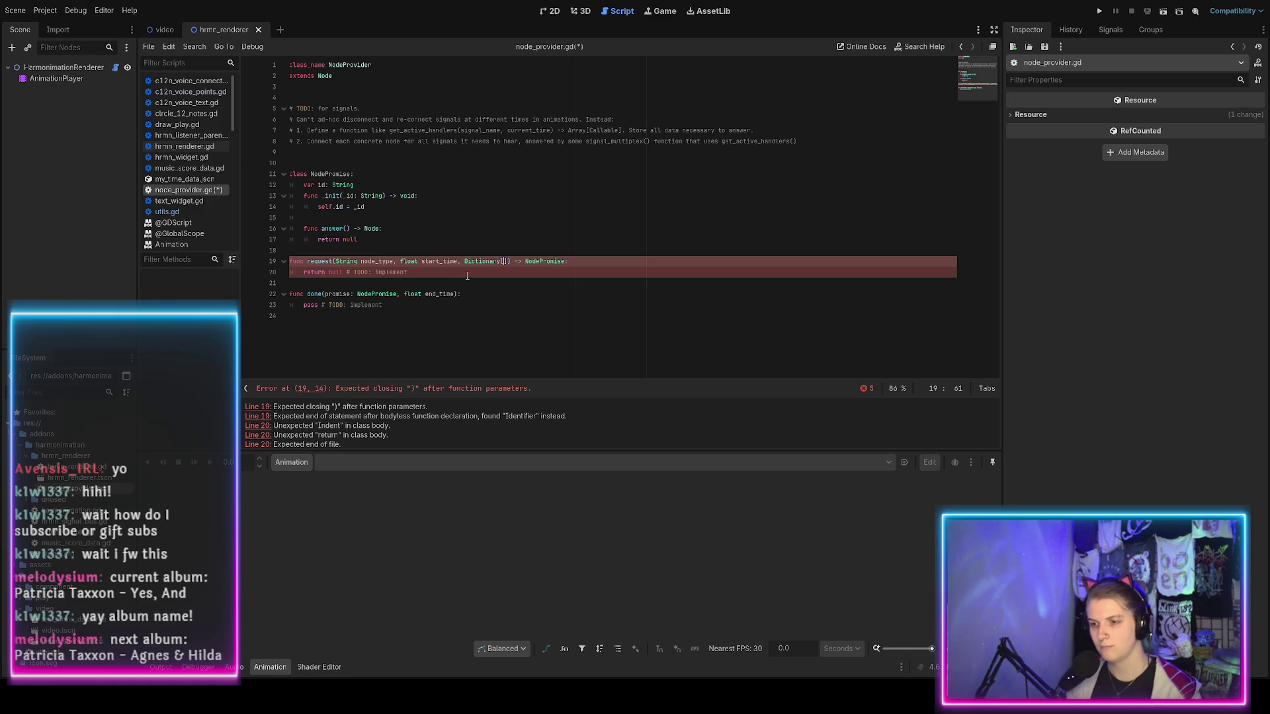
{"action": "type", "text": "String,"}
{"action": "key", "text": "BackSpace"}
{"action": "key", "text": "BackSpace"}
{"action": "key", "text": "BackSpace"}
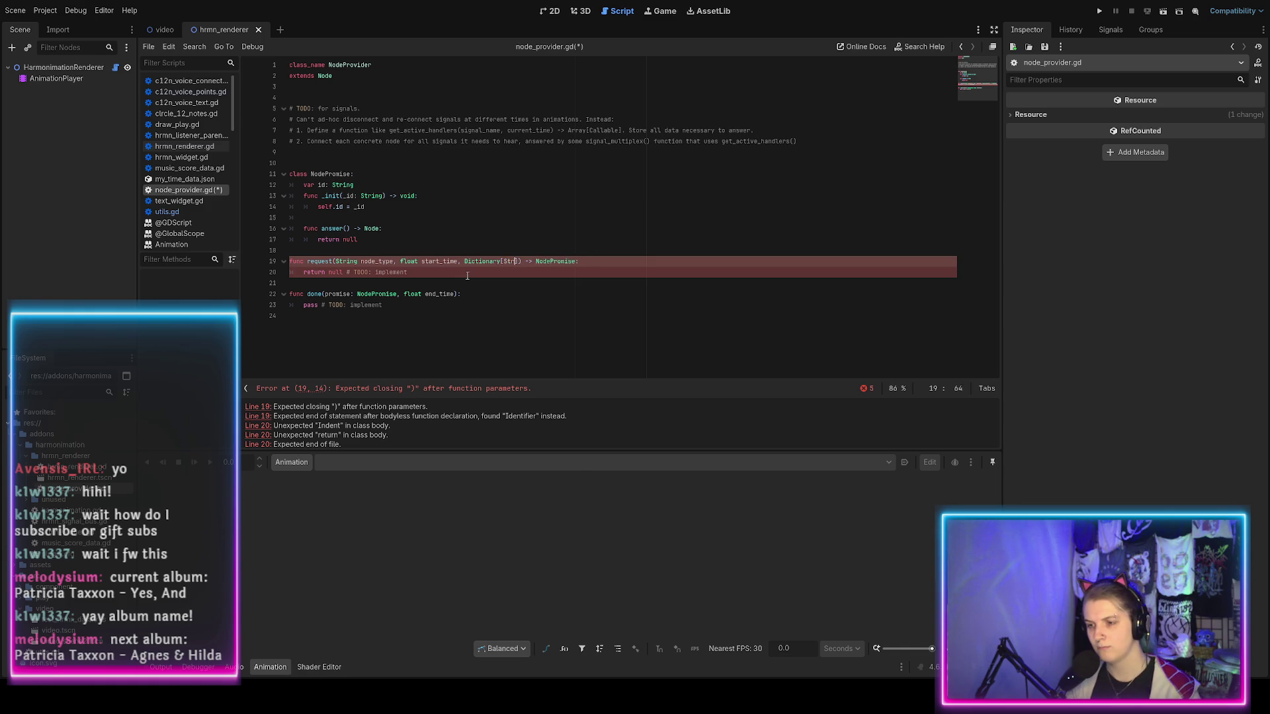
{"action": "type", "text": "Signal"}
{"action": "type", "text": ","}
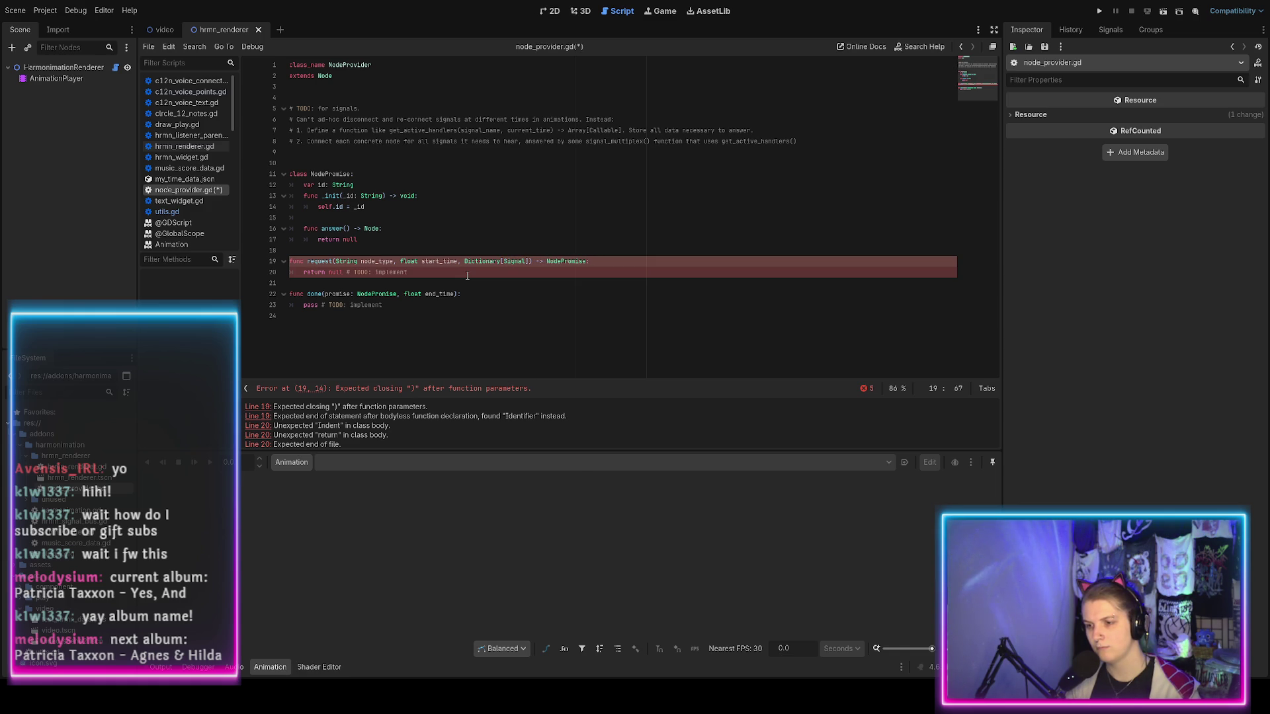
Check the Signal class docs, then complete the parameter type as Dictionary[Signal, Callable]
{"action": "left_click", "coordinate": [512, 262], "text": "ctrl"}
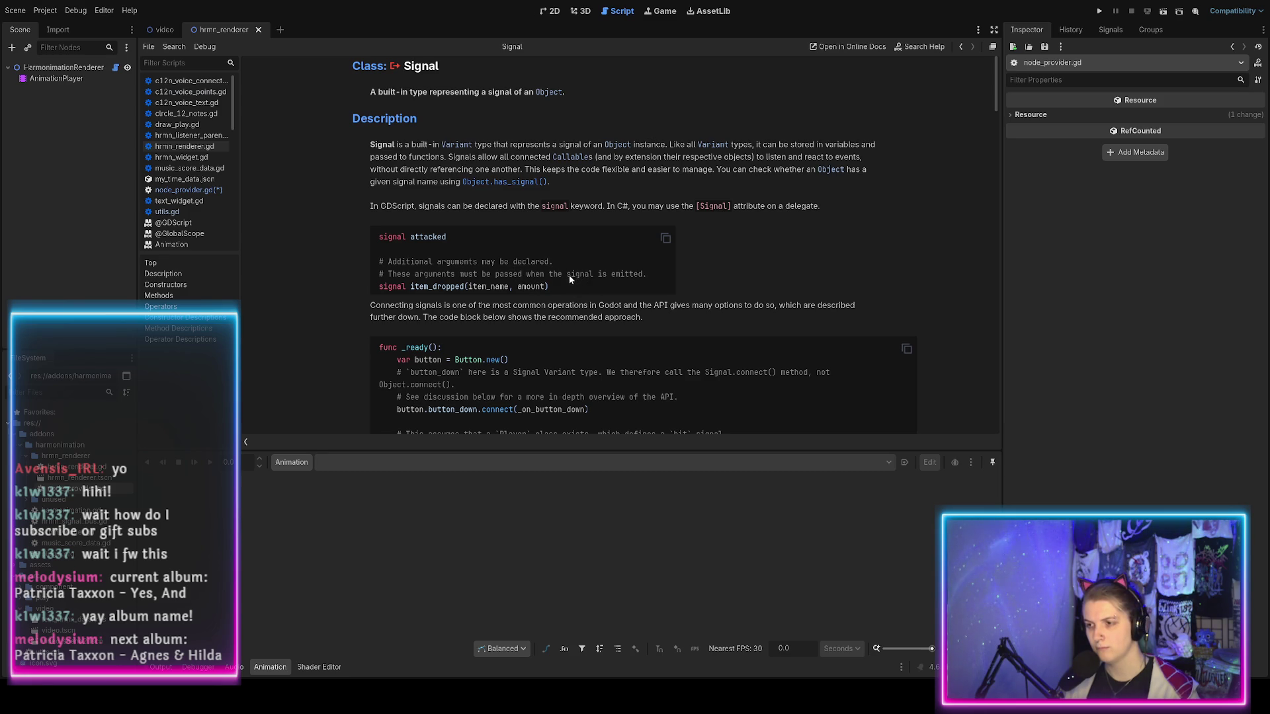
{"action": "key", "text": "alt+Left"}
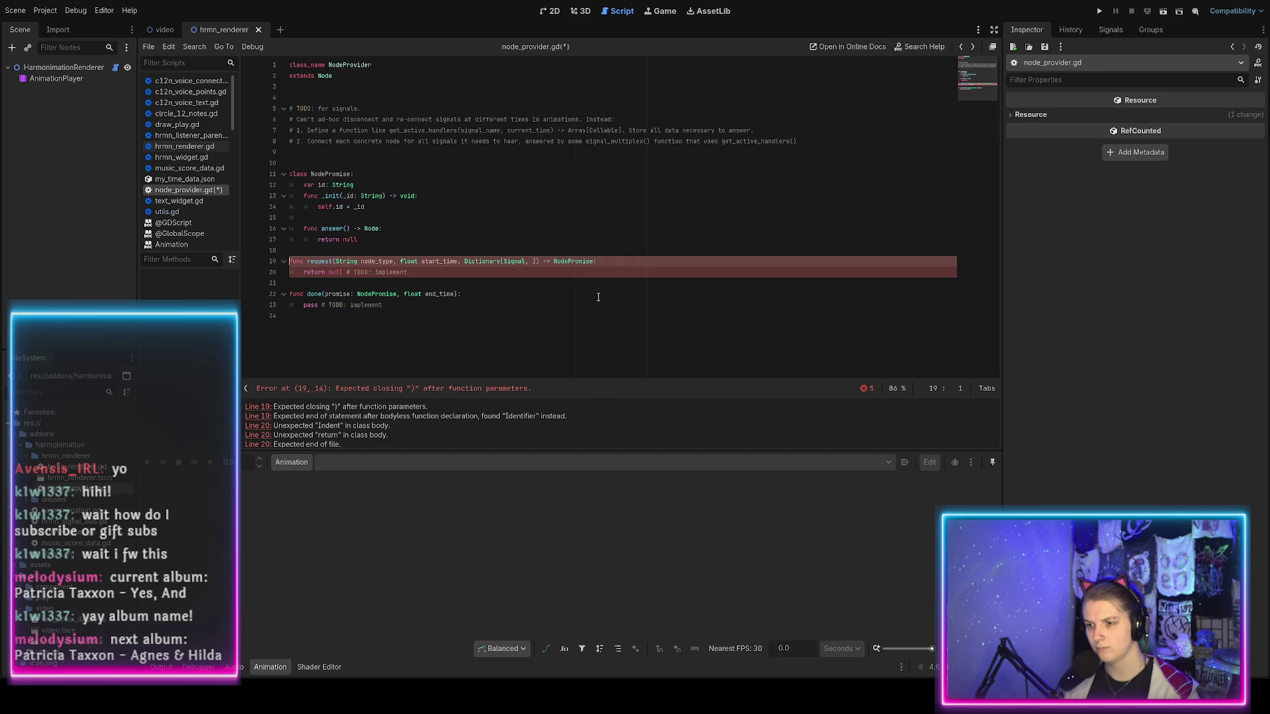
{"action": "left_click", "coordinate": [531, 262]}
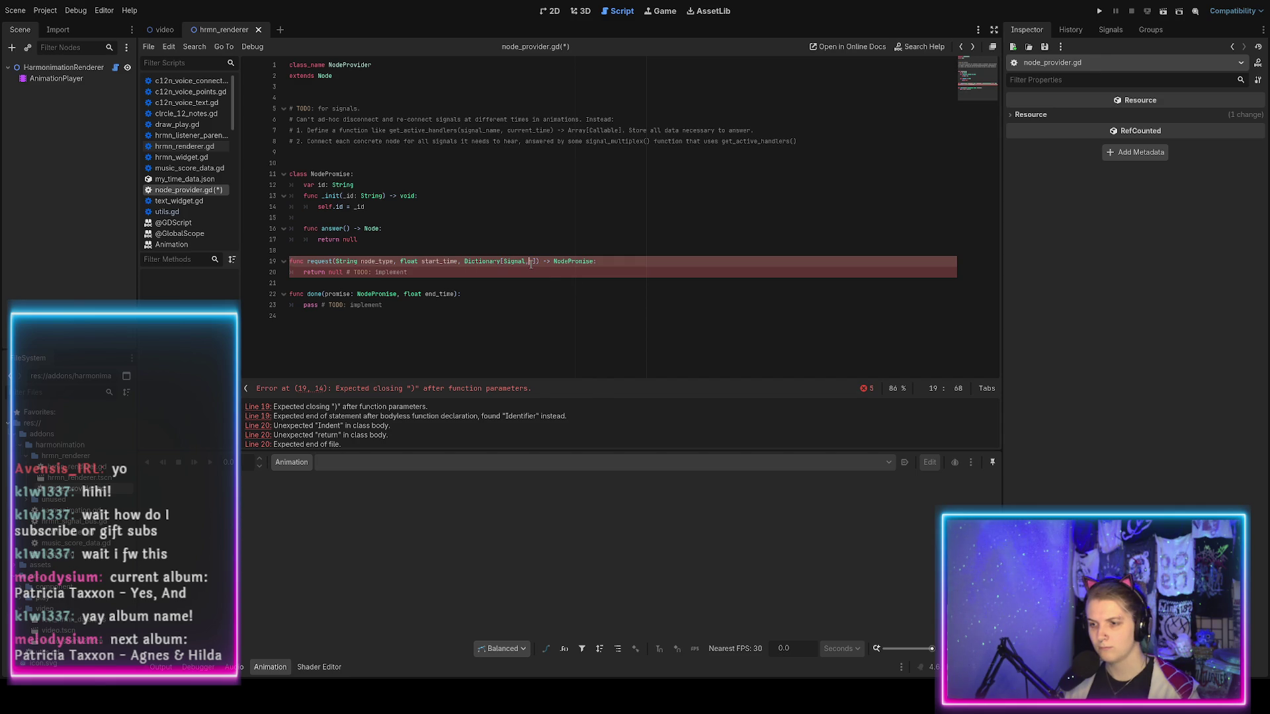
{"action": "key", "text": "Right"}
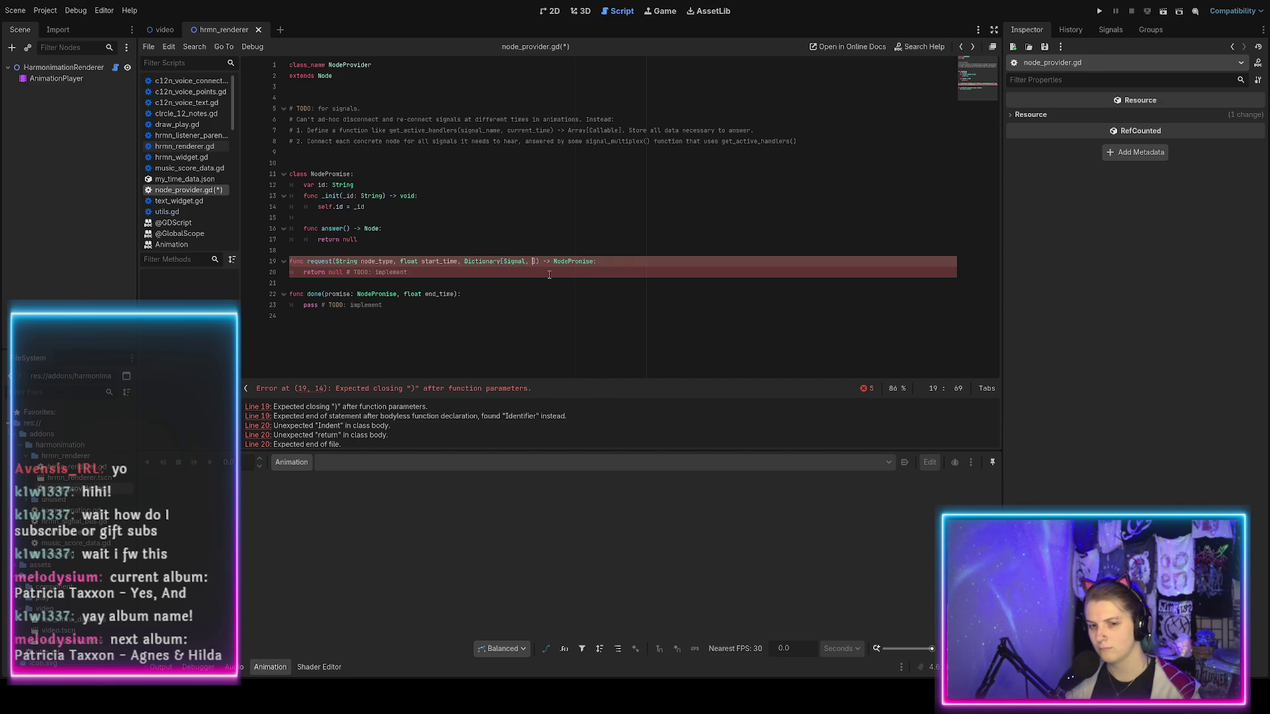
{"action": "type", "text": "Callable"}
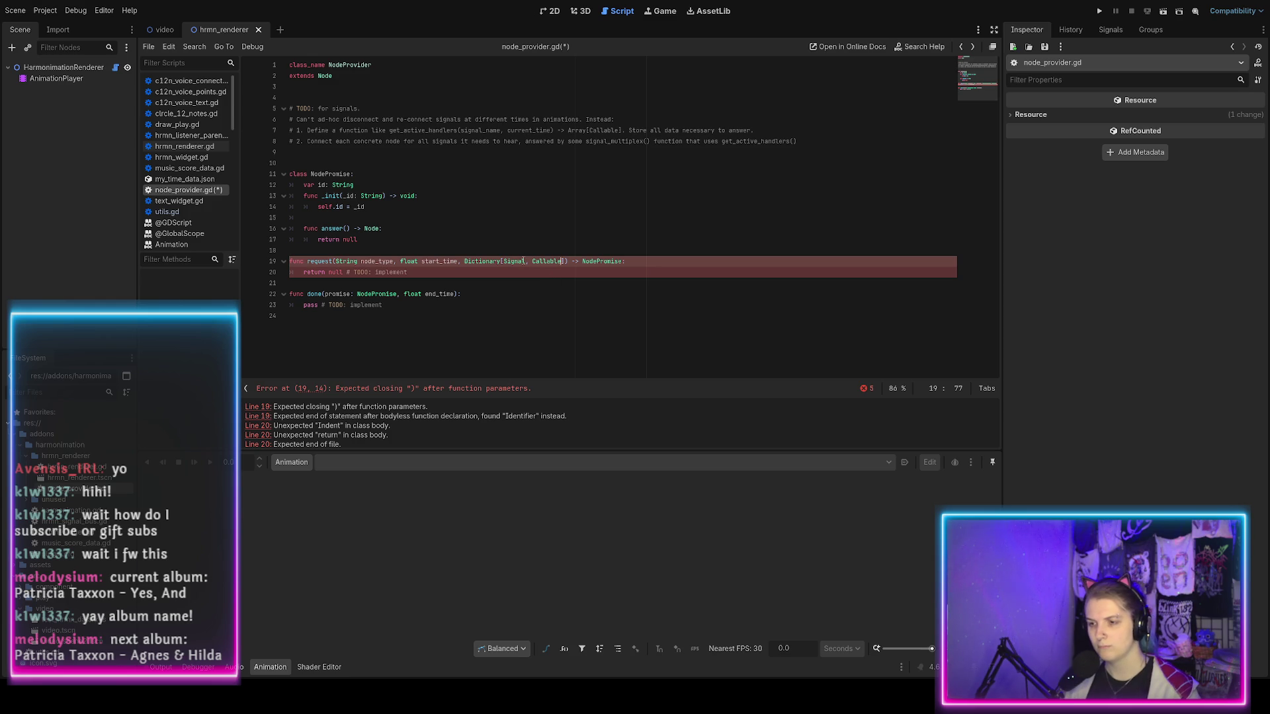
{"action": "left_click", "coordinate": [524, 262], "text": "ctrl"}
{"action": "scroll", "coordinate": [521, 261], "scroll_direction": "down", "scroll_amount": 5}
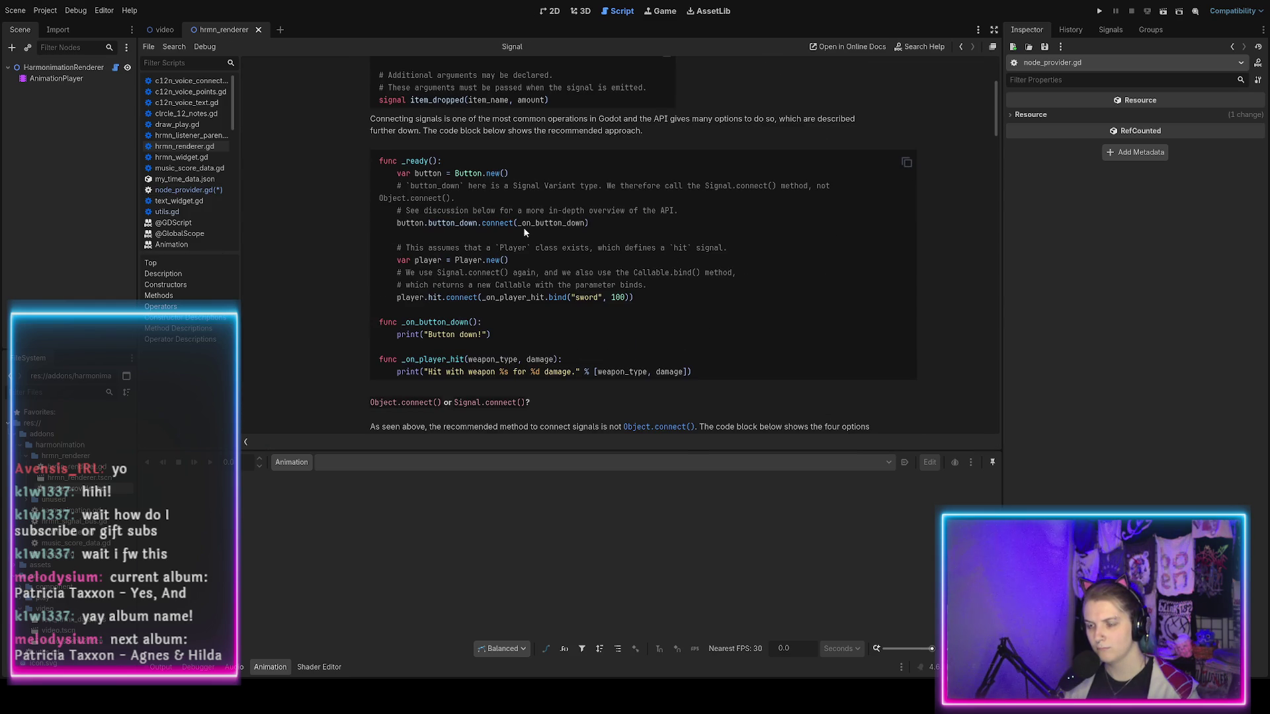
{"action": "double_click", "coordinate": [535, 221]}
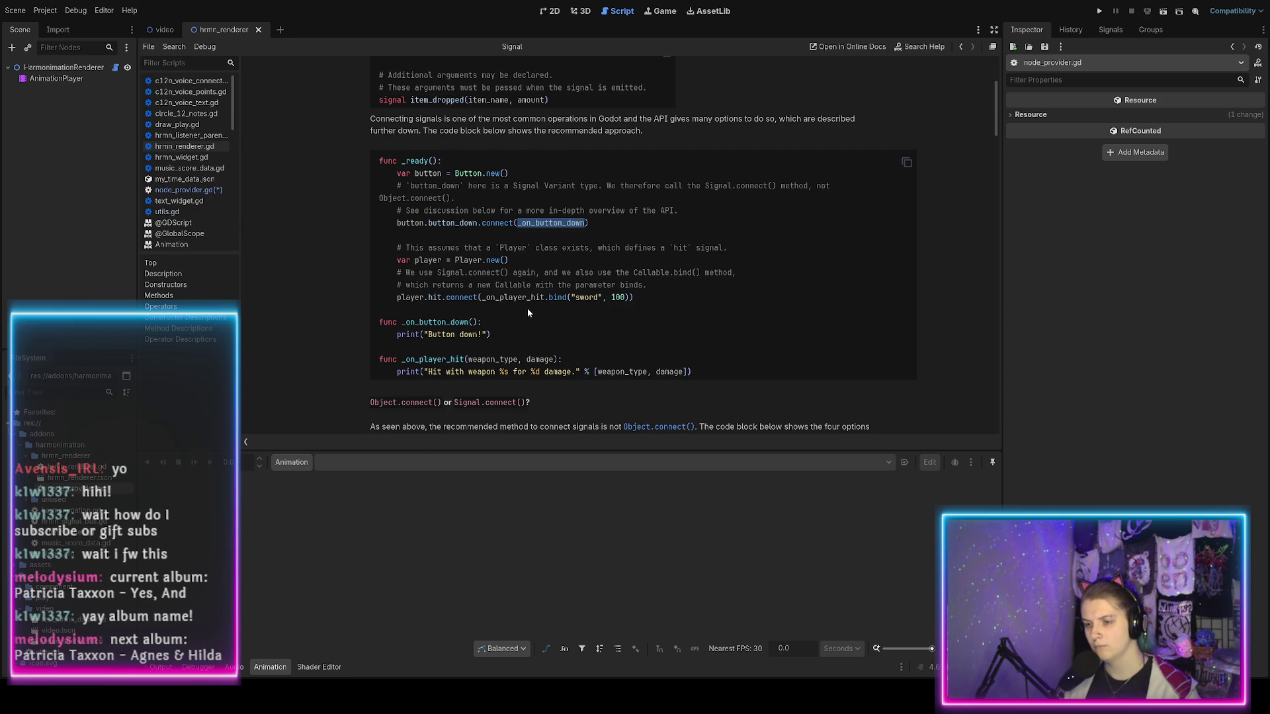
{"action": "key", "text": "alt+Left"}
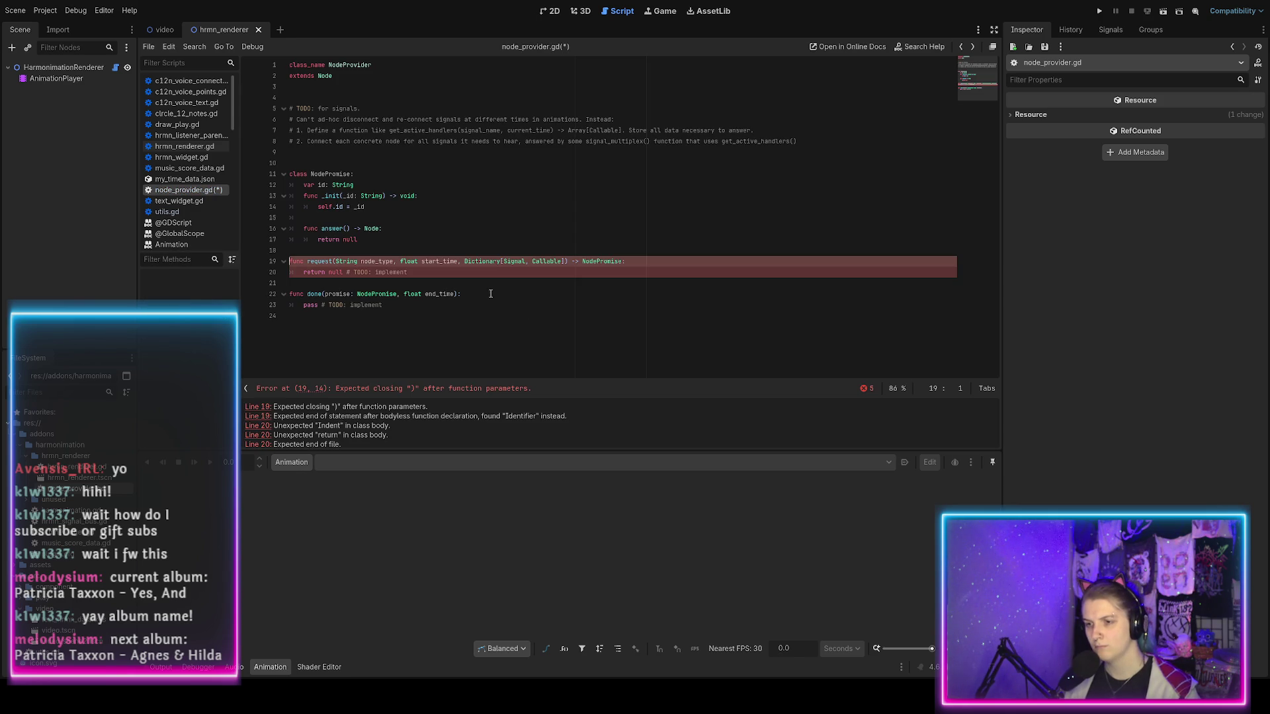
Rewrite request() parameters as node_type: String, start_time: float, signals: Dictionary[Signal, Callable], and save
{"action": "left_click", "coordinate": [422, 273]}
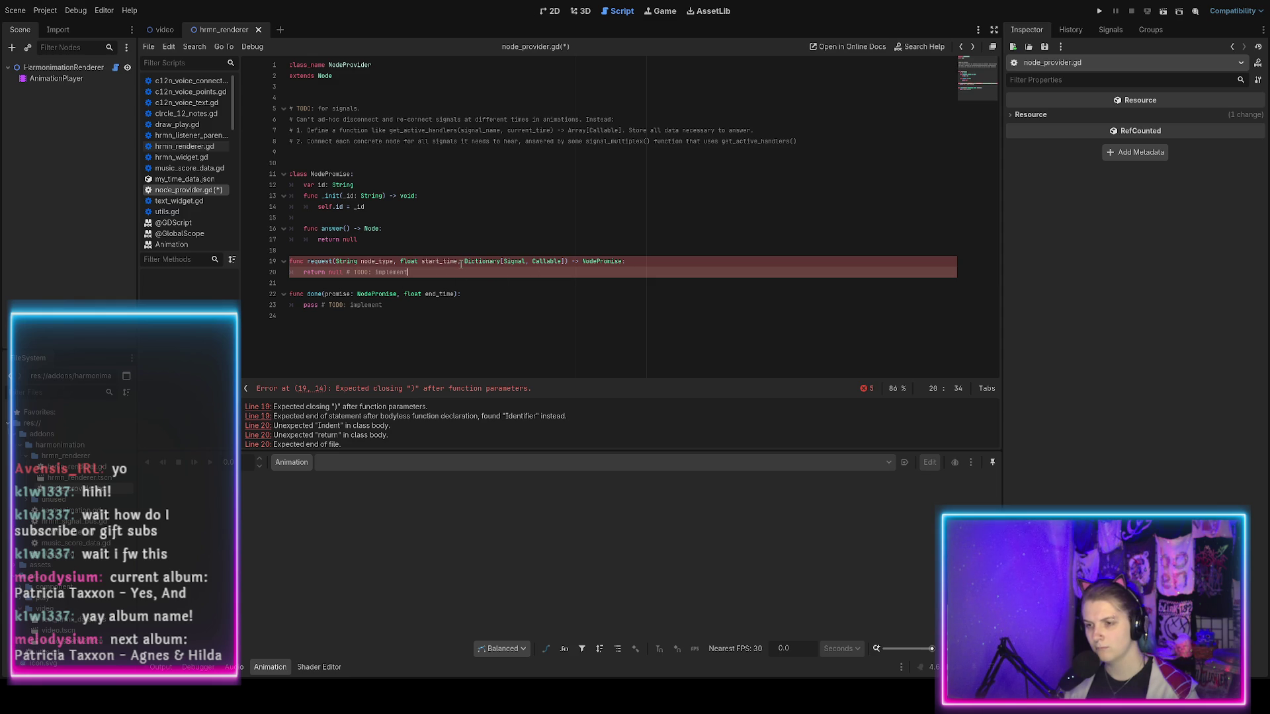
{"action": "left_click", "coordinate": [564, 262]}
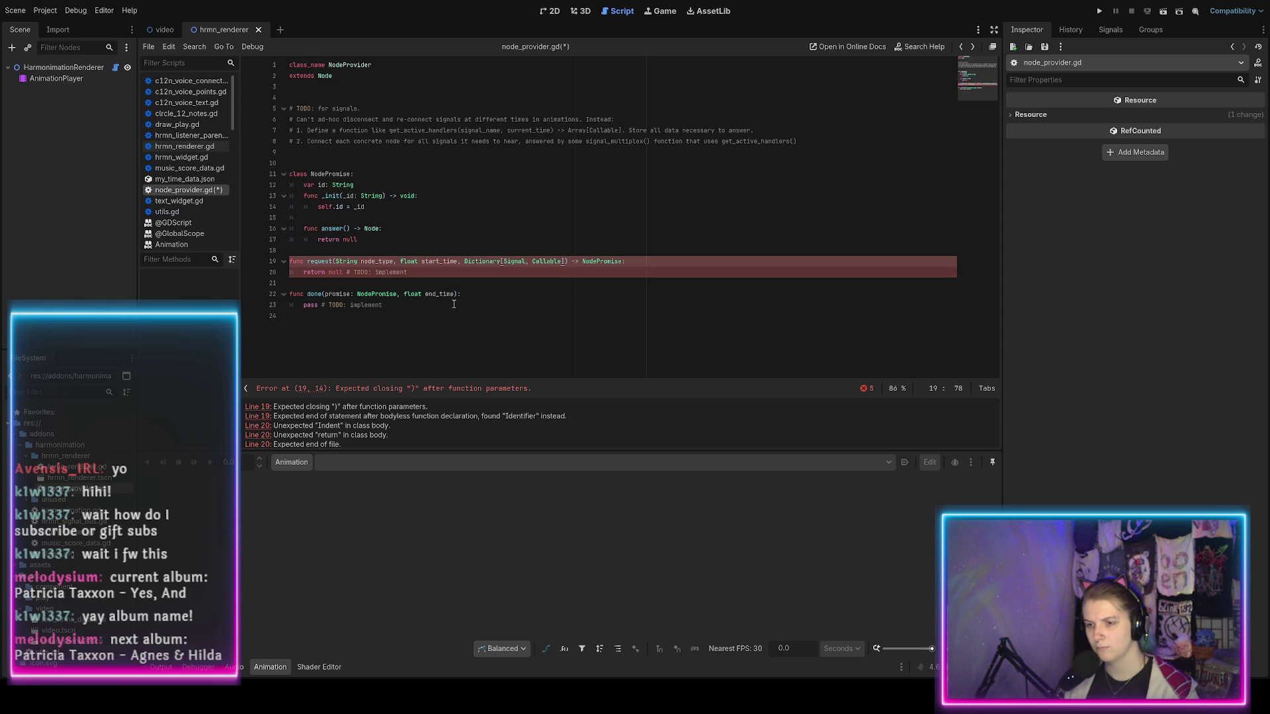
{"action": "double_click", "coordinate": [379, 261]}
{"action": "key", "text": "BackSpace"}
{"action": "key", "text": "BackSpace"}
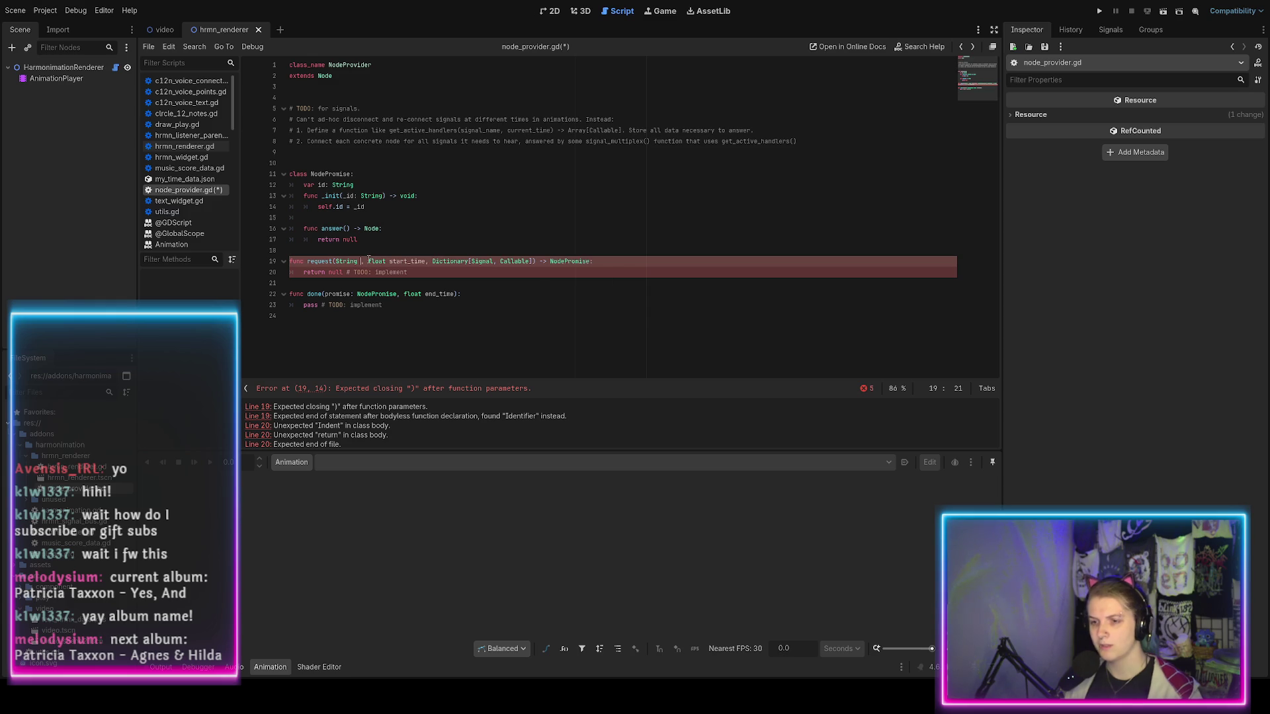
{"action": "key", "text": "ctrl+Left"}
{"action": "type", "text": "node_type:"}
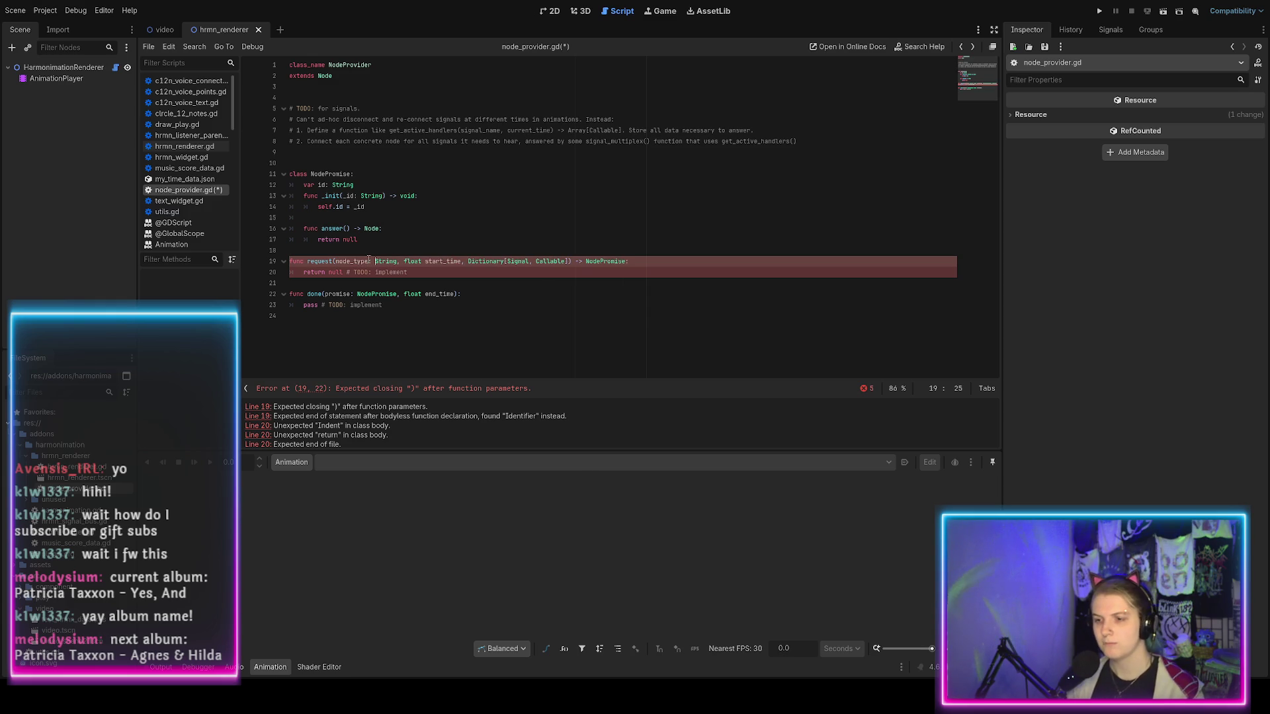
{"action": "double_click", "coordinate": [446, 261]}
{"action": "key", "text": "BackSpace"}
{"action": "key", "text": "BackSpace"}
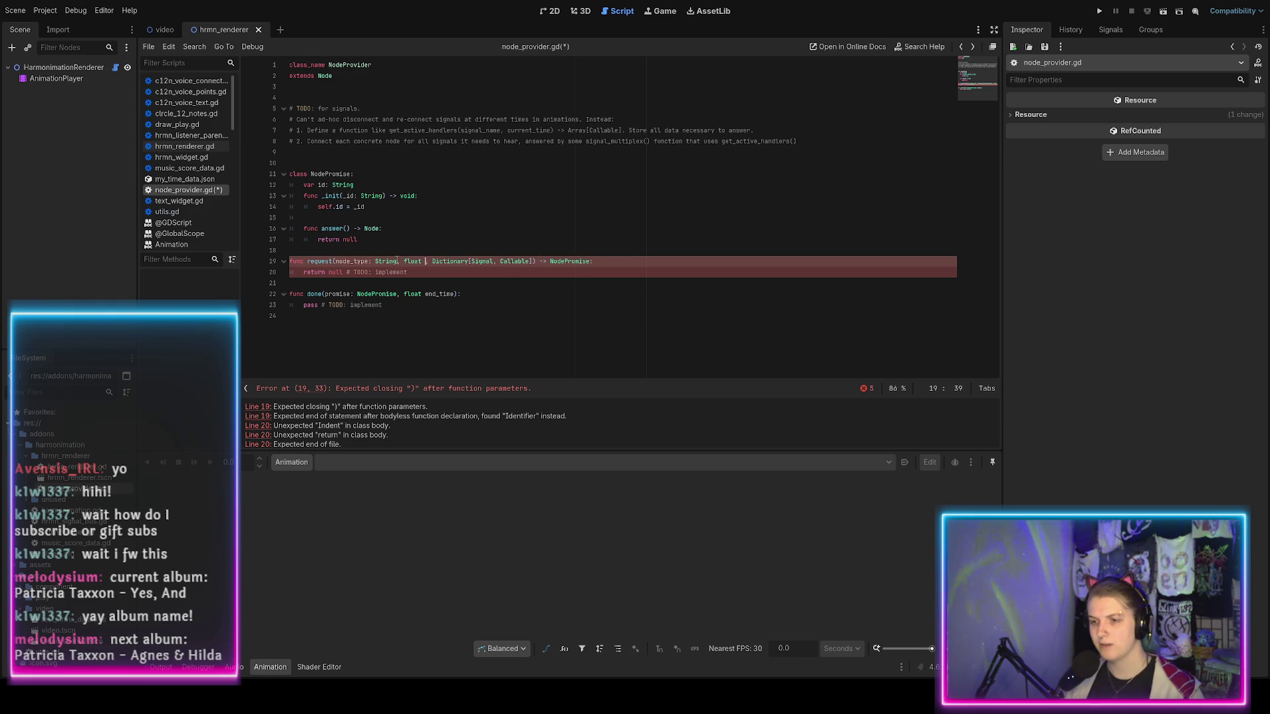
{"action": "key", "text": "ctrl+Left"}
{"action": "type", "text": "start_time: float, "}
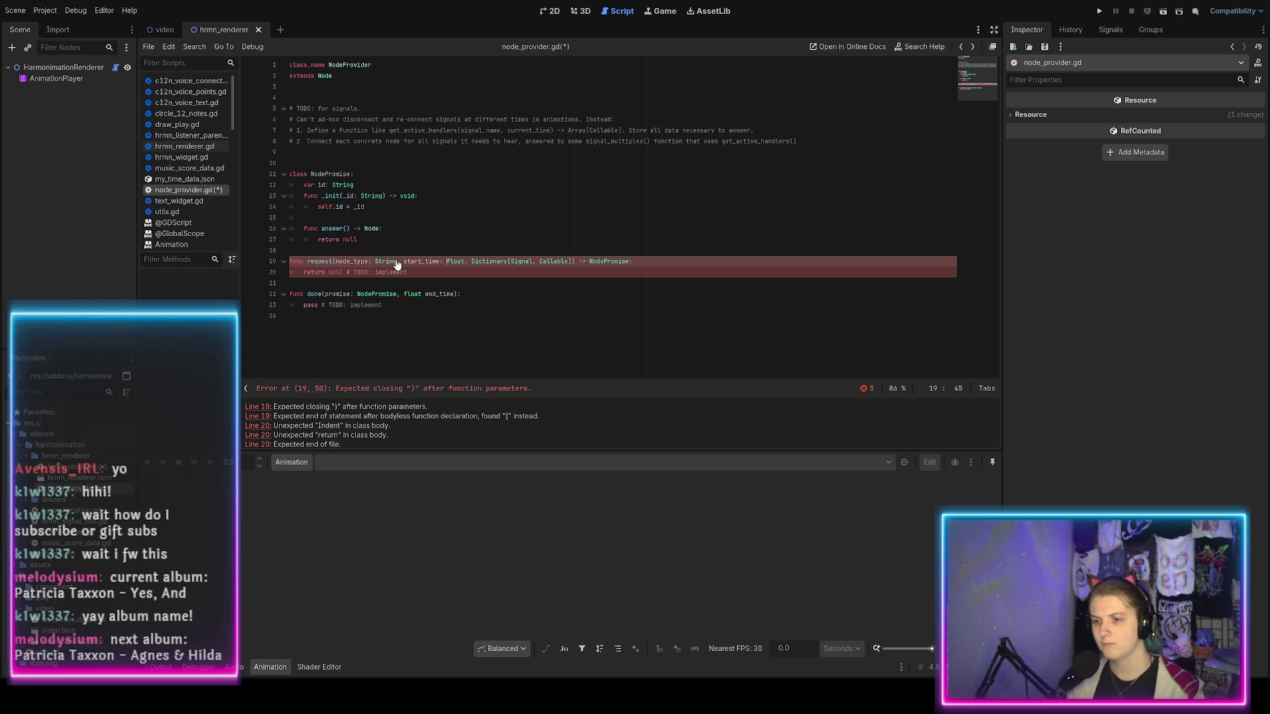
{"action": "type", "text": "si"}
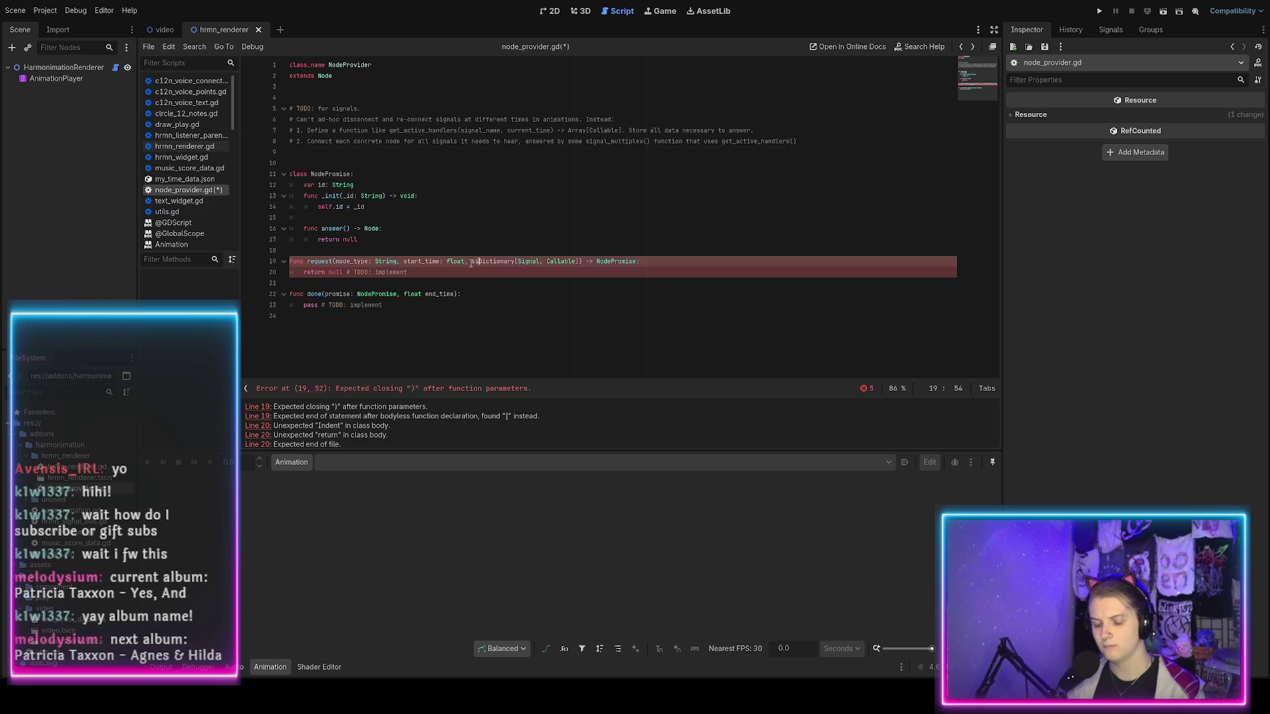
{"action": "type", "text": "gnal"}
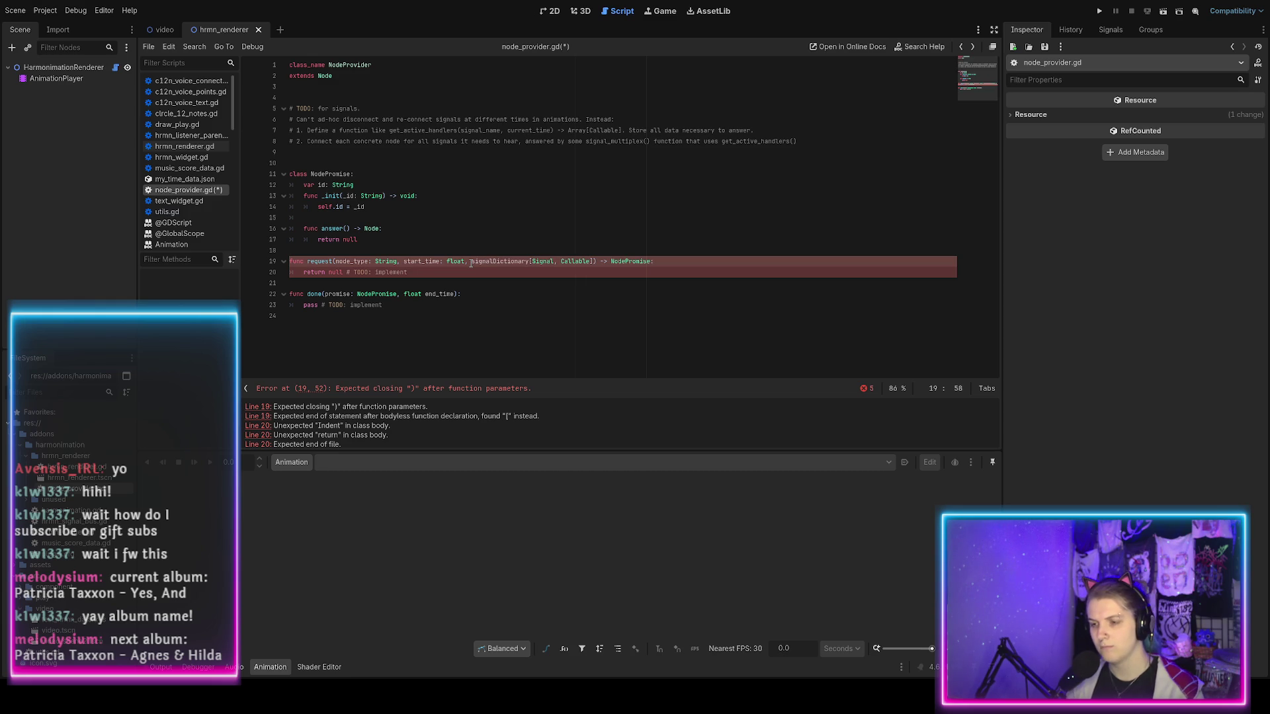
{"action": "type", "text": "s:"}
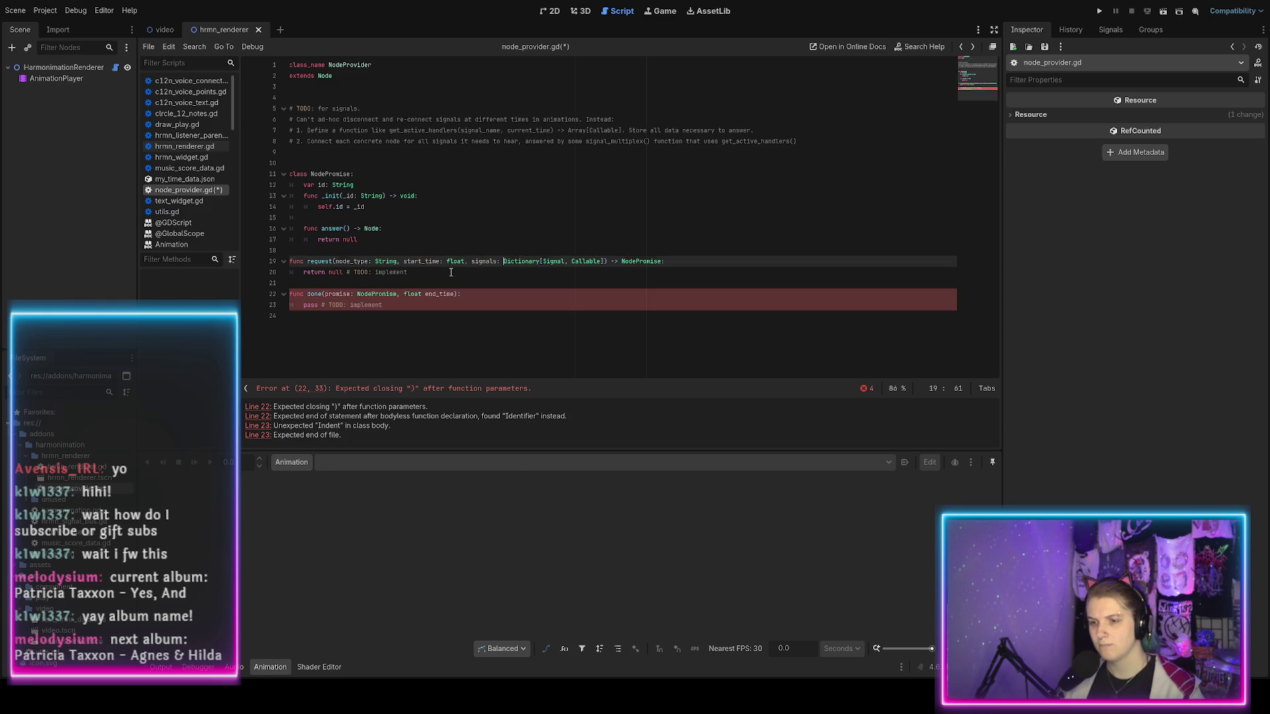
{"action": "left_click", "coordinate": [452, 272]}
{"action": "key", "text": "ctrl+s"}
Fix done()'s last parameter to end_time: float and save the script
{"action": "left_click", "coordinate": [434, 296]}
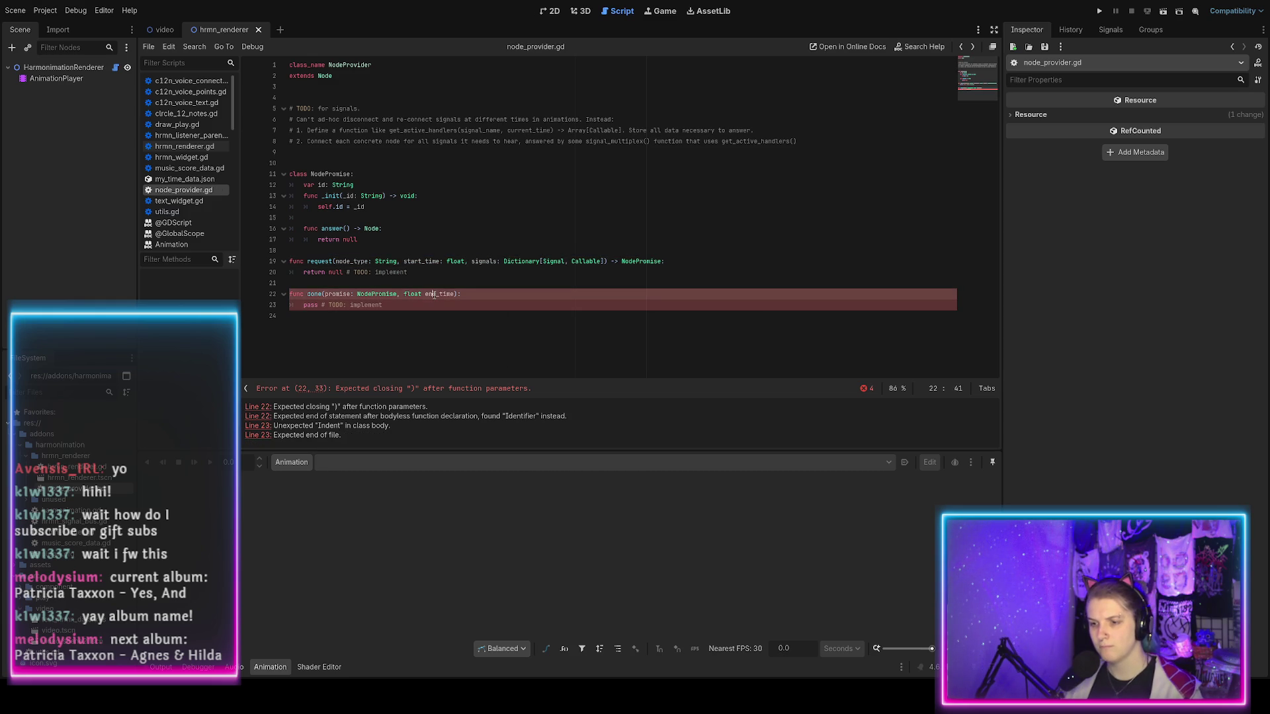
{"action": "double_click", "coordinate": [434, 296]}
{"action": "key", "text": "BackSpace"}
{"action": "key", "text": "BackSpace"}
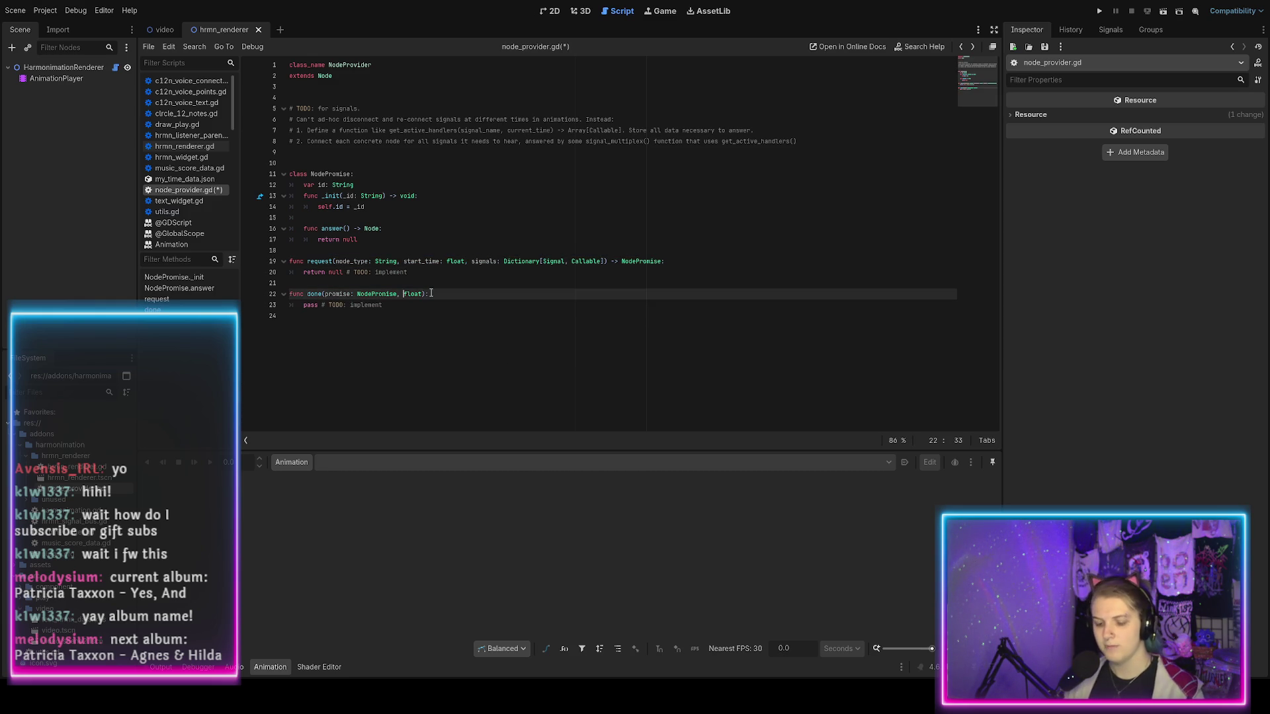
{"action": "type", "text": "end_time:"}
{"action": "key", "text": "ctrl+s"}
Open a blank line below 'var id: String' and append ', _start_time: float' to NodePromise's _init parameters
{"action": "left_click", "coordinate": [404, 308]}
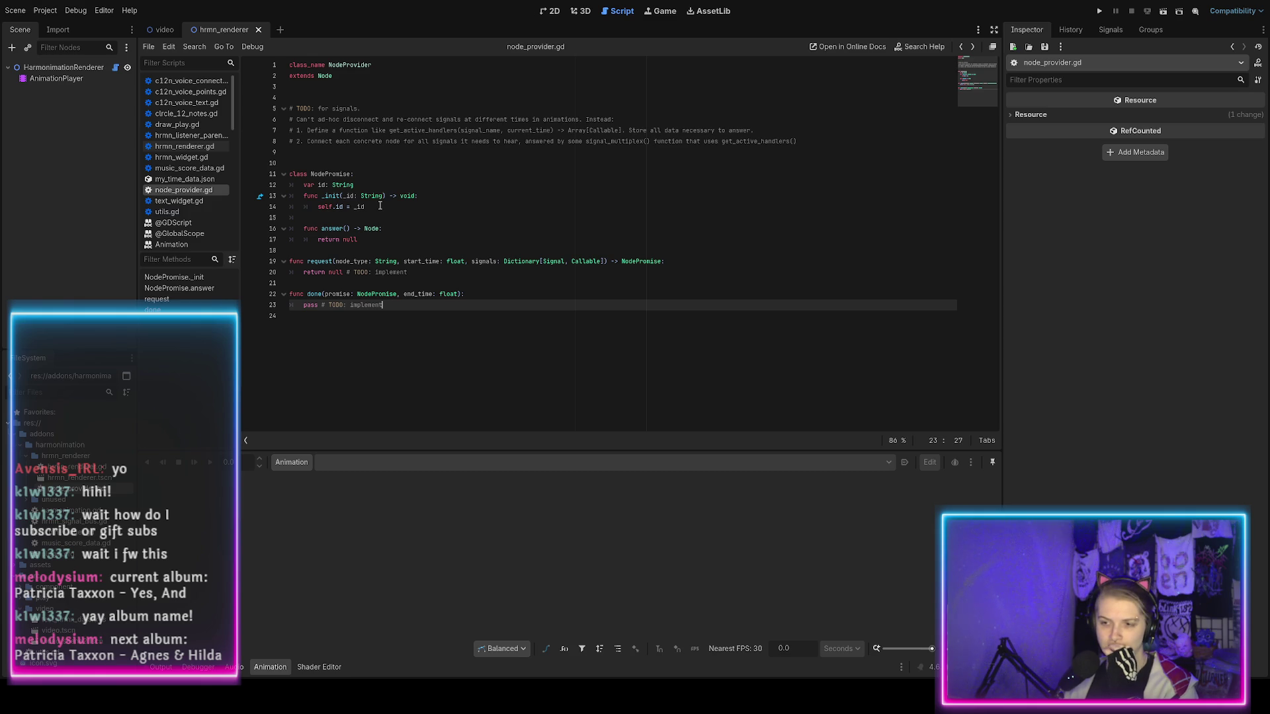
{"action": "left_click", "coordinate": [373, 184]}
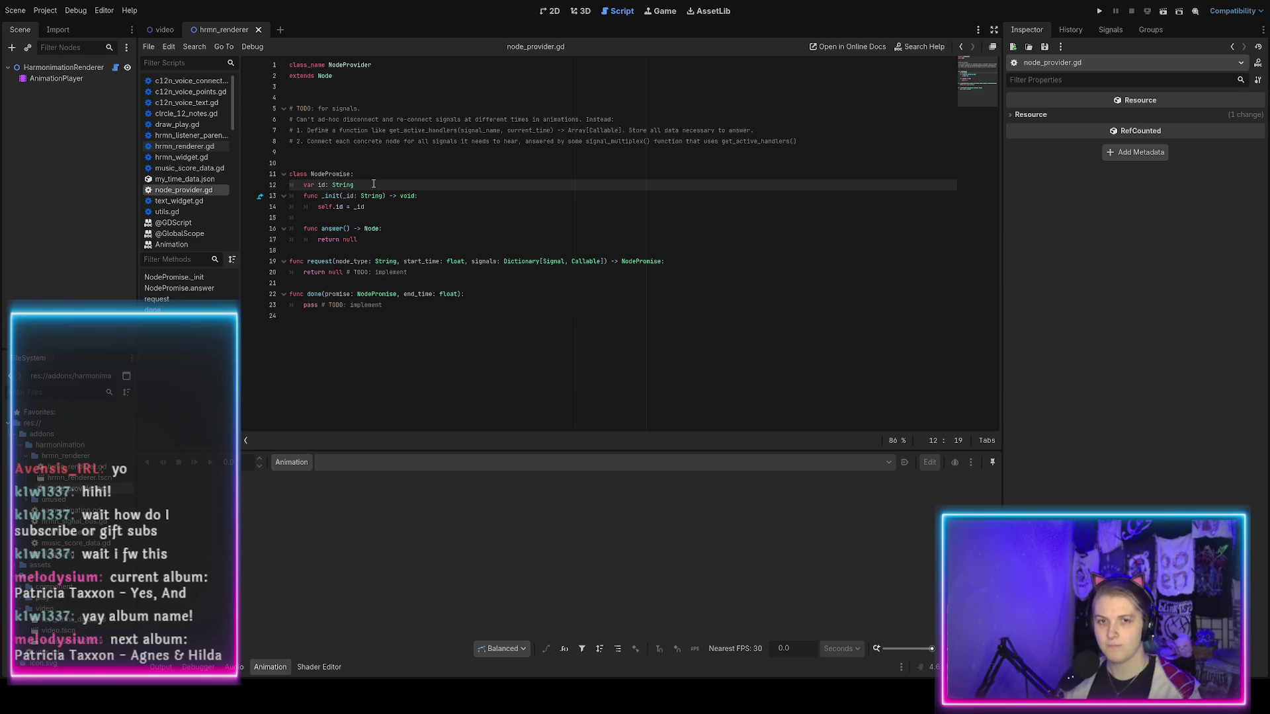
{"action": "key", "text": "Return"}
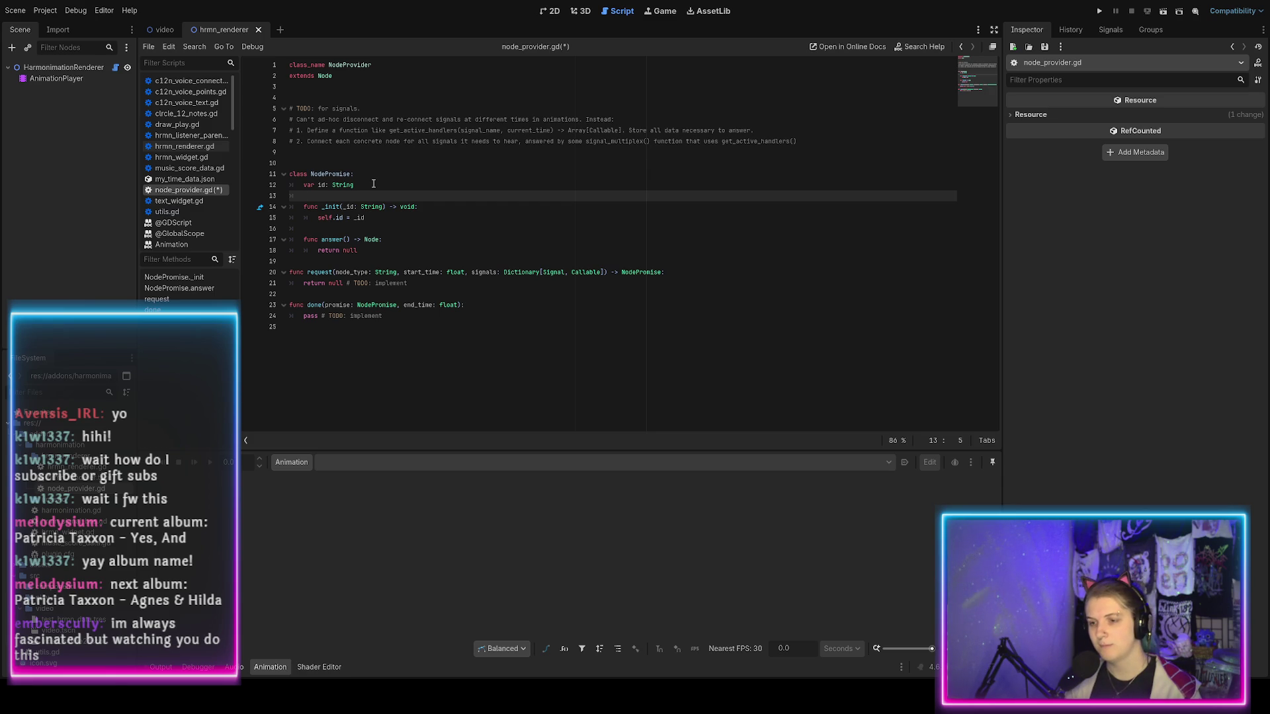
{"action": "key", "text": "Down"}
{"action": "key", "text": "End"}
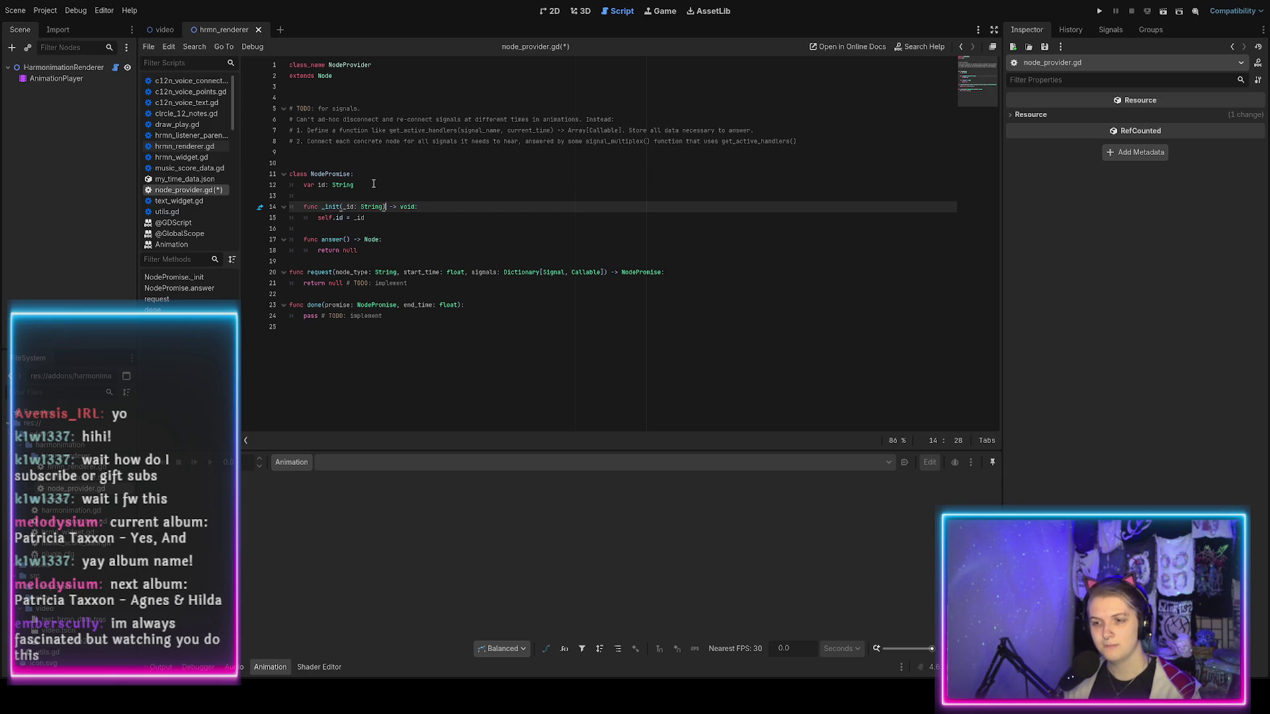
{"action": "type", "text": ", st"}
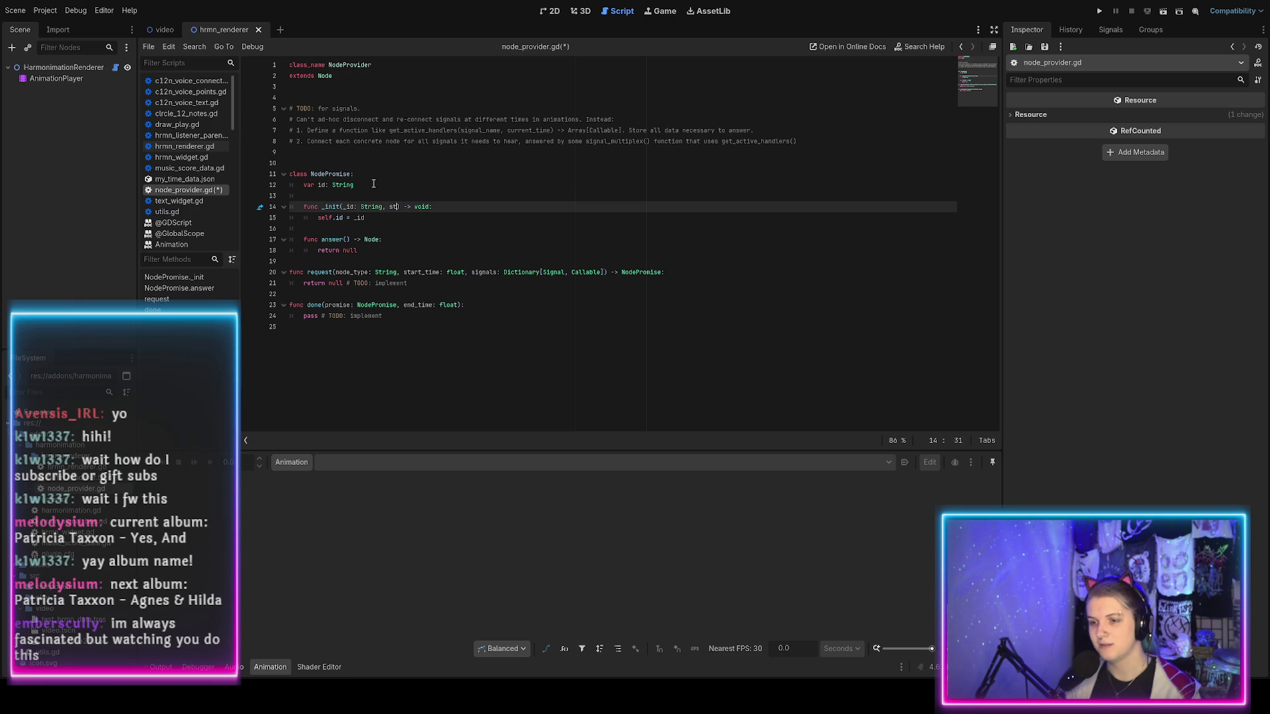
{"action": "type", "text": "art_time: float"}
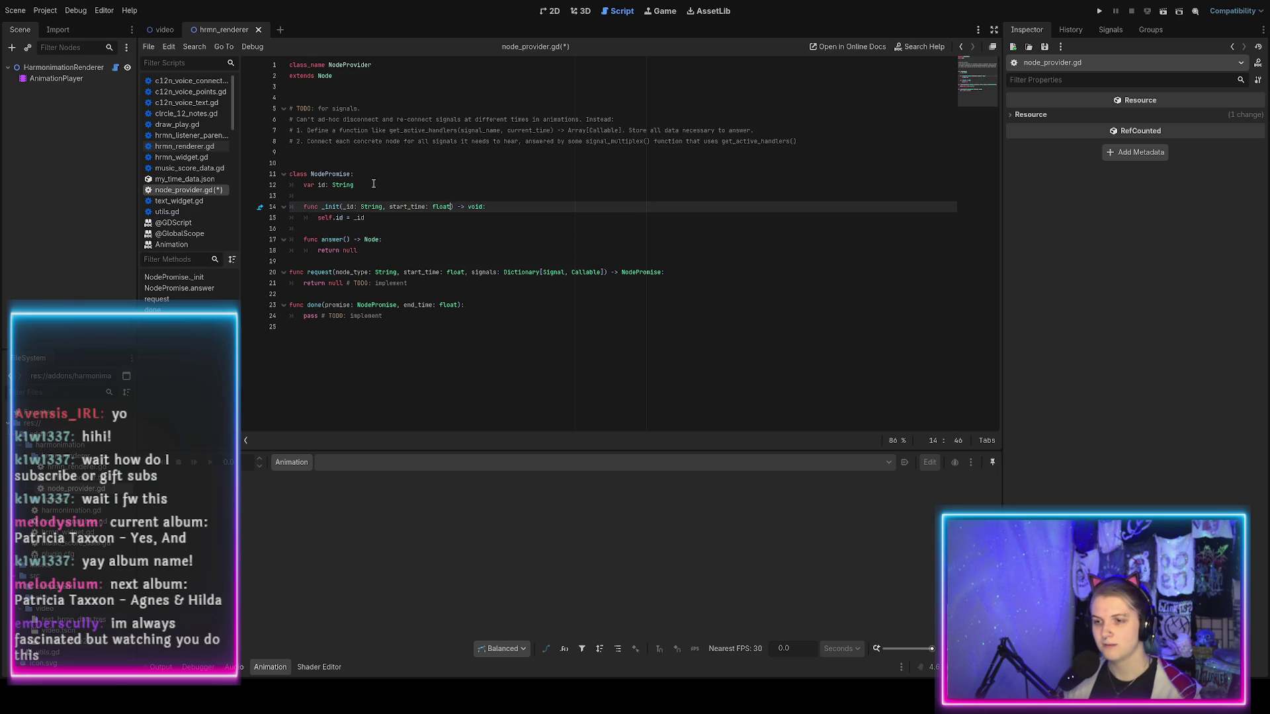
{"action": "type", "text": "_"}
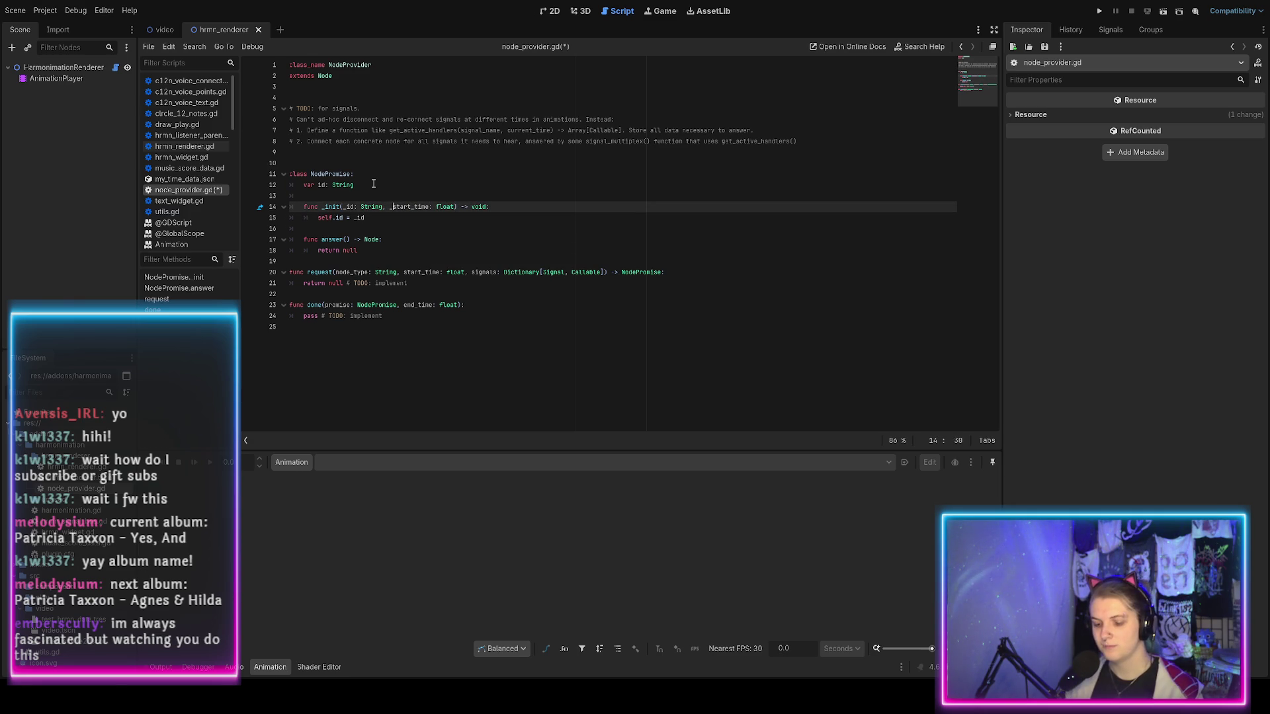
{"action": "key", "text": "Up"}
{"action": "key", "text": "ctrl+shift+Return"}
Declare start_time: float and end_time: float members under id in NodePromise
{"action": "type", "text": "ar start_time: "}
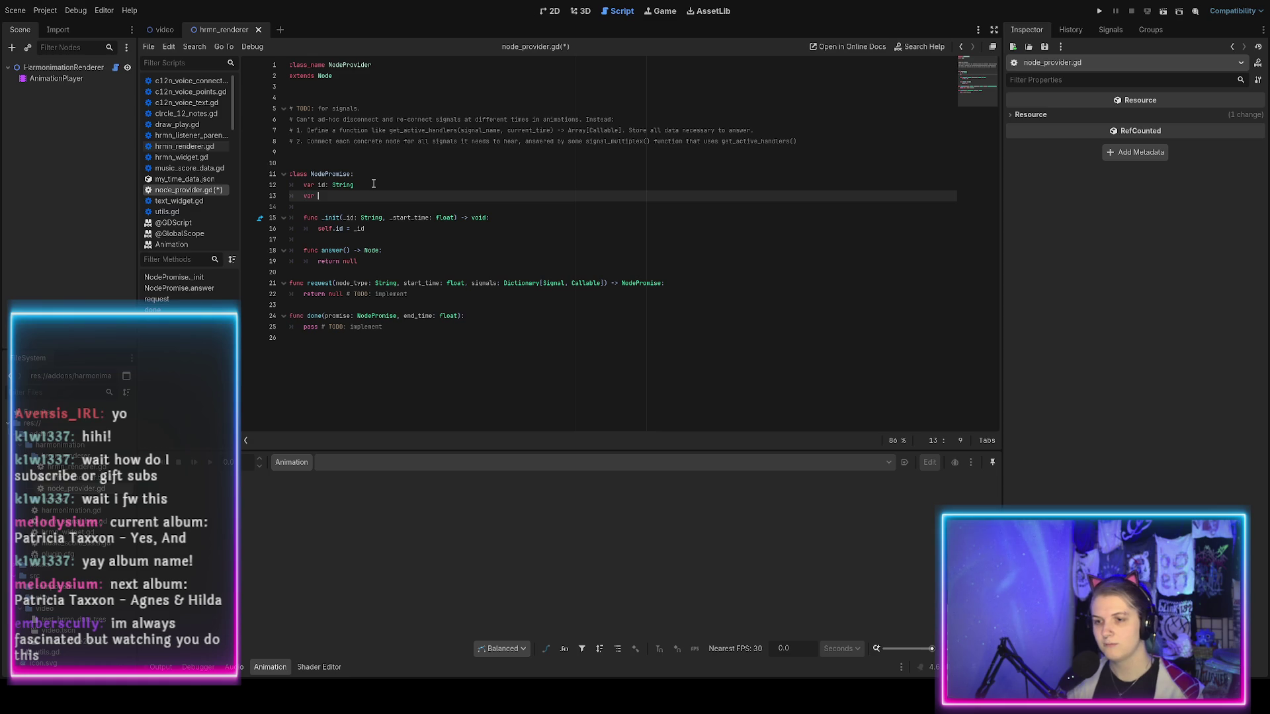
{"action": "type", "text": "float"}
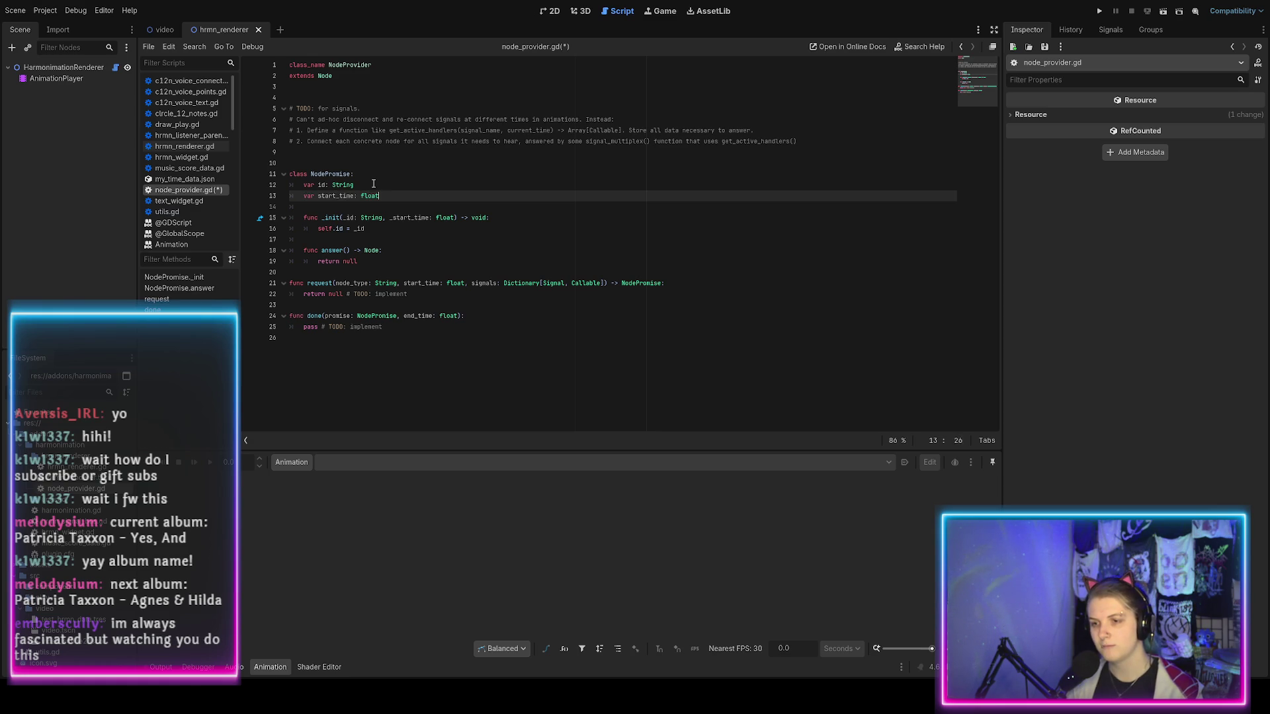
{"action": "key", "text": "Return"}
{"action": "type", "text": "var end_time: float"}
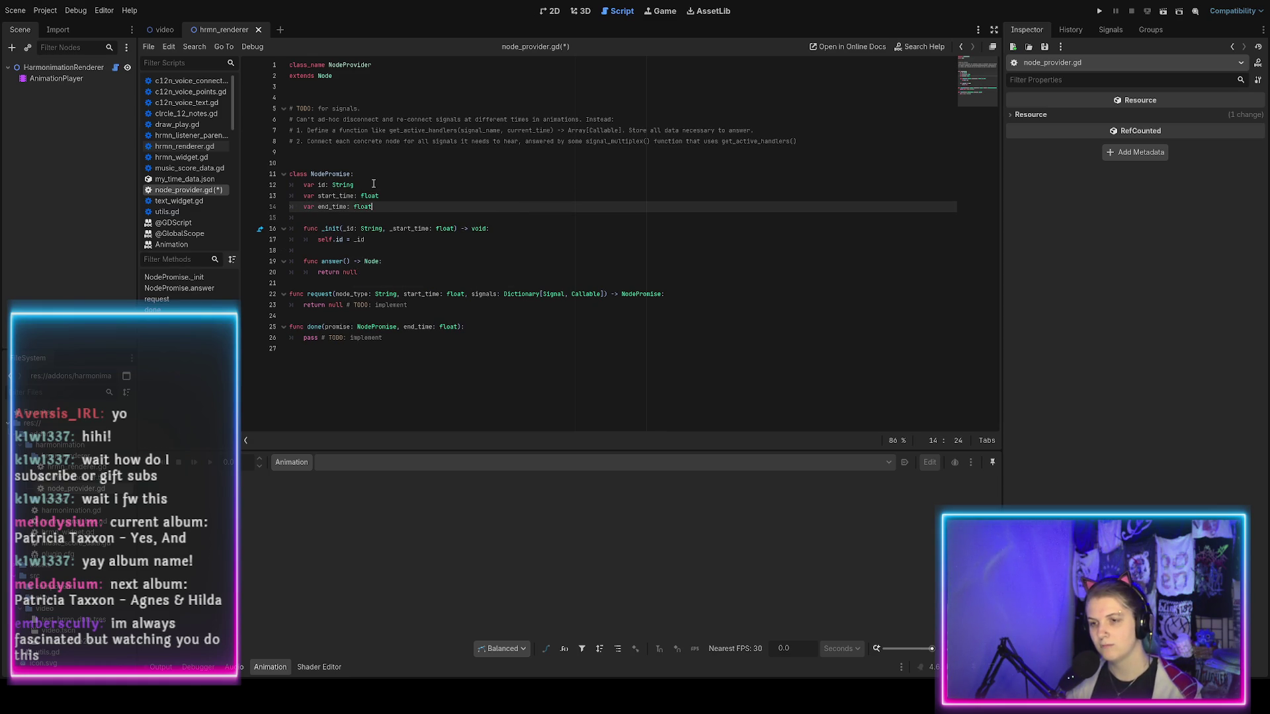
{"action": "key", "text": "Escape"}
{"action": "key", "text": "Return"}
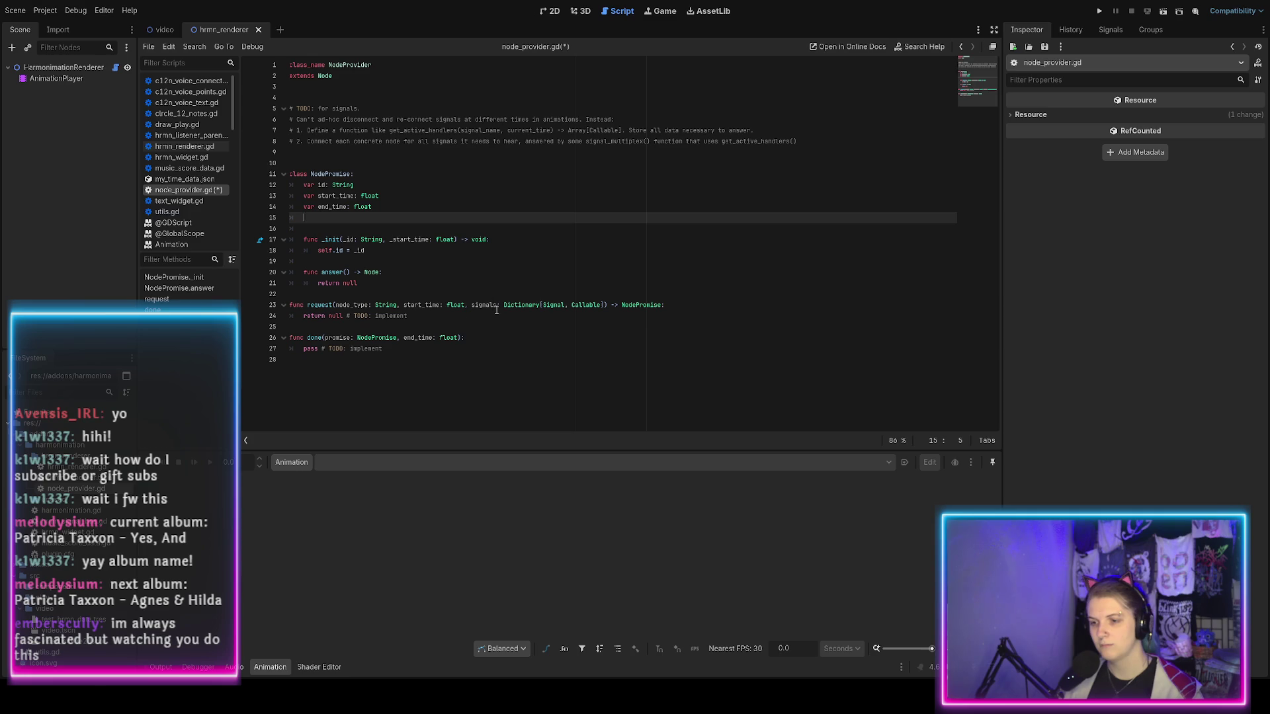
Add a signals: Dictionary[Signal, Callable] member, copied from request()'s signals parameter
{"action": "left_click_drag", "start_coordinate": [473, 308], "coordinate": [607, 308]}
{"action": "type", "text": "end_time"}
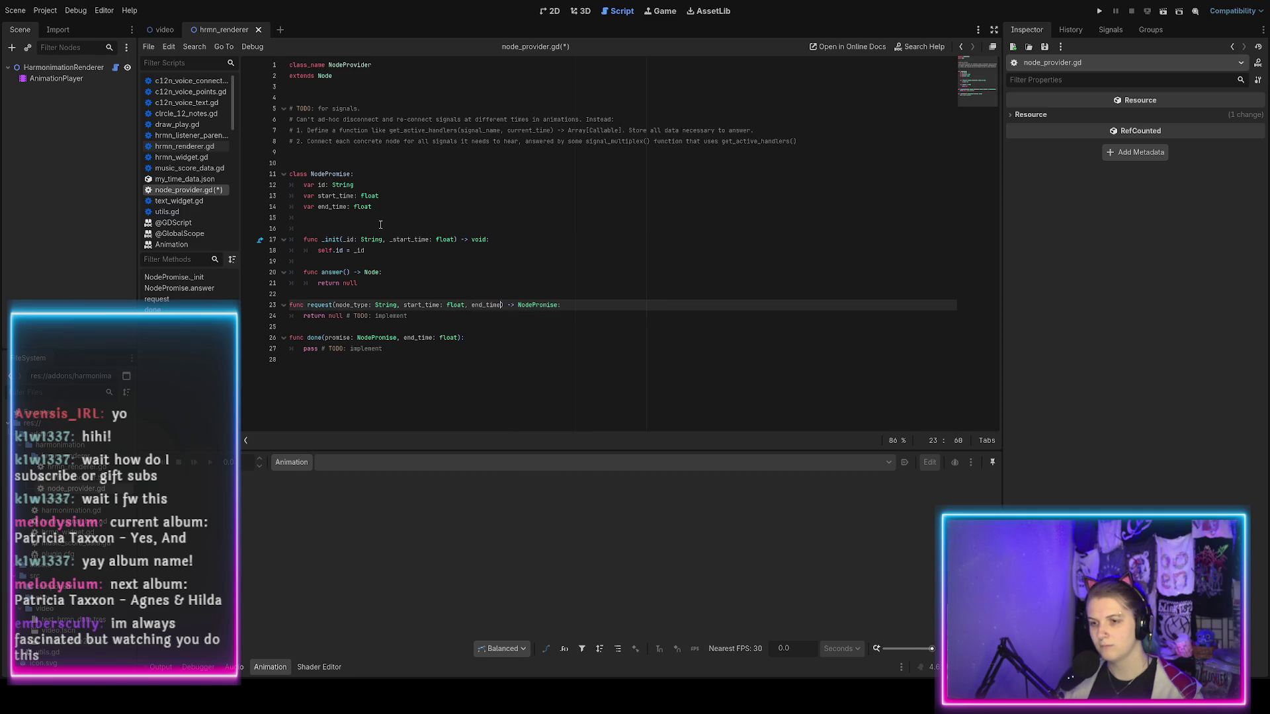
{"action": "left_click", "coordinate": [408, 211]}
{"action": "key", "text": "Down"}
{"action": "type", "text": "var end_time"}
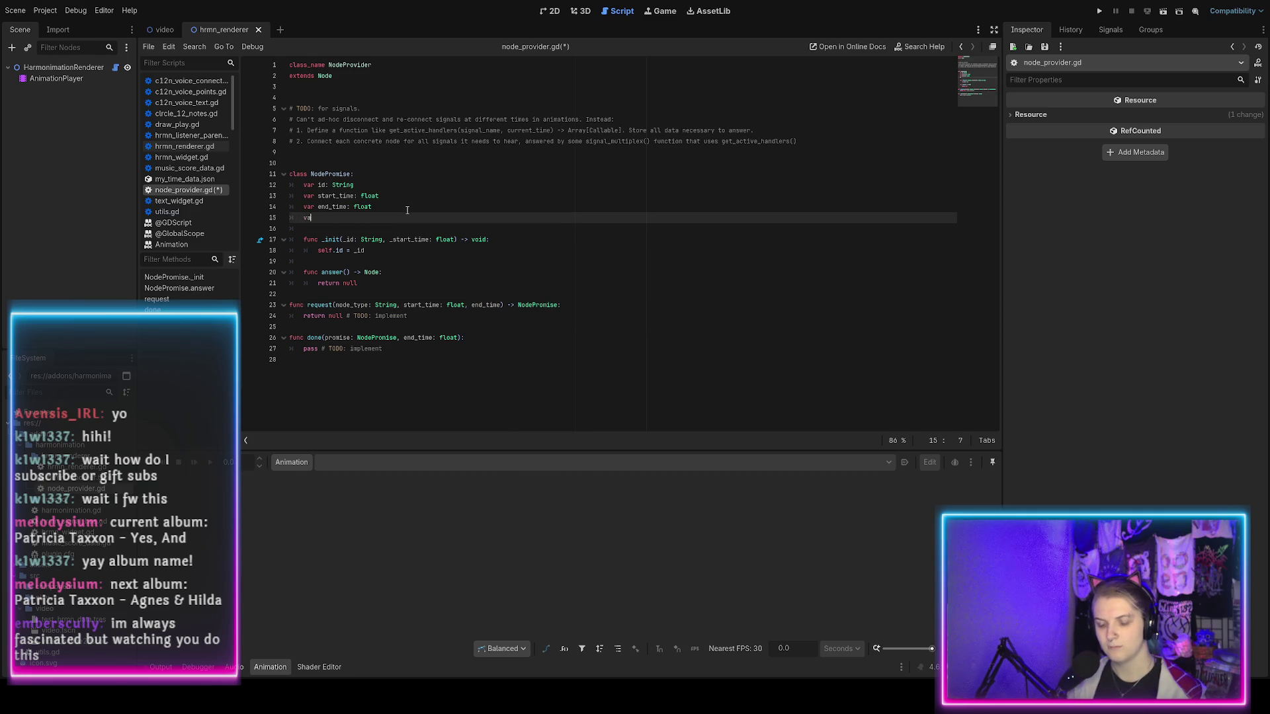
{"action": "key", "text": "ctrl+BackSpace"}
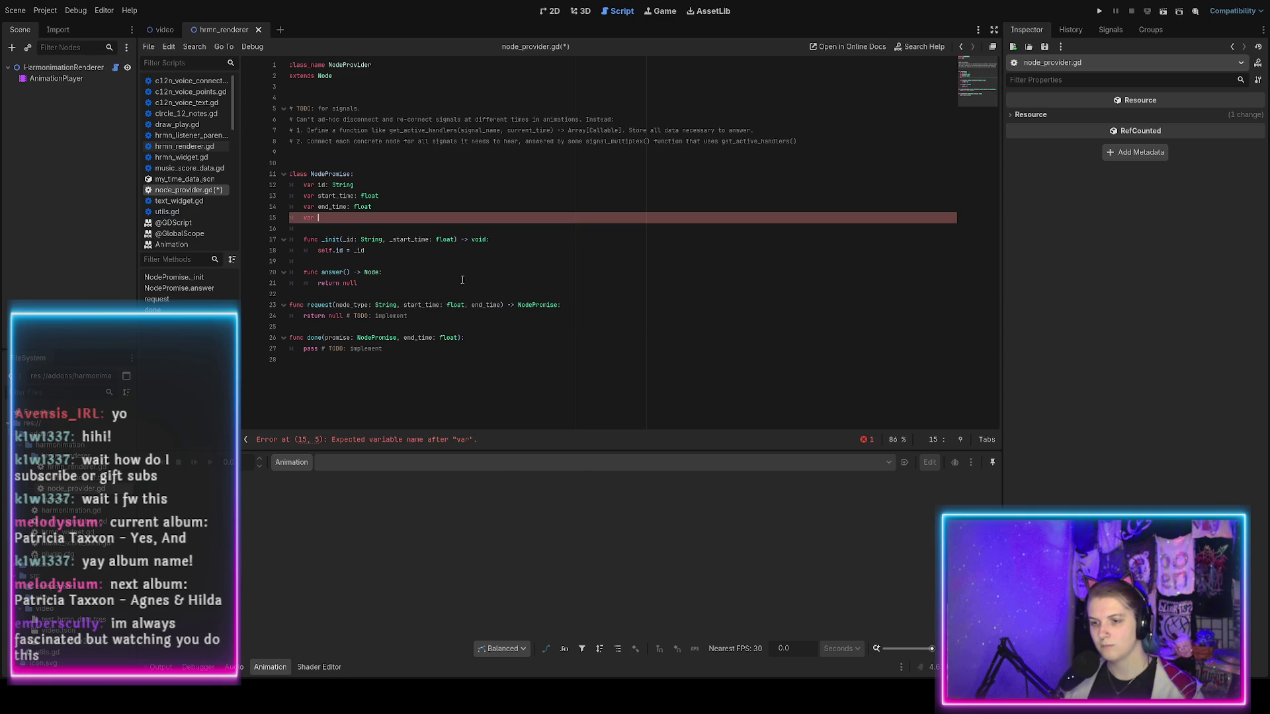
{"action": "left_click", "coordinate": [498, 308]}
{"action": "key", "text": "ctrl+z"}
{"action": "key", "text": "ctrl+z"}
{"action": "key", "text": "ctrl+z"}
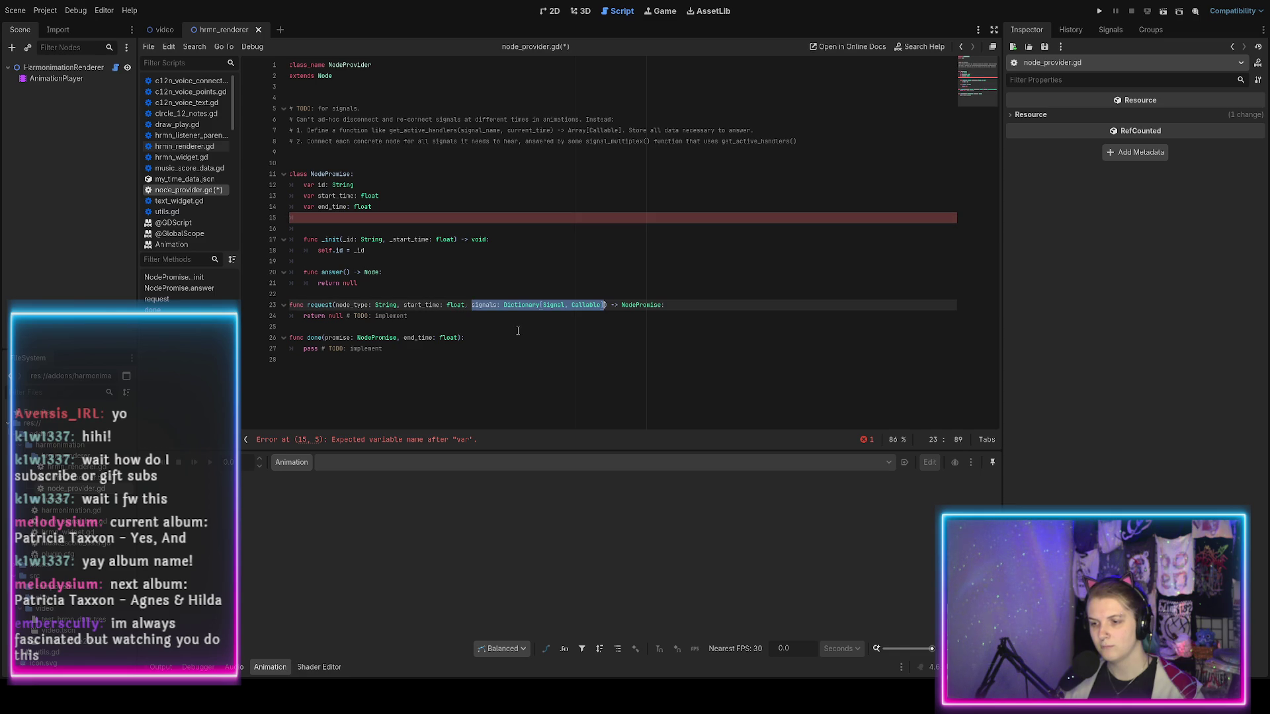
{"action": "left_click", "coordinate": [366, 219]}
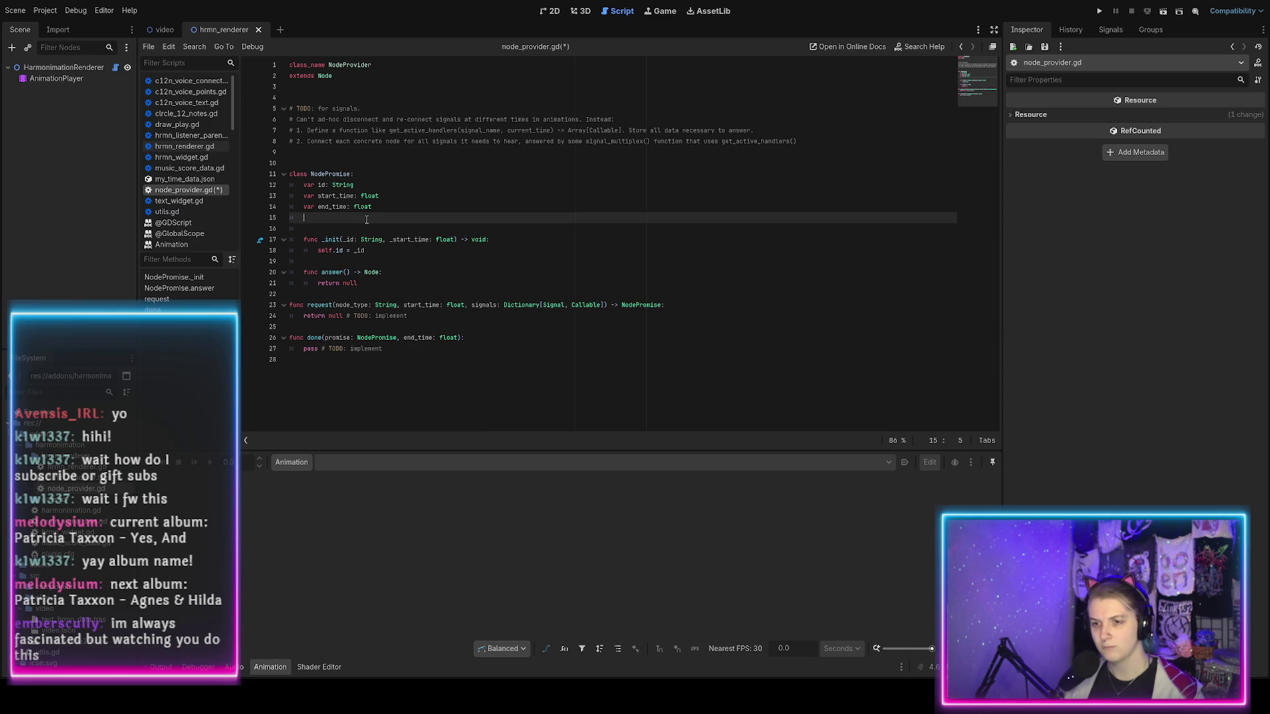
{"action": "type", "text": "signals: Dictionary[Signal, Callable]"}
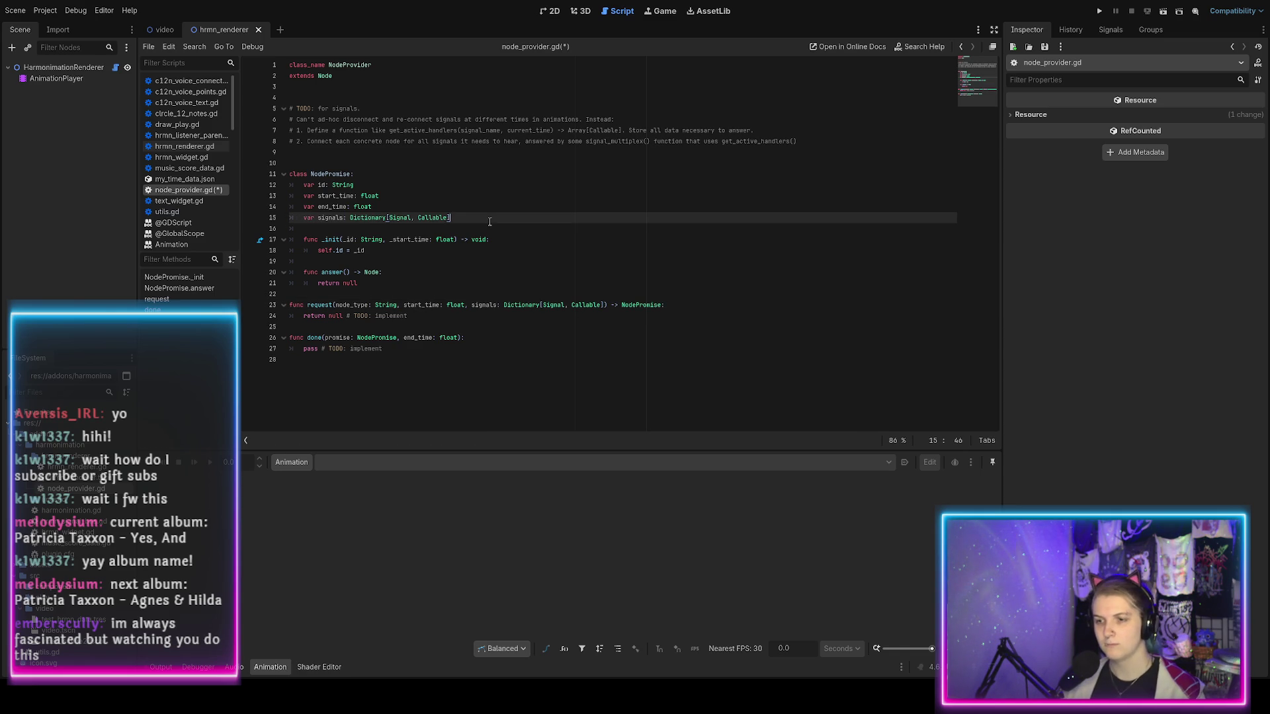
{"action": "left_click_drag", "start_coordinate": [489, 221], "coordinate": [319, 220]}
{"action": "key", "text": "ctrl+c"}
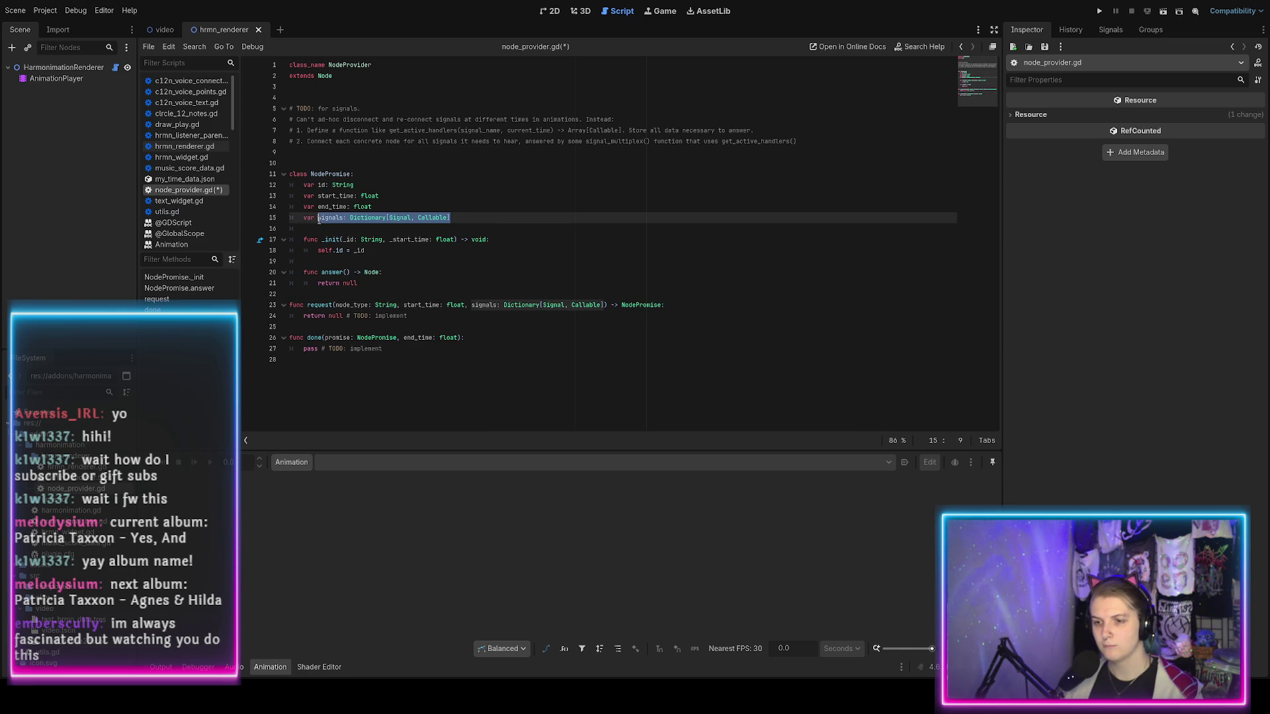
{"action": "left_click", "coordinate": [454, 239]}
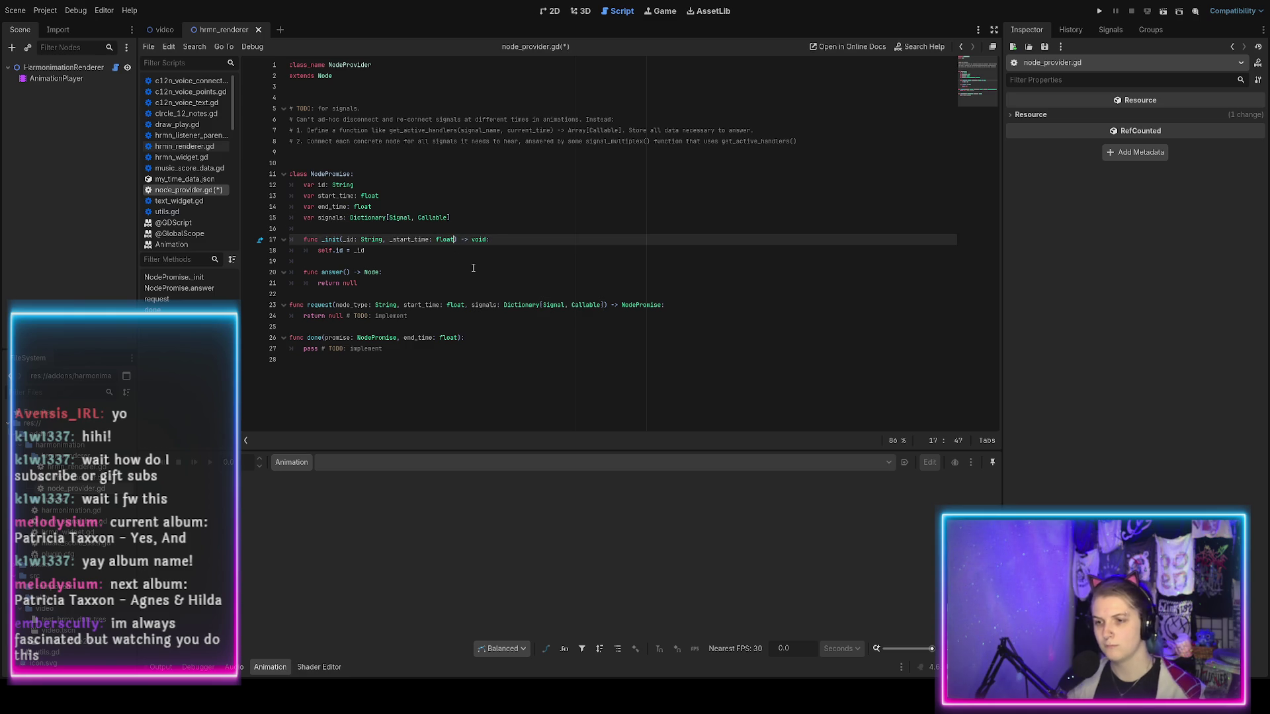
Add a _signals: Dictionary[Signal, Callable] parameter to NodePromise's _init and save
{"action": "type", "text": ", _"}
{"action": "key", "text": "ctrl+v"}
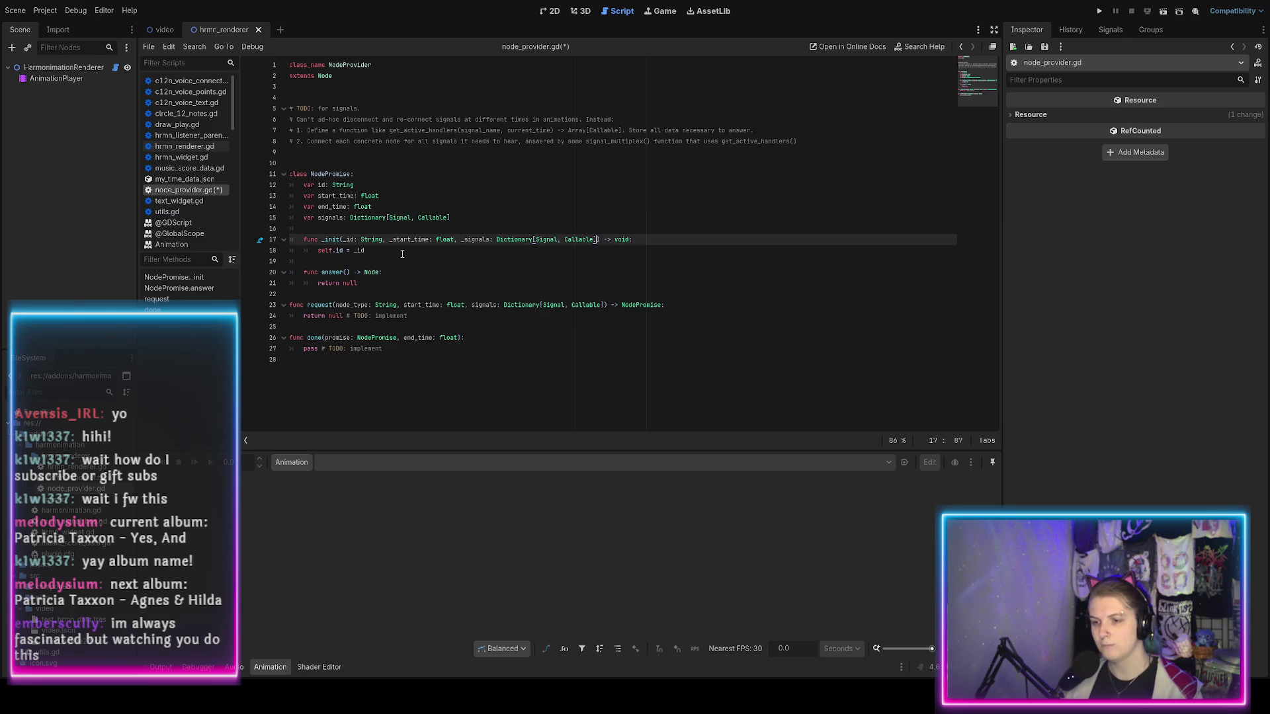
{"action": "key", "text": "ctrl+s"}
Put each _init parameter on its own line, indented one extra level
{"action": "key", "text": "Return"}
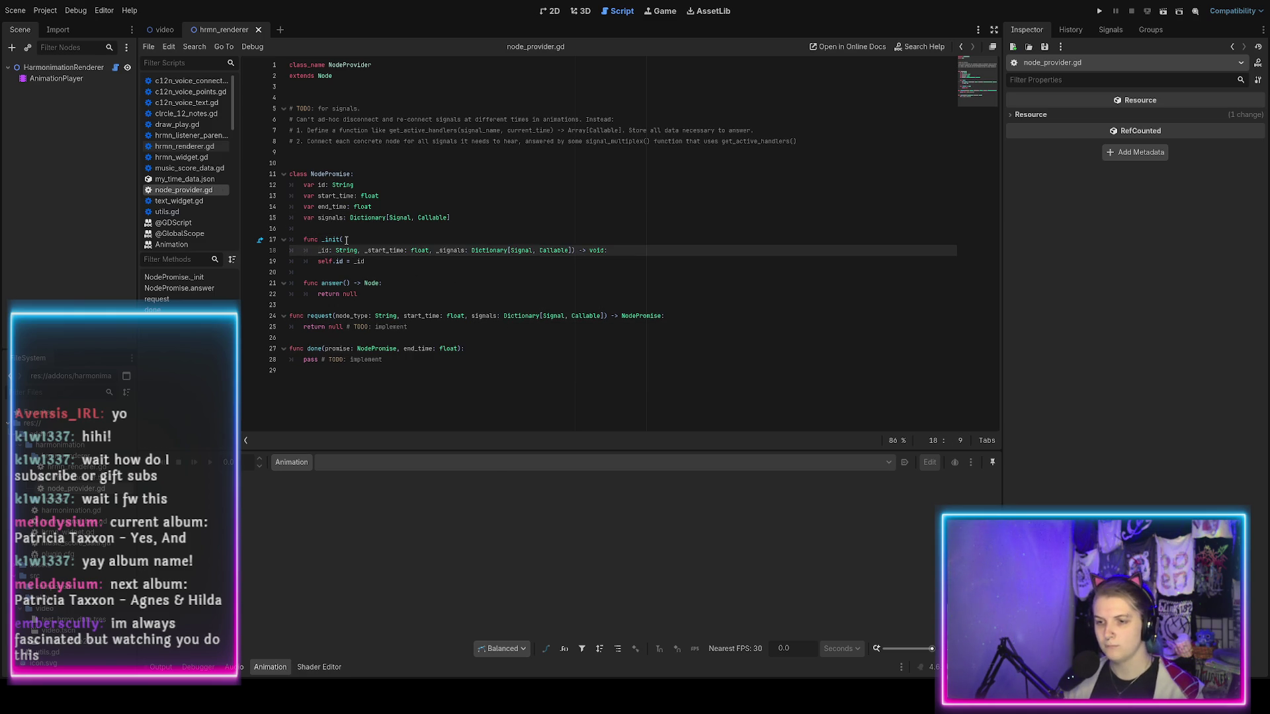
{"action": "key", "text": "ctrl+Left"}
{"action": "key", "text": "BackSpace"}
{"action": "key", "text": "Return"}
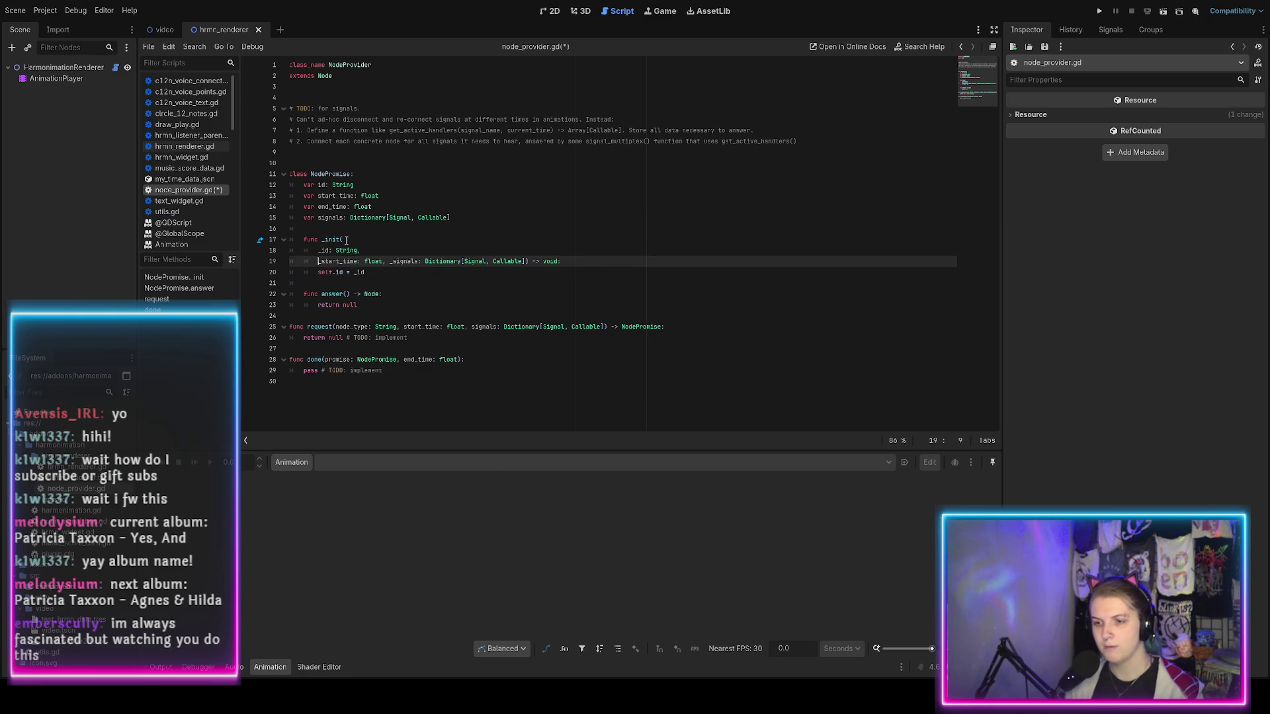
{"action": "key", "text": "ctrl+Right"}
{"action": "key", "text": "ctrl+Right"}
{"action": "key", "text": "Right"}
{"action": "key", "text": "Right"}
{"action": "key", "text": "BackSpace"}
{"action": "key", "text": "Return"}
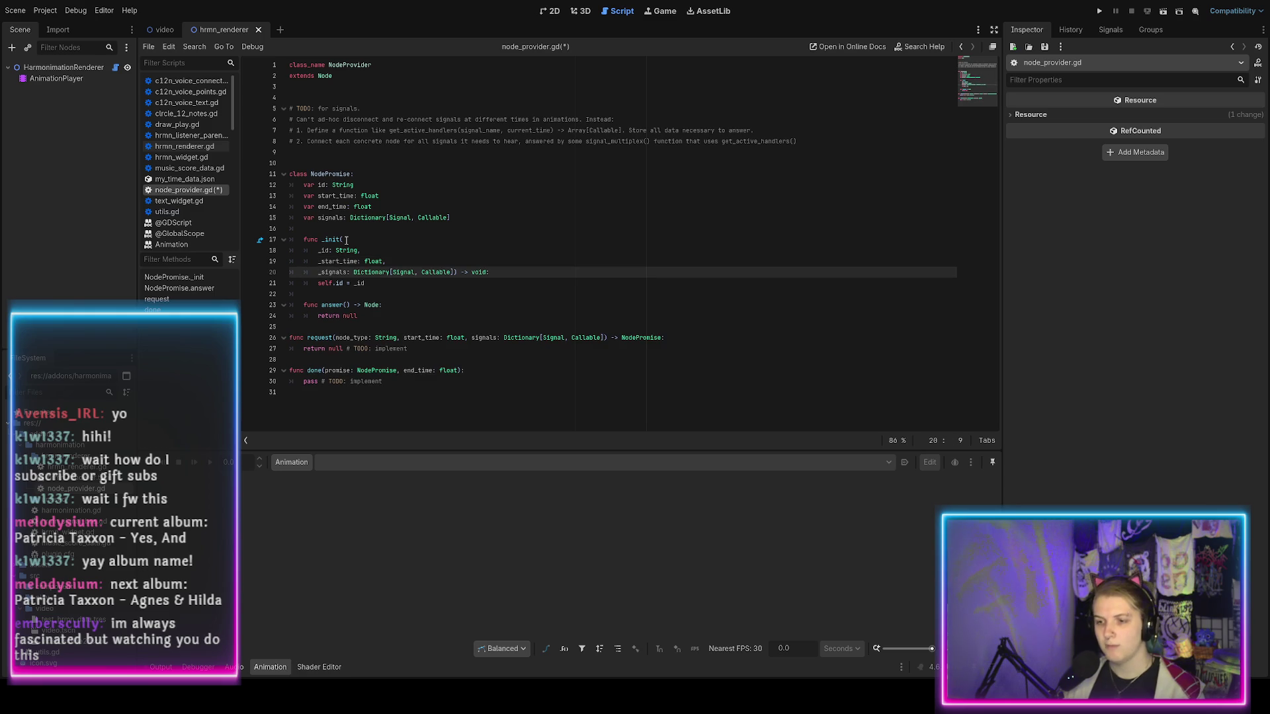
{"action": "key", "text": "End"}
{"action": "key", "text": "shift+Up"}
{"action": "key", "text": "shift+Up"}
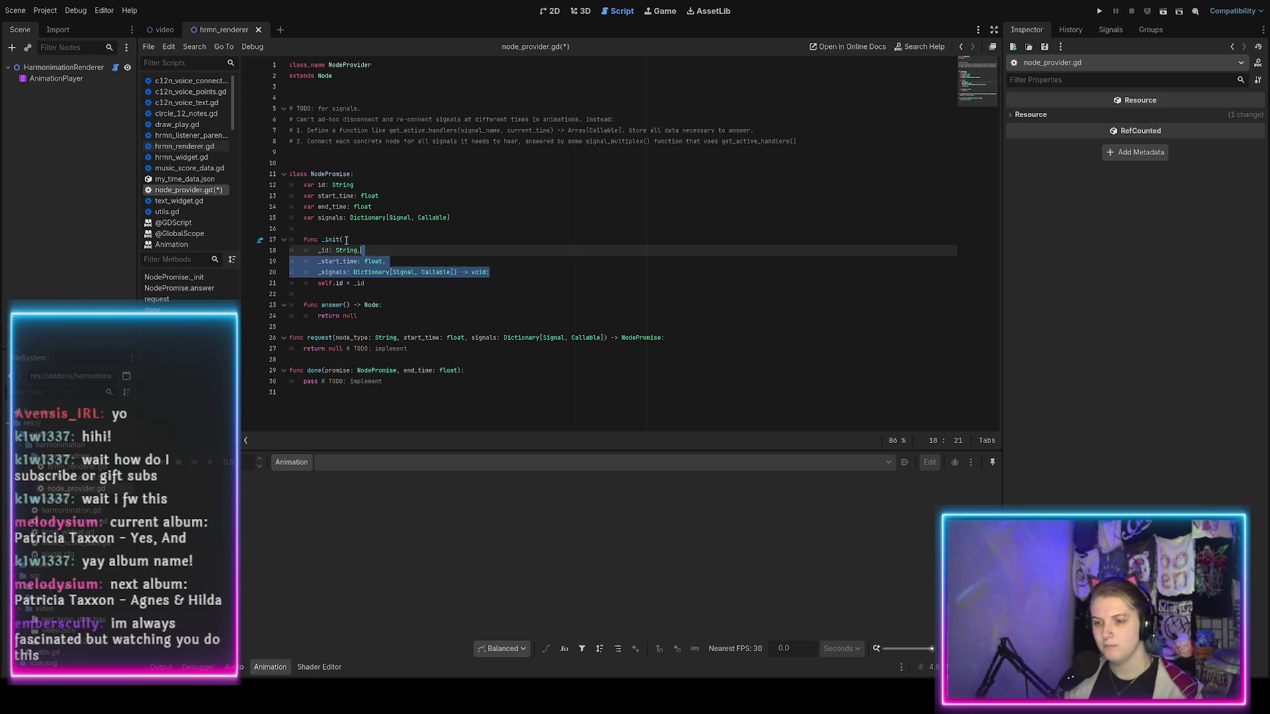
{"action": "key", "text": "Tab"}
Assign self.start_time = _start_time in the _init body
{"action": "key", "text": "Down"}
{"action": "key", "text": "Down"}
{"action": "key", "text": "Down"}
{"action": "key", "text": "Return"}
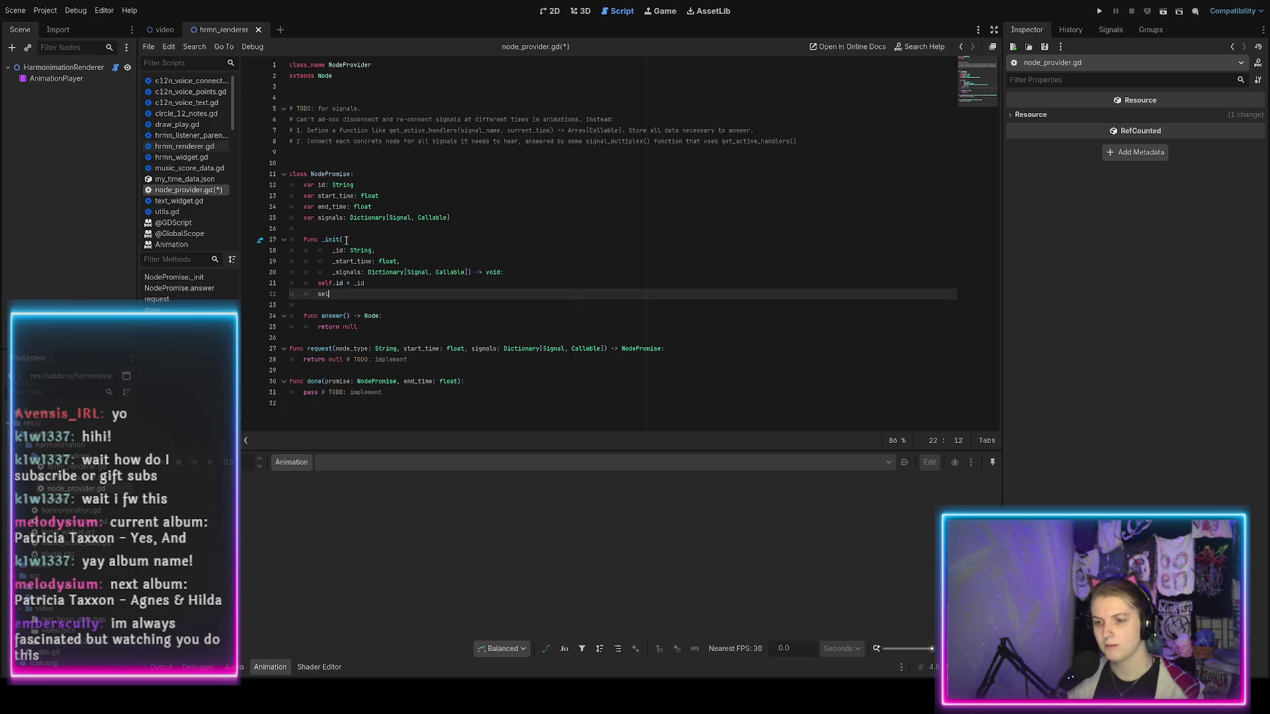
{"action": "type", "text": "f._st"}
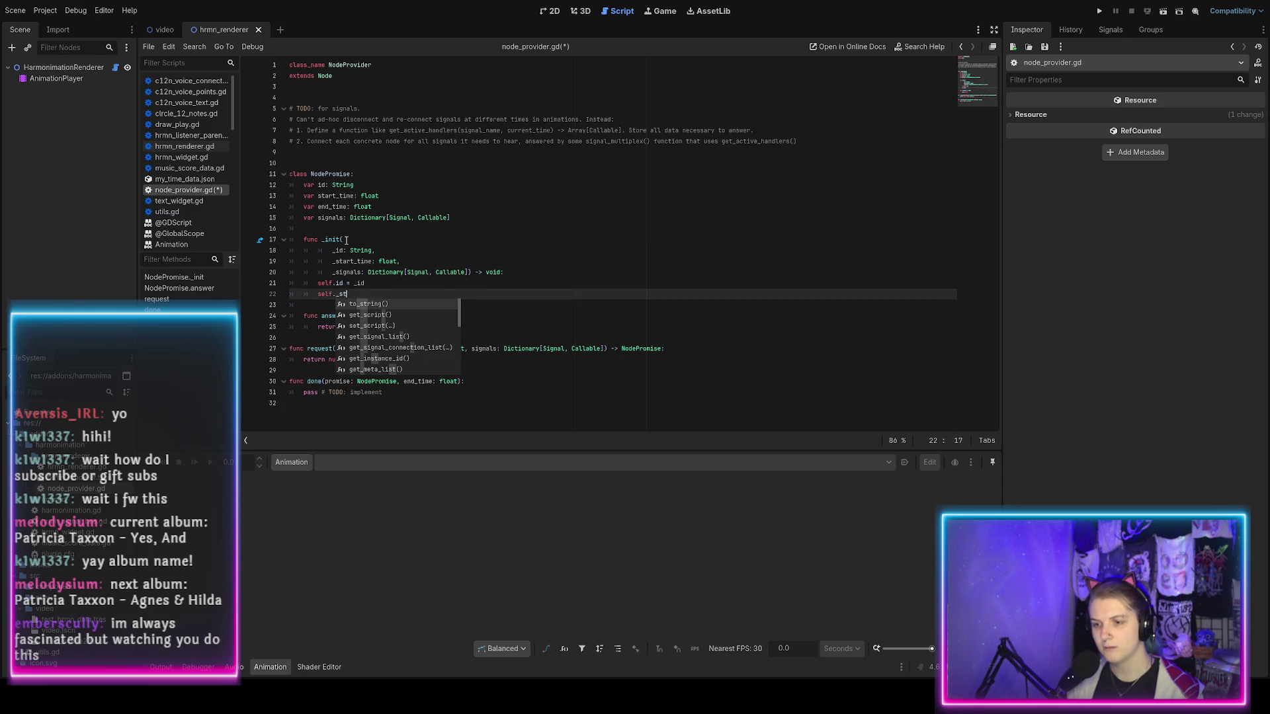
{"action": "key", "text": "BackSpace"}
{"action": "key", "text": "BackSpace"}
{"action": "key", "text": "BackSpace"}
{"action": "type", "text": "start_time "}
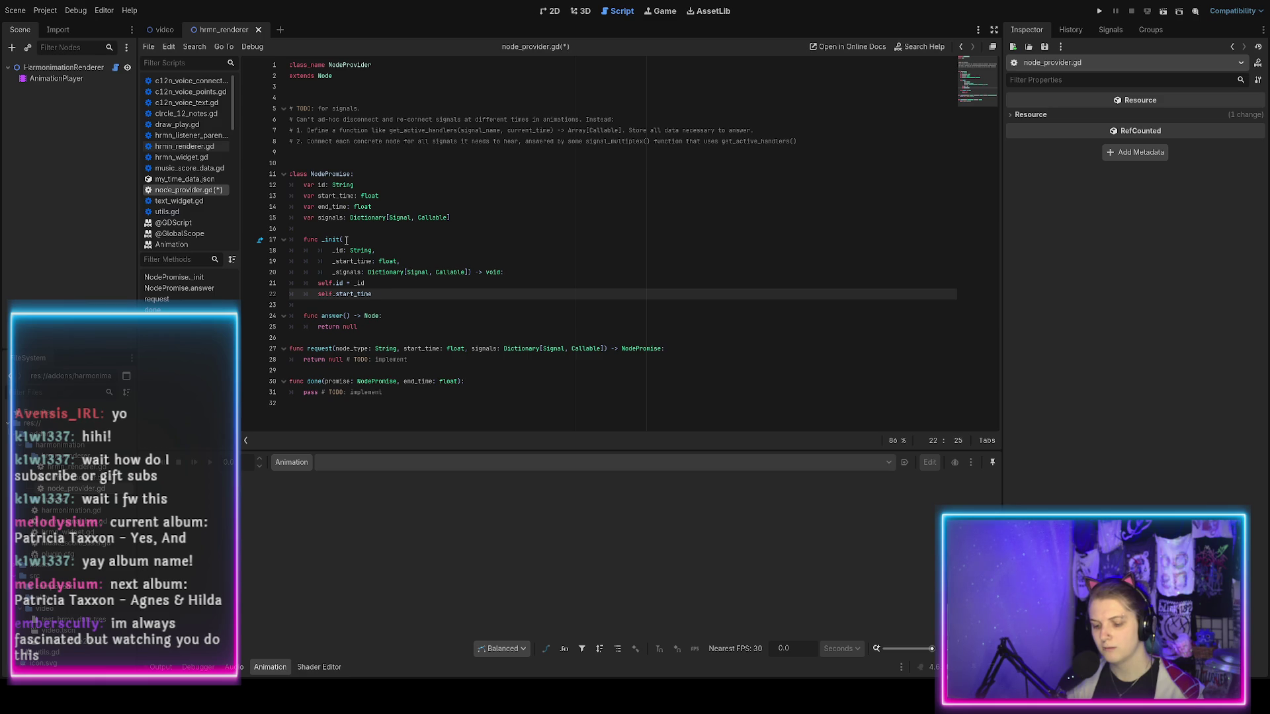
{"action": "type", "text": "= _start_time"}
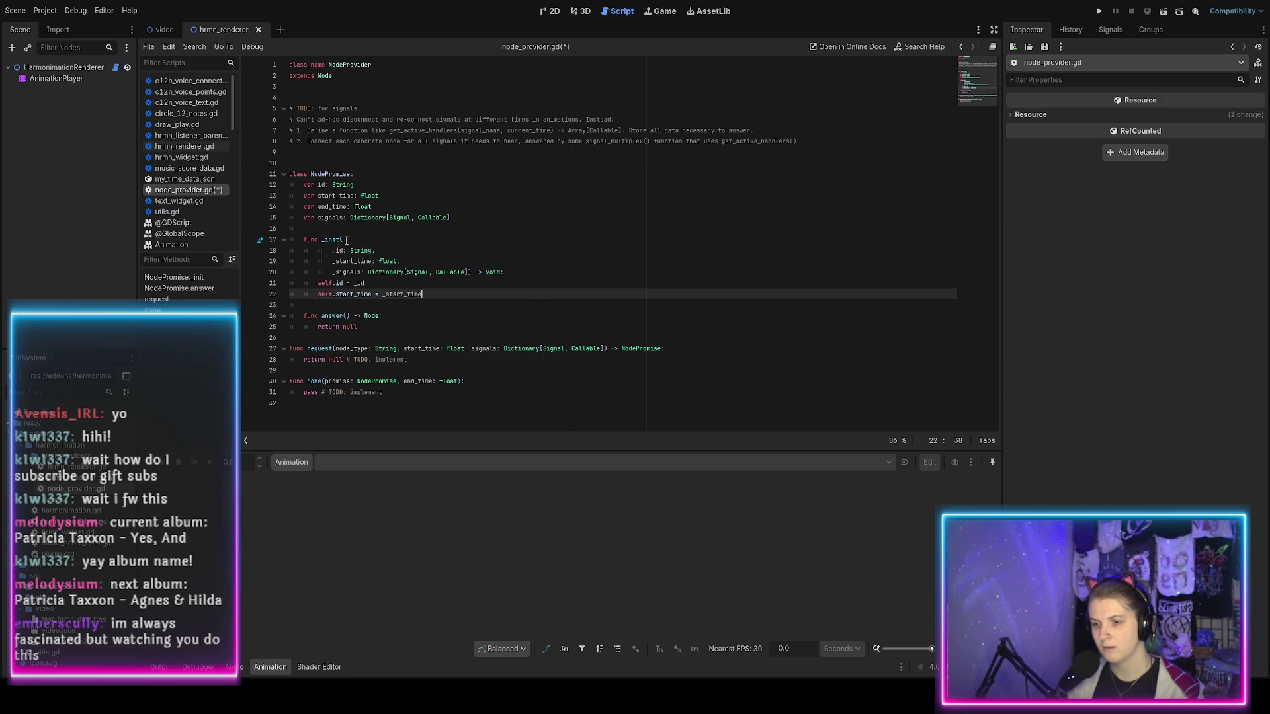
Give request()'s signals parameter a default of {} and save
{"action": "left_click", "coordinate": [603, 349]}
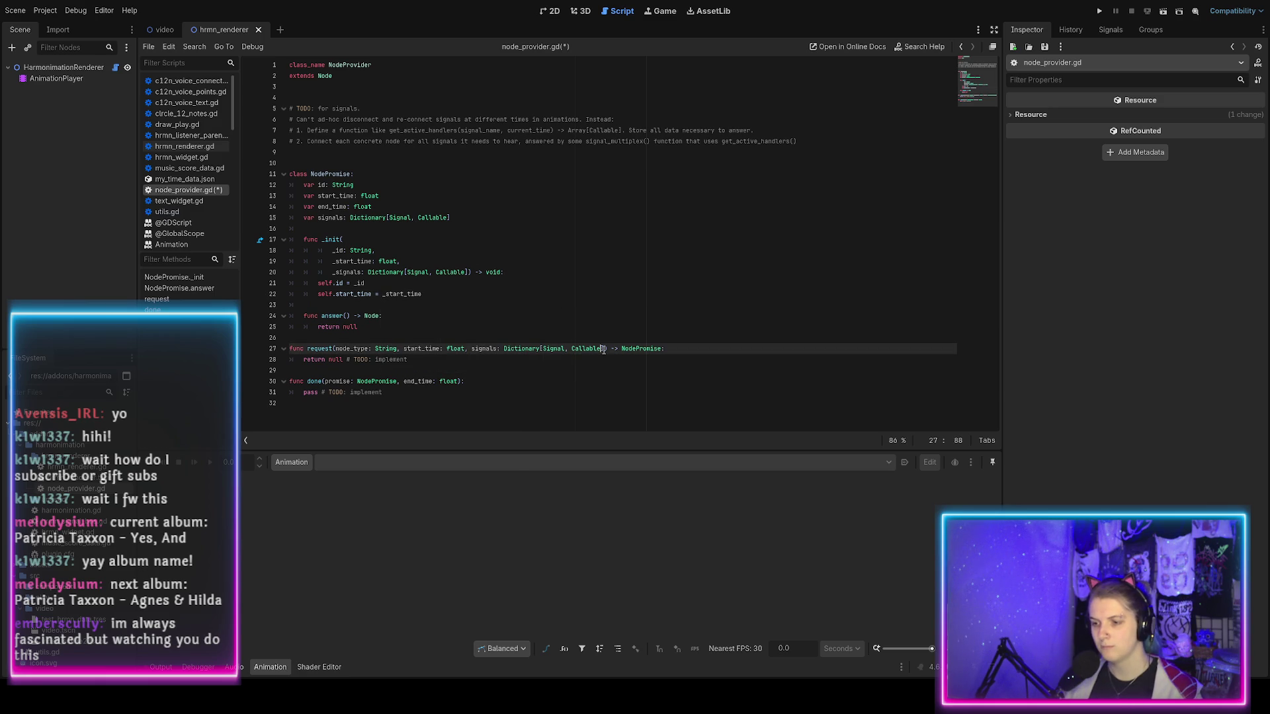
{"action": "type", "text": "= []"}
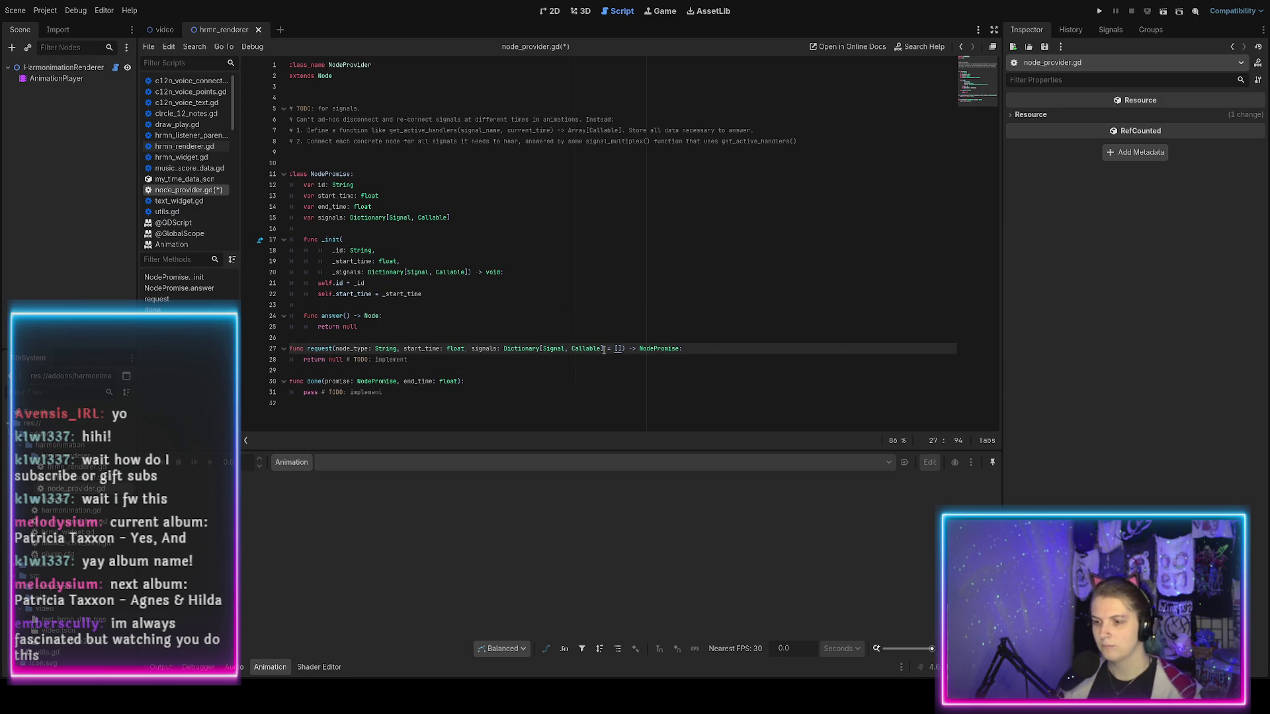
{"action": "key", "text": "BackSpace"}
{"action": "key", "text": "BackSpace"}
{"action": "type", "text": "{}"}
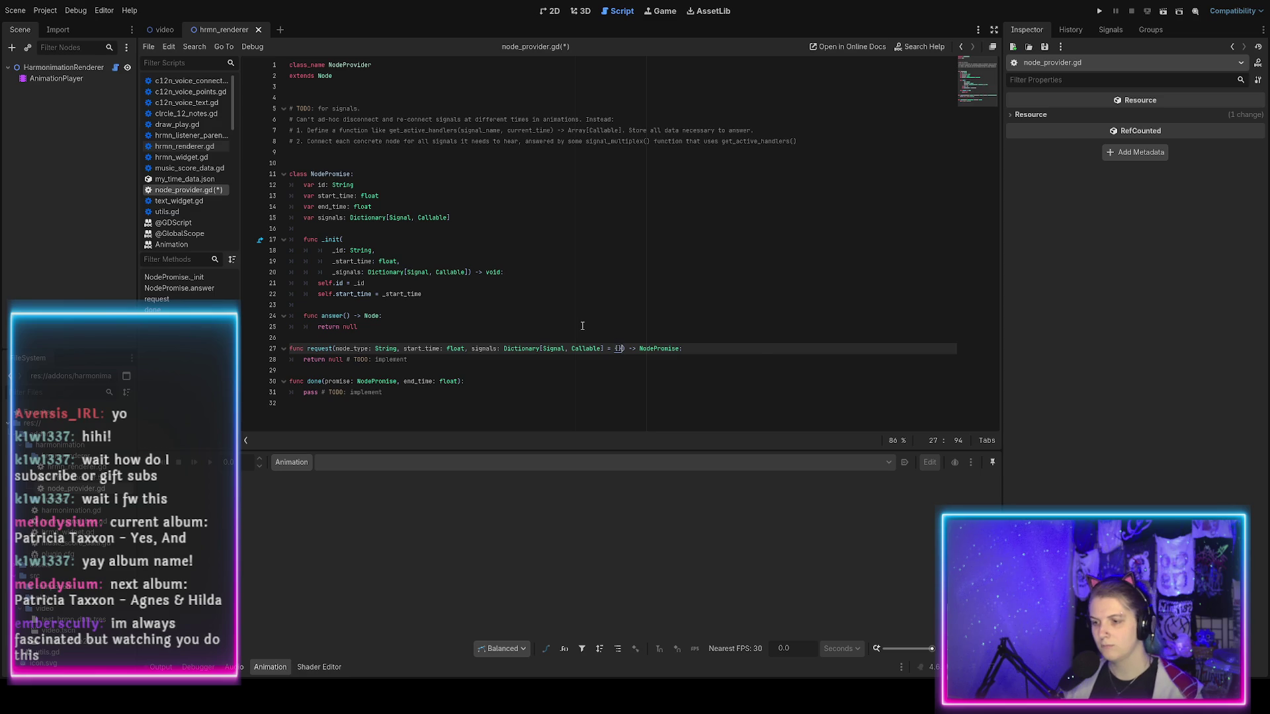
{"action": "key", "text": "ctrl+s"}
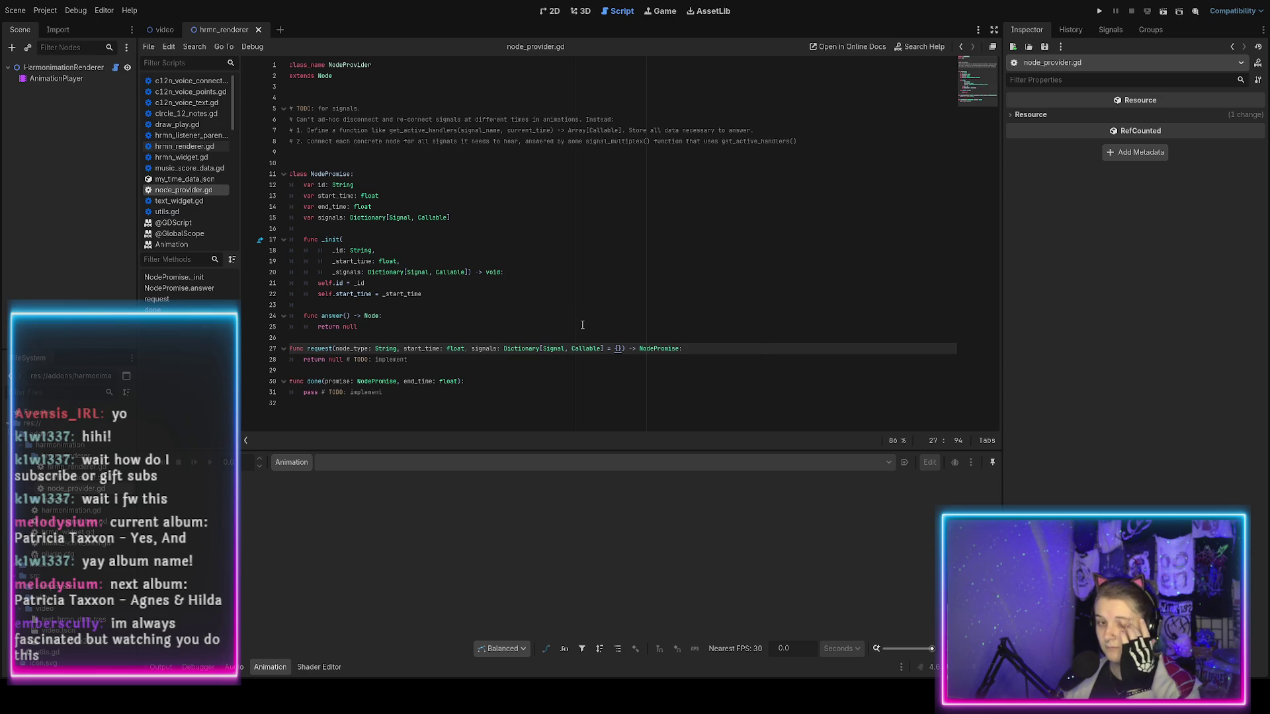
Add self.signals = _signals to the _init body and save
{"action": "left_click", "coordinate": [435, 295]}
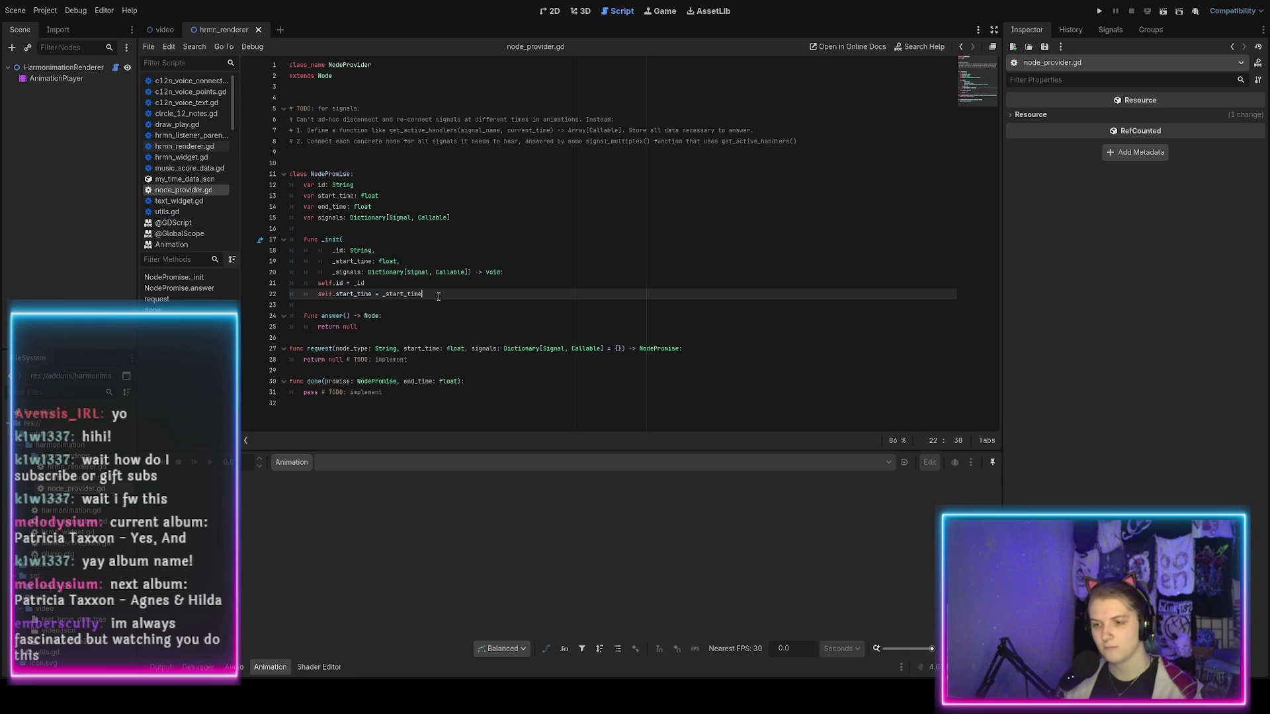
{"action": "key", "text": "Return"}
{"action": "type", "text": "self.signals = "}
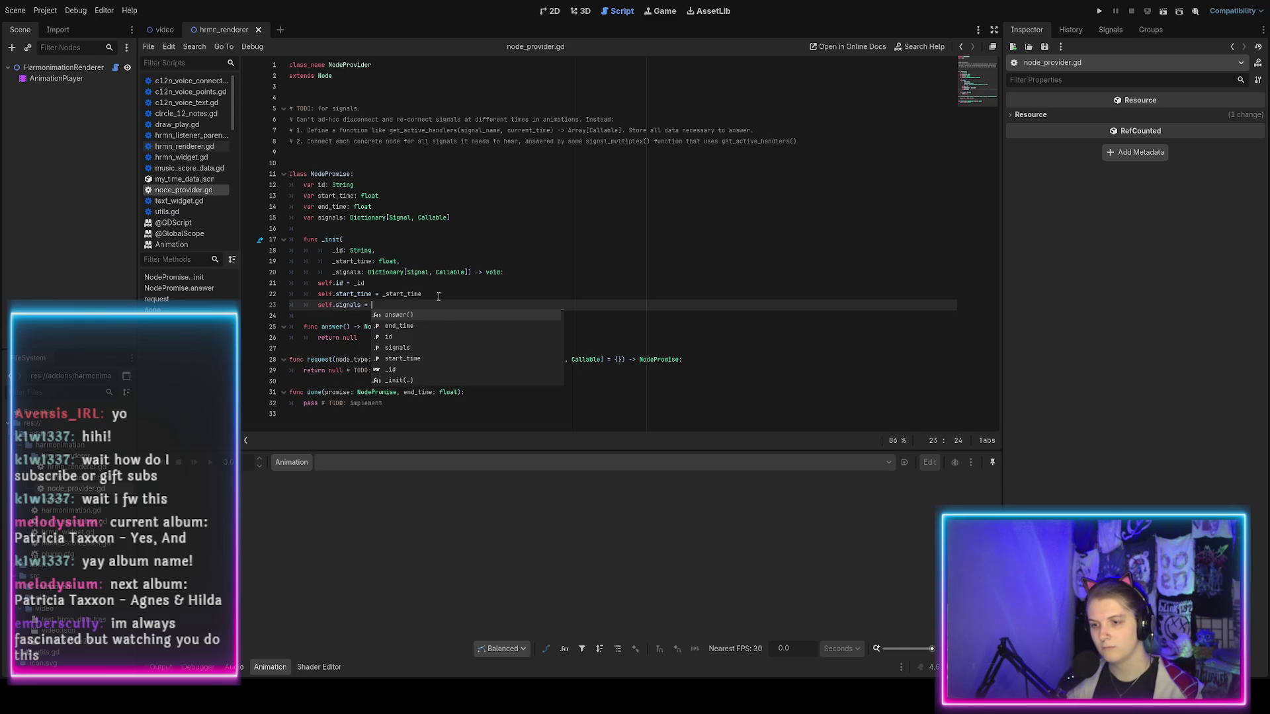
{"action": "type", "text": "_signals"}
{"action": "key", "text": "ctrl+s"}
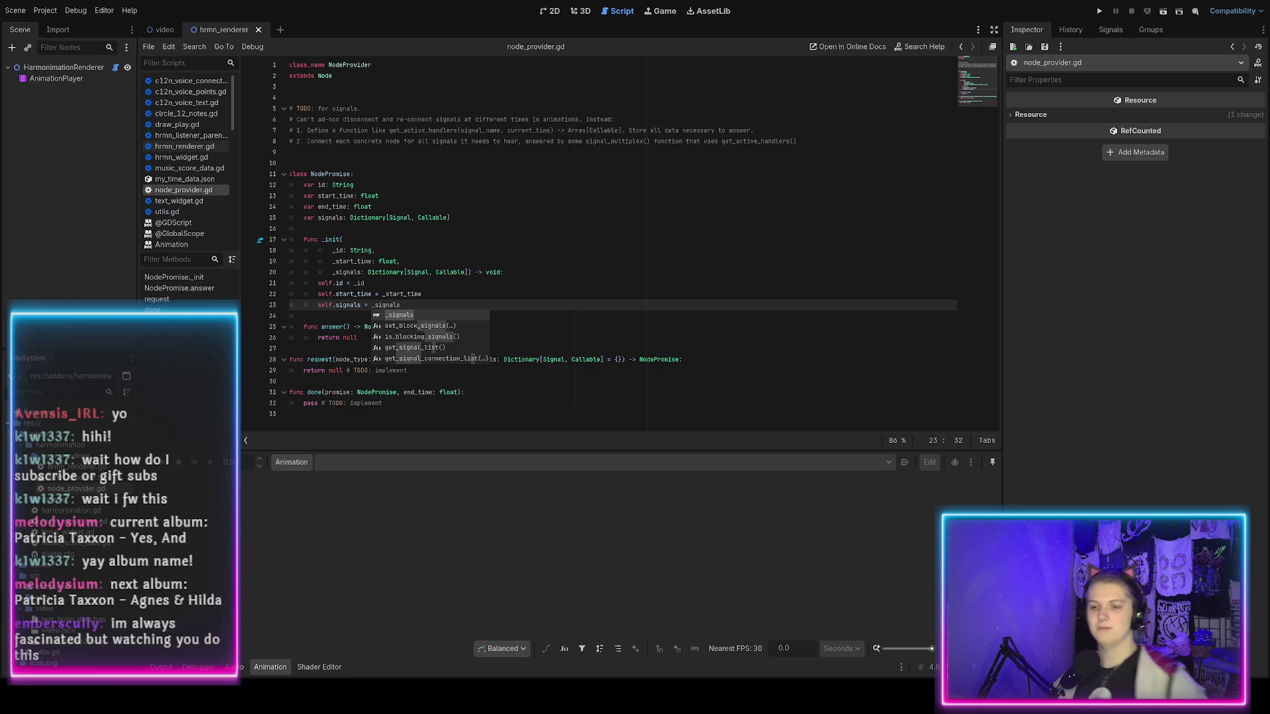
{"action": "left_click", "coordinate": [414, 304]}
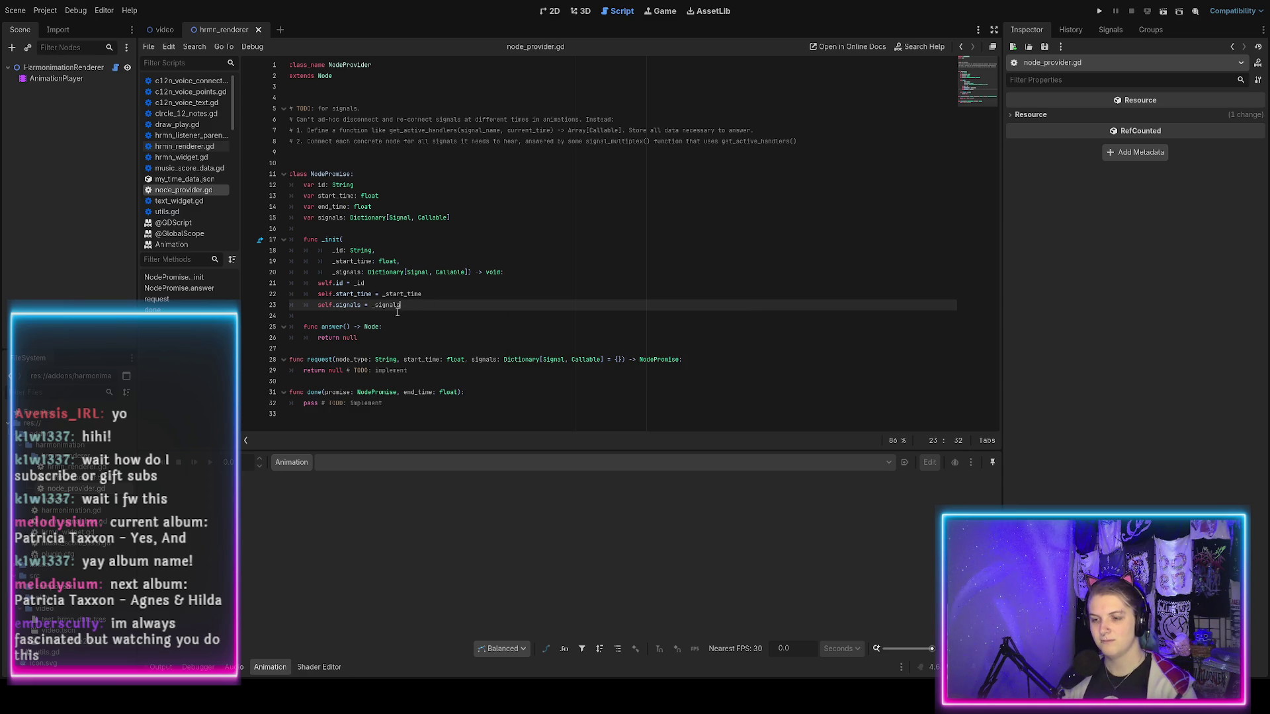
{"action": "left_click", "coordinate": [375, 333]}
{"action": "left_click_drag", "start_coordinate": [373, 338], "coordinate": [353, 316]}
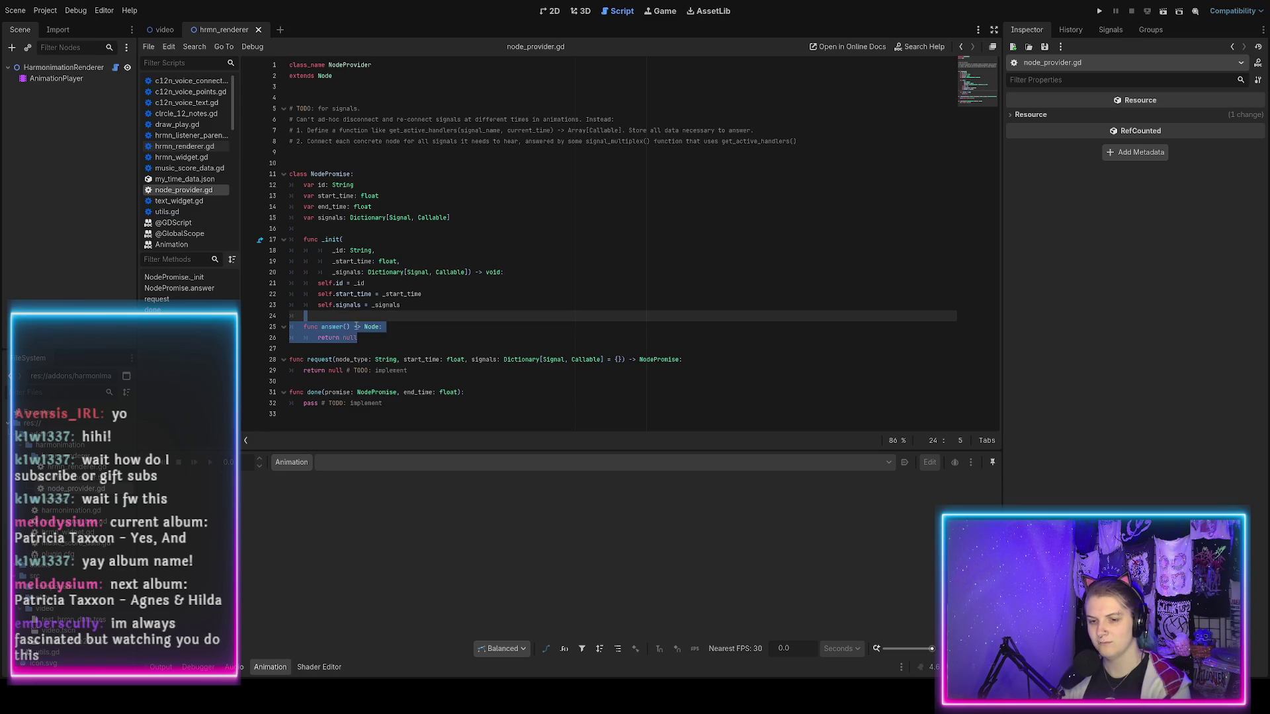
{"action": "left_click", "coordinate": [368, 341]}
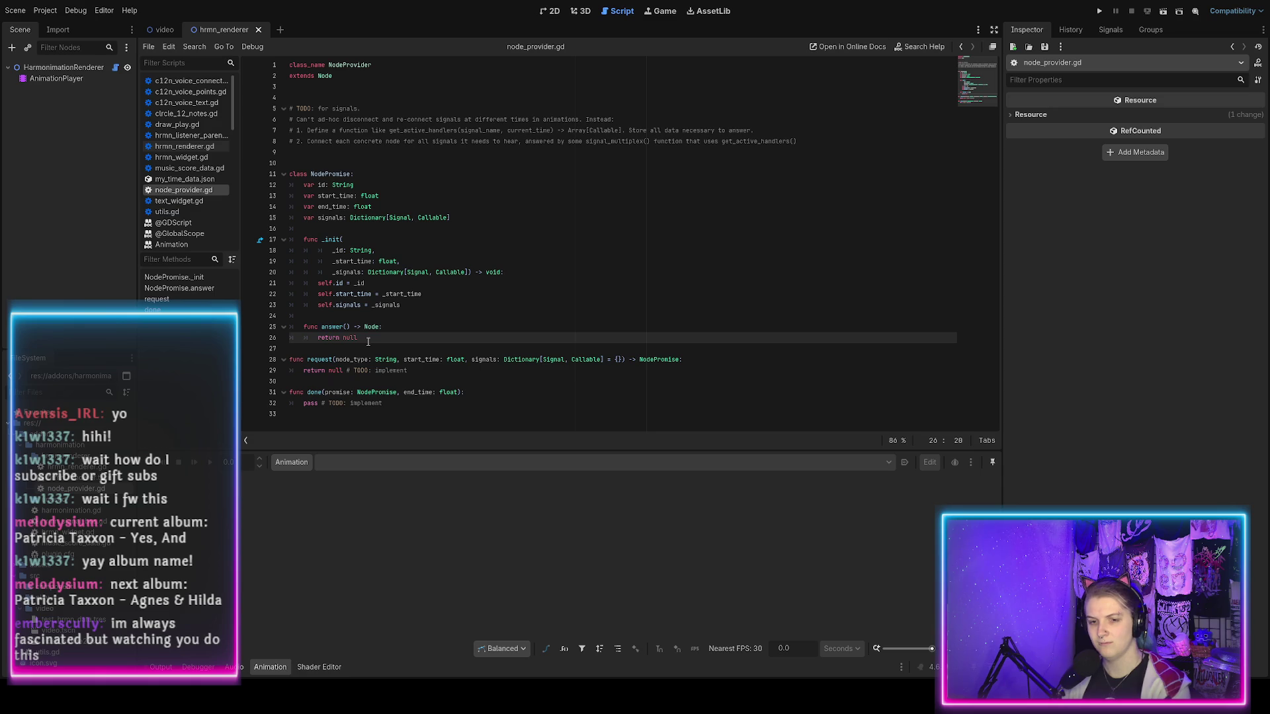
Add a ## doc comment above answer() saying it's only called from hrmn_render
{"action": "left_click", "coordinate": [374, 316]}
{"action": "key", "text": "Return"}
{"action": "type", "text": "## Only "}
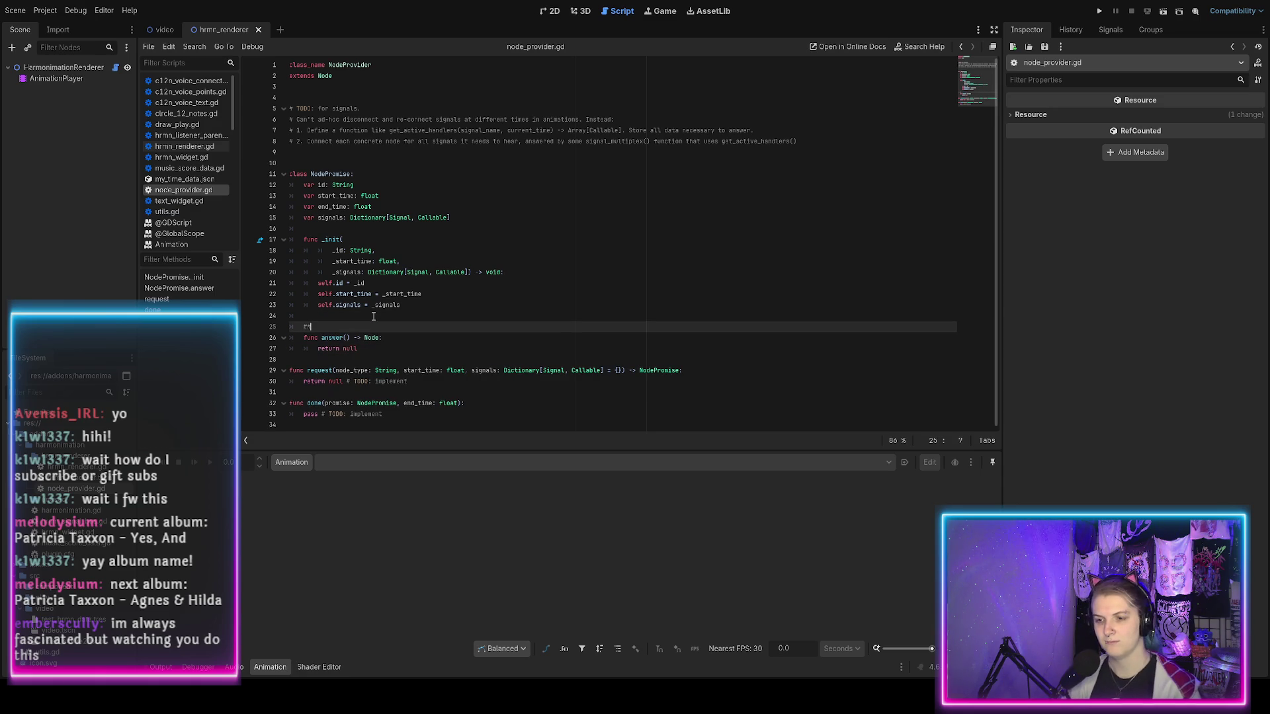
{"action": "type", "text": "called from"}
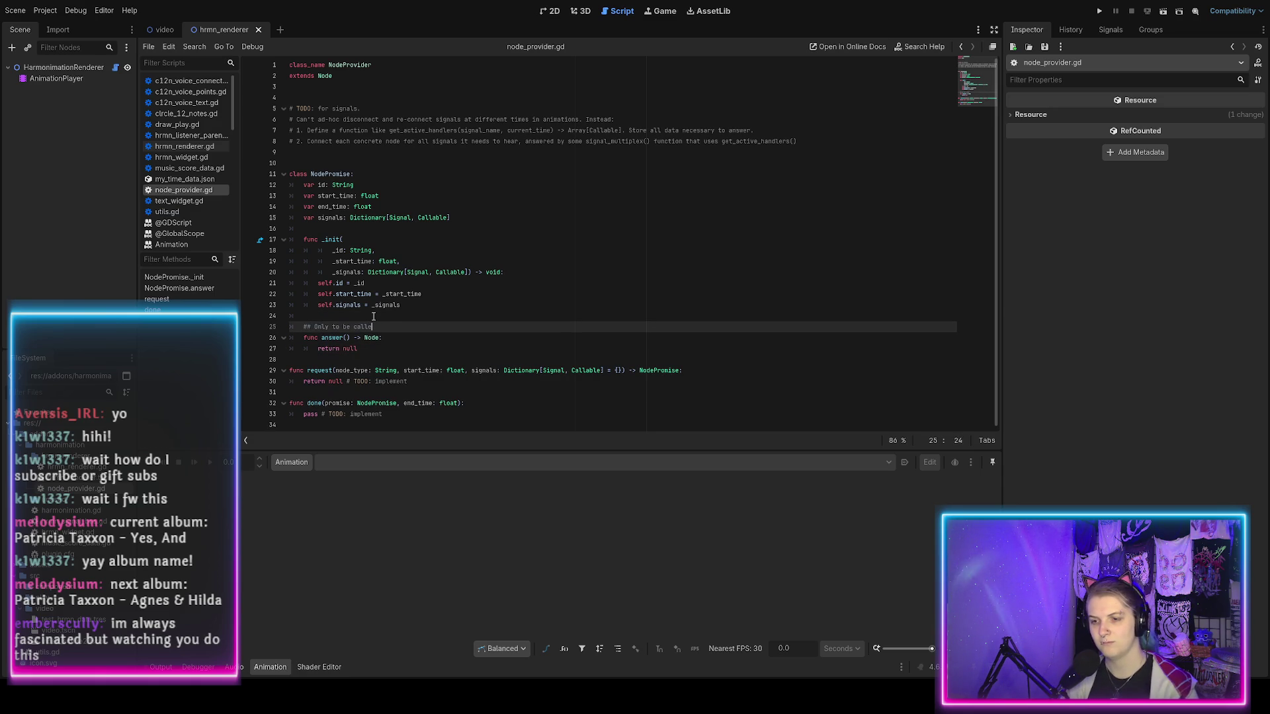
{"action": "type", "text": "rmn "}
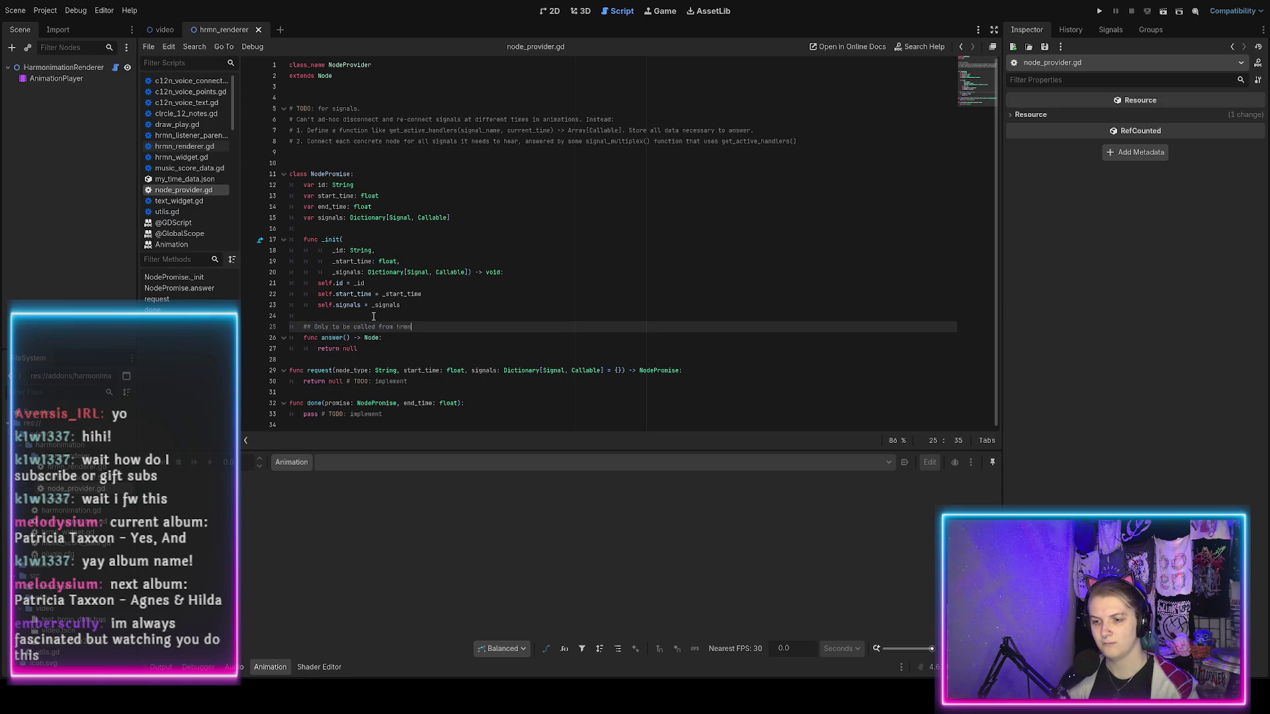
{"action": "type", "text": "er"}
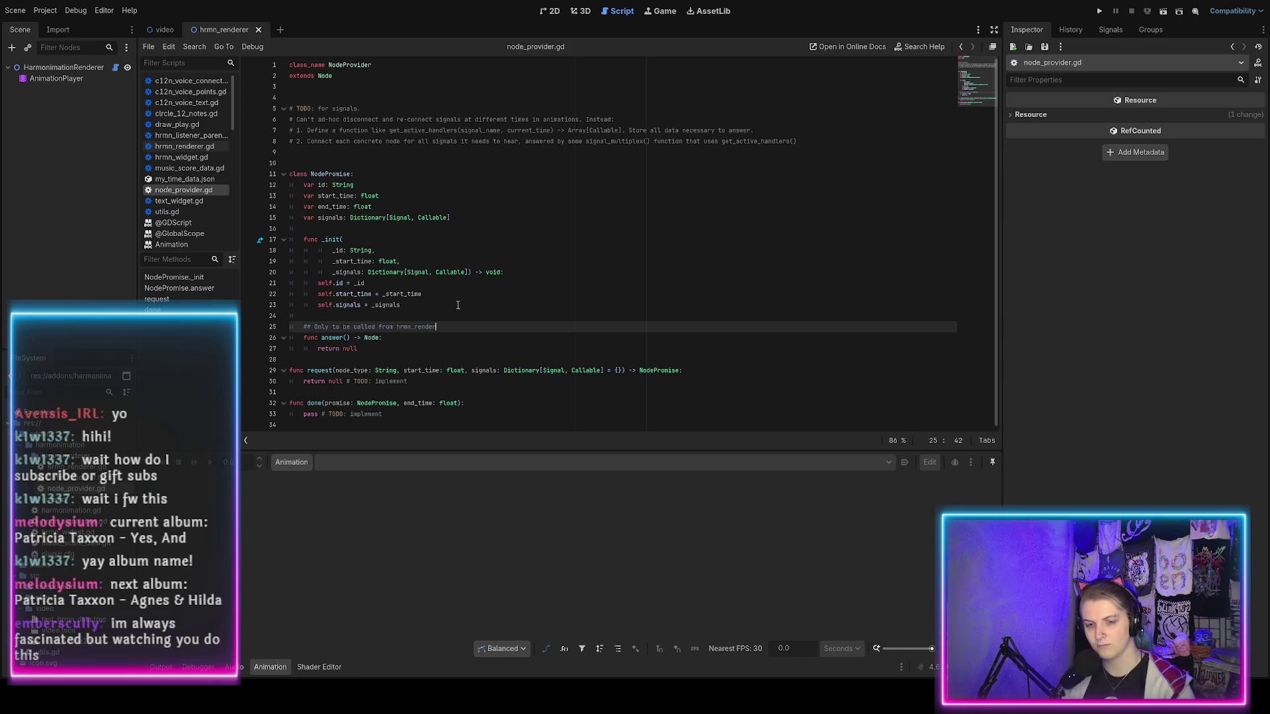
{"action": "left_click", "coordinate": [371, 351]}
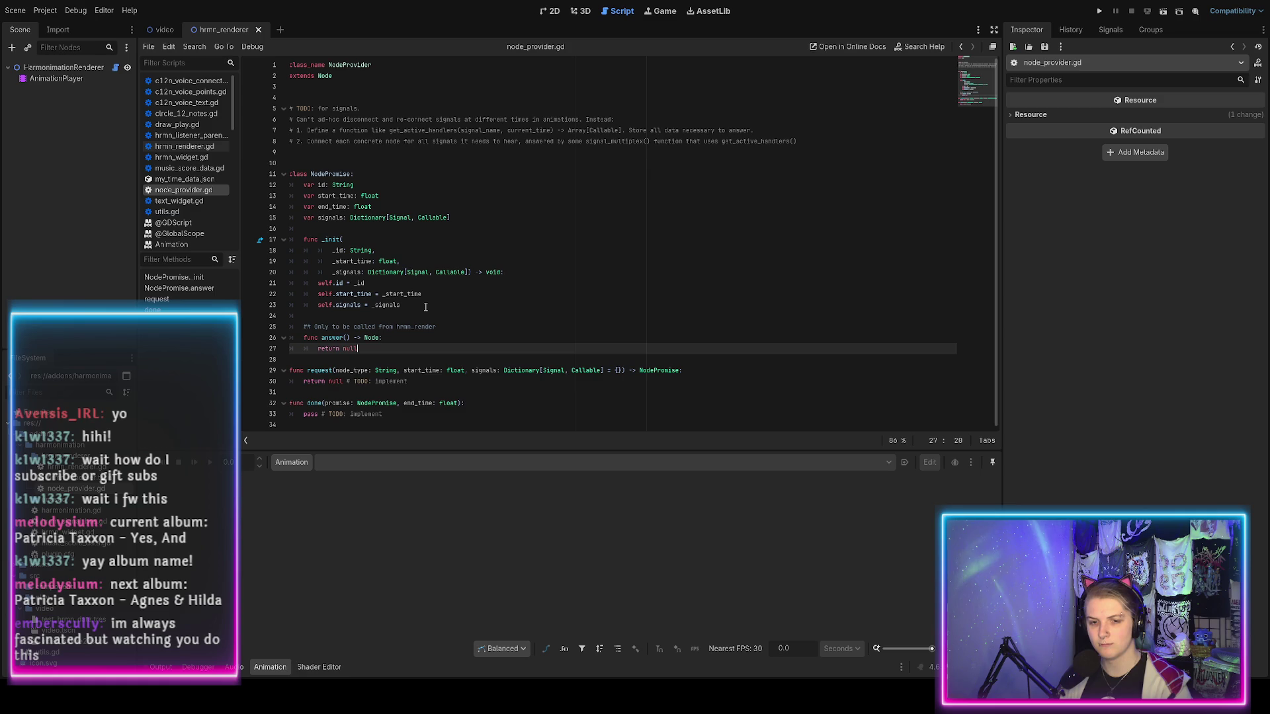
{"action": "left_click", "coordinate": [338, 360]}
Add blank lines around answer(), request() and done(), and select request()'s placeholder return line
{"action": "key", "text": "Return"}
{"action": "key", "text": "Down"}
{"action": "key", "text": "Down"}
{"action": "key", "text": "Down"}
{"action": "key", "text": "Return"}
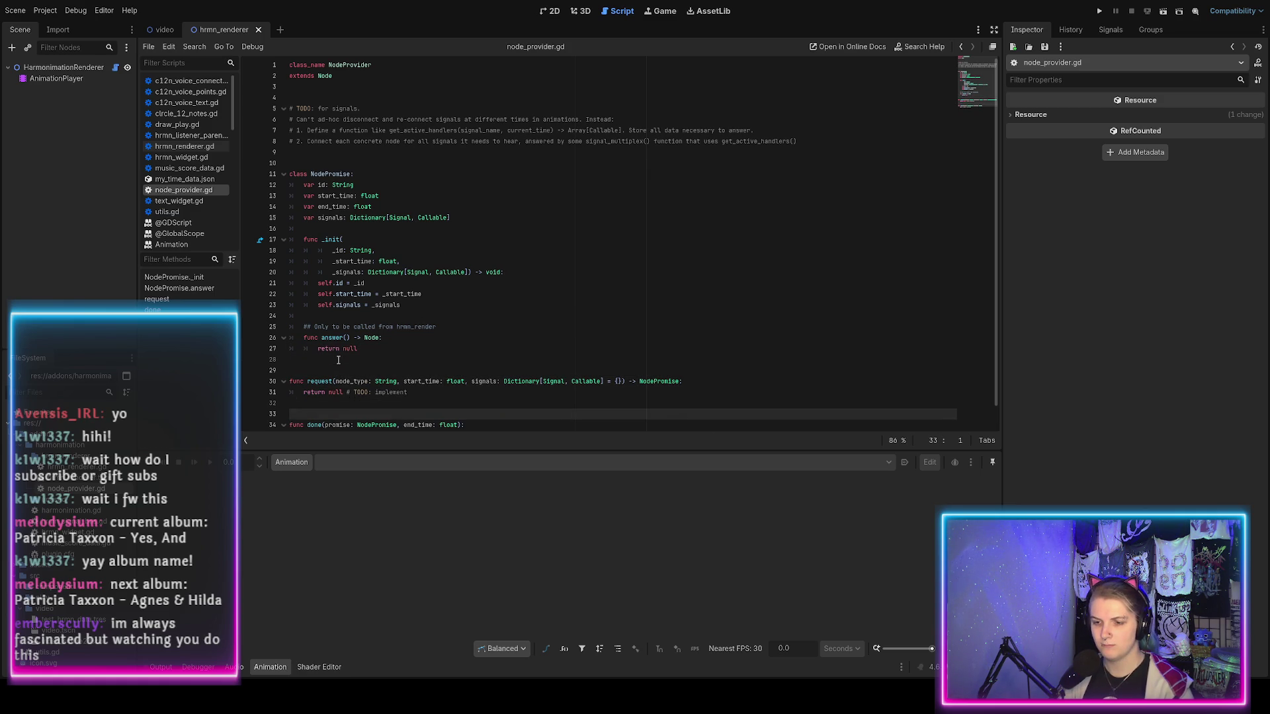
{"action": "key", "text": "Up"}
{"action": "key", "text": "Up"}
{"action": "key", "text": "Up"}
{"action": "scroll", "coordinate": [357, 356], "scroll_direction": "down", "scroll_amount": 1}
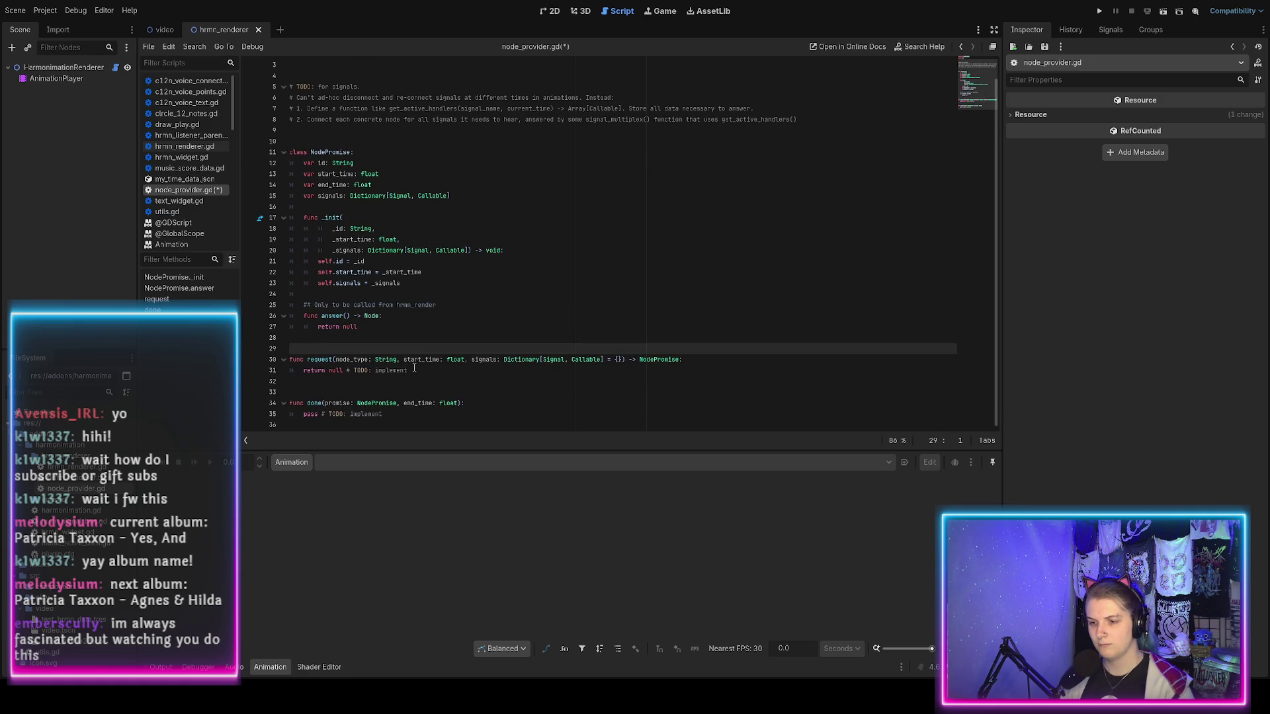
{"action": "left_click_drag", "start_coordinate": [414, 369], "coordinate": [304, 371]}
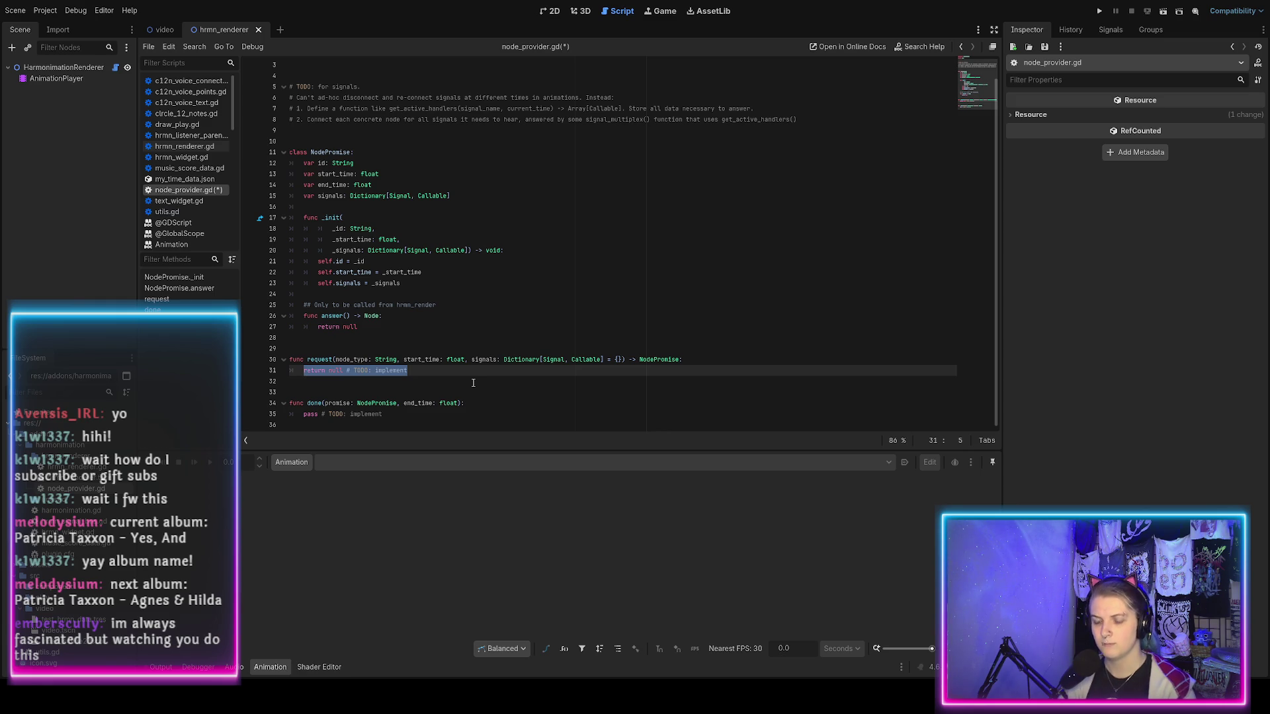
Replace it with return NodePromise.new("asdf", start_time, signals) and save
{"action": "type", "text": "return "}
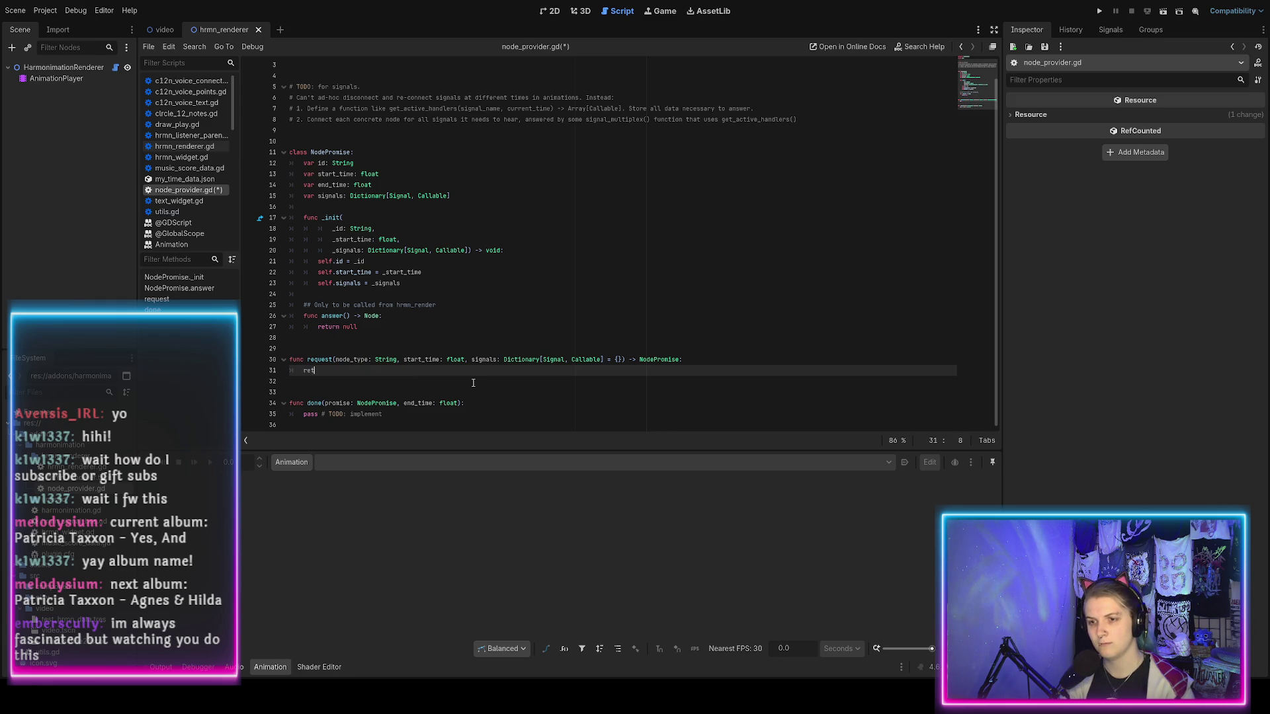
{"action": "type", "text": "NodePro"}
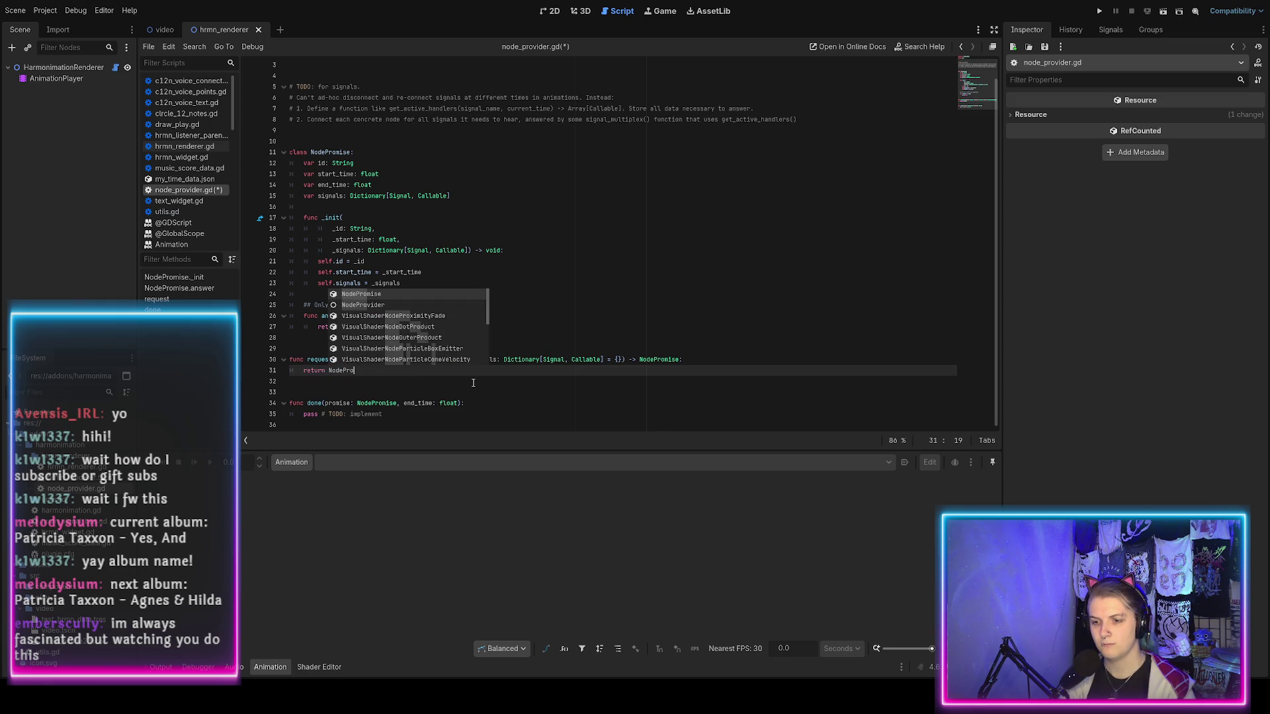
{"action": "key", "text": "Return"}
{"action": "type", "text": ".new("}
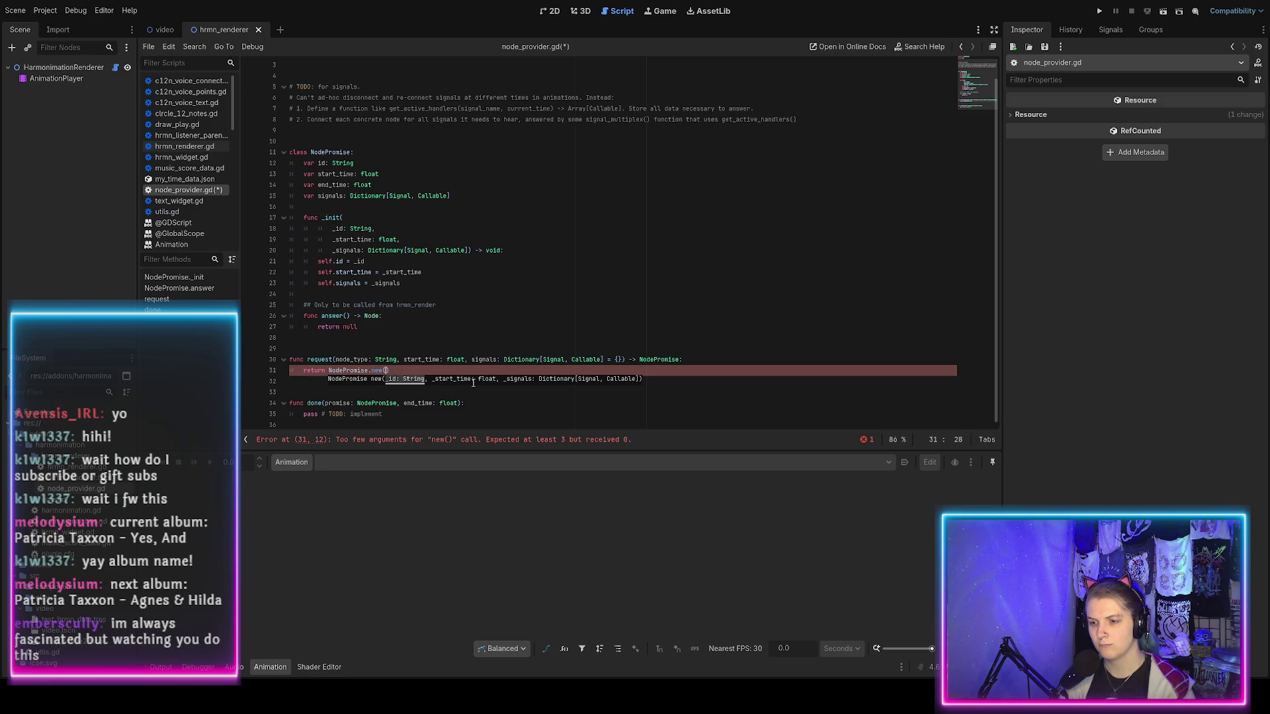
{"action": "type", "text": "UUI"}
{"action": "key", "text": "BackSpace"}
{"action": "key", "text": "BackSpace"}
{"action": "key", "text": "BackSpace"}
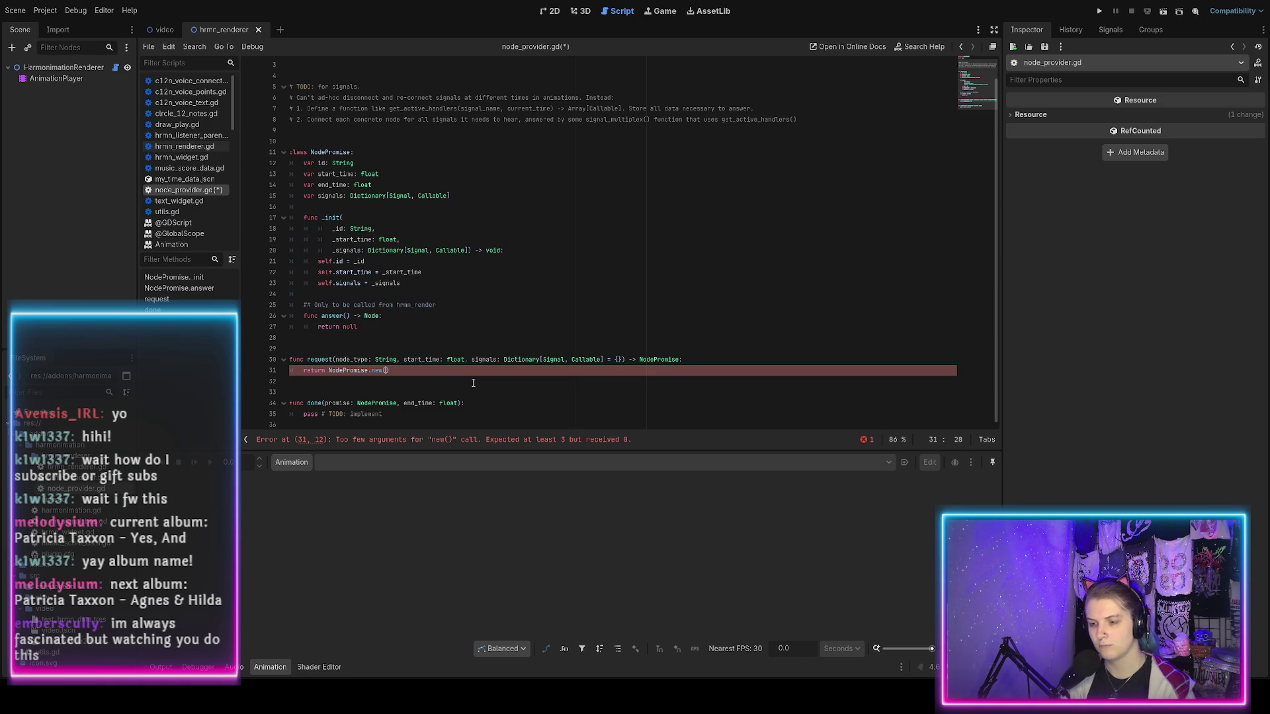
{"action": "type", "text": "\"asdf"}
{"action": "type", "text": ", sta"}
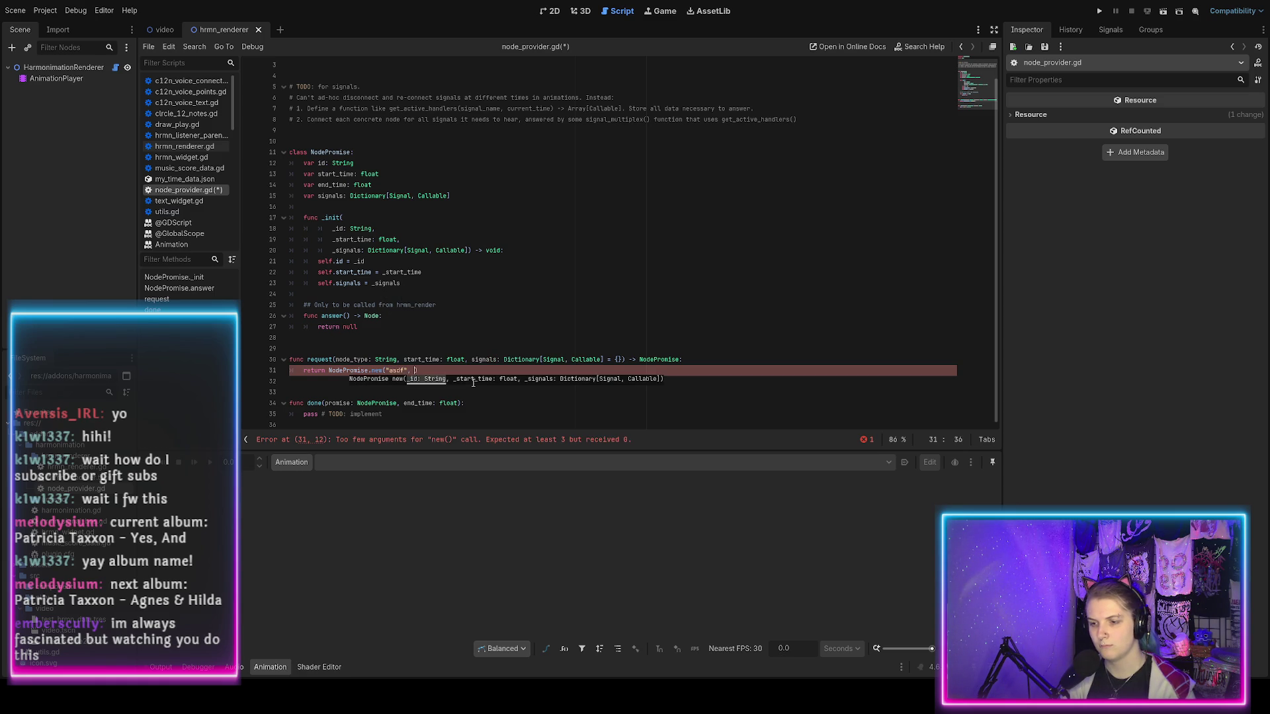
{"action": "type", "text": "r"}
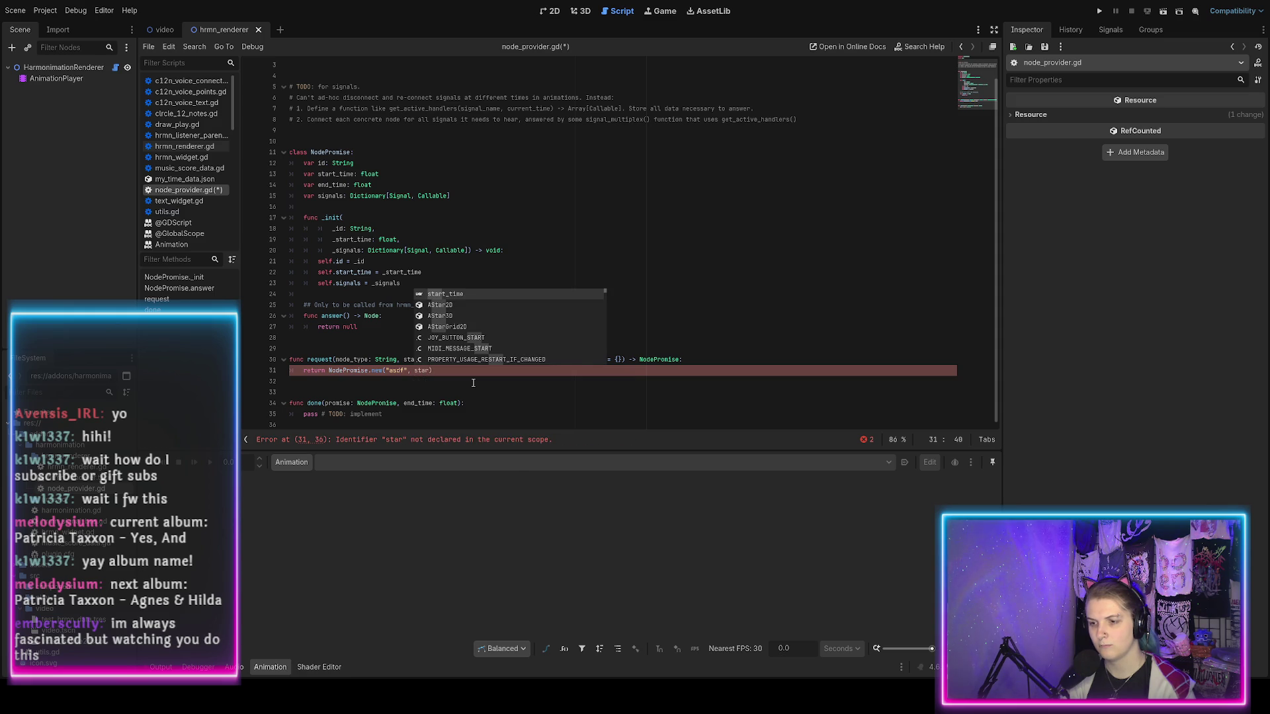
{"action": "key", "text": "Return"}
{"action": "type", "text": "sign"}
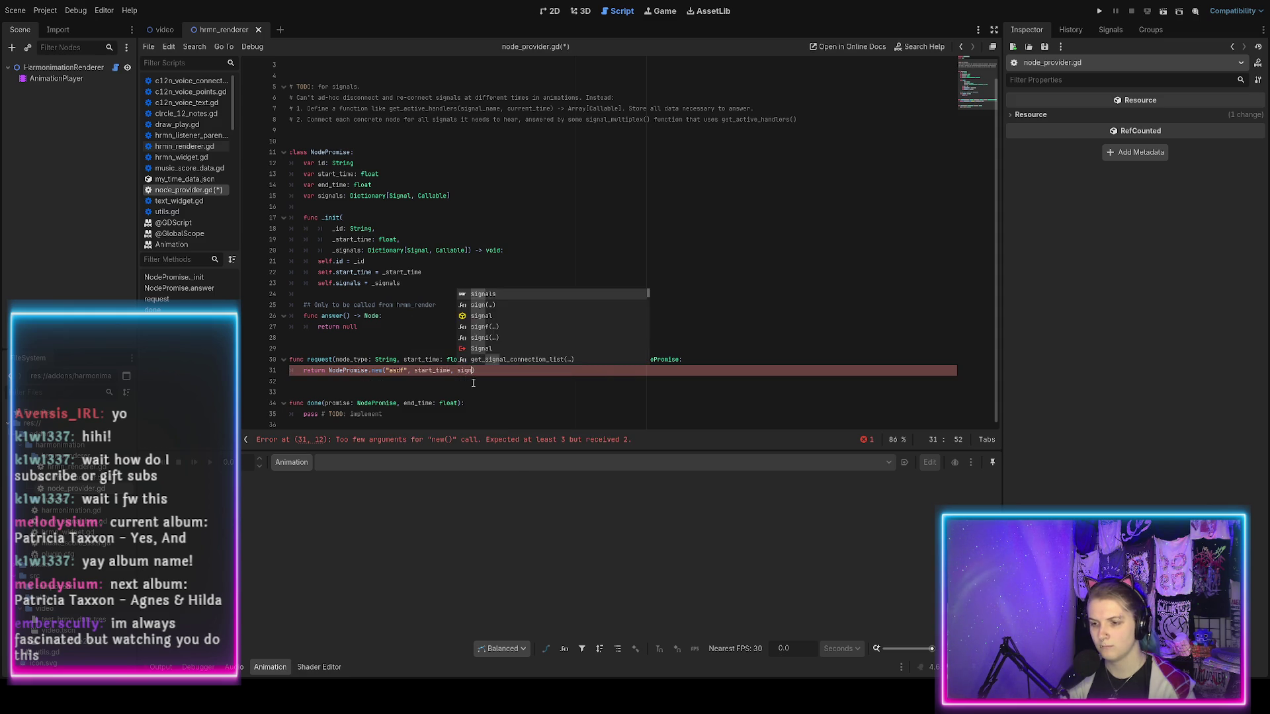
{"action": "key", "text": "Return"}
{"action": "type", "text": ")"}
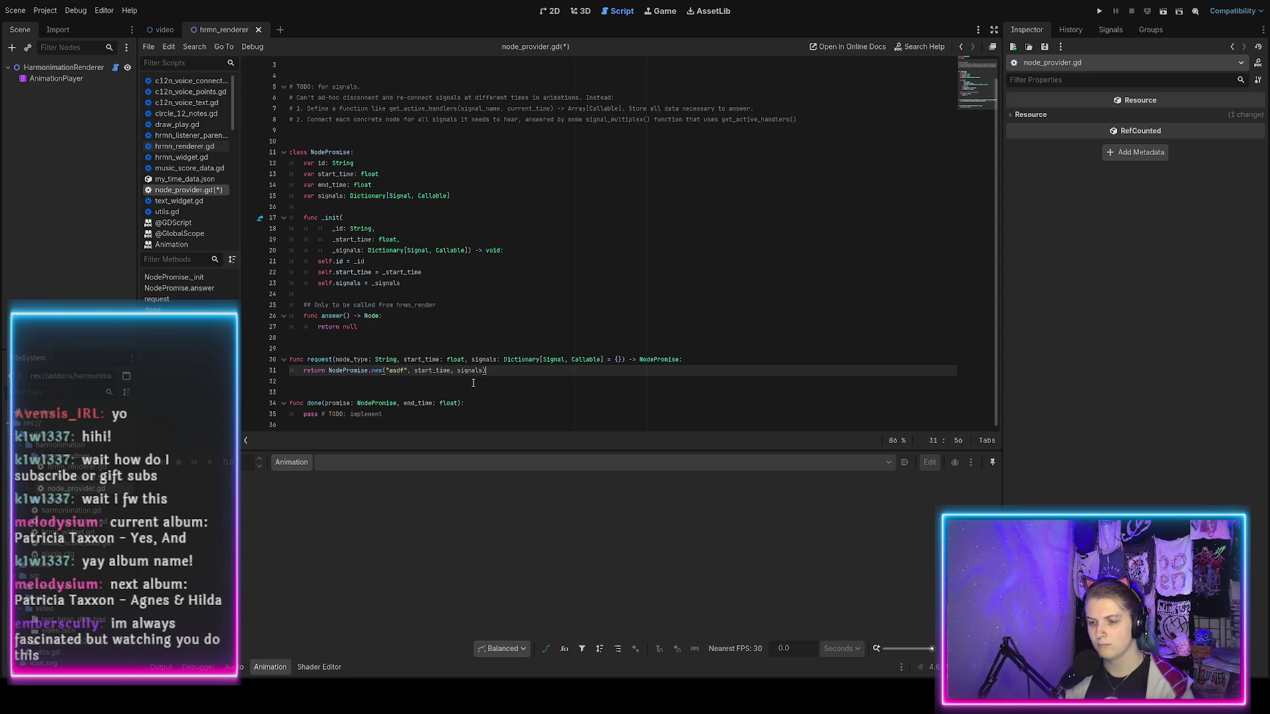
{"action": "key", "text": "ctrl+s"}
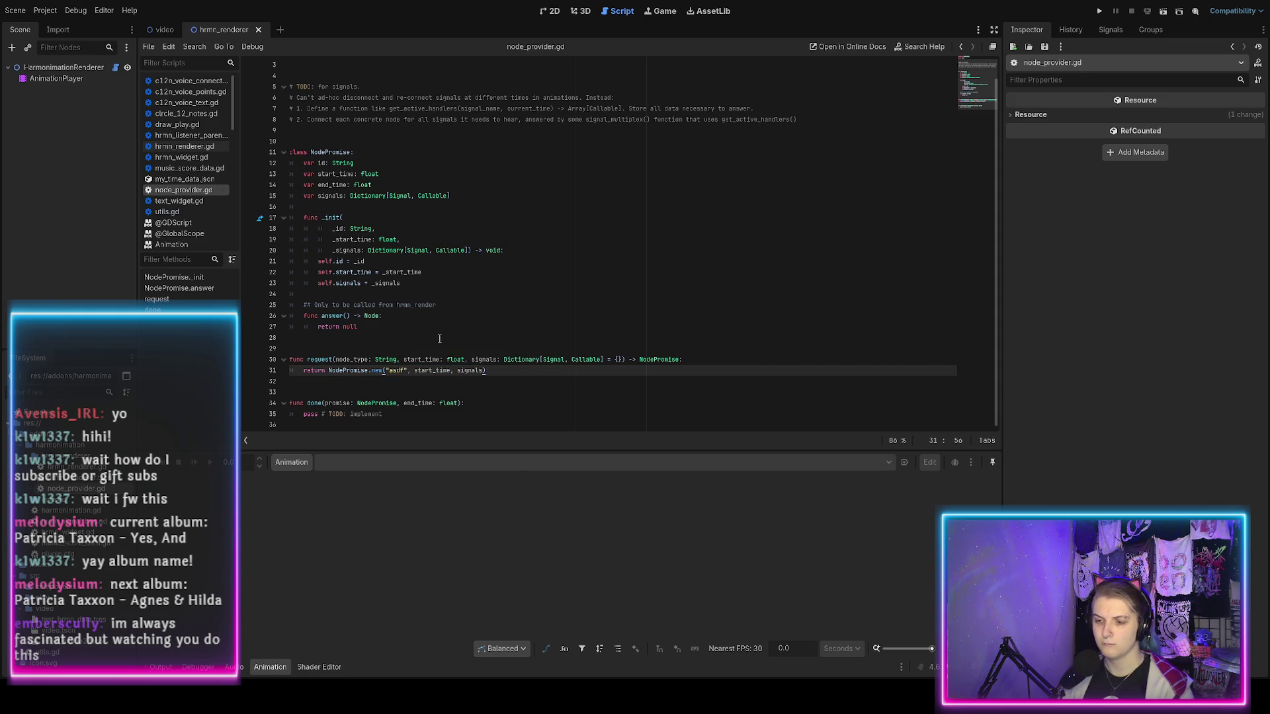
Replace done()'s 'pass # TODO: implement' with promise.end_time = end_time
{"action": "left_click_drag", "start_coordinate": [393, 412], "coordinate": [305, 413]}
{"action": "type", "text": "promise.set_"}
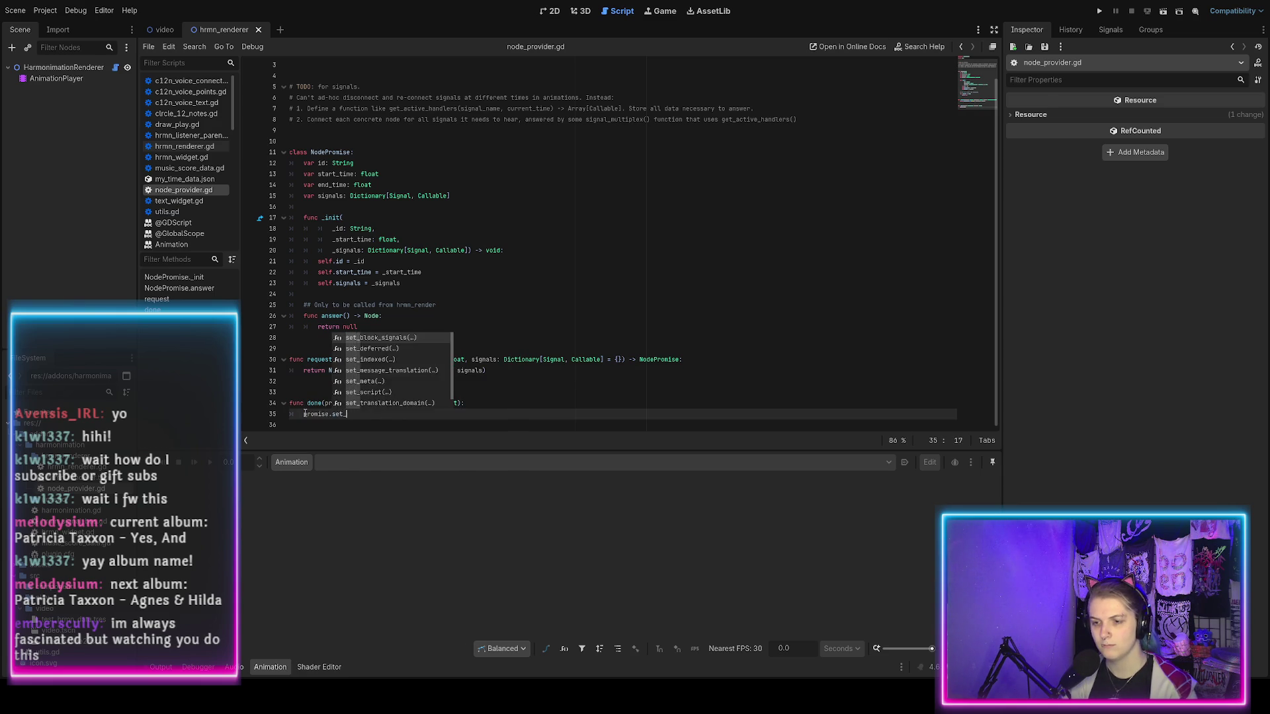
{"action": "key", "text": "BackSpace"}
{"action": "key", "text": "BackSpace"}
{"action": "type", "text": "end_time = e"}
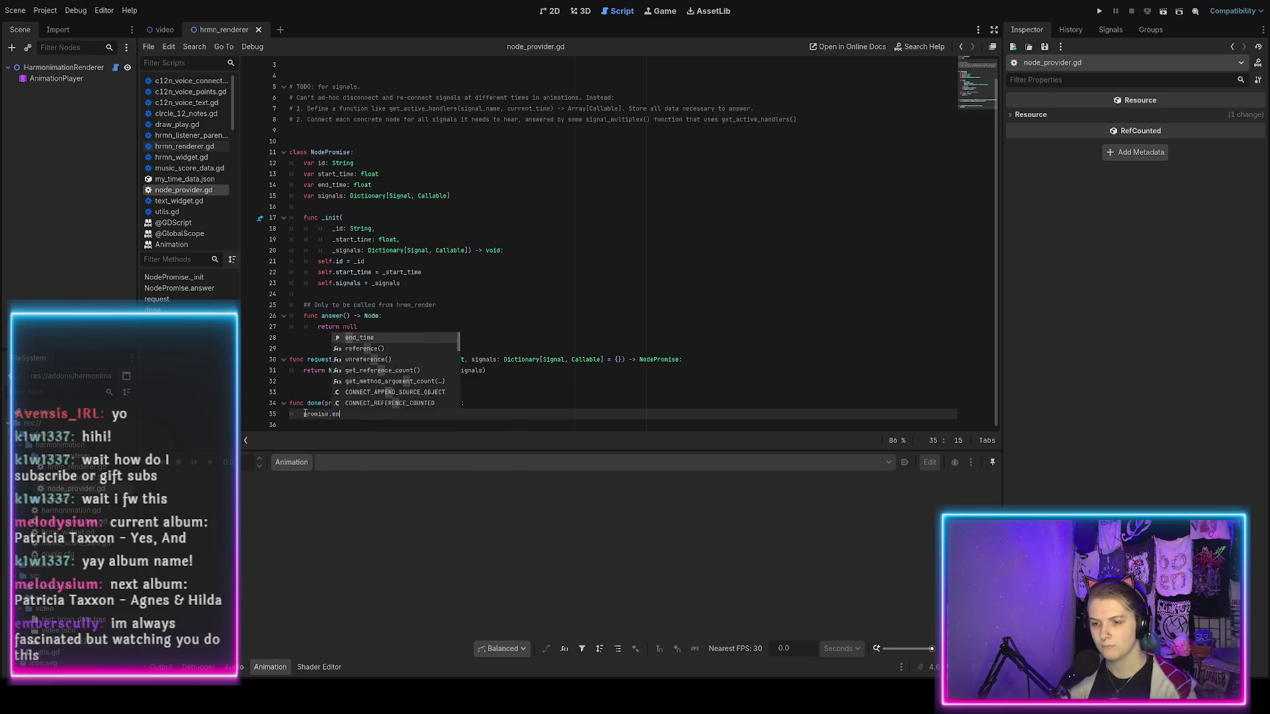
{"action": "type", "text": "nd_time"}
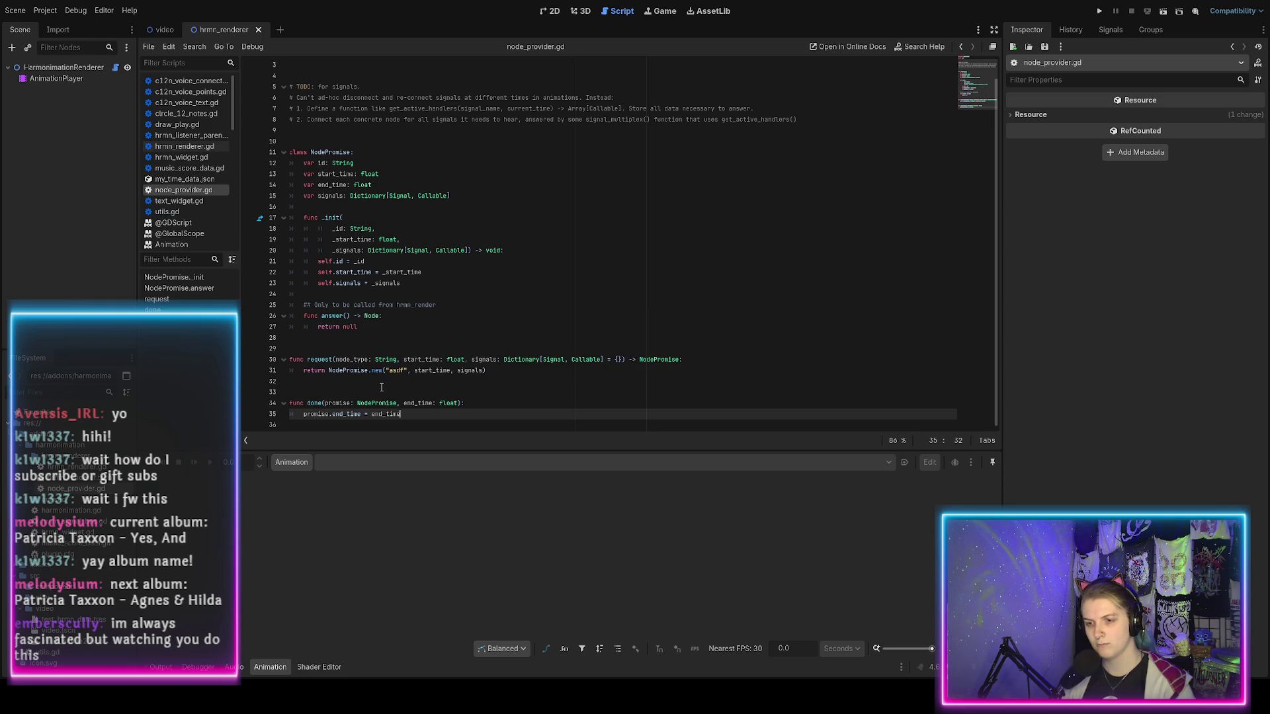
{"action": "left_click", "coordinate": [351, 359]}
Add a var node_type: String member below id, commented '# TODO: is there a Class?', and save
{"action": "double_click", "coordinate": [352, 360]}
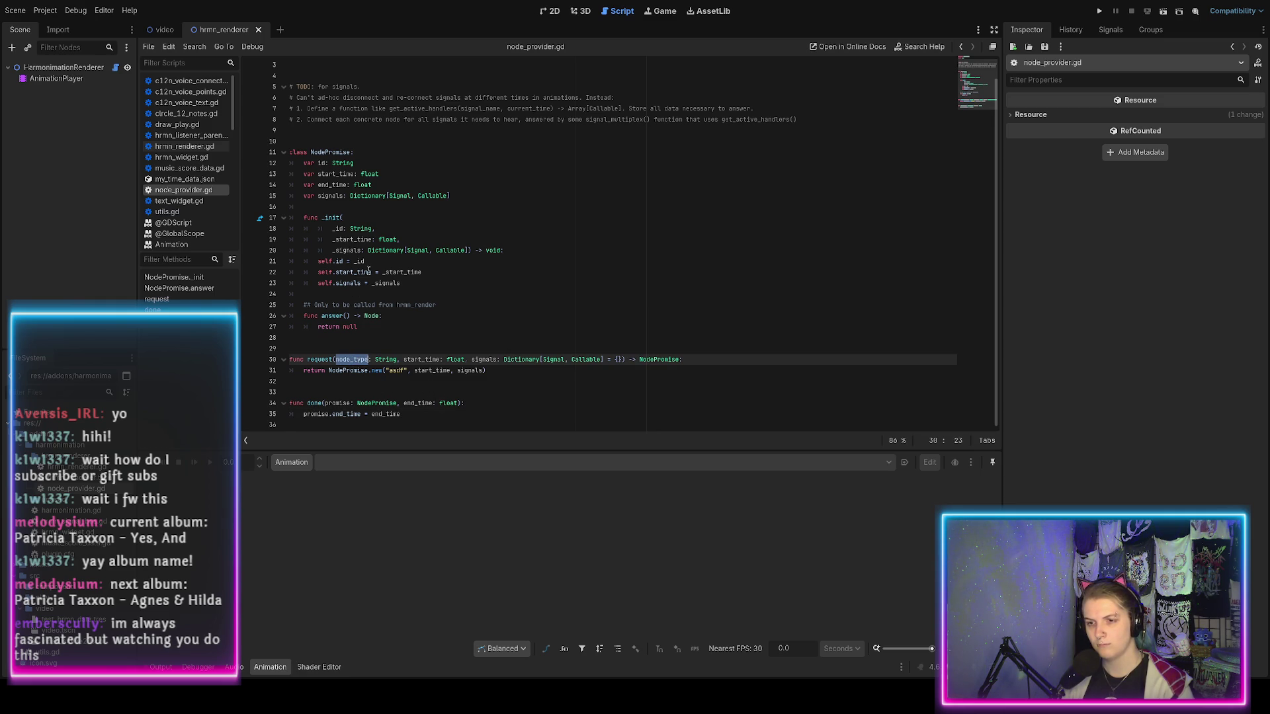
{"action": "left_click", "coordinate": [368, 165]}
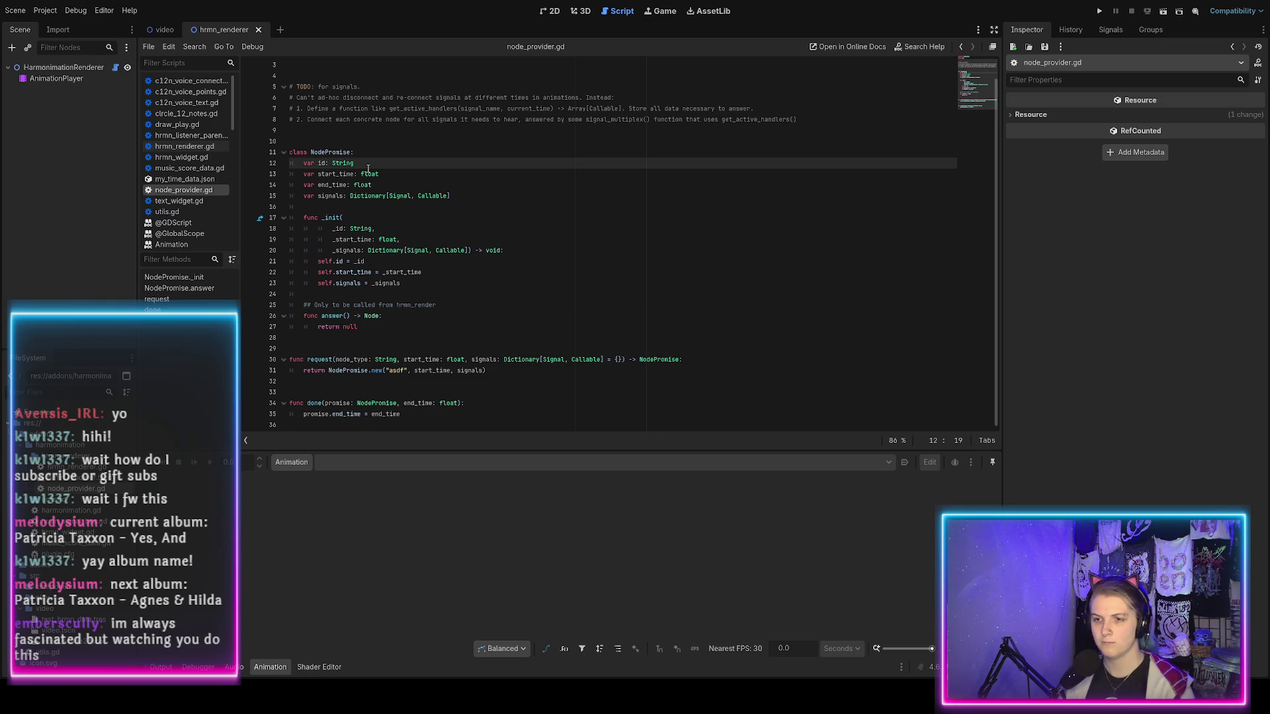
{"action": "key", "text": "Return"}
{"action": "type", "text": "var node_type:"}
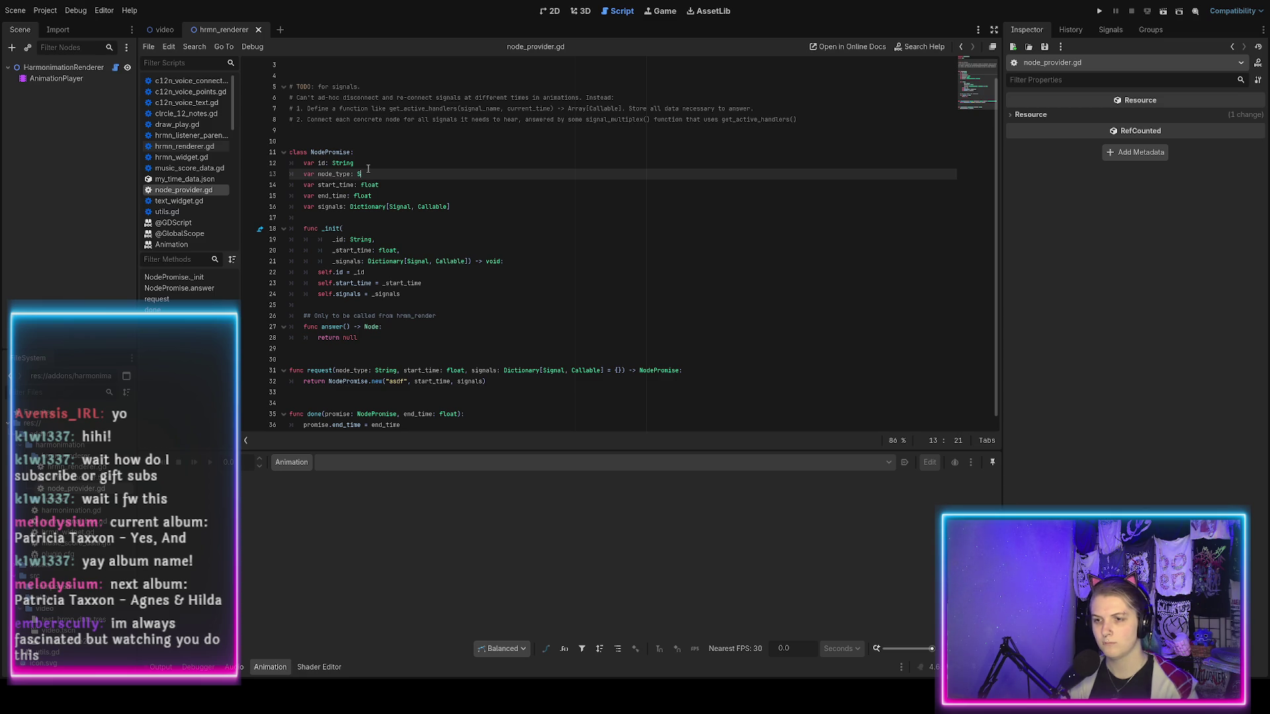
{"action": "type", "text": " String # TODO: or"}
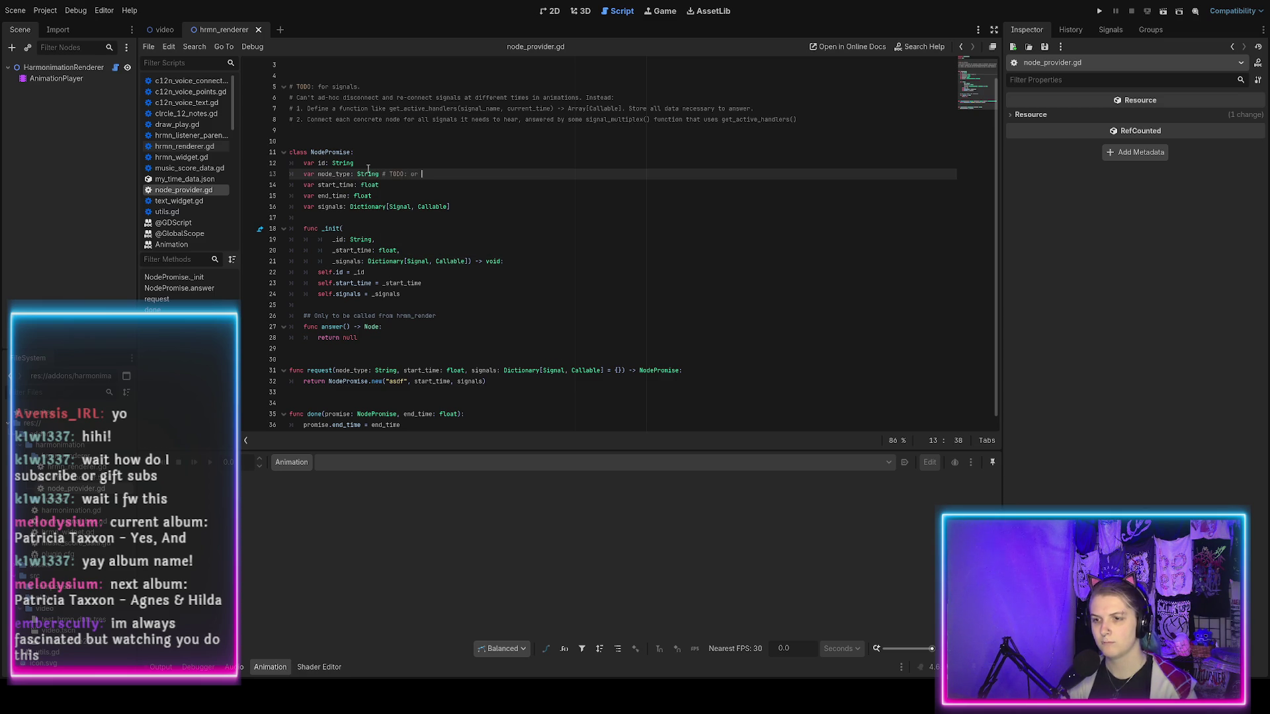
{"action": "key", "text": "ctrl+shift+Left"}
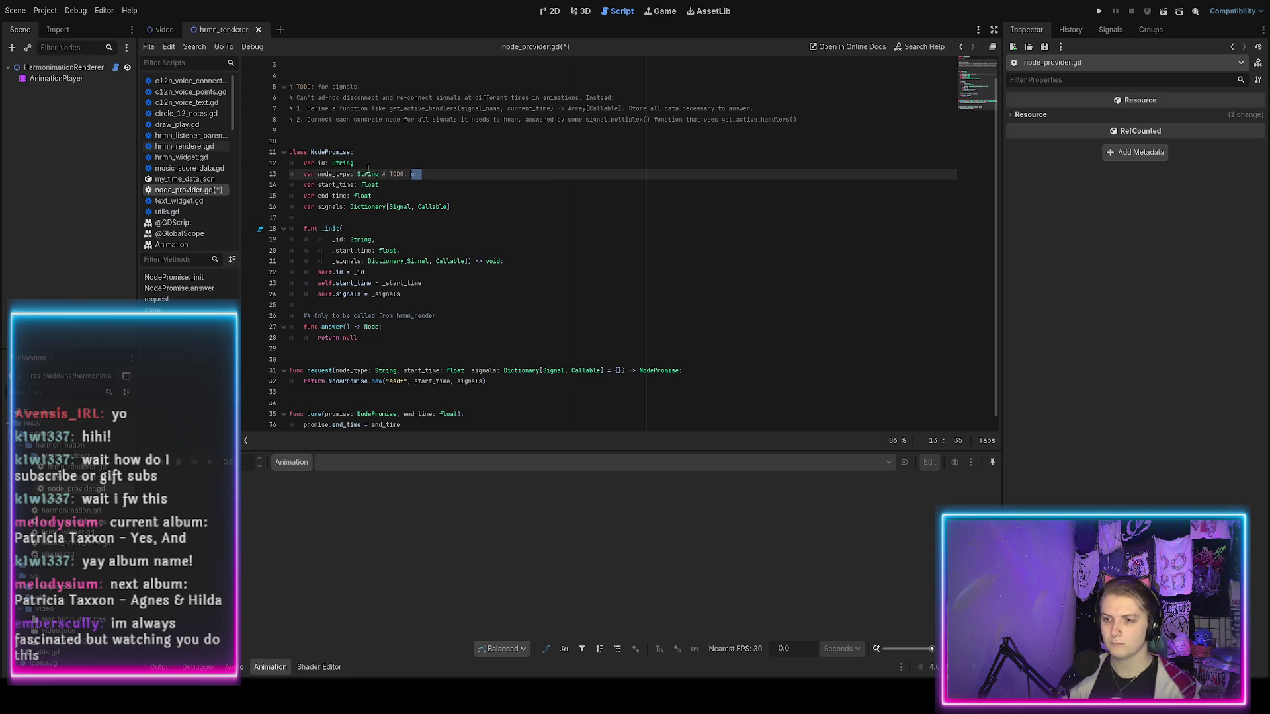
{"action": "type", "text": "is there some type like"}
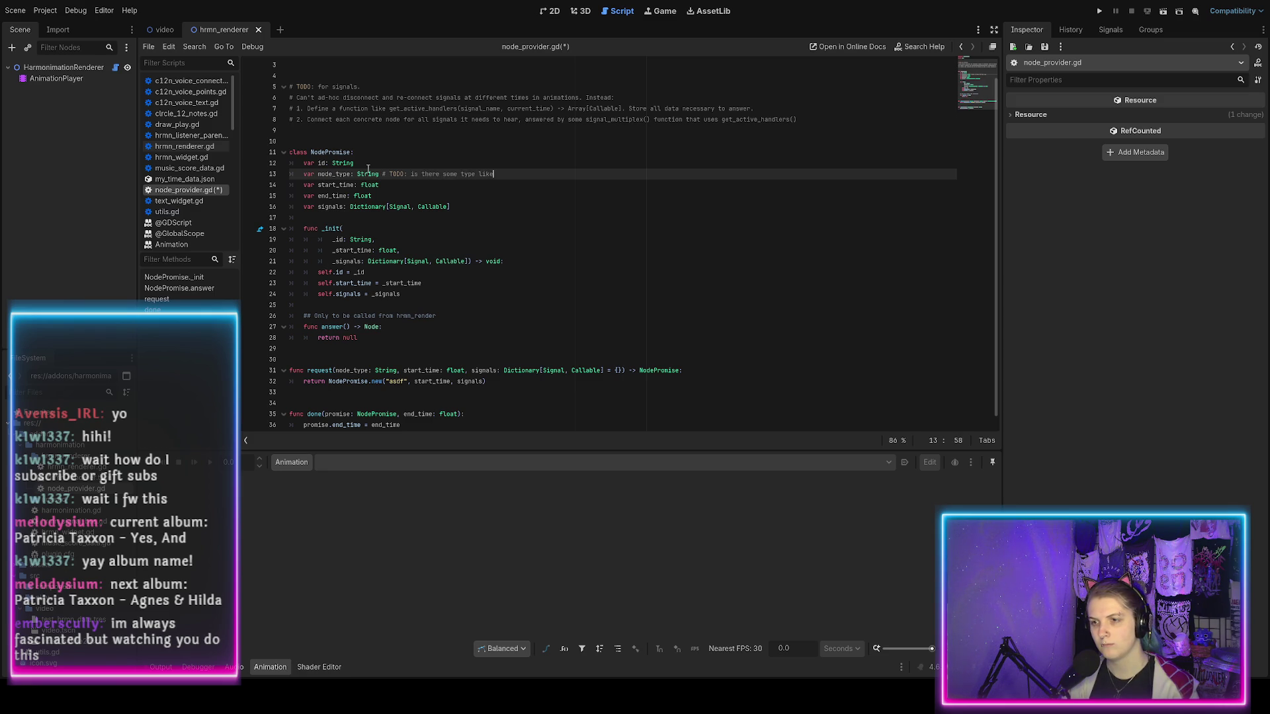
{"action": "type", "text": " a Class"}
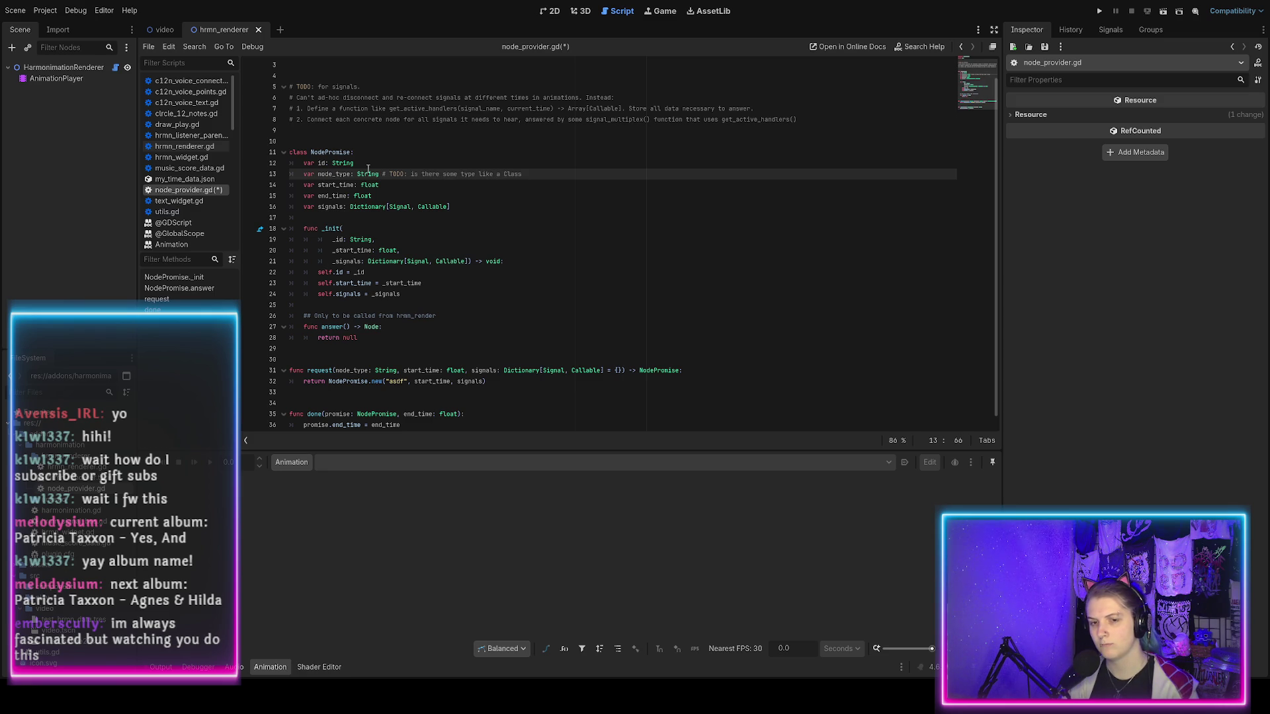
{"action": "type", "text": "?"}
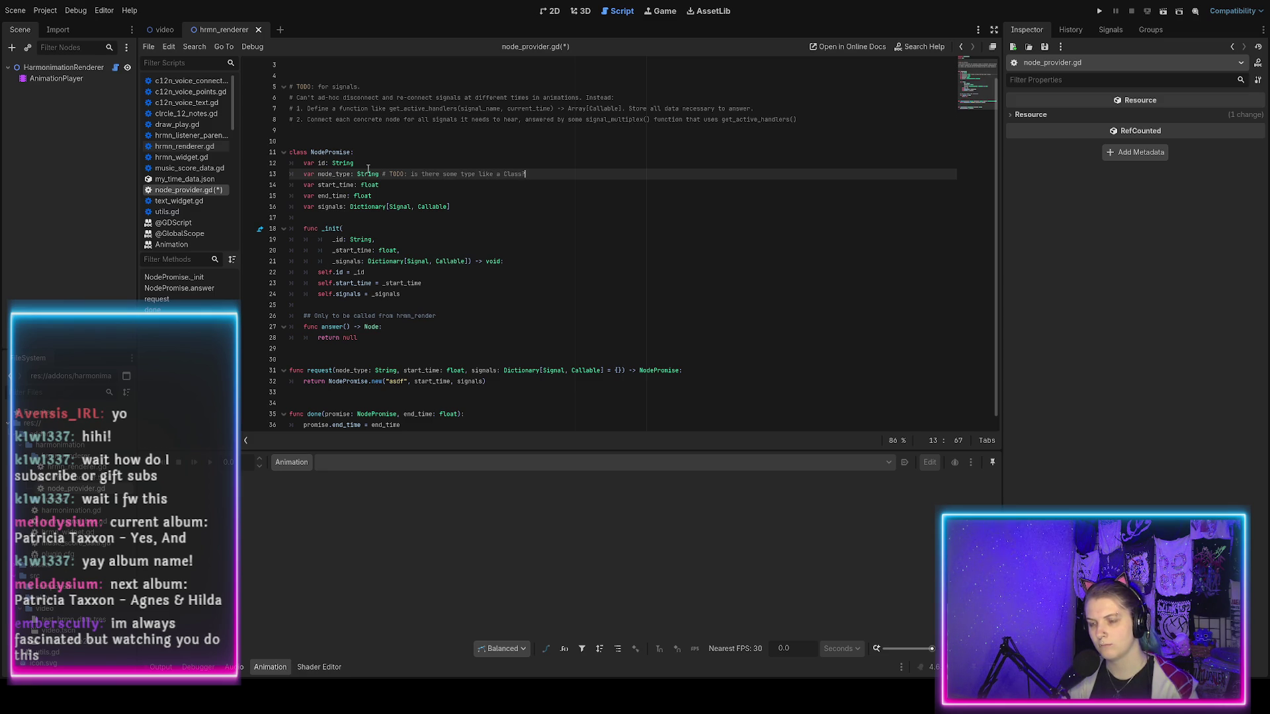
{"action": "key", "text": "ctrl+s"}
Add a _node_type: String parameter to _init and assign self.node_type = _node_type
{"action": "scroll", "coordinate": [386, 231], "scroll_direction": "down", "scroll_amount": 1}
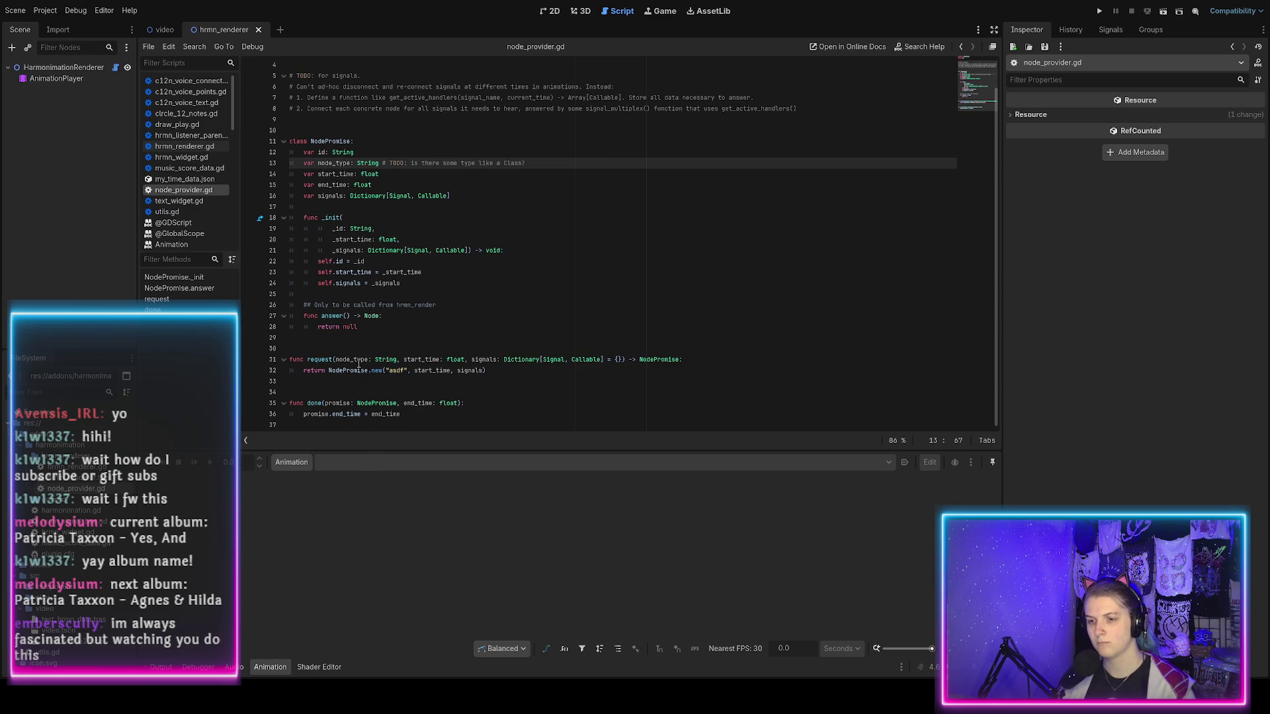
{"action": "left_click", "coordinate": [390, 228]}
{"action": "key", "text": "Return"}
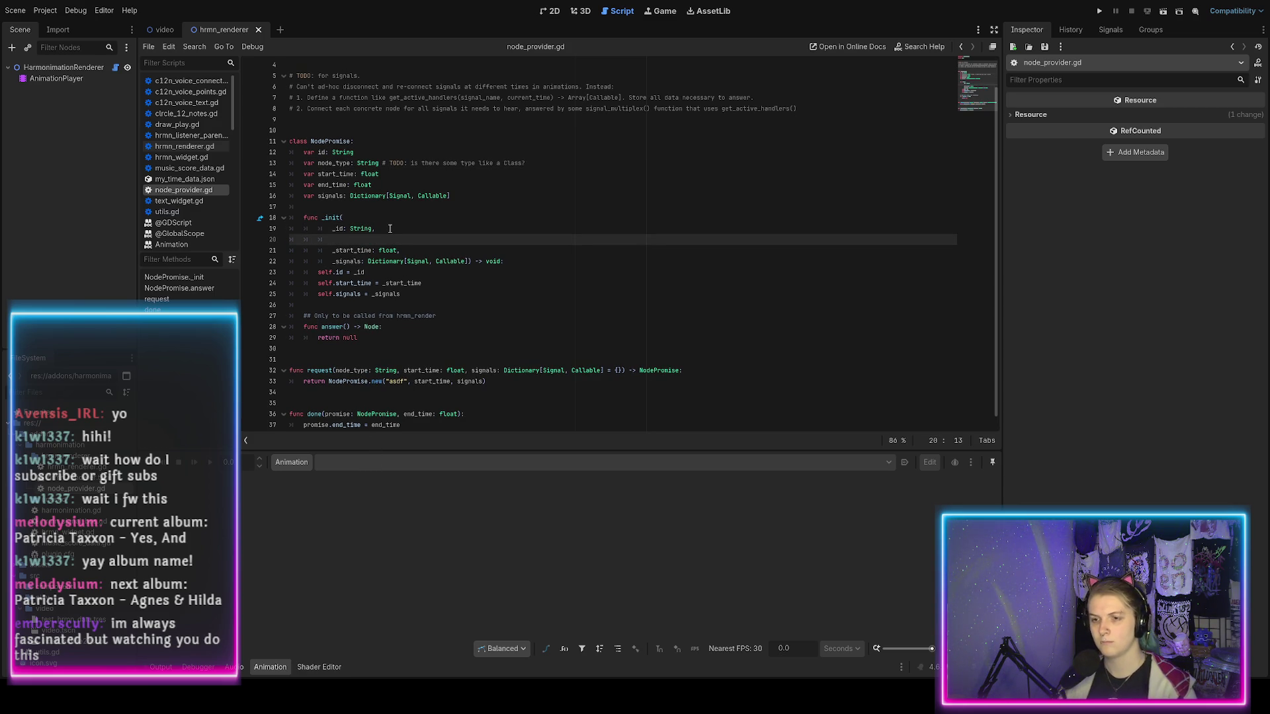
{"action": "type", "text": "_node_type: String,"}
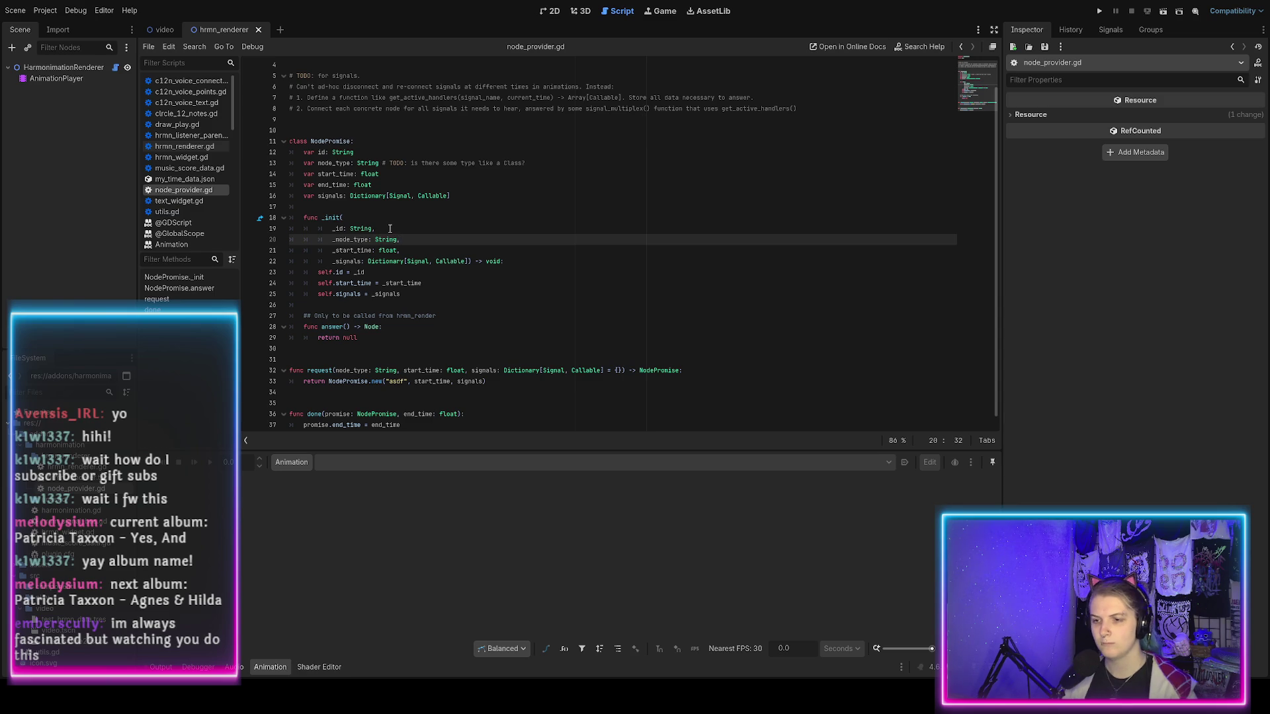
{"action": "left_click", "coordinate": [384, 272]}
{"action": "key", "text": "Return"}
{"action": "type", "text": "self."}
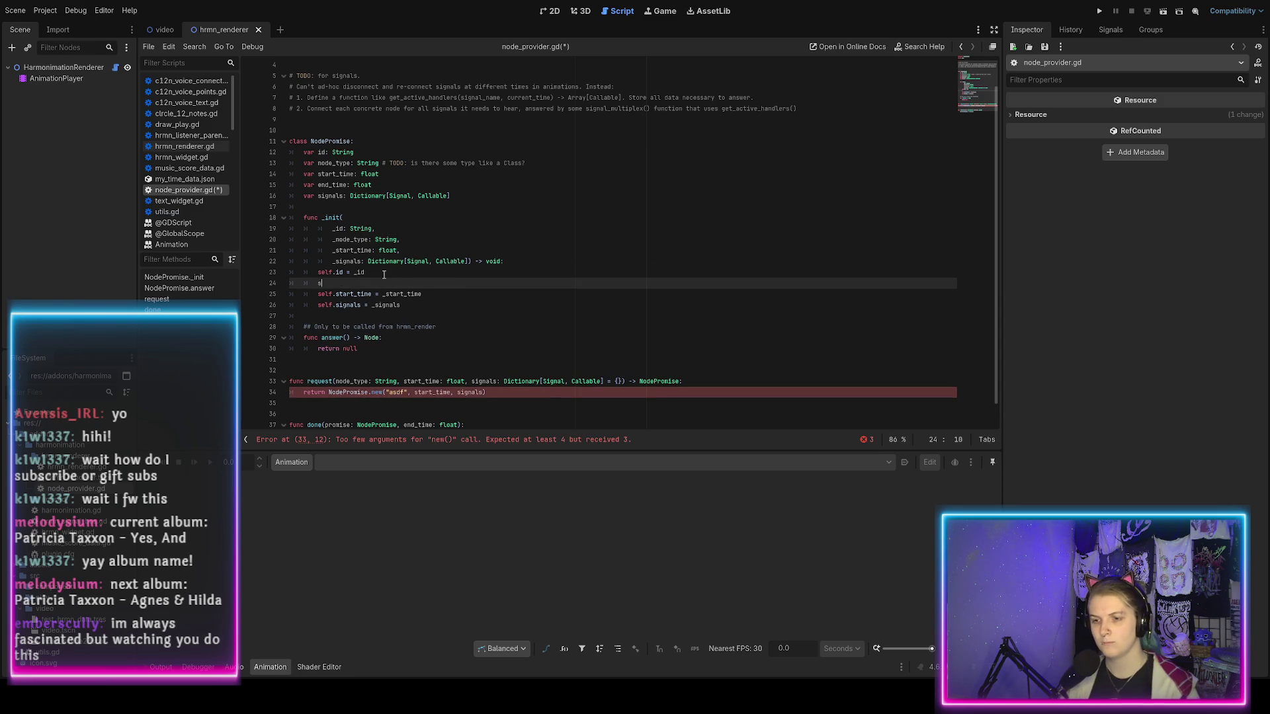
{"action": "type", "text": "node_type = _"}
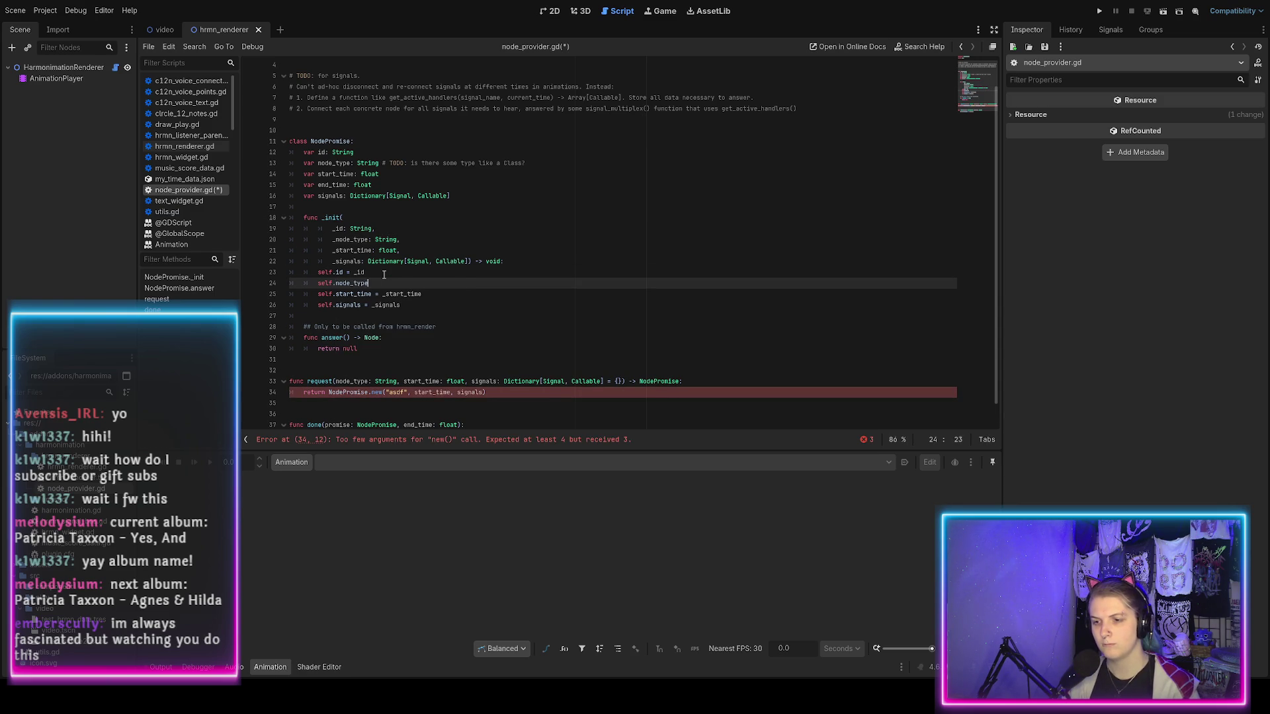
{"action": "type", "text": "node_type"}
{"action": "key", "text": "ctrl+s"}
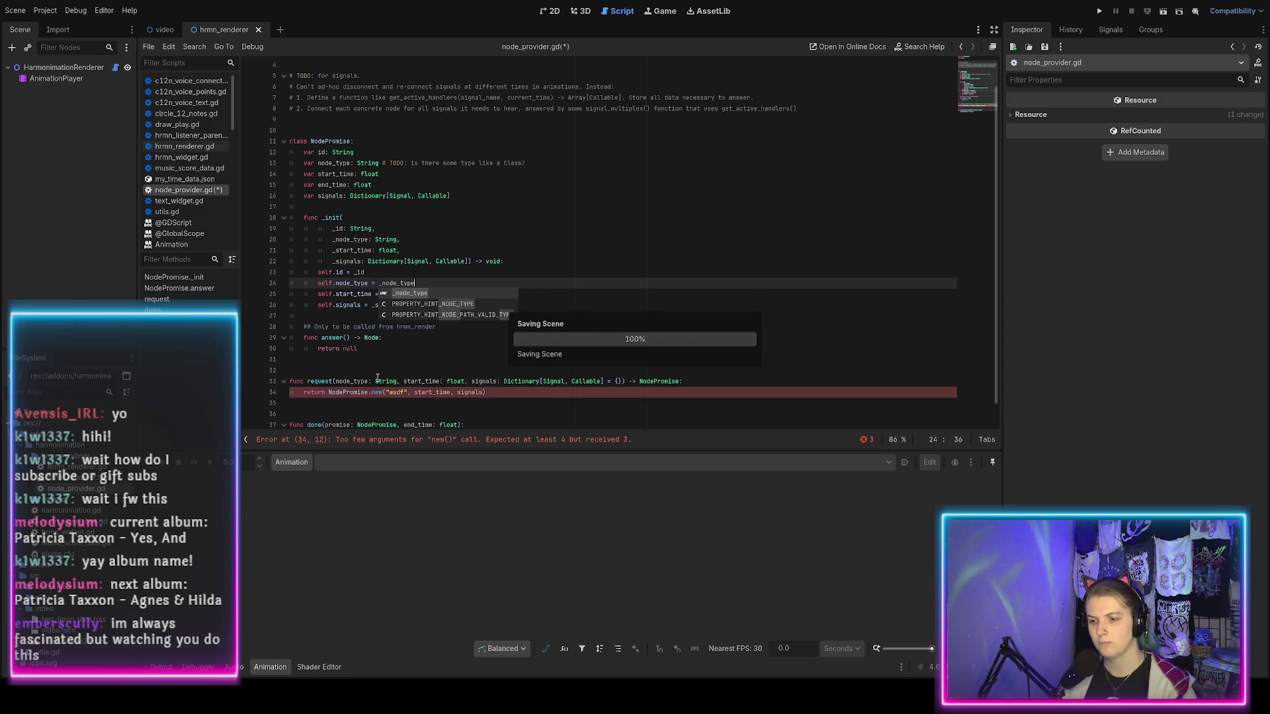
Insert node_type as an argument in request()'s NodePromise.new call
{"action": "left_click", "coordinate": [415, 393]}
{"action": "type", "text": "node"}
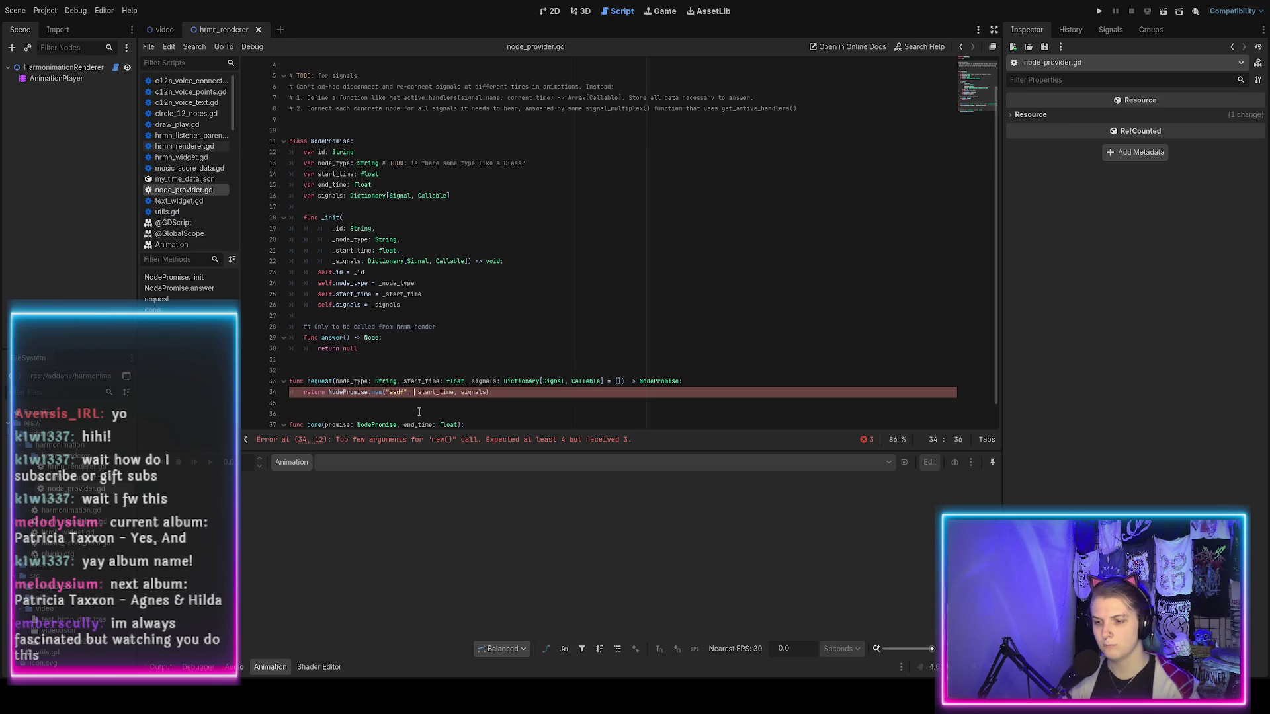
{"action": "type", "text": "_type"}
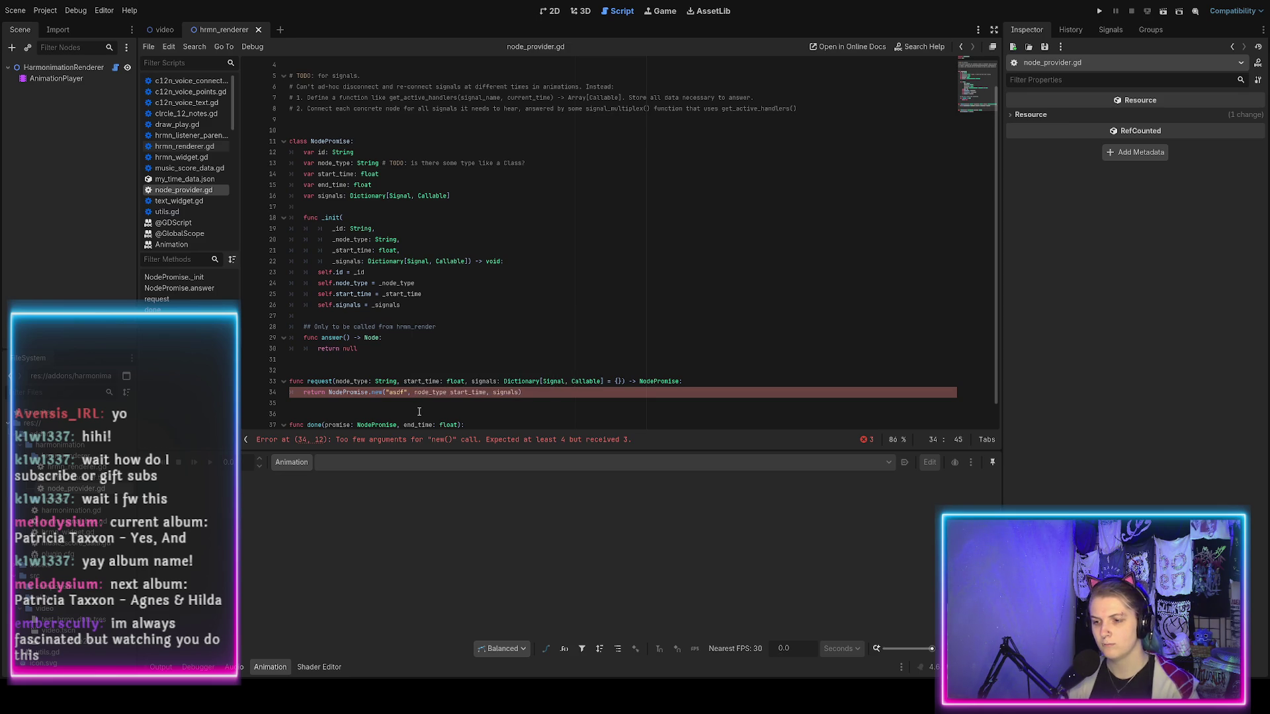
{"action": "key", "text": "Up"}
Declare var id = "asdf" in request(), pass id to new(), add the missing comma, save
{"action": "key", "text": "End"}
{"action": "key", "text": "Return"}
{"action": "type", "text": "var id = \"asdf"}
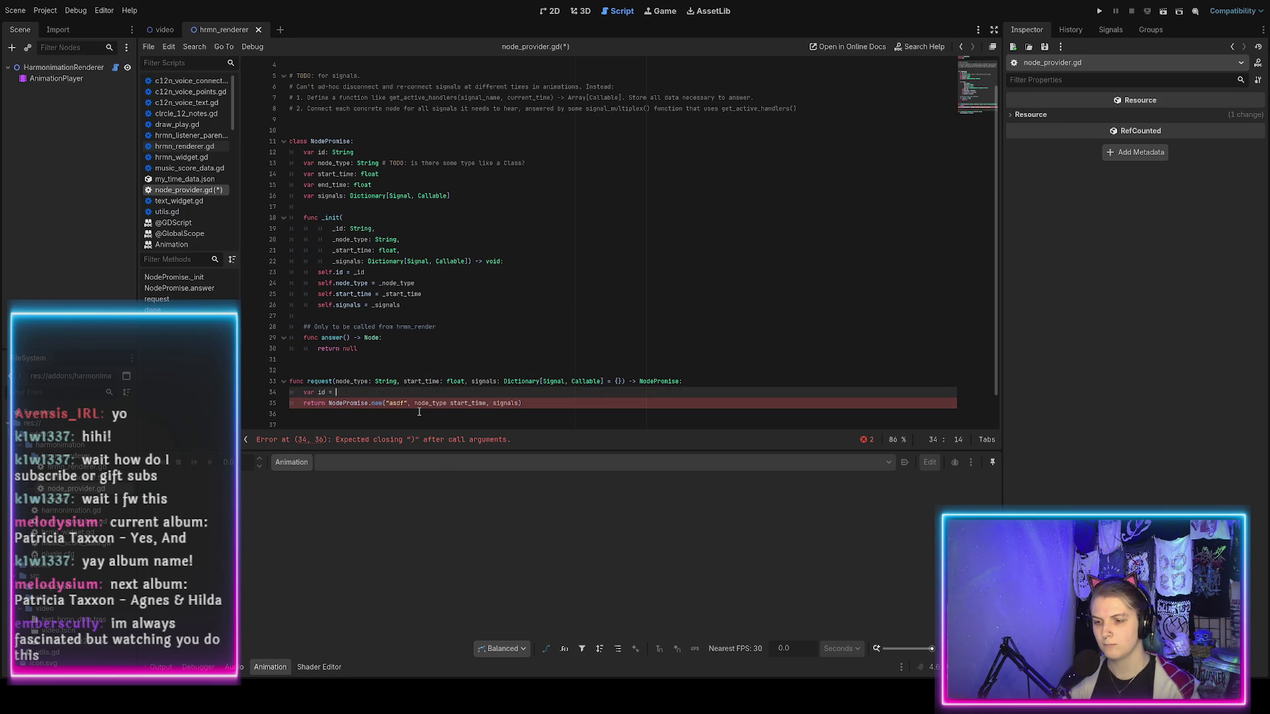
{"action": "type", "text": "\""}
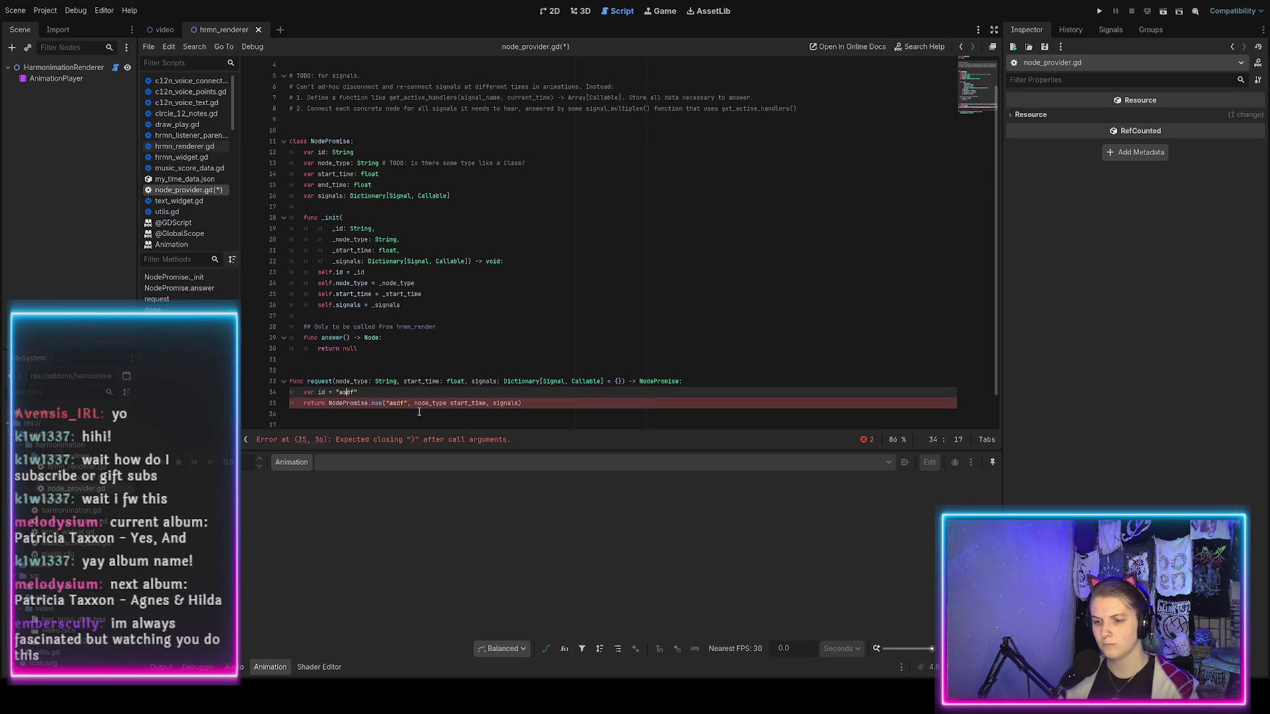
{"action": "type", "text": ":"}
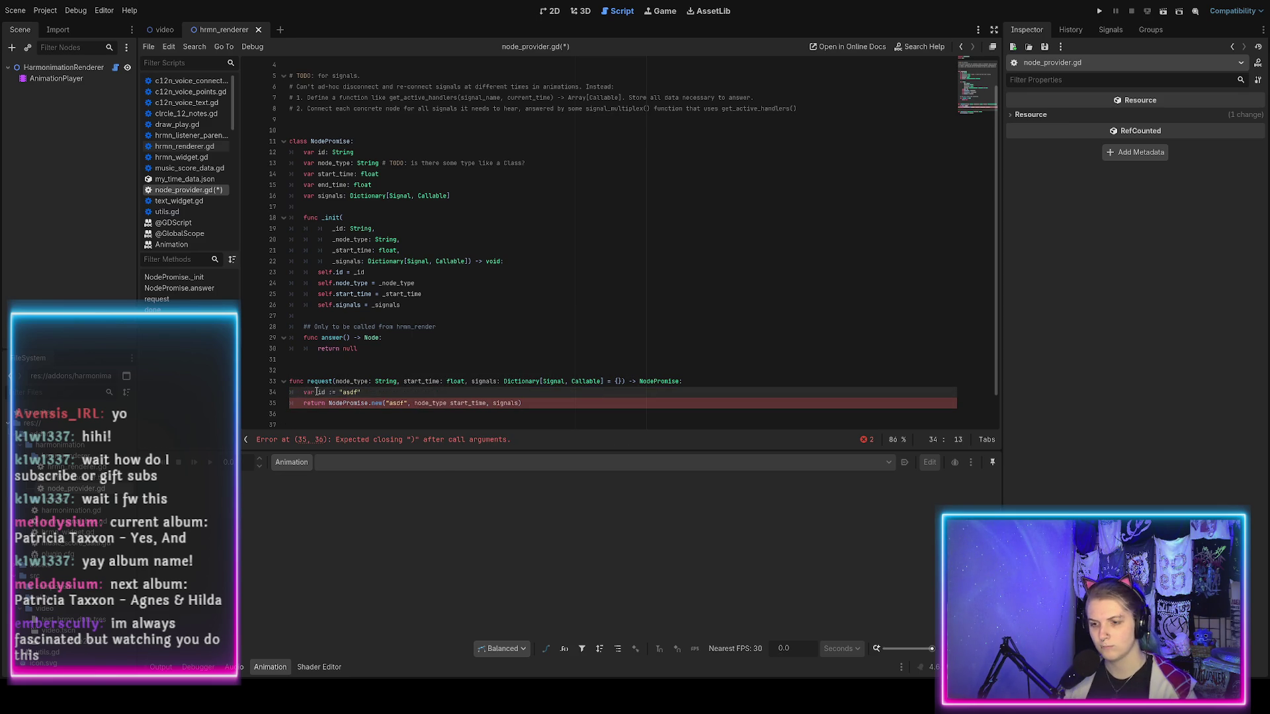
{"action": "left_click_drag", "start_coordinate": [386, 403], "coordinate": [408, 403]}
{"action": "type", "text": "id"}
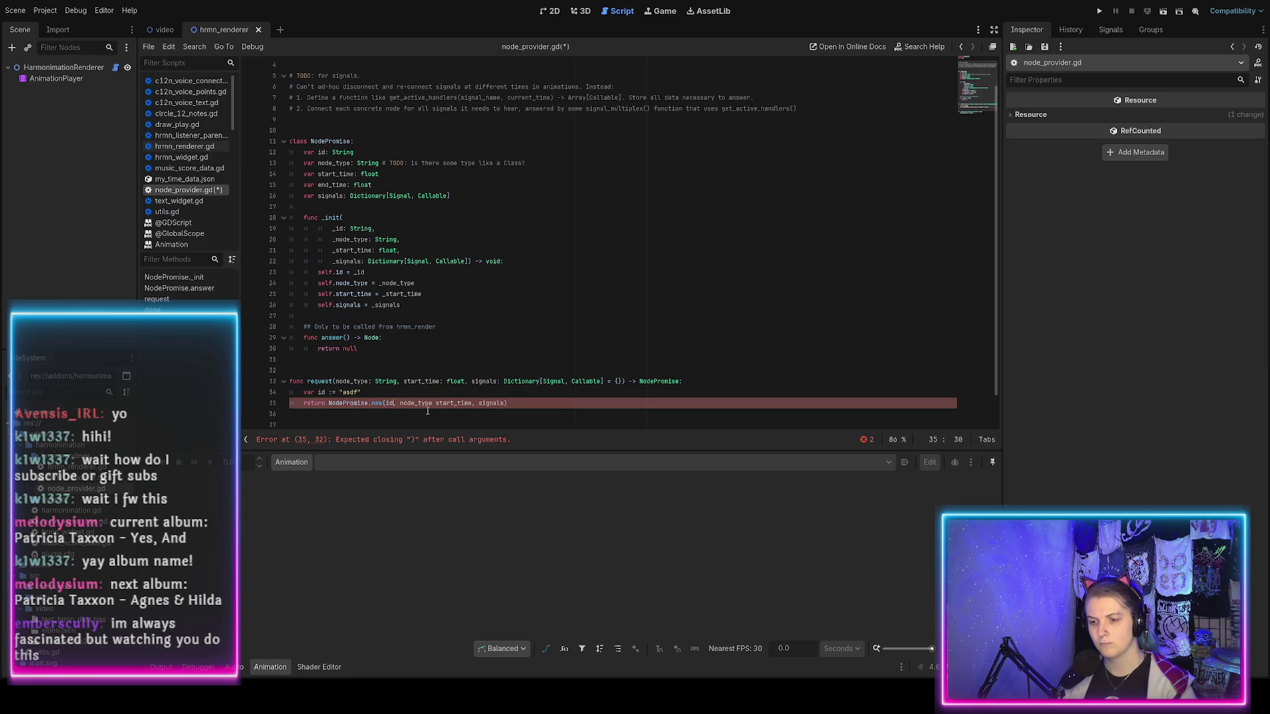
{"action": "scroll", "coordinate": [416, 409], "scroll_direction": "down", "scroll_amount": 1}
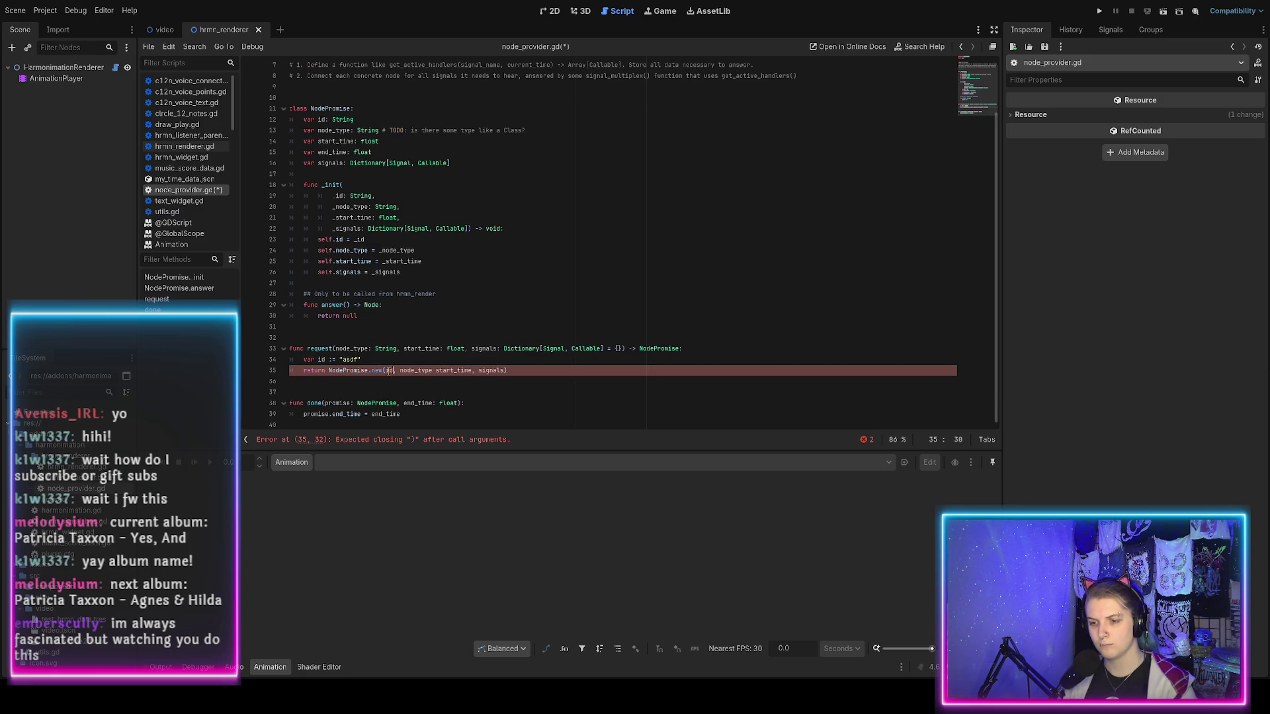
{"action": "key", "text": "ctrl+s"}
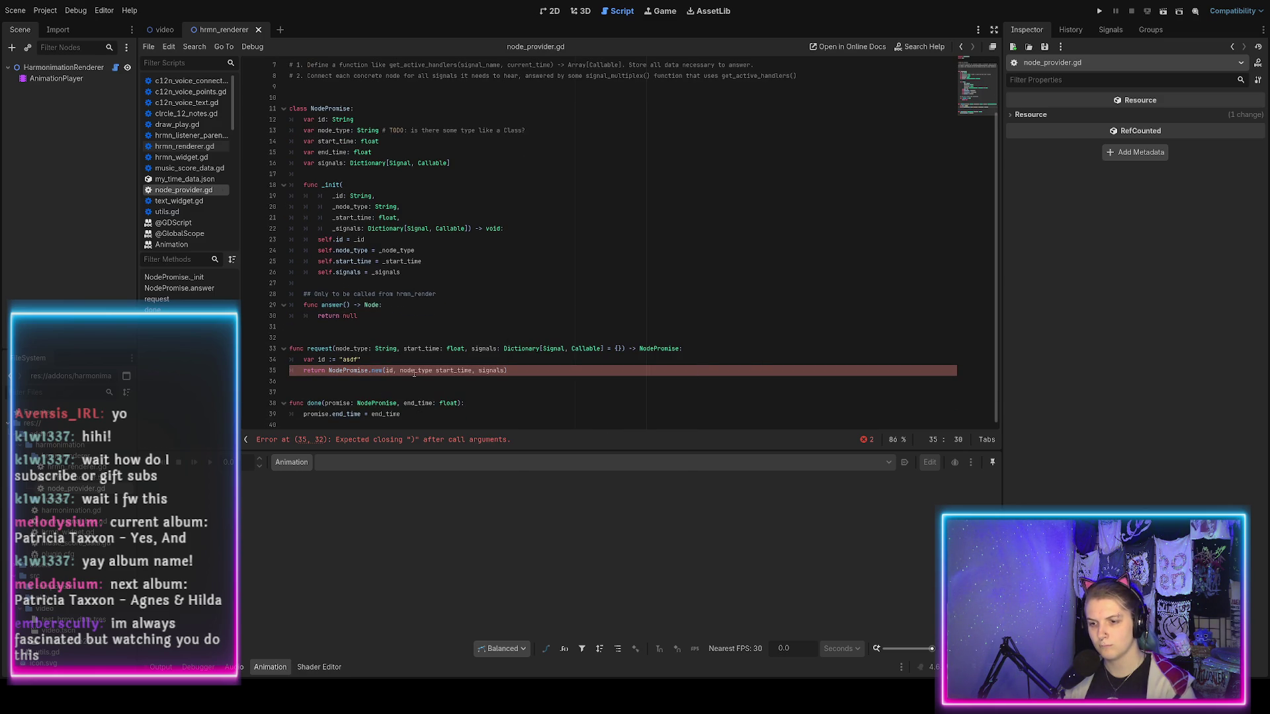
{"action": "type", "text": ","}
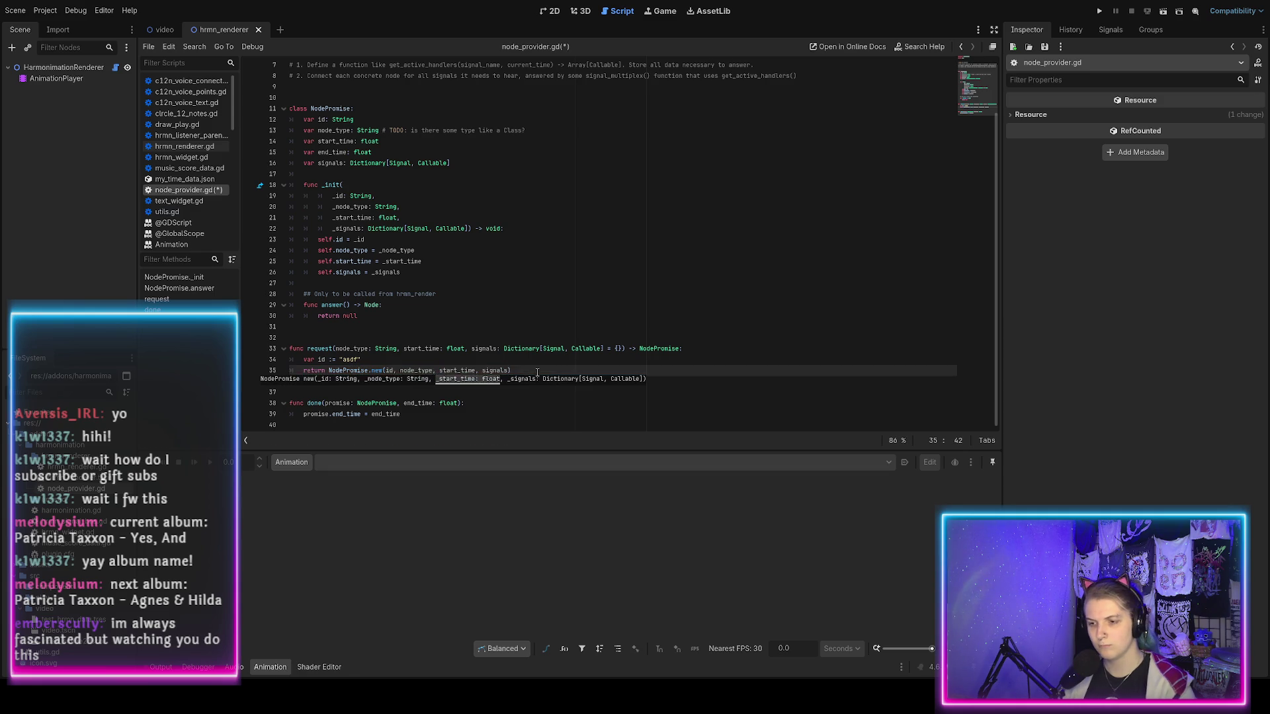
{"action": "key", "text": "End"}
{"action": "scroll", "coordinate": [378, 385], "scroll_direction": "up", "scroll_amount": 3}
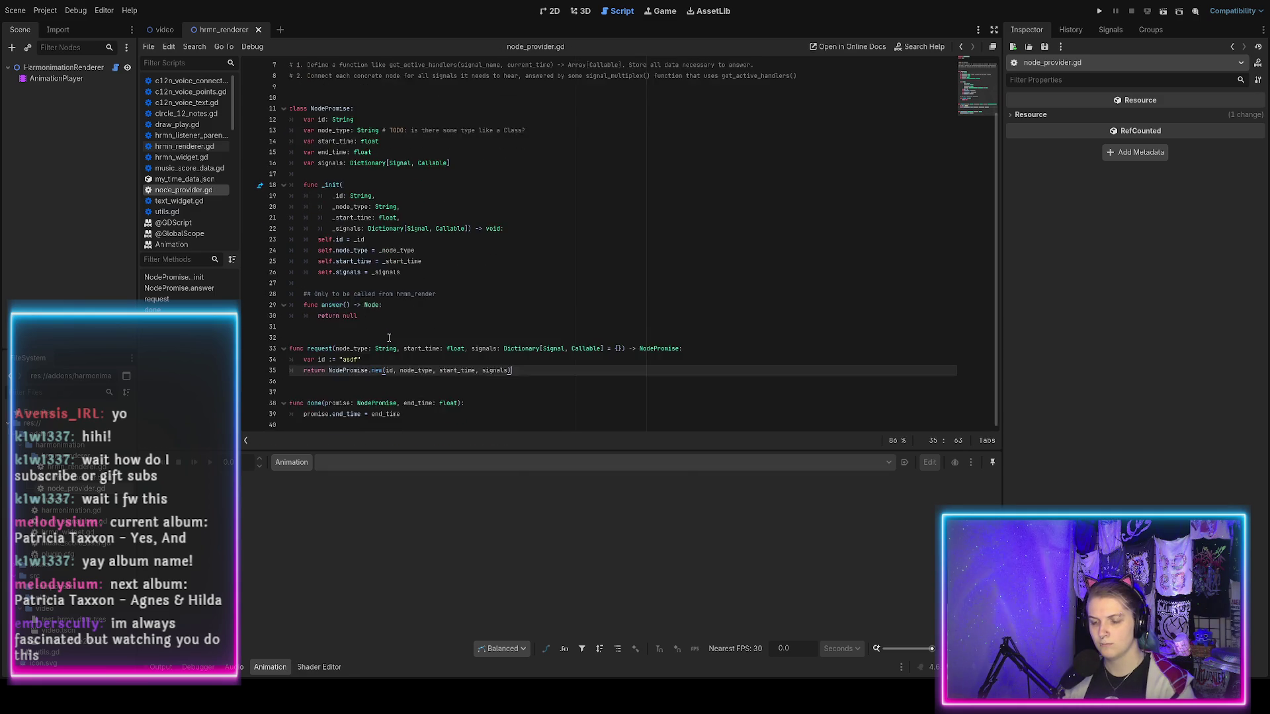
{"action": "scroll", "coordinate": [346, 393], "scroll_direction": "down", "scroll_amount": 3}
{"action": "scroll", "coordinate": [346, 394], "scroll_direction": "up", "scroll_amount": 3}
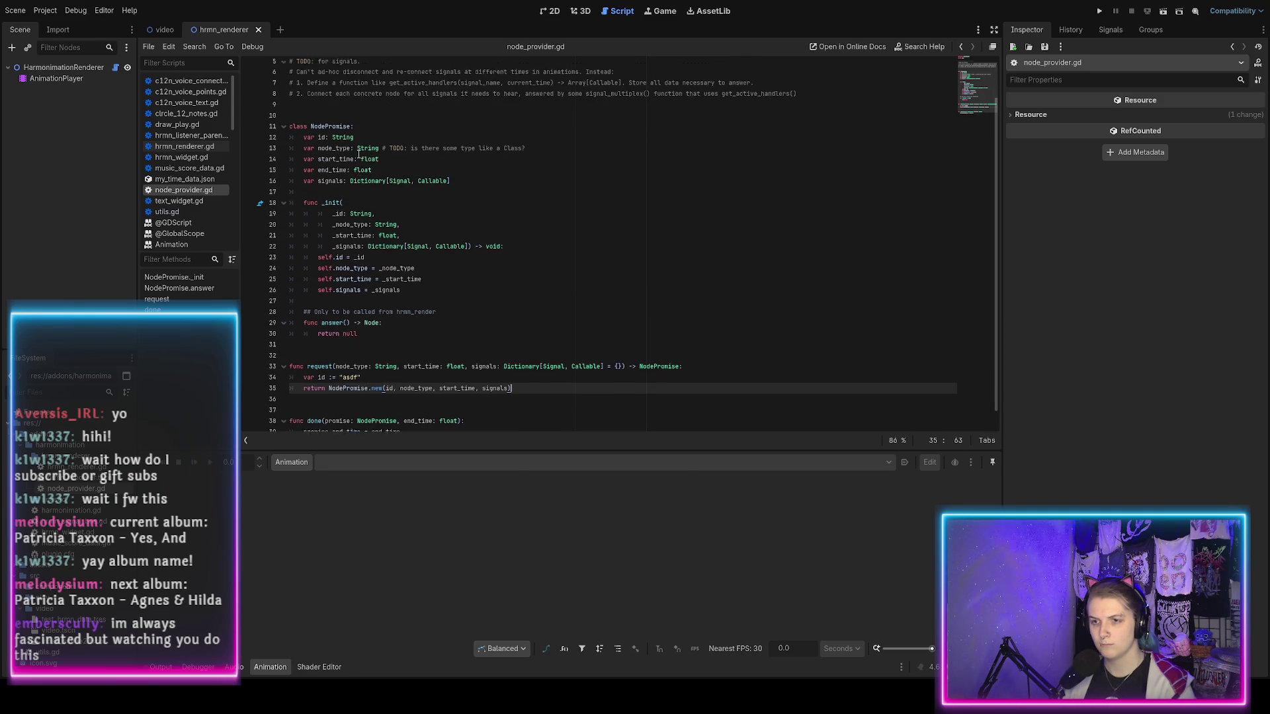
Change NodePromise's id field type from String to int and save
{"action": "double_click", "coordinate": [342, 153]}
{"action": "type", "text": "int"}
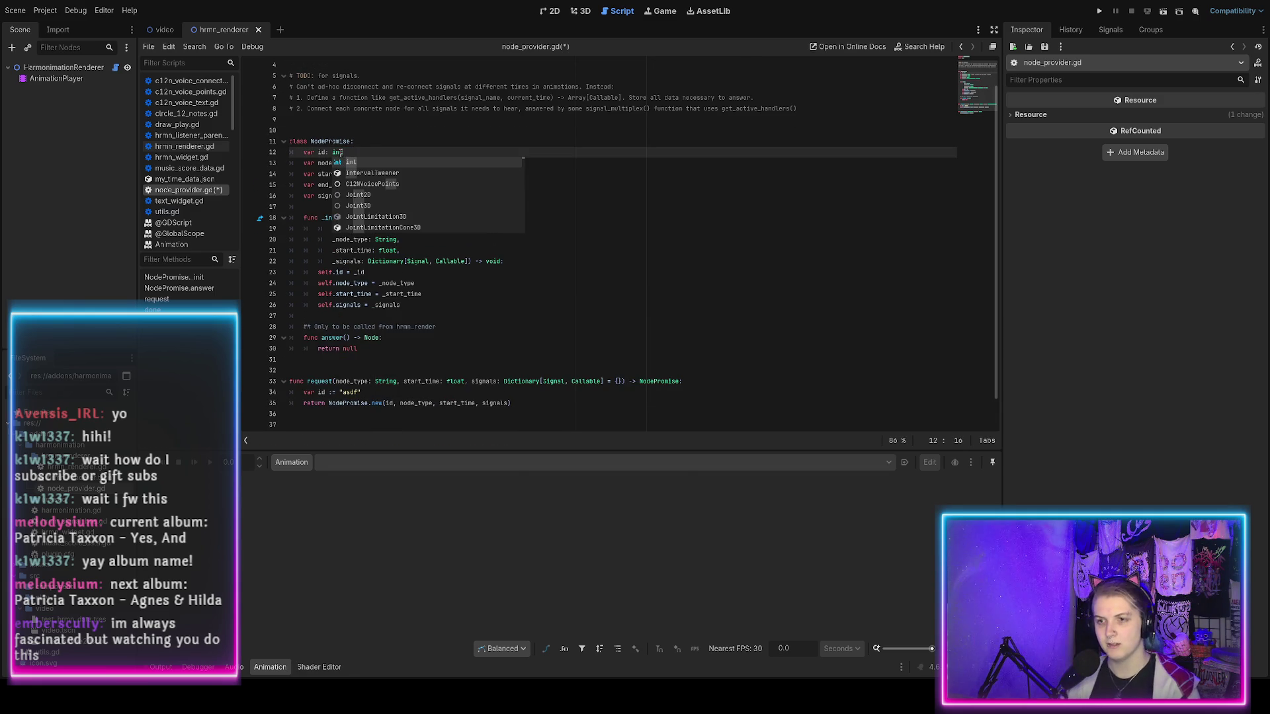
{"action": "left_click", "coordinate": [418, 293]}
{"action": "key", "text": "ctrl+s"}
Change the _init _id parameter type from String to int
{"action": "scroll", "coordinate": [397, 264], "scroll_direction": "down", "scroll_amount": 3}
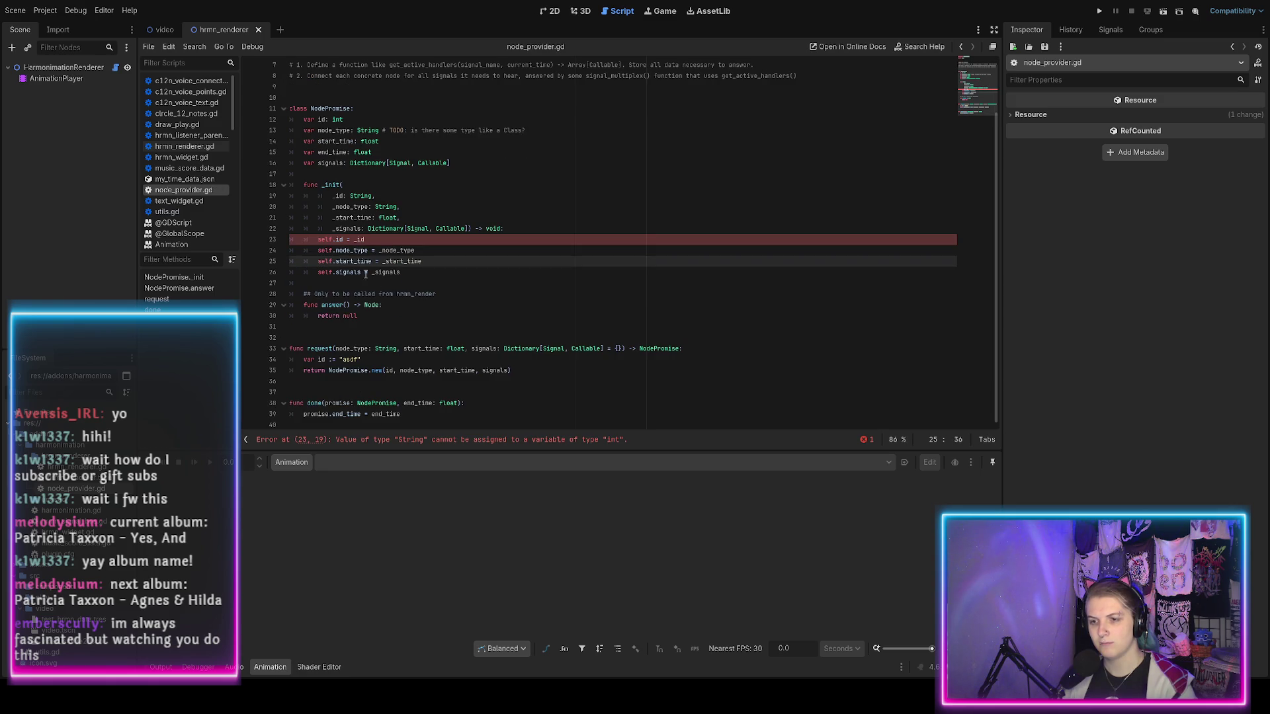
{"action": "double_click", "coordinate": [366, 197]}
{"action": "type", "text": "int"}
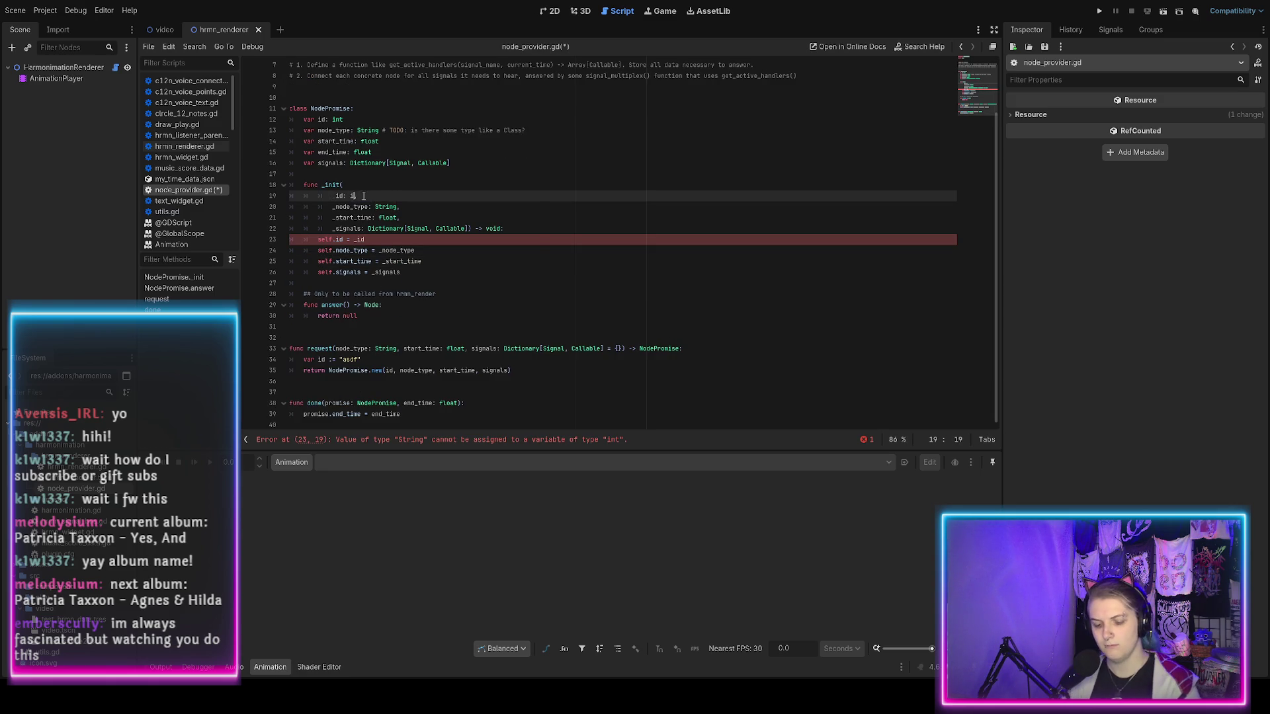
{"action": "key", "text": "Escape"}
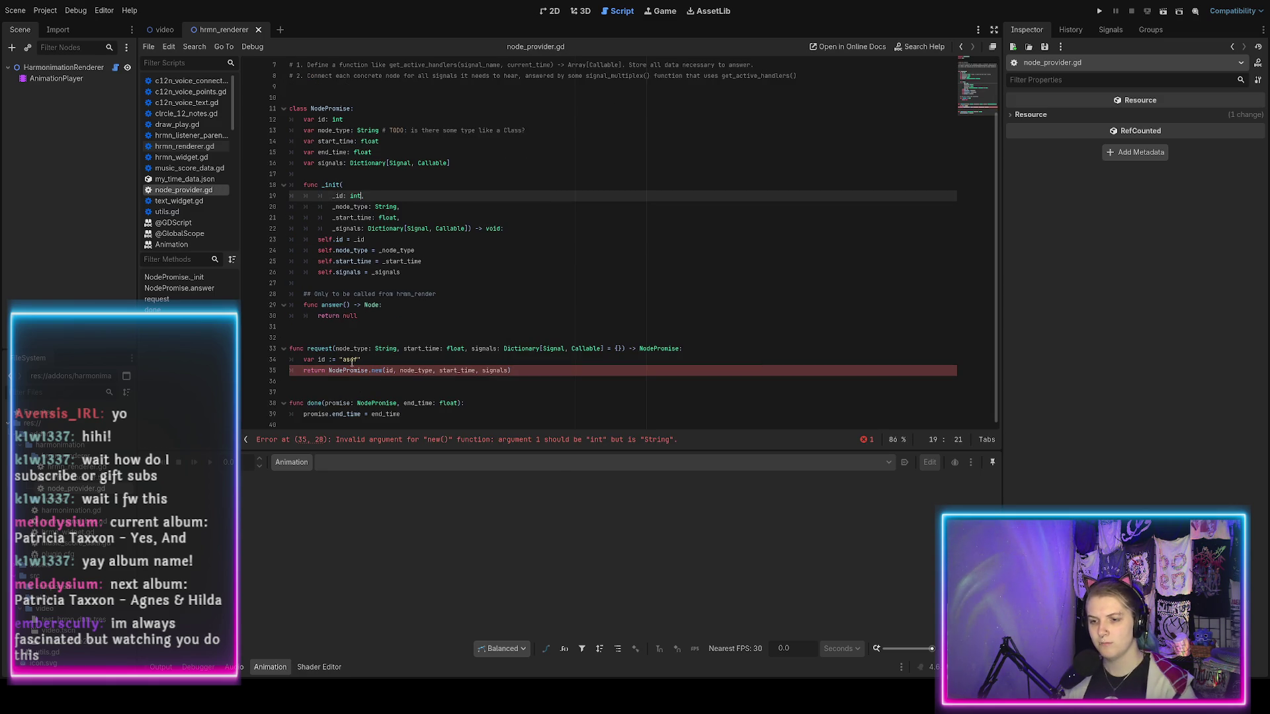
{"action": "scroll", "coordinate": [373, 359], "scroll_direction": "up", "scroll_amount": 2}
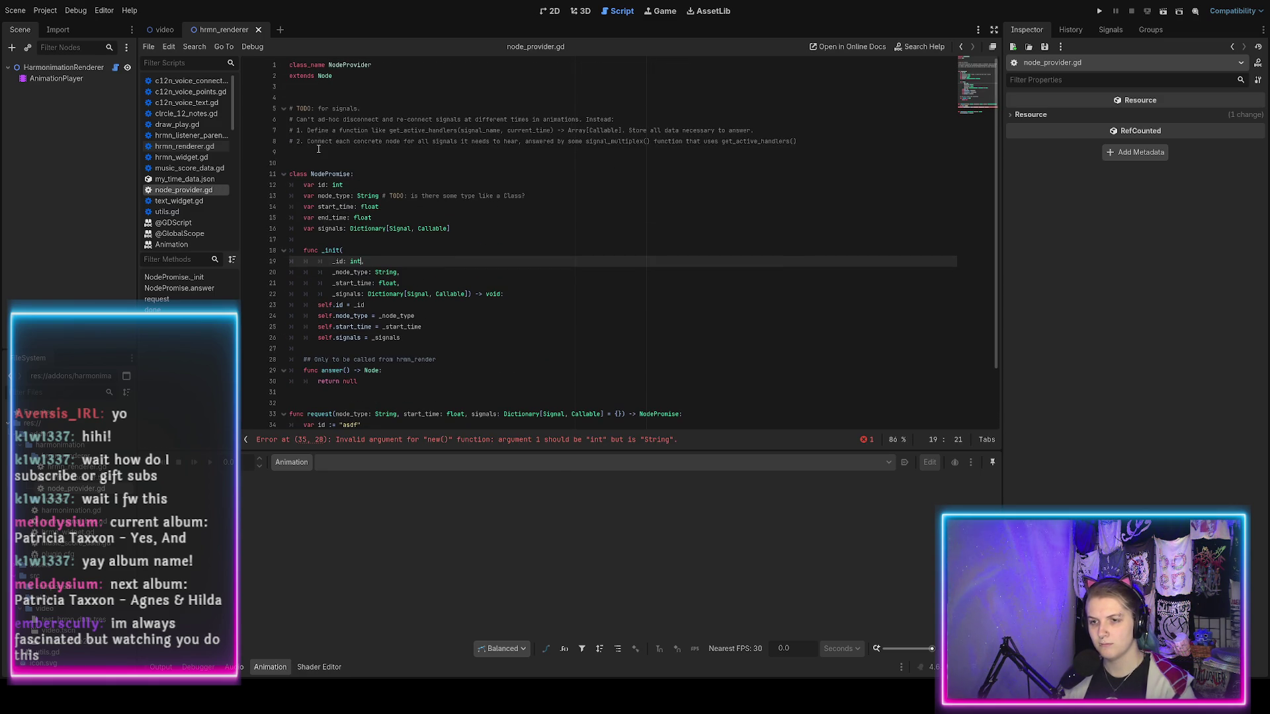
{"action": "left_click", "coordinate": [307, 141]}
{"action": "left_click", "coordinate": [304, 154]}
Declare var _next_id := 0 below the header comments and use it as request()'s id
{"action": "key", "text": "Return"}
{"action": "key", "text": "Return"}
{"action": "key", "text": "Up"}
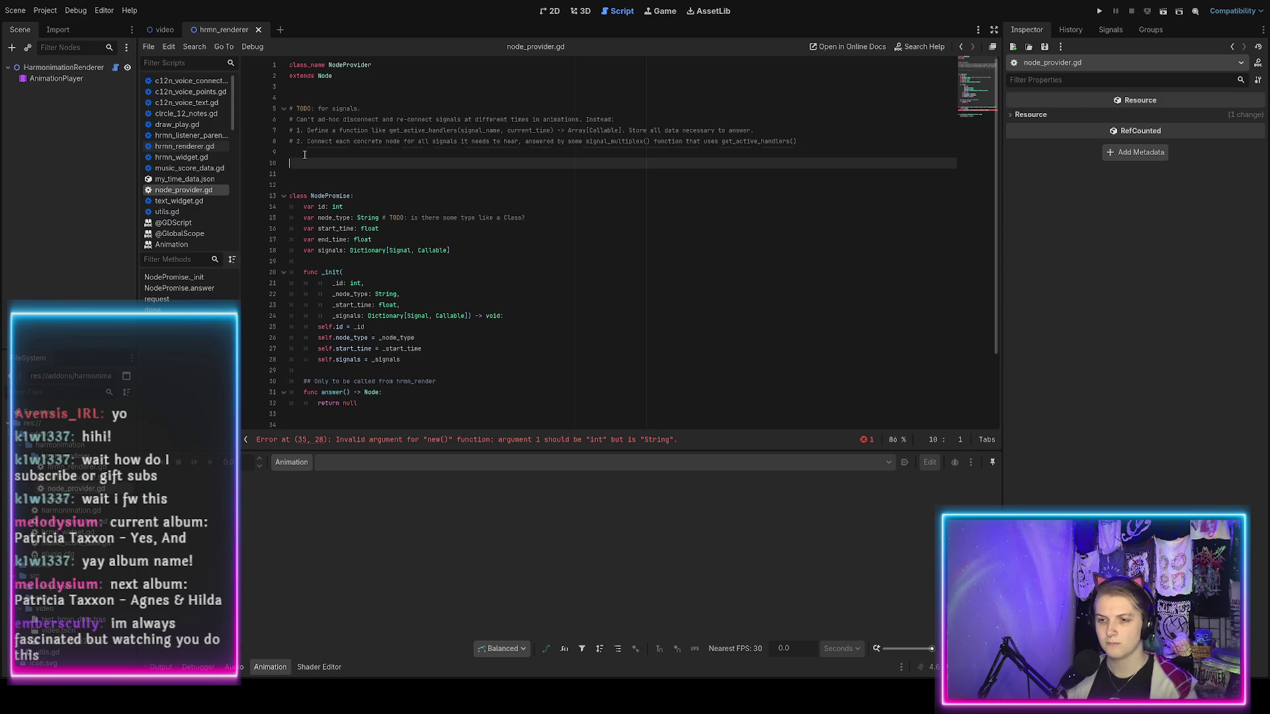
{"action": "type", "text": "r _next_id"}
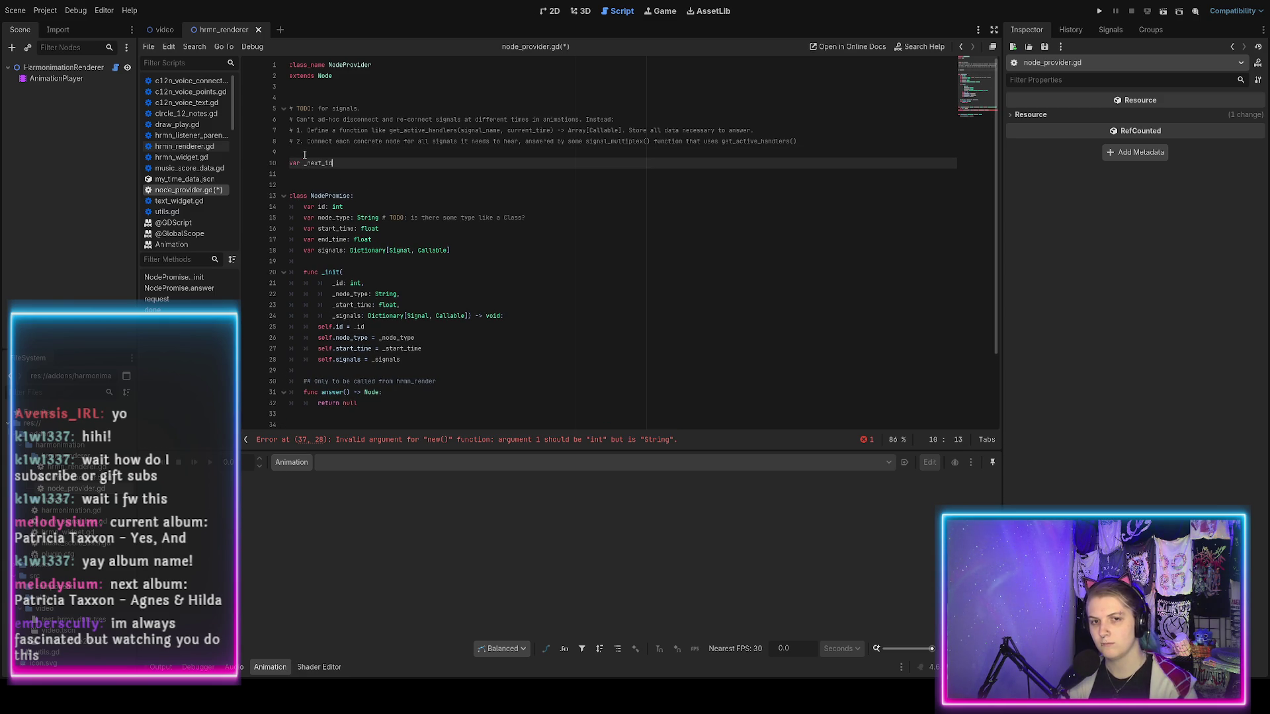
{"action": "type", "text": ": "}
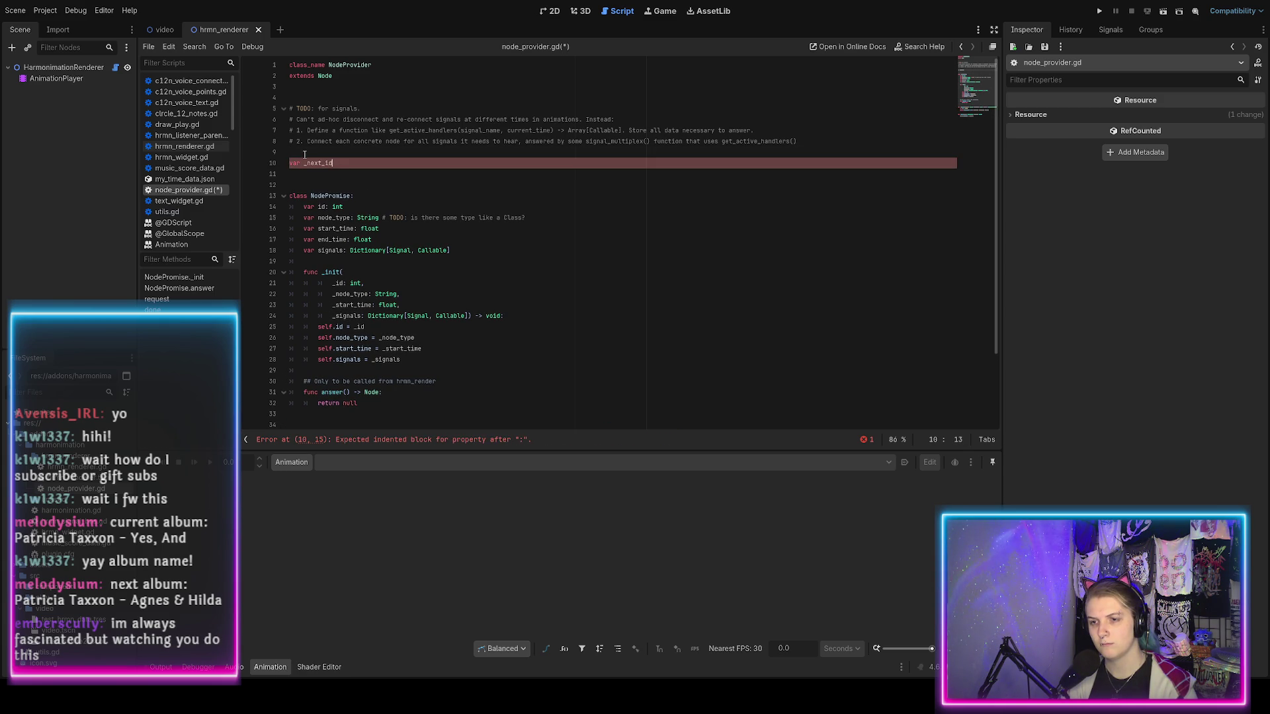
{"action": "type", "text": "= 0"}
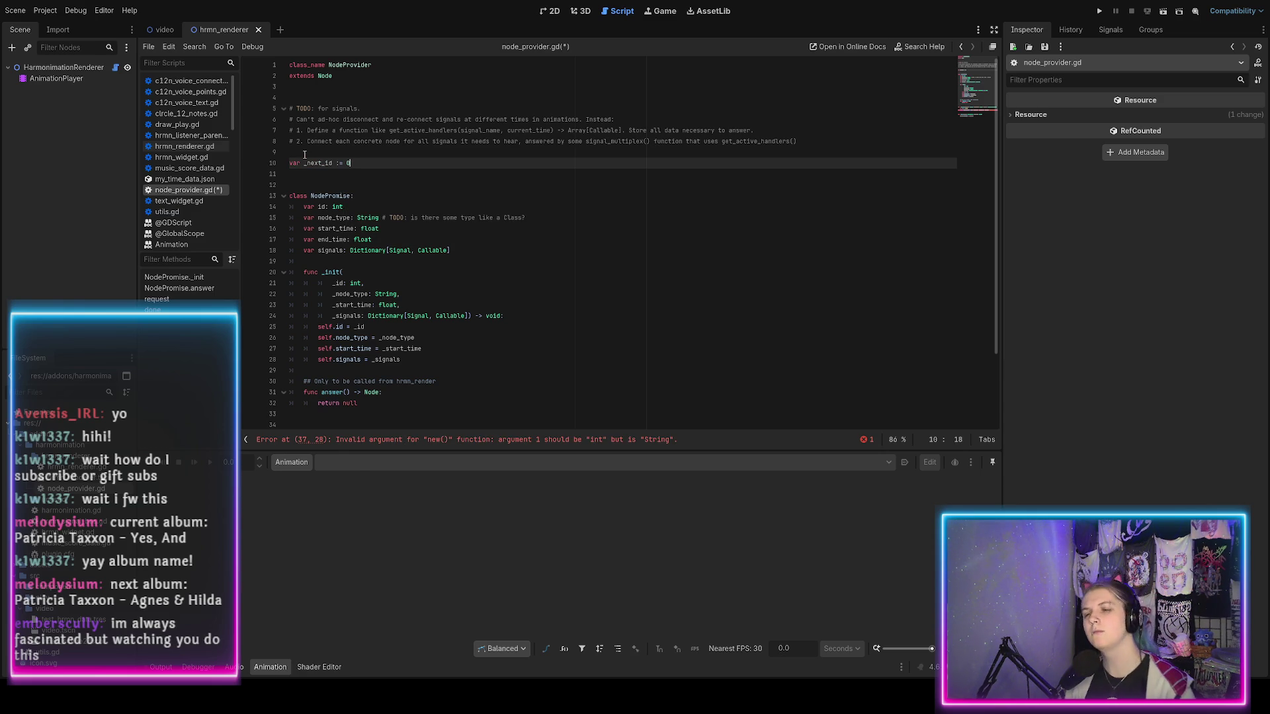
{"action": "double_click", "coordinate": [319, 164]}
{"action": "key", "text": "ctrl+c"}
{"action": "scroll", "coordinate": [319, 164], "scroll_direction": "down", "scroll_amount": 3}
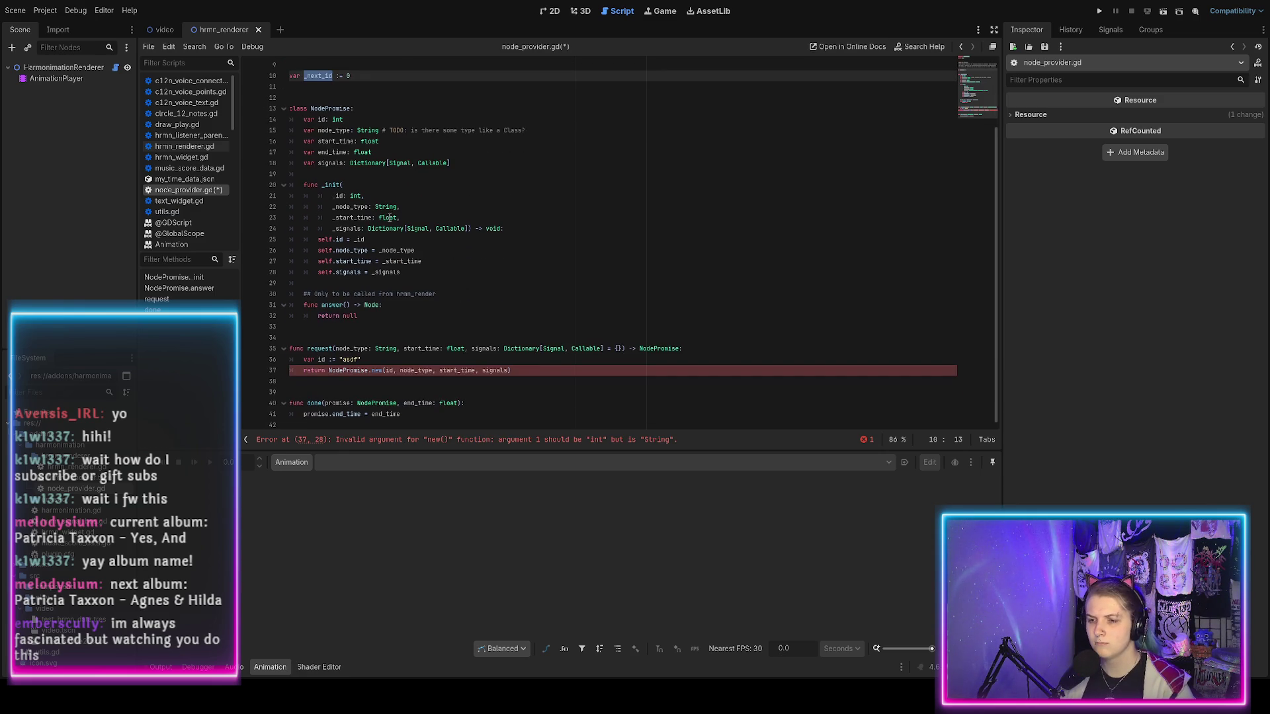
{"action": "double_click", "coordinate": [344, 359]}
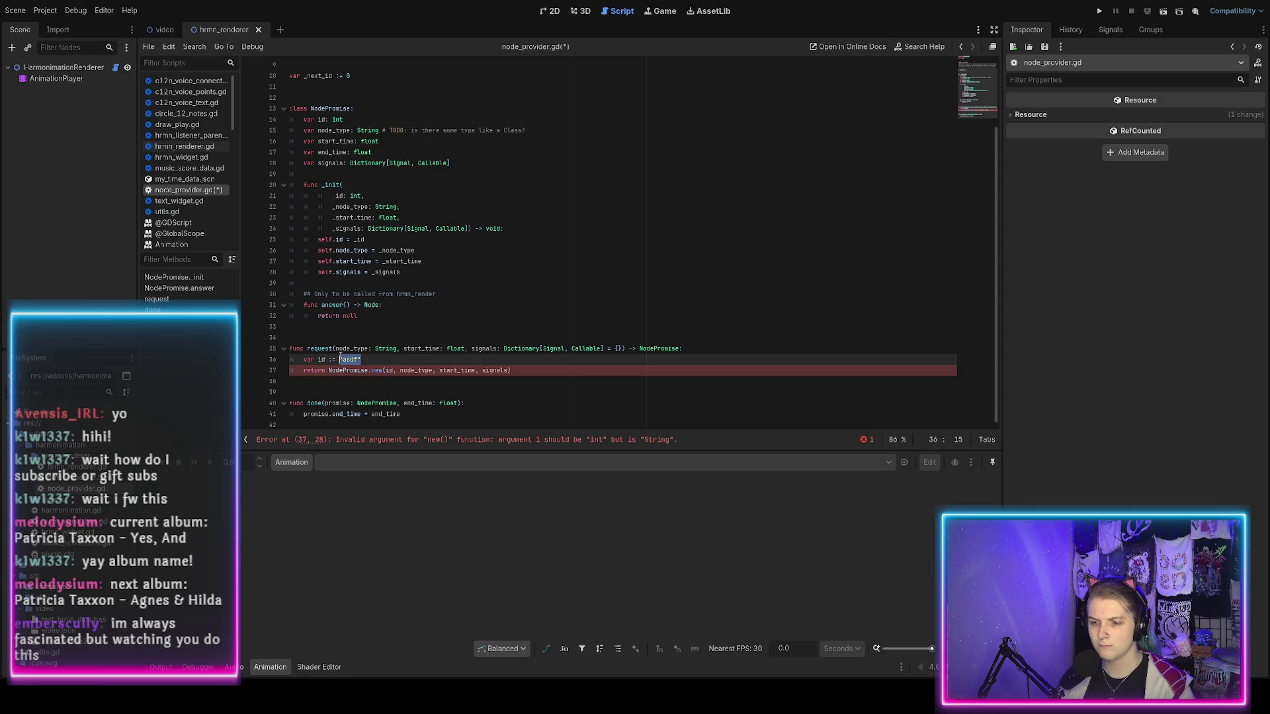
{"action": "key", "text": "ctrl+v"}
Increment _next_id by 1 after the id assignment and save
{"action": "key", "text": "Return"}
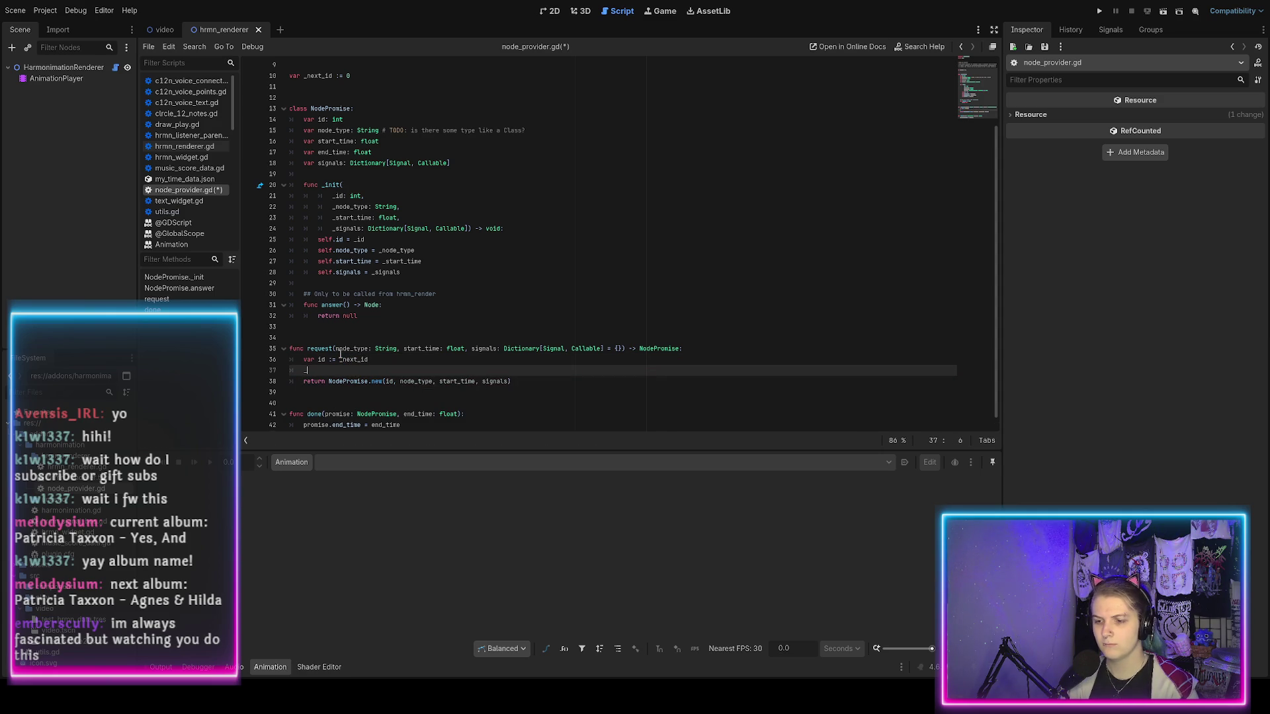
{"action": "type", "text": "next_id"}
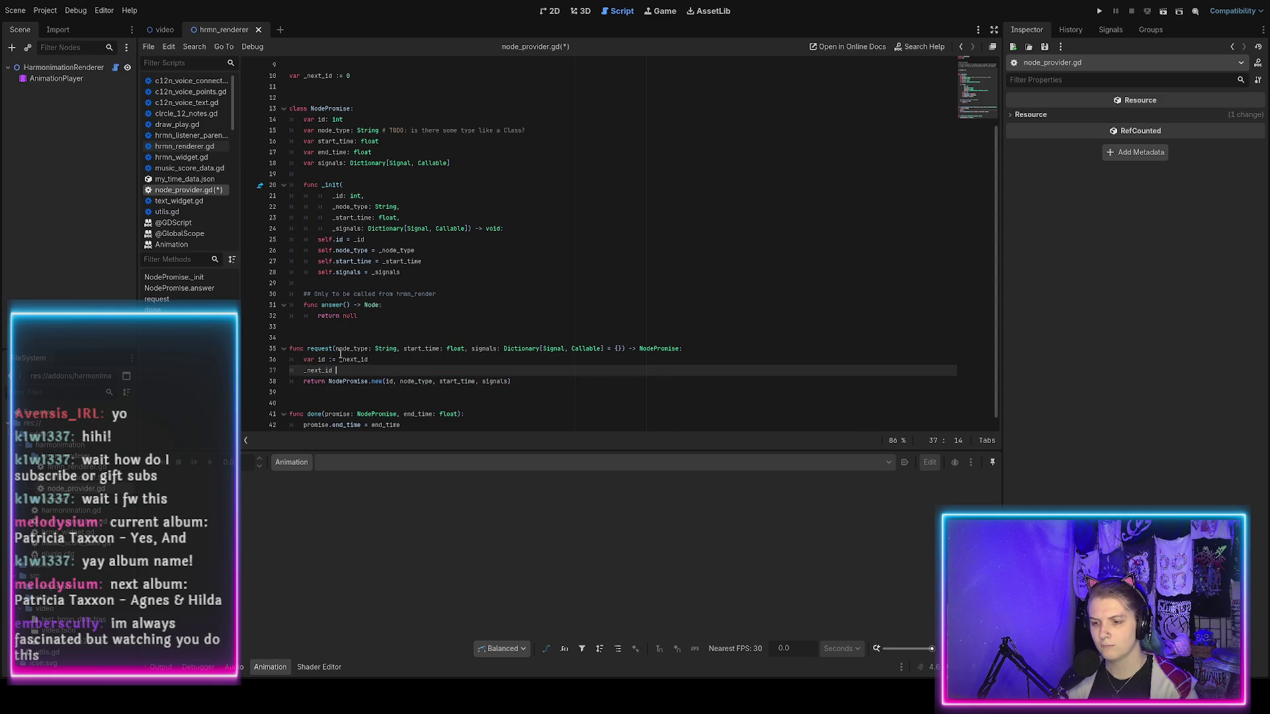
{"action": "type", "text": " += 1"}
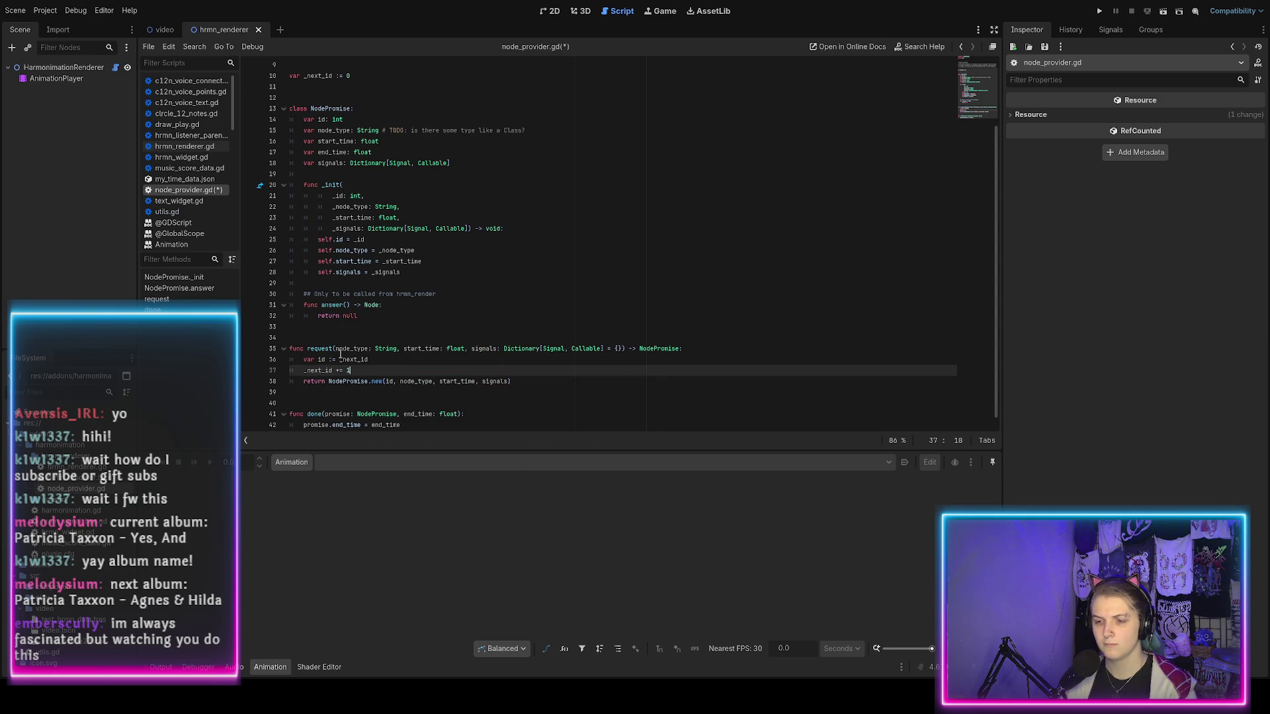
{"action": "key", "text": "ctrl+s"}
{"action": "left_click", "coordinate": [326, 359]}
{"action": "key", "text": "ctrl+s"}
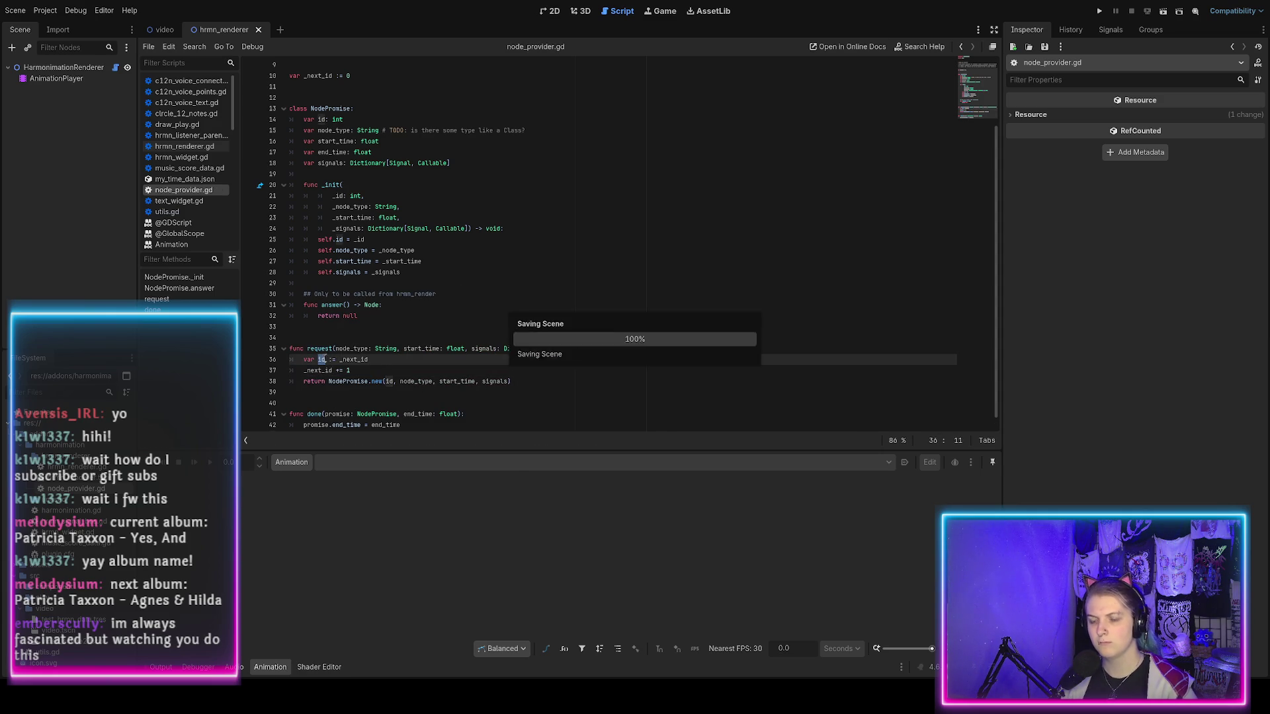
{"action": "scroll", "coordinate": [339, 354], "scroll_direction": "down", "scroll_amount": 1}
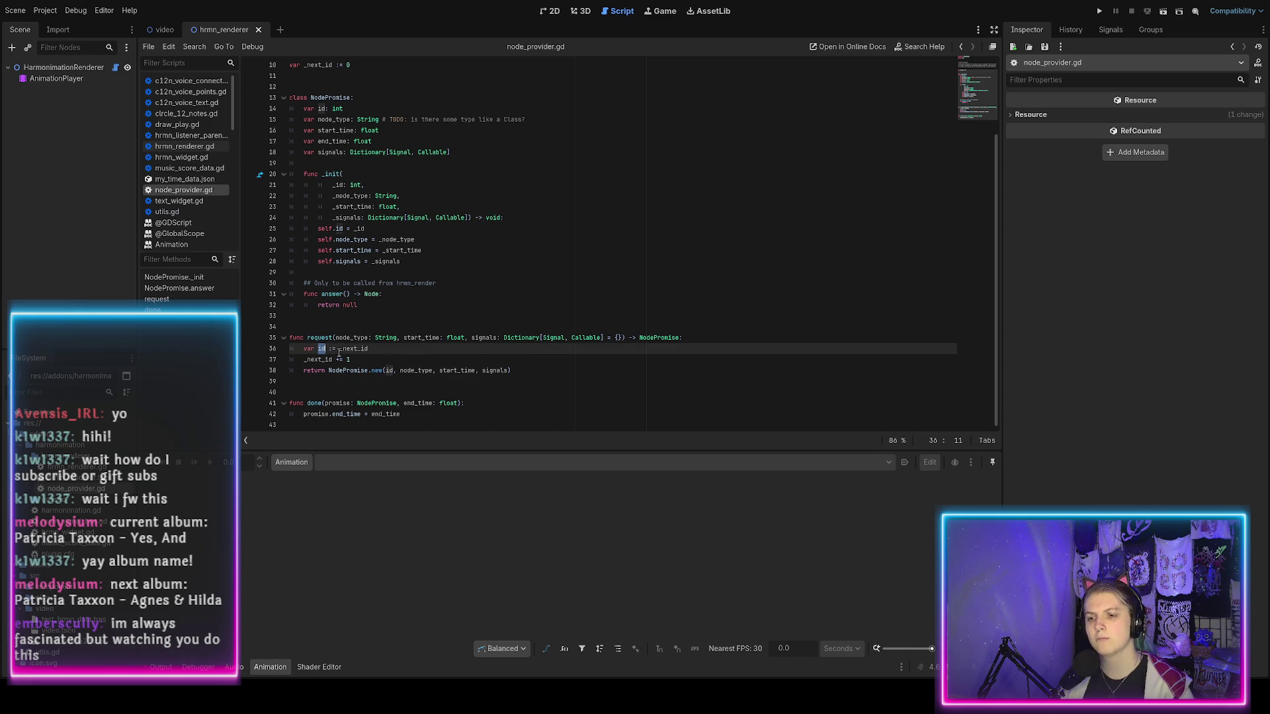
{"action": "scroll", "coordinate": [340, 354], "scroll_direction": "up", "scroll_amount": 3}
{"action": "scroll", "coordinate": [387, 337], "scroll_direction": "down", "scroll_amount": 3}
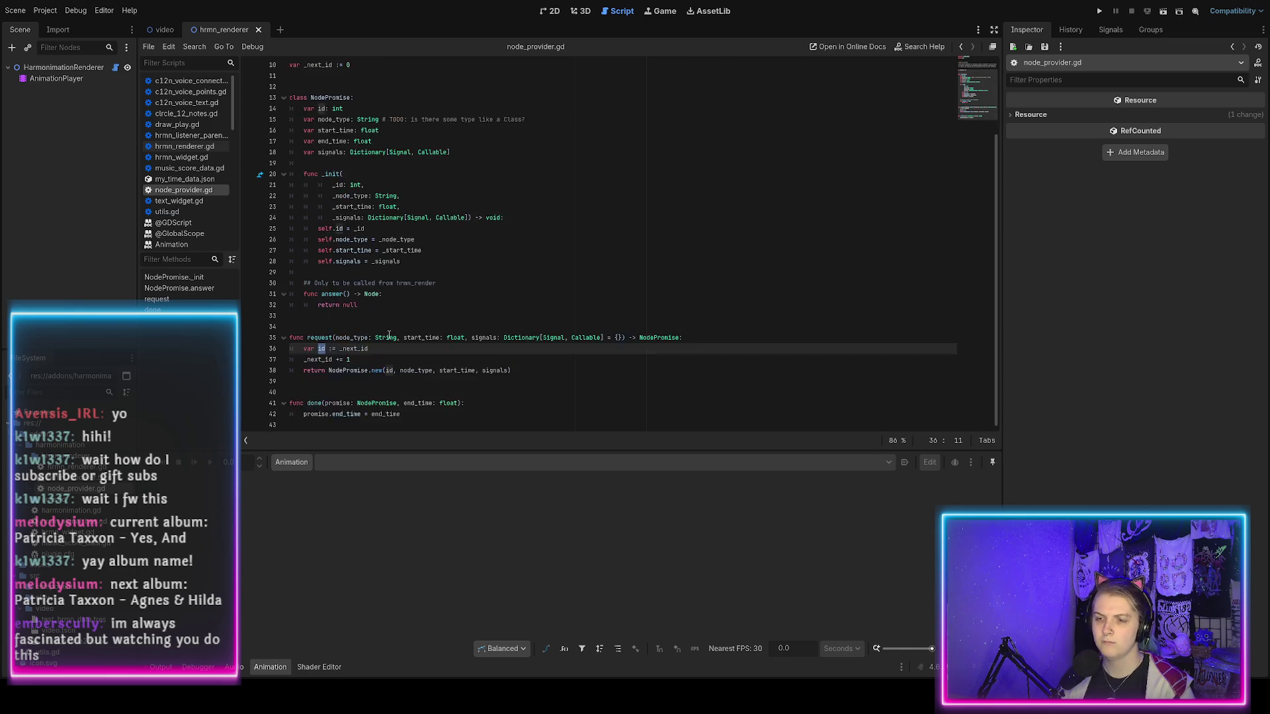
{"action": "key", "text": "ctrl+s"}
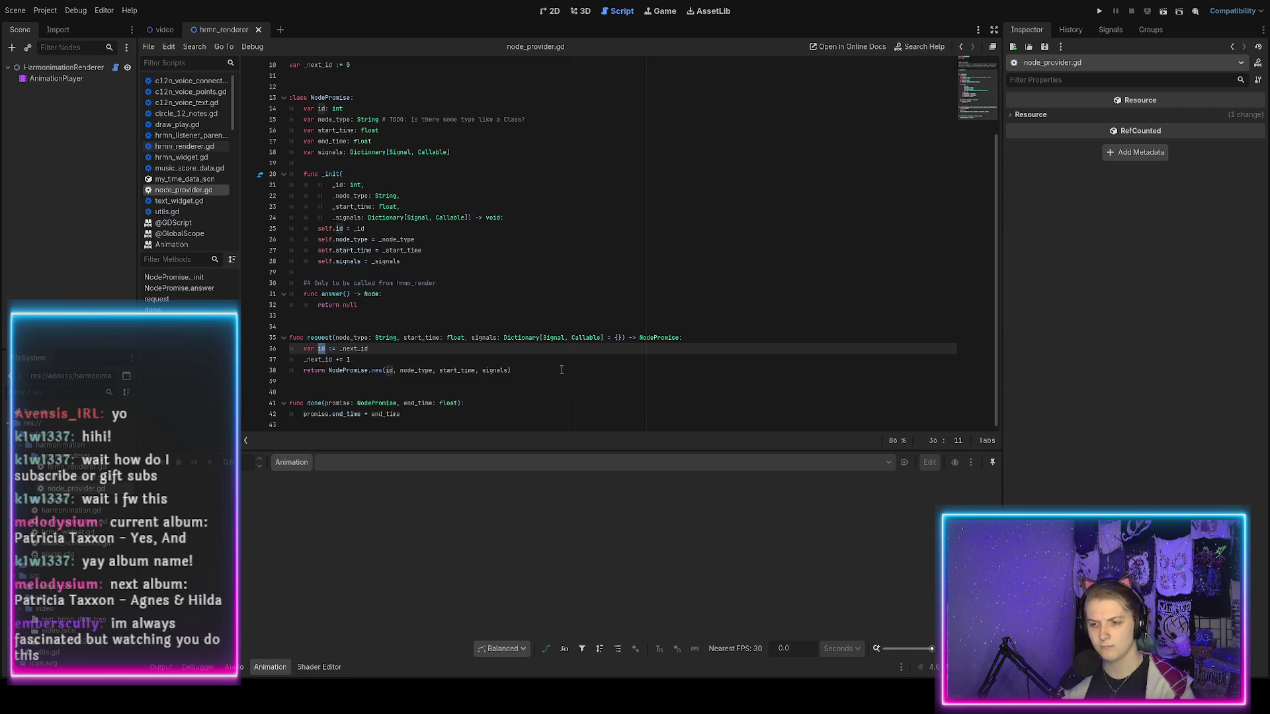
{"action": "left_click", "coordinate": [527, 374]}
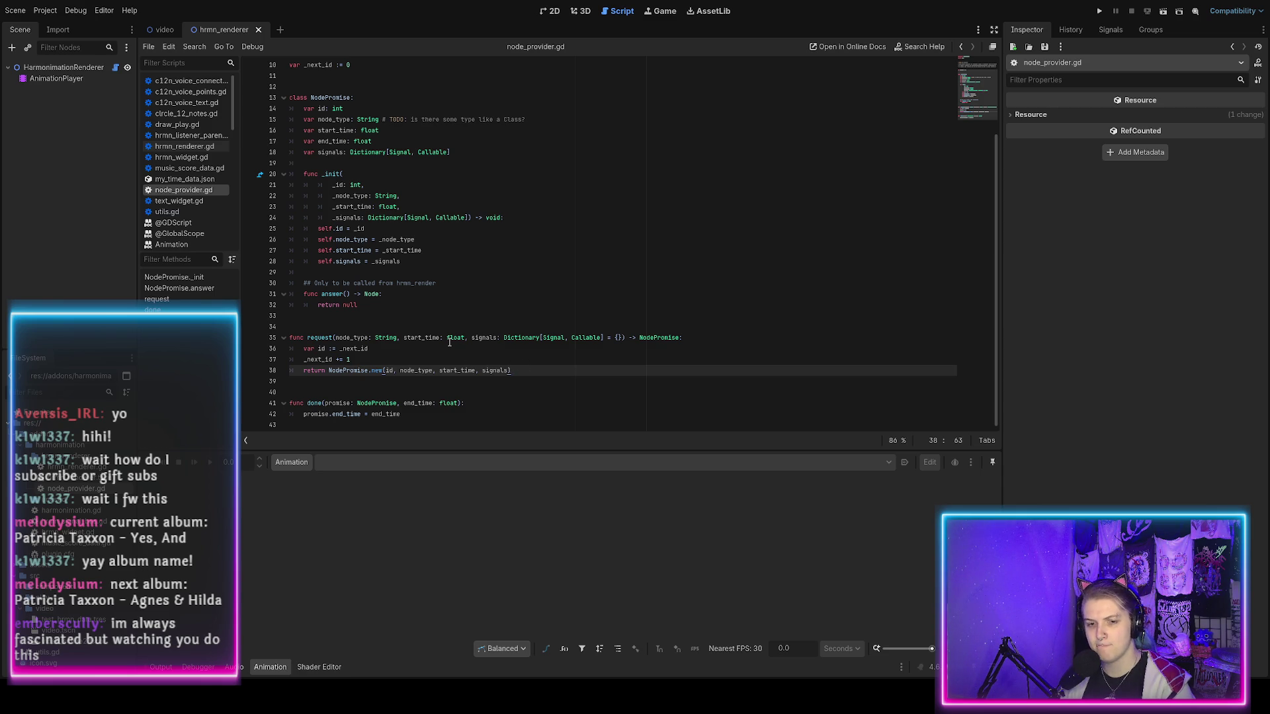
Step through the lines around request and done, then open the Object class reference page
{"action": "left_click", "coordinate": [354, 391]}
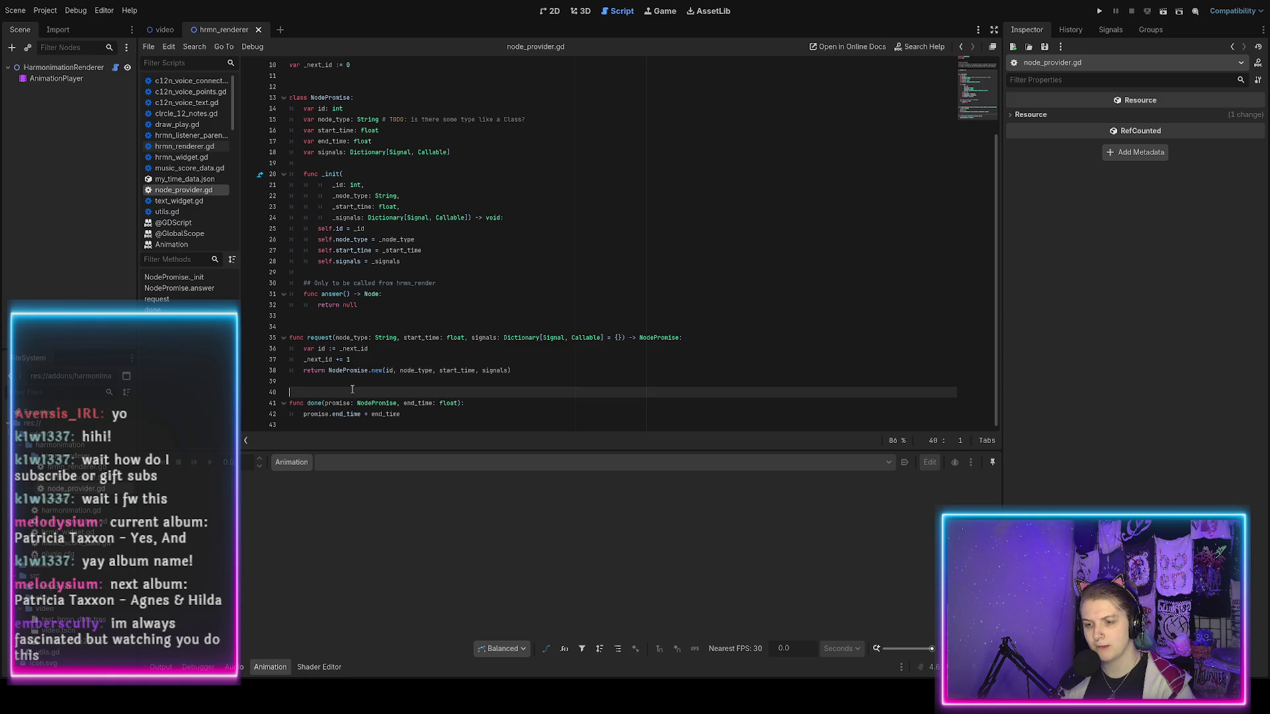
{"action": "scroll", "coordinate": [400, 387], "scroll_direction": "up", "scroll_amount": 1}
{"action": "scroll", "coordinate": [399, 386], "scroll_direction": "down", "scroll_amount": 1}
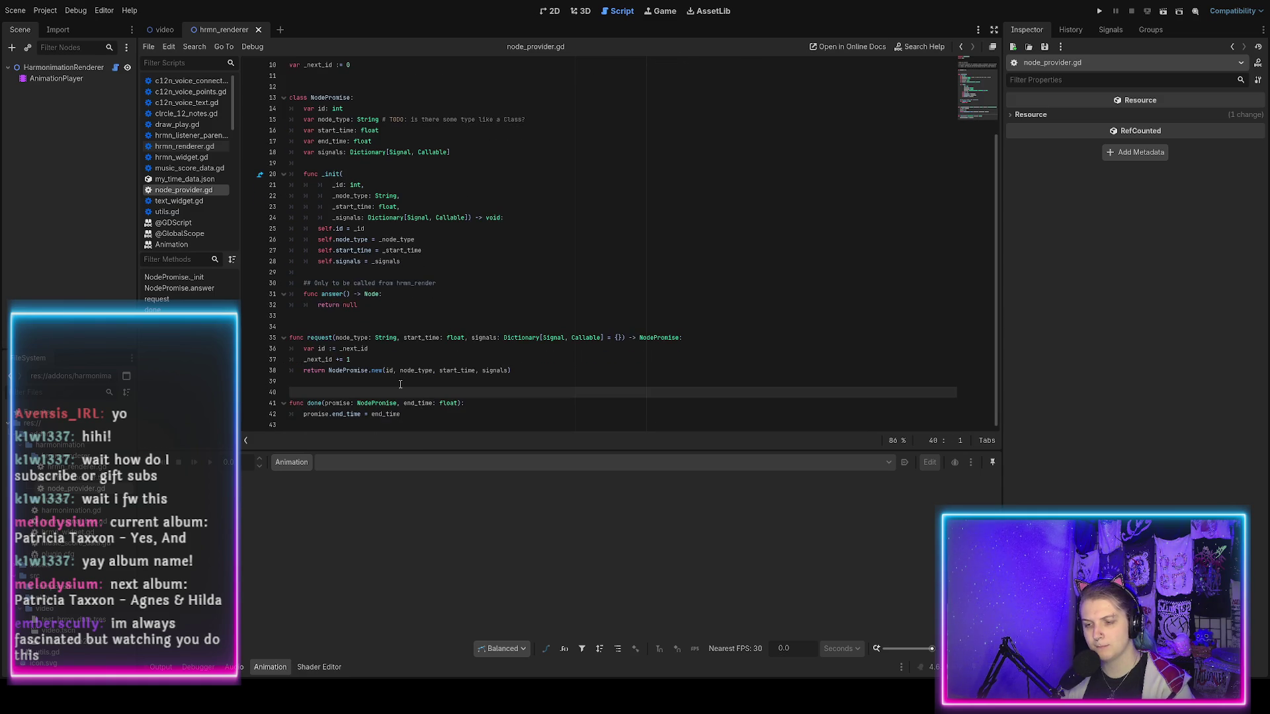
{"action": "left_click", "coordinate": [371, 383]}
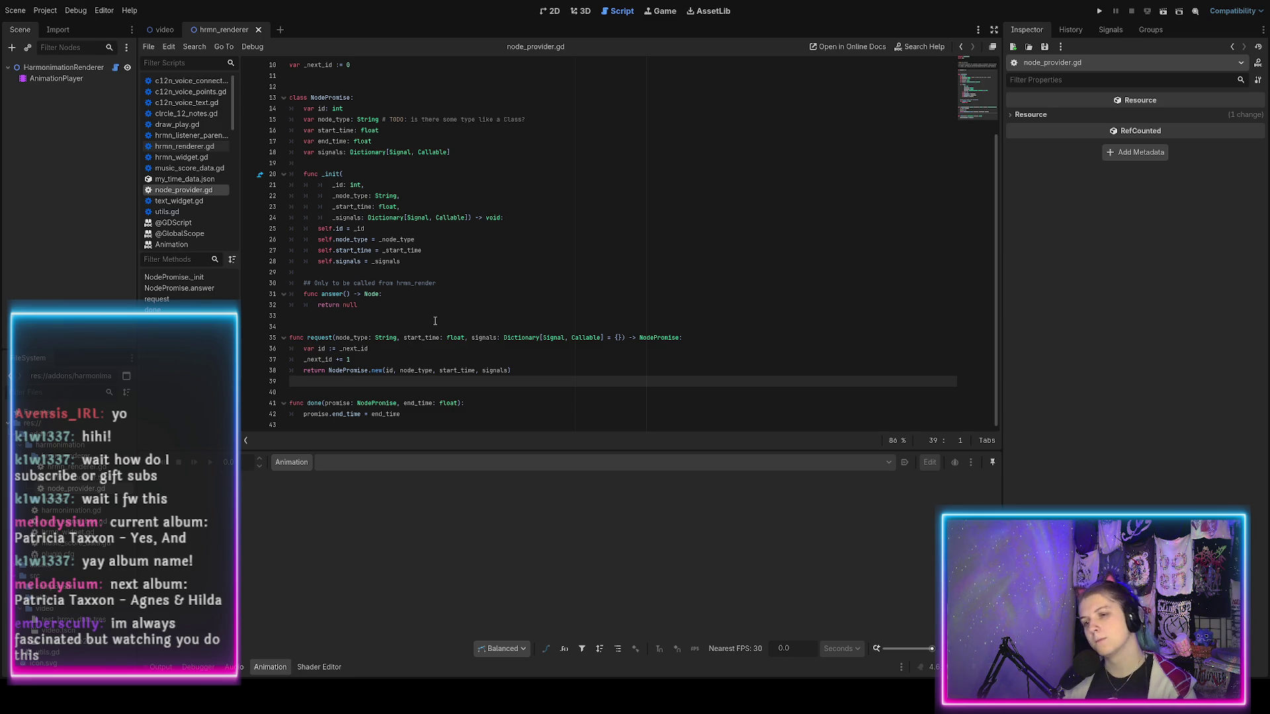
{"action": "left_click", "coordinate": [367, 305]}
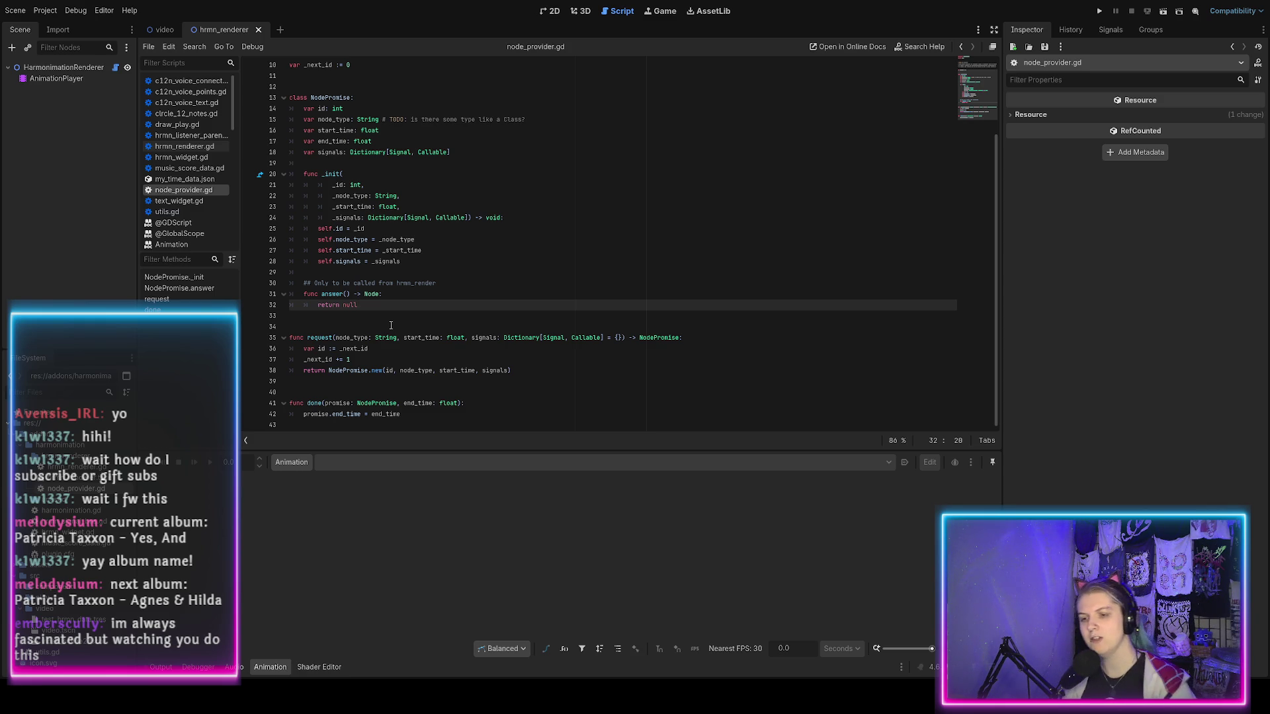
{"action": "left_click", "coordinate": [355, 314]}
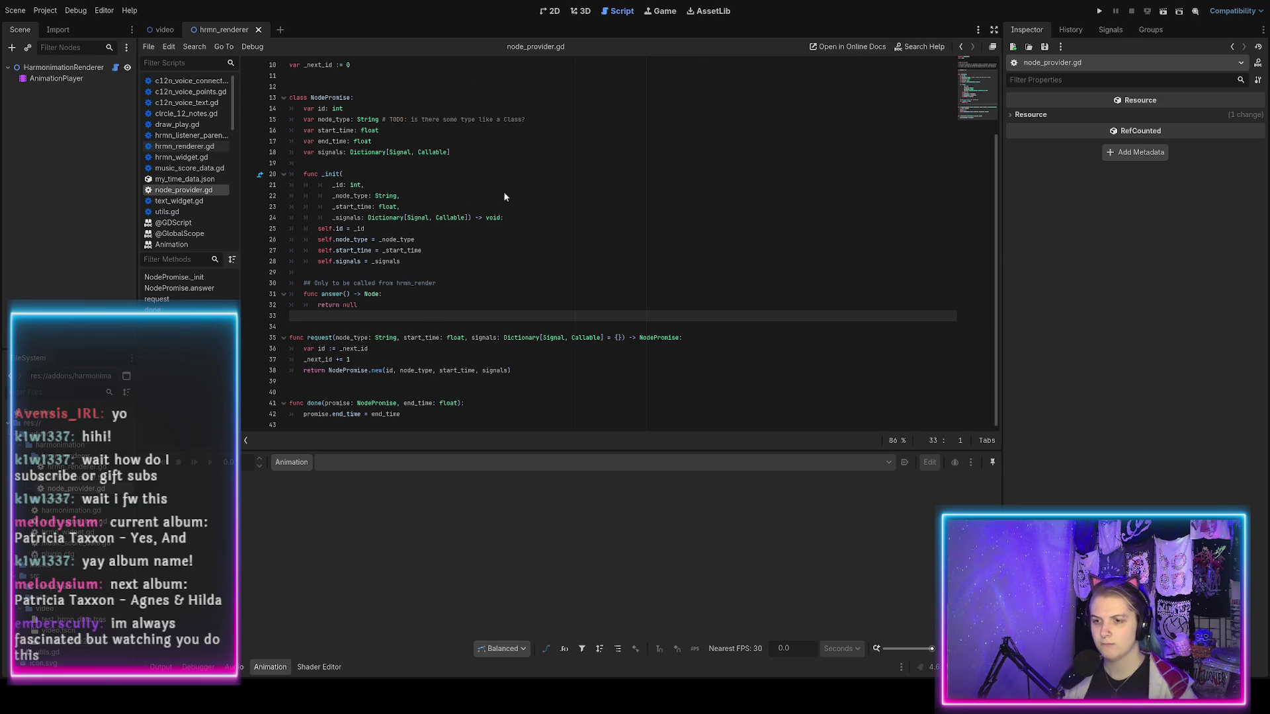
{"action": "left_click", "coordinate": [350, 202], "text": "ctrl"}
Search the Object reference for get_class and jump to the get_class() method description
{"action": "key", "text": "ctrl+f"}
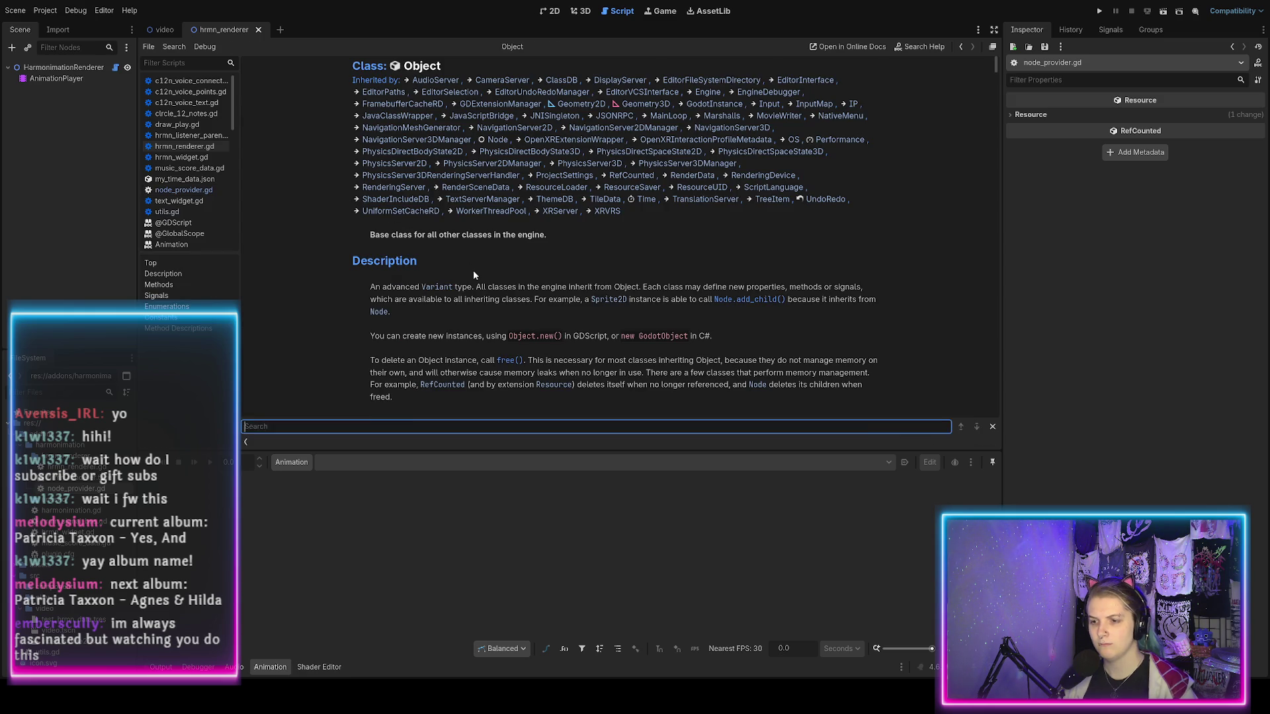
{"action": "type", "text": "get_class"}
{"action": "scroll", "coordinate": [473, 275], "scroll_direction": "up", "scroll_amount": 1}
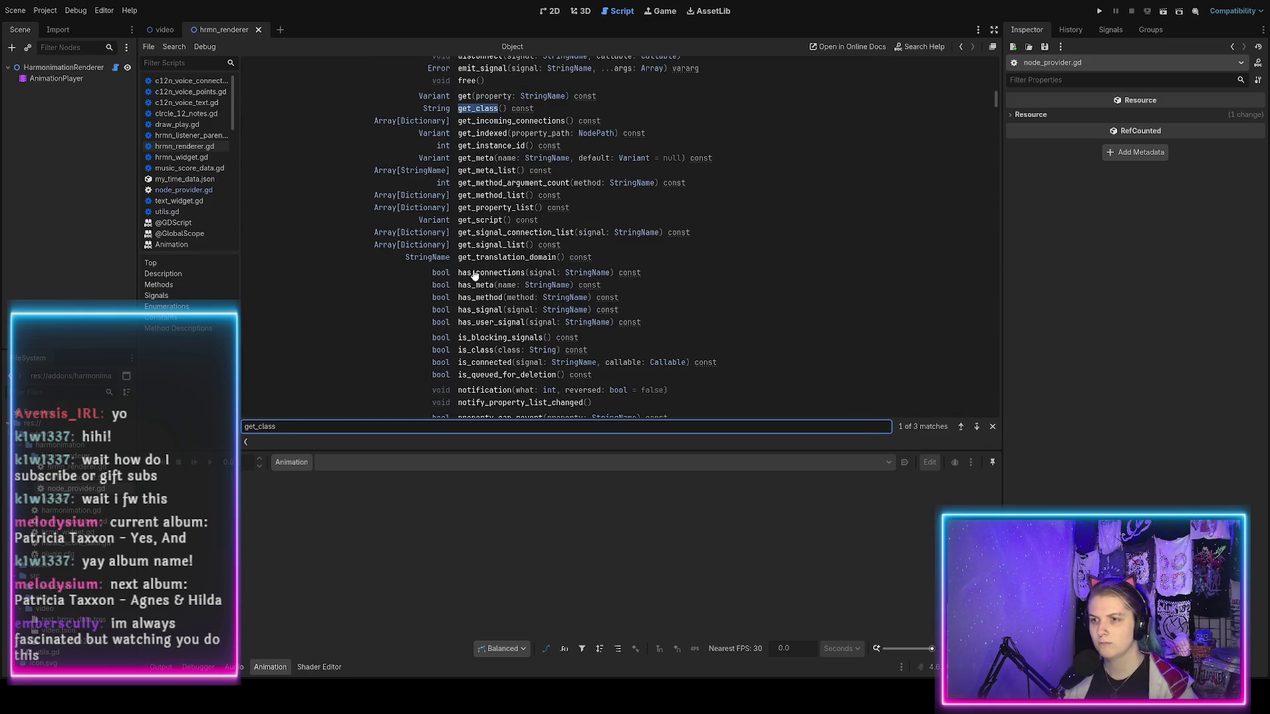
{"action": "left_click", "coordinate": [474, 105]}
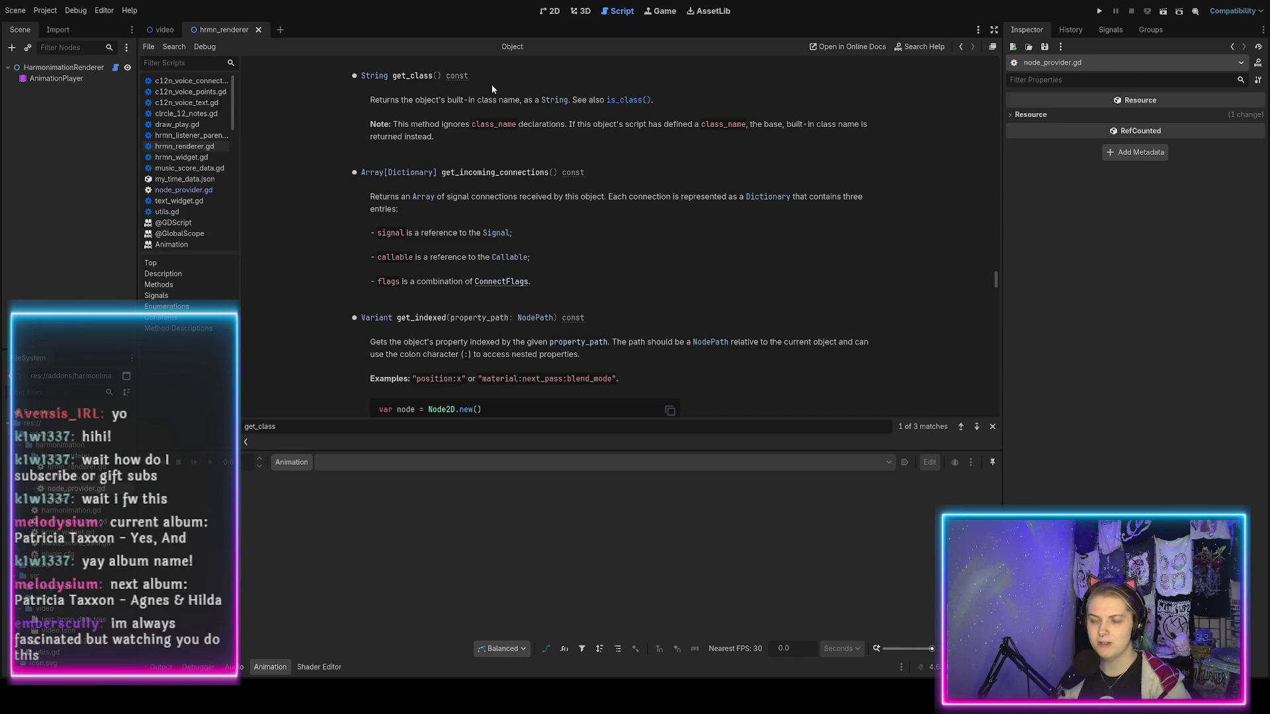
In node_provider.gd, add 'var _class_db: Dictionary[String,' below the _next_id declaration
{"action": "left_click", "coordinate": [184, 190]}
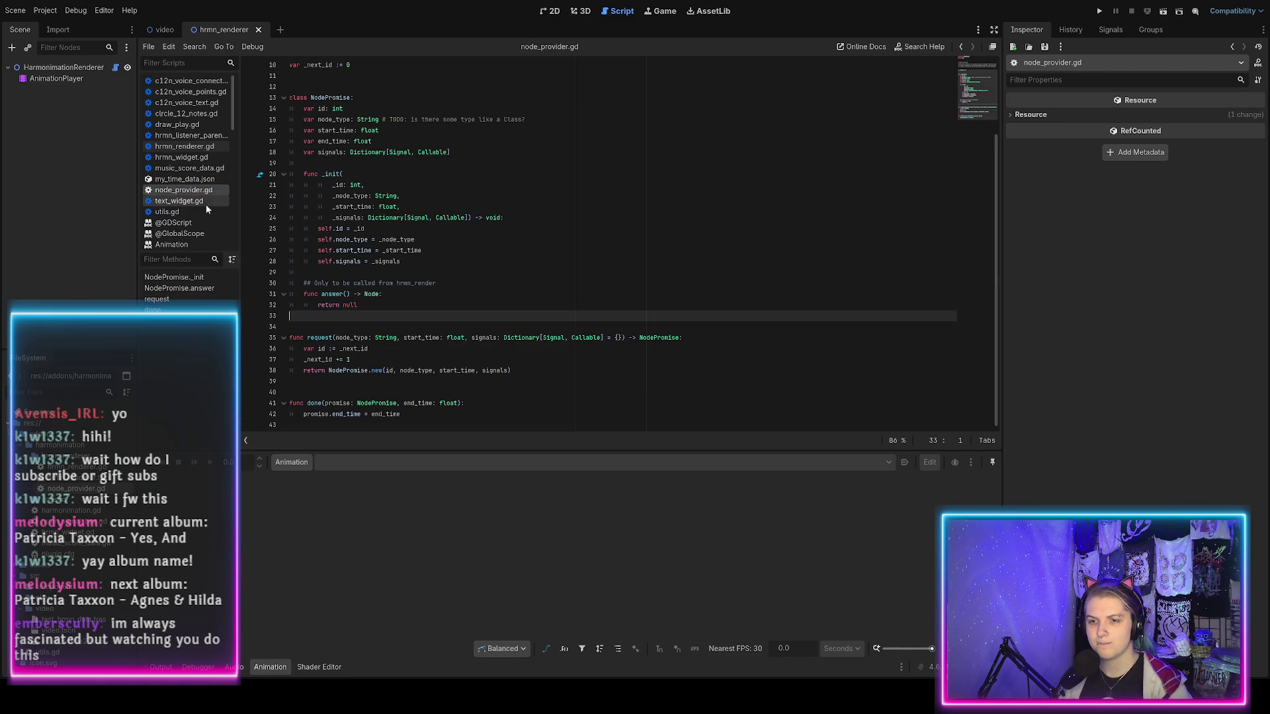
{"action": "scroll", "coordinate": [371, 199], "scroll_direction": "up", "scroll_amount": 2}
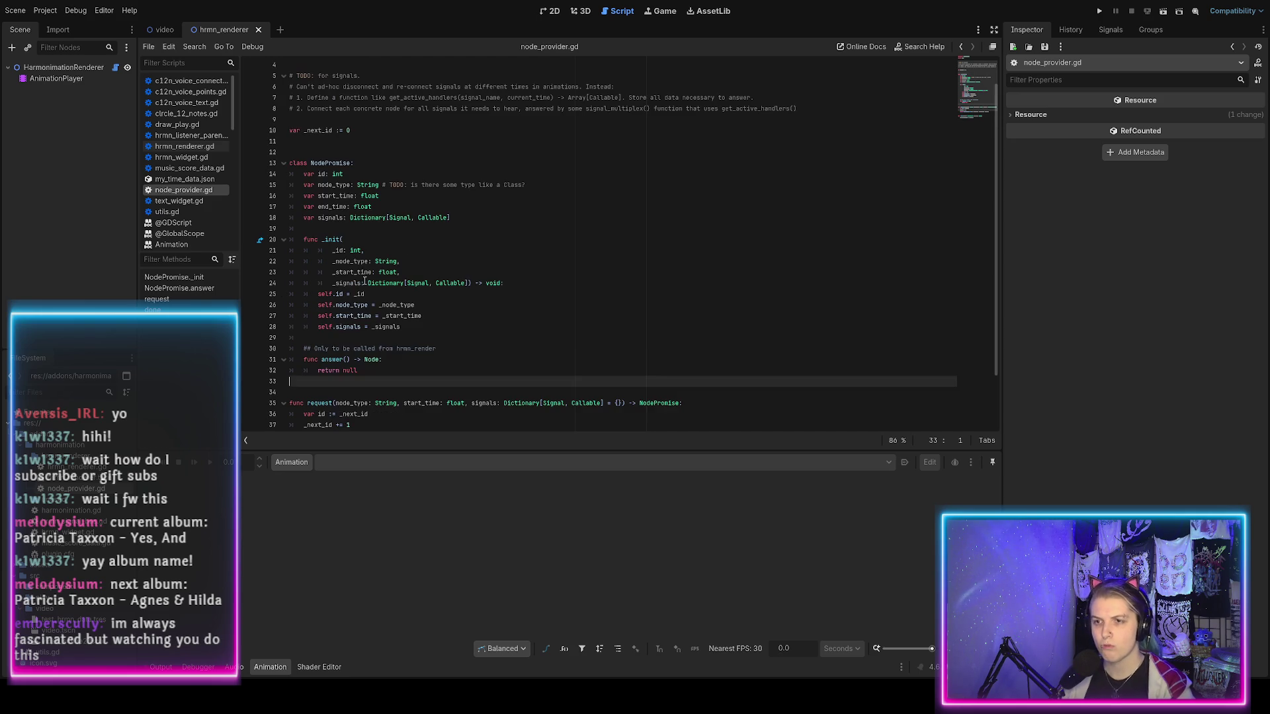
{"action": "left_click", "coordinate": [362, 135]}
{"action": "key", "text": "Return"}
{"action": "key", "text": "Return"}
{"action": "key", "text": "Return"}
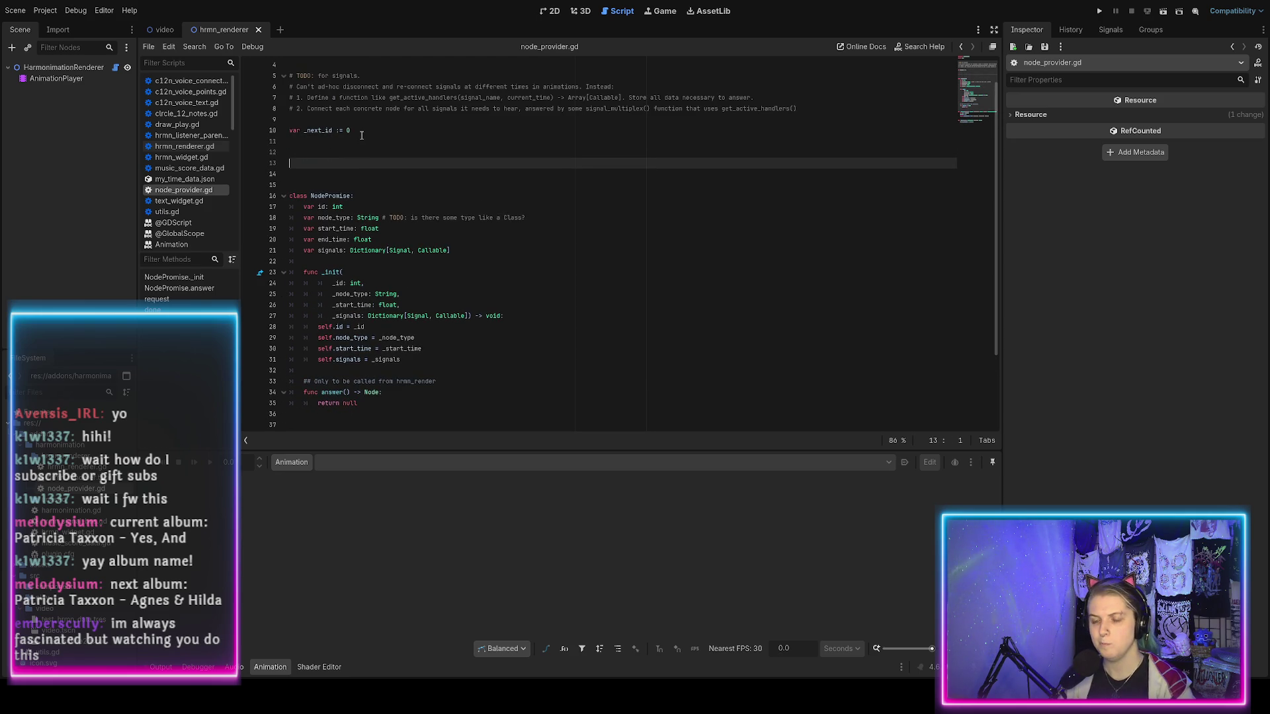
{"action": "type", "text": "var _c"}
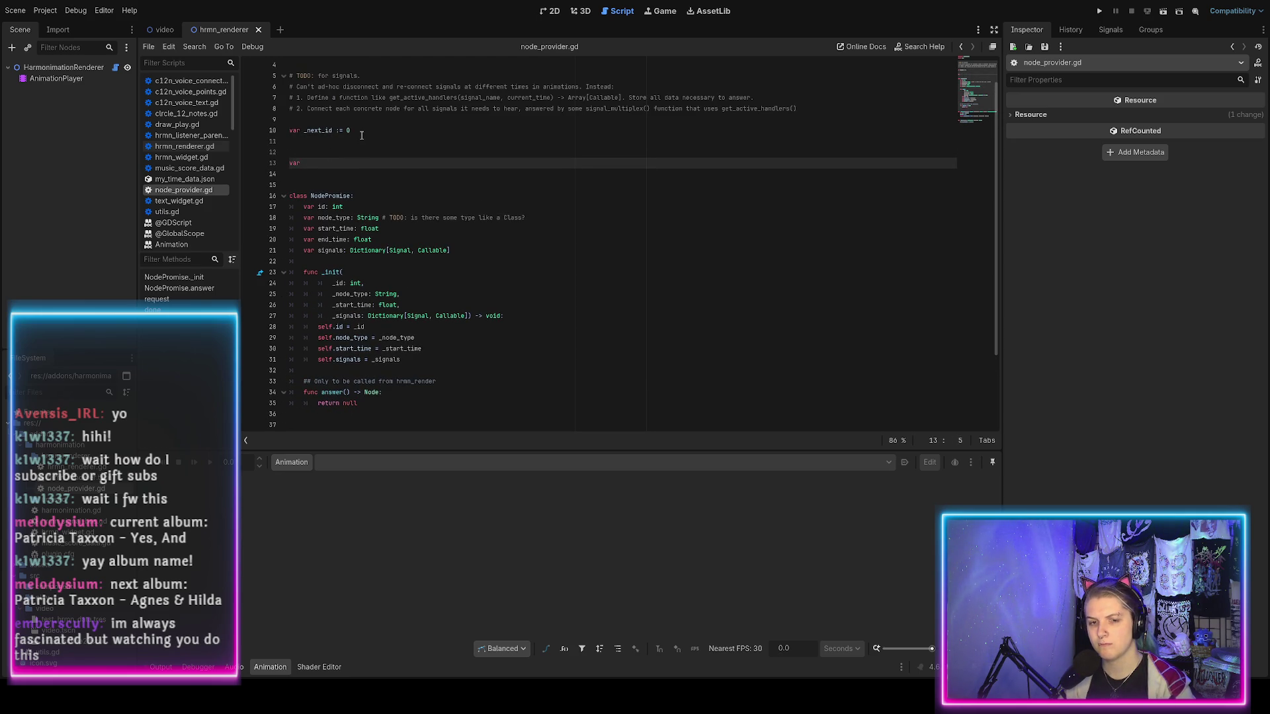
{"action": "type", "text": "lass_db"}
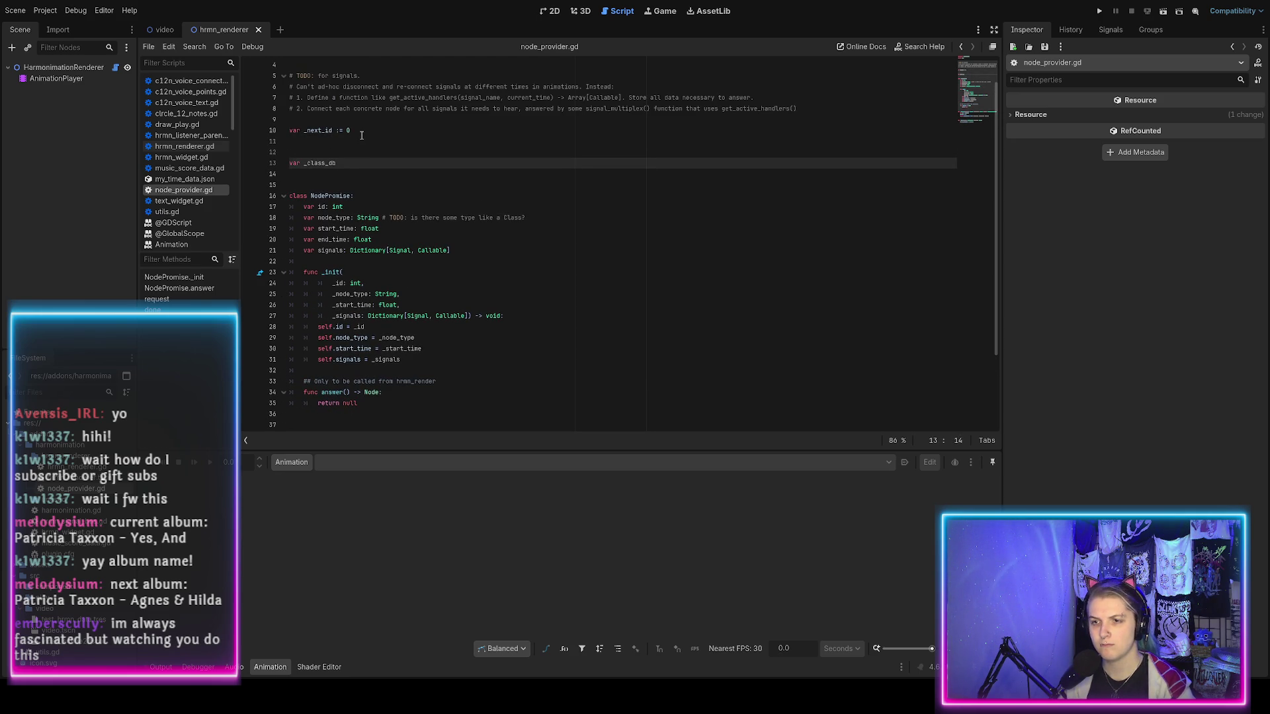
{"action": "type", "text": ": Dic"}
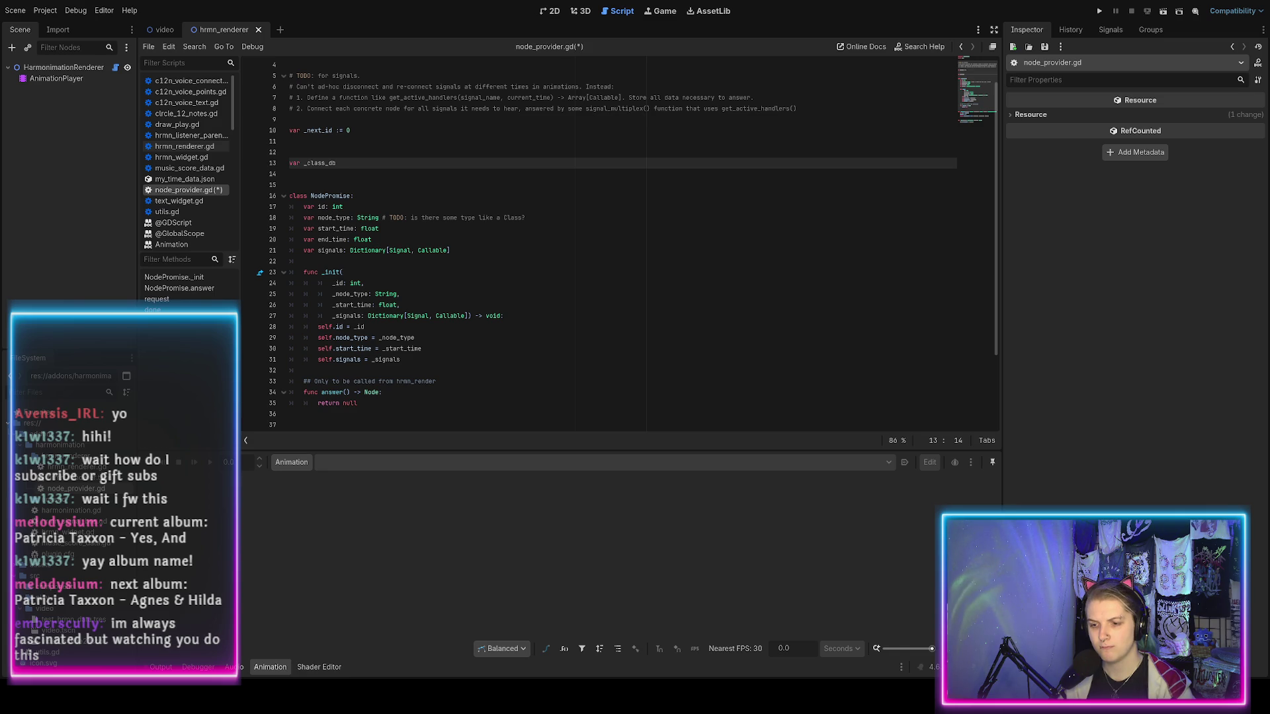
{"action": "type", "text": "tionary[S"}
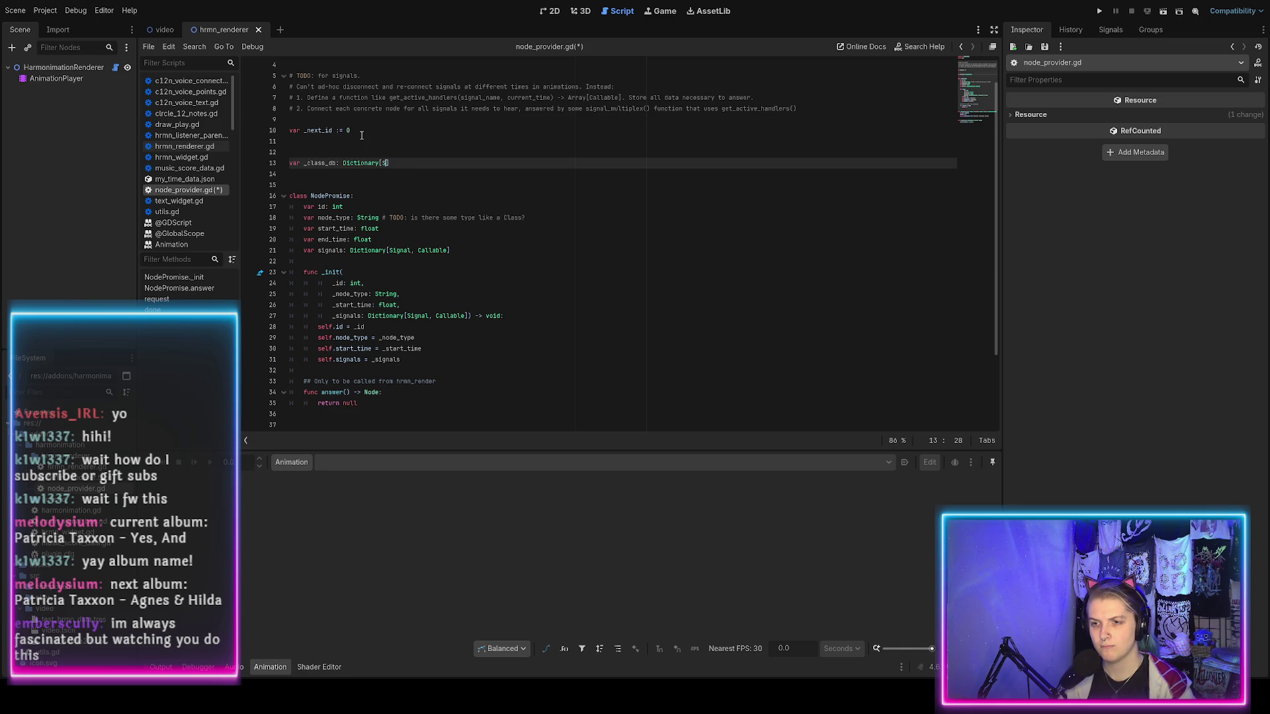
{"action": "type", "text": "tring,"}
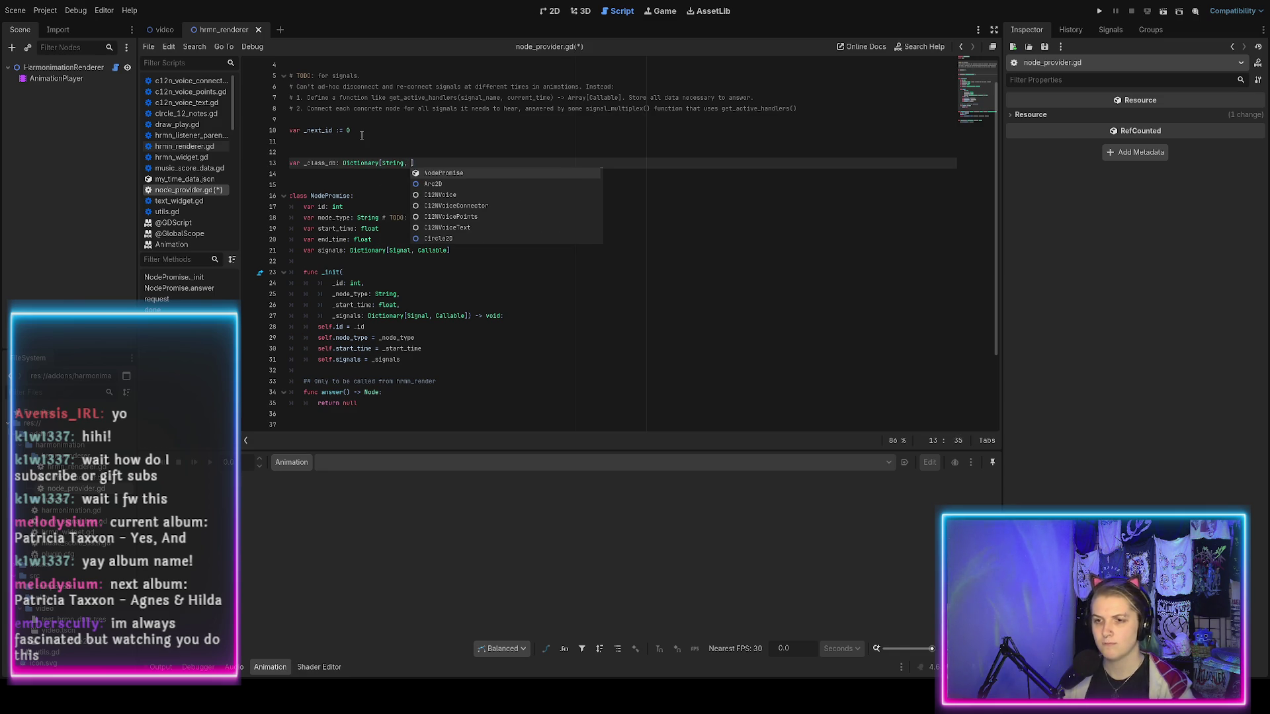
{"action": "left_click", "coordinate": [381, 185]}
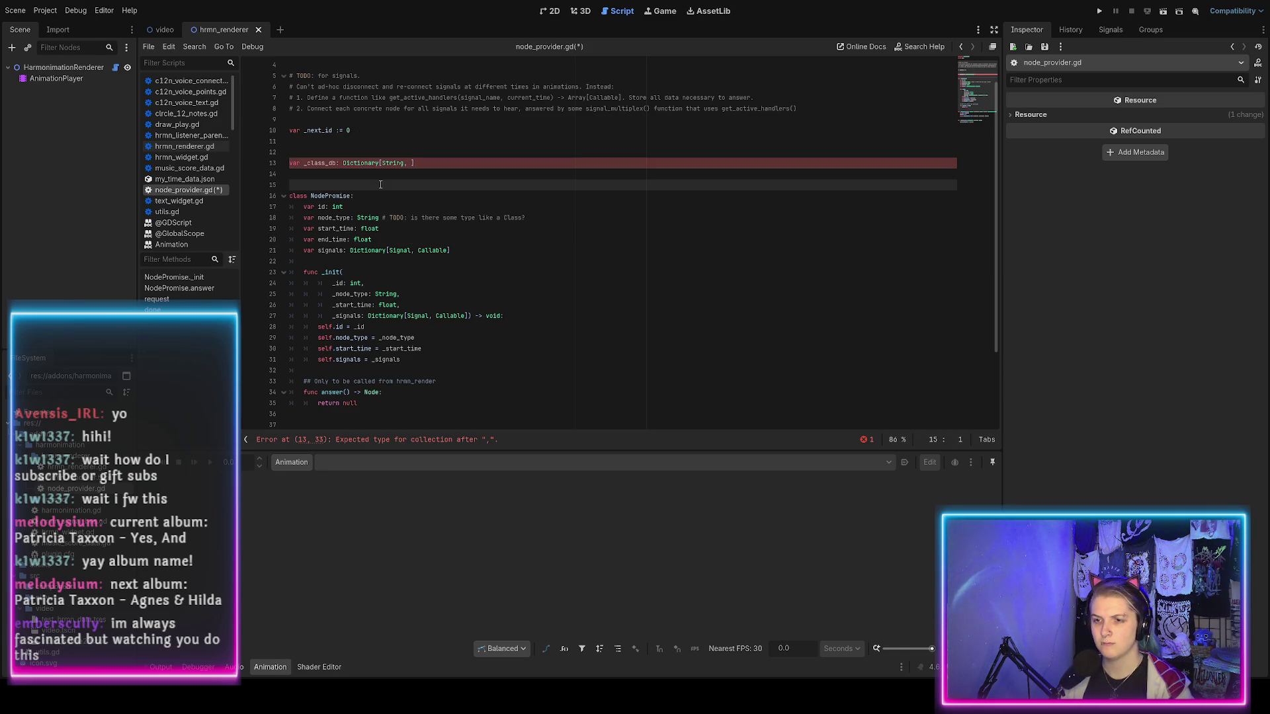
Select the whole NodePromise class block
{"action": "key", "text": "Up"}
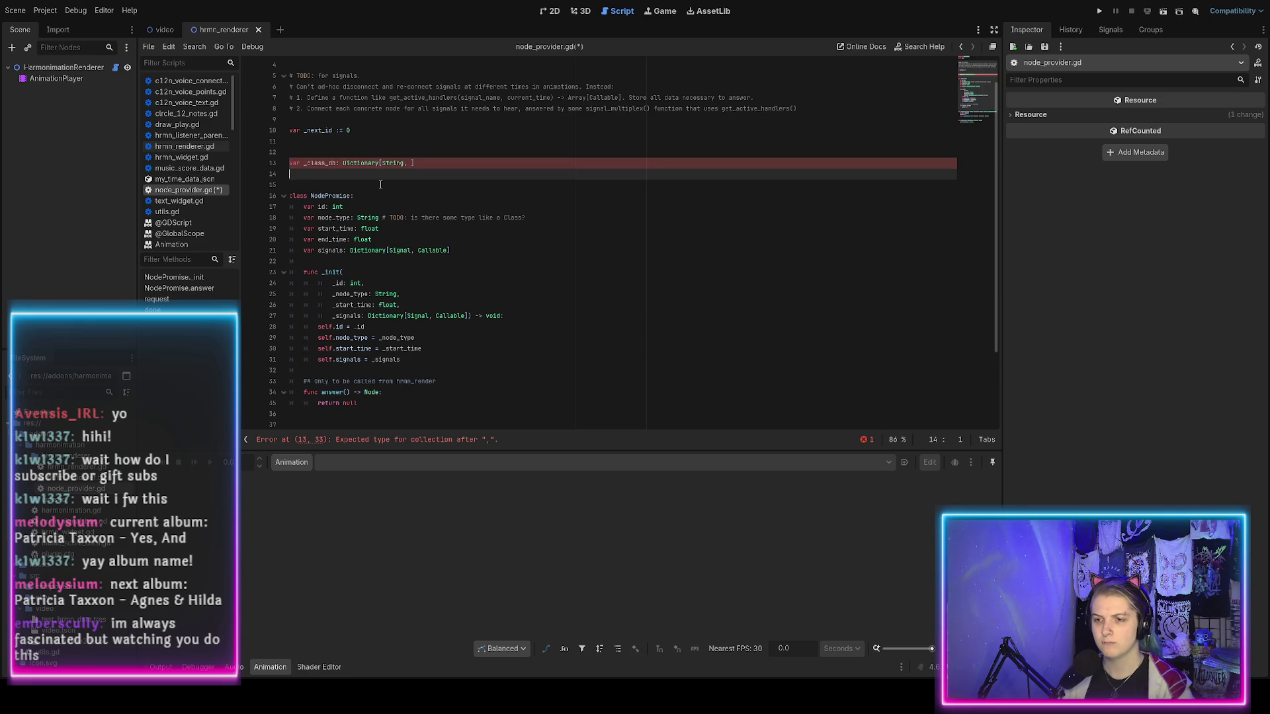
{"action": "scroll", "coordinate": [416, 356], "scroll_direction": "down", "scroll_amount": 2}
{"action": "left_click", "coordinate": [416, 357], "text": "shift"}
Cut the NodePromise class and paste it near the top, above _next_id
{"action": "key", "text": "BackSpace"}
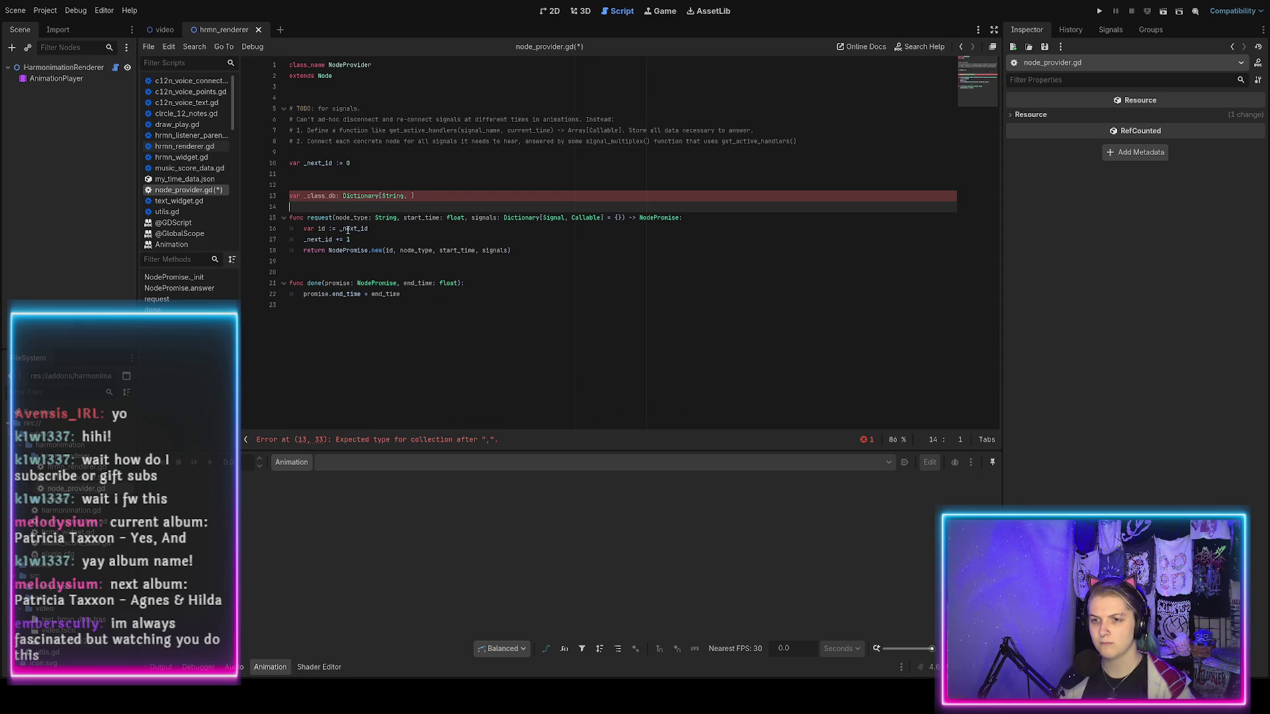
{"action": "left_click", "coordinate": [347, 153]}
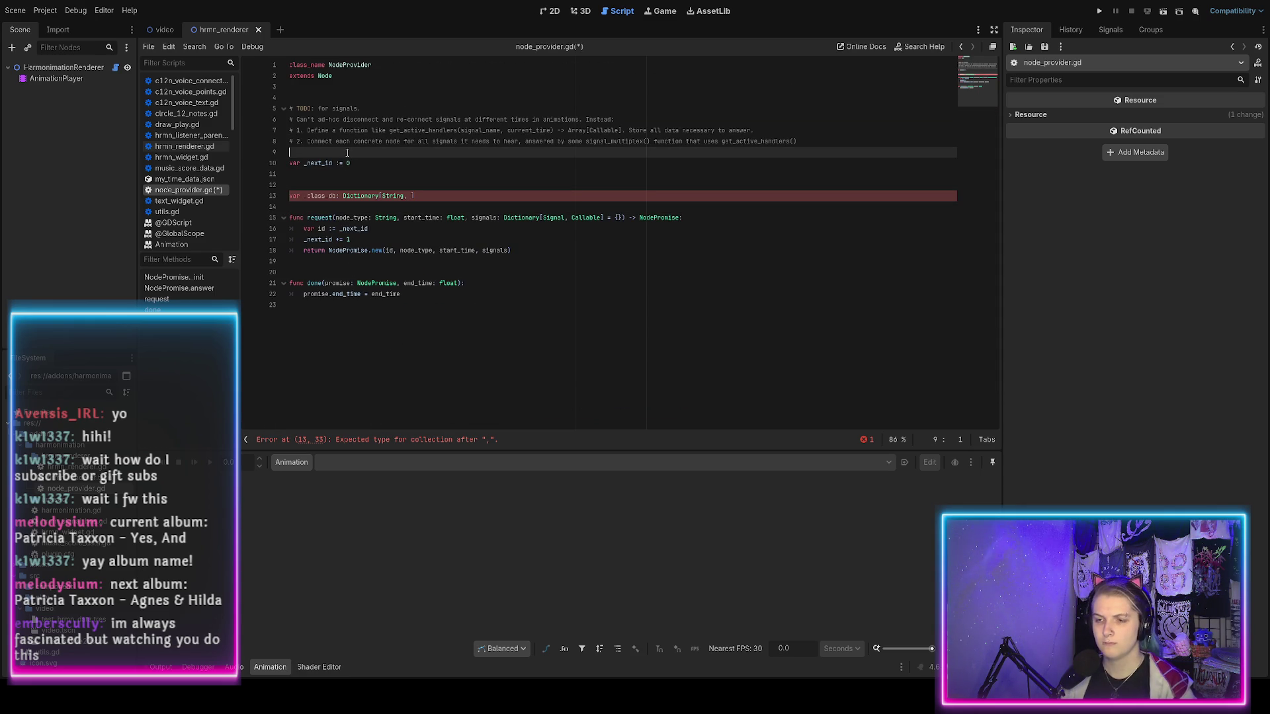
{"action": "key", "text": "Return"}
{"action": "key", "text": "Return"}
{"action": "key", "text": "Return"}
{"action": "key", "text": "Up"}
{"action": "key", "text": "Up"}
{"action": "key", "text": "Up"}
{"action": "key", "text": "ctrl+v"}
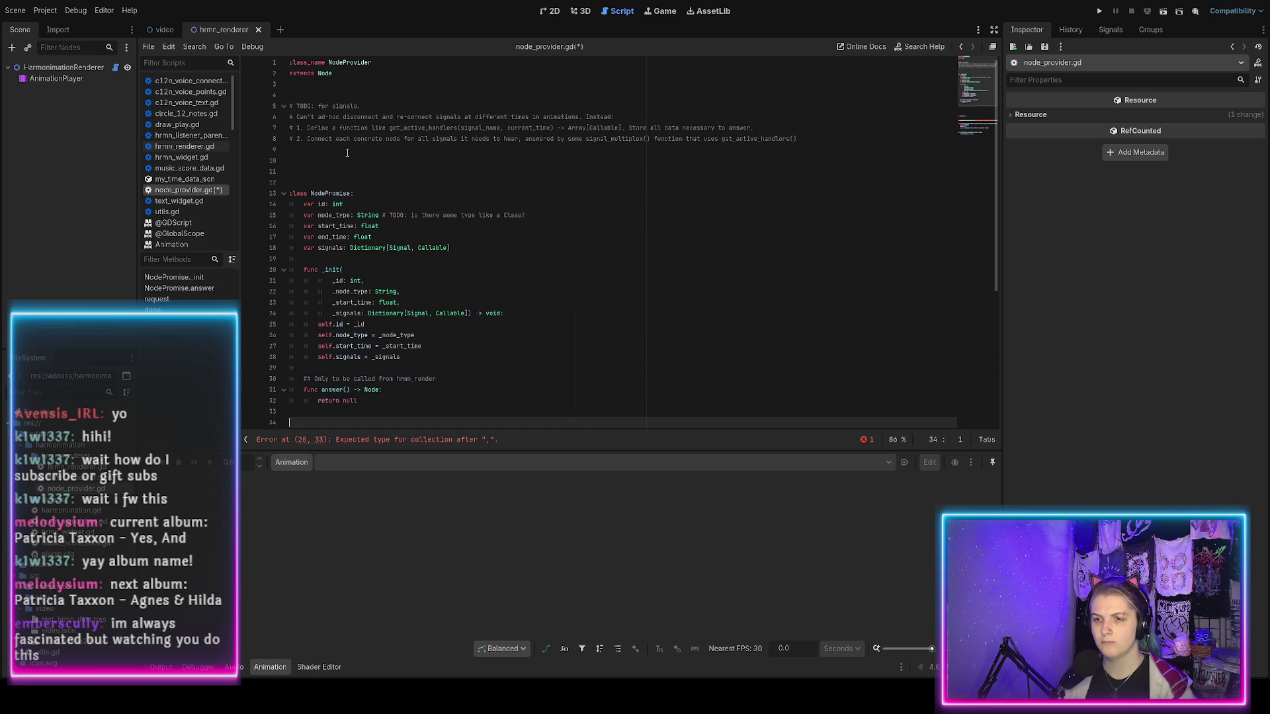
Wrap the NodePromise class in a '#region Types' / #endregion block
{"action": "left_click", "coordinate": [331, 176]}
{"action": "type", "text": "region "}
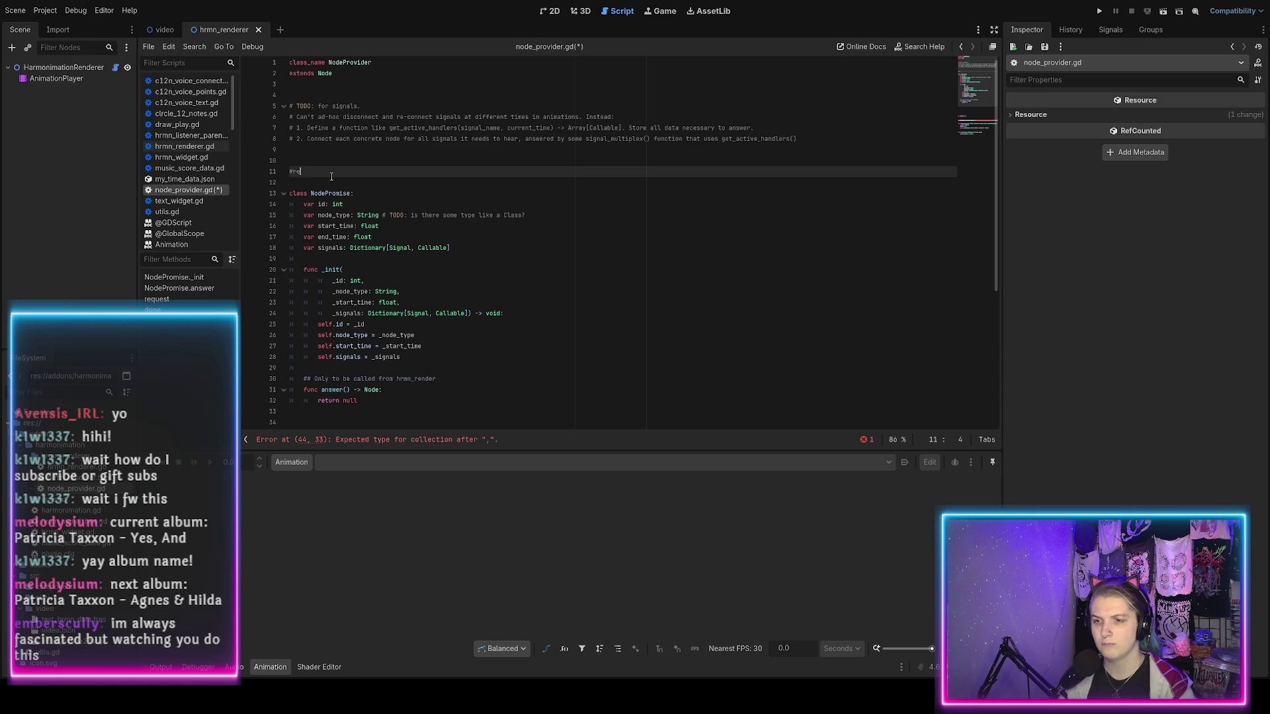
{"action": "type", "text": "Types"}
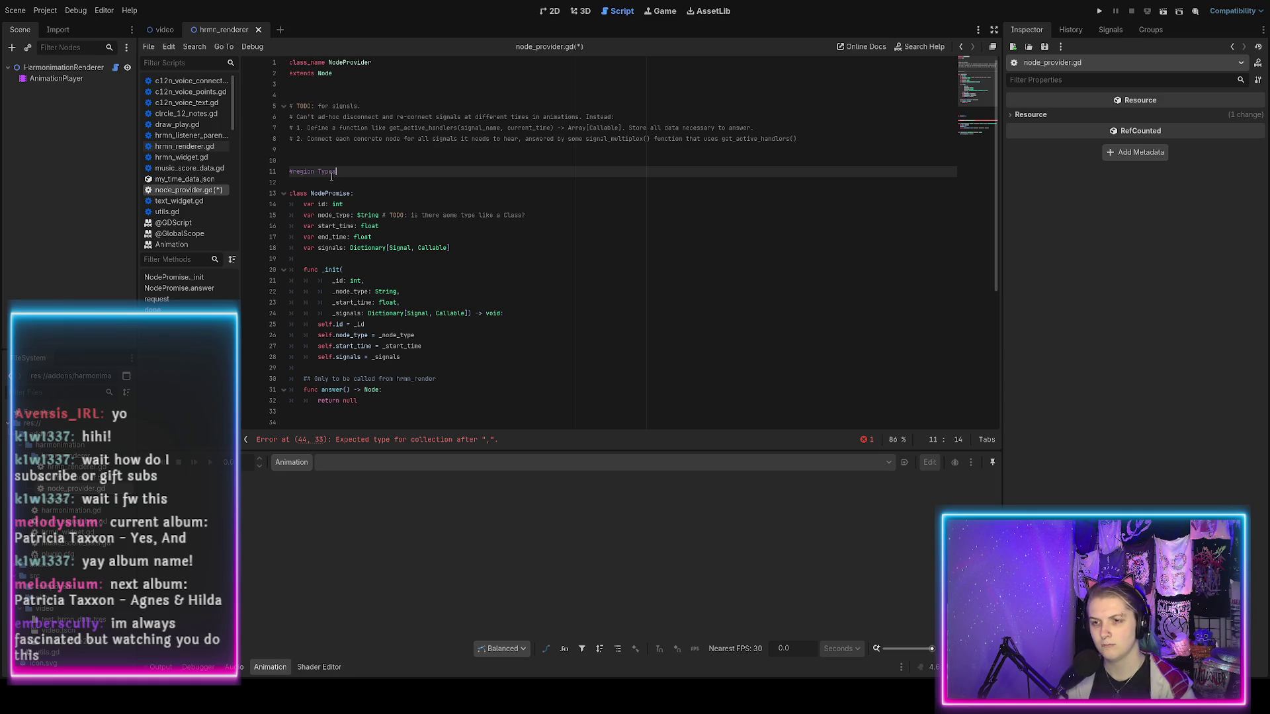
{"action": "scroll", "coordinate": [331, 176], "scroll_direction": "down", "scroll_amount": 3}
{"action": "left_click", "coordinate": [364, 335]}
{"action": "type", "text": "#"}
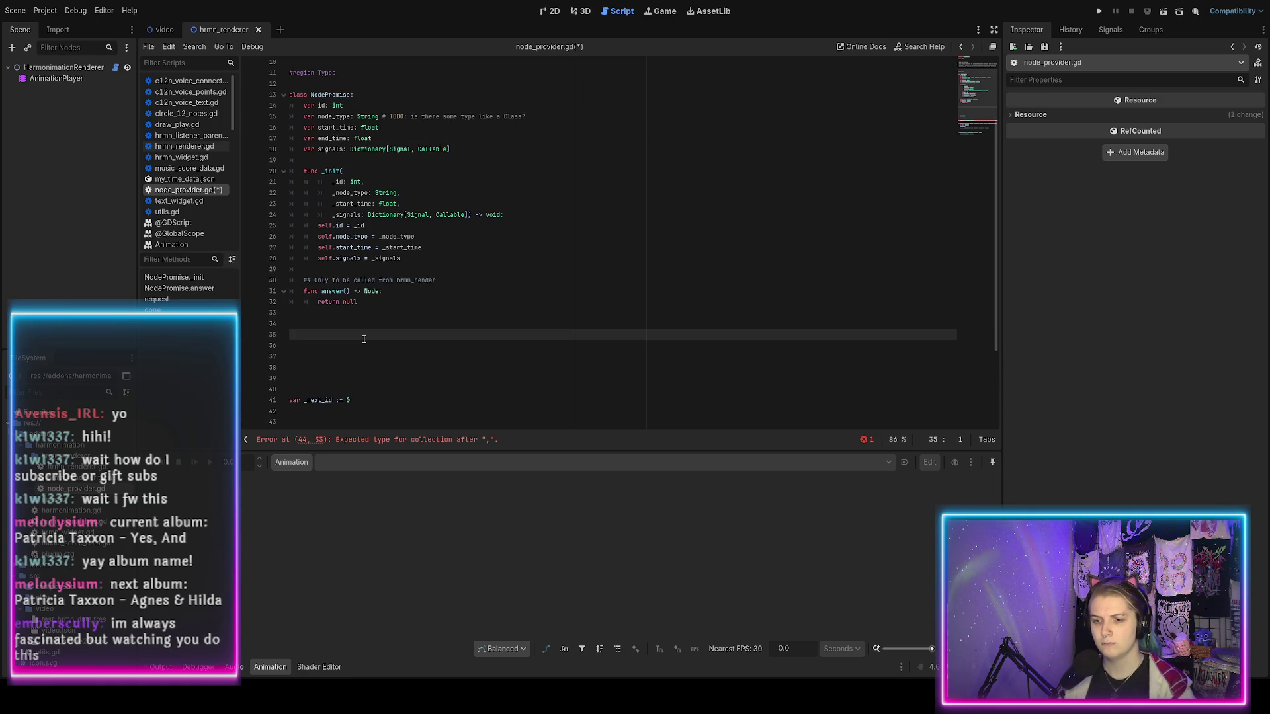
{"action": "type", "text": "endregion"}
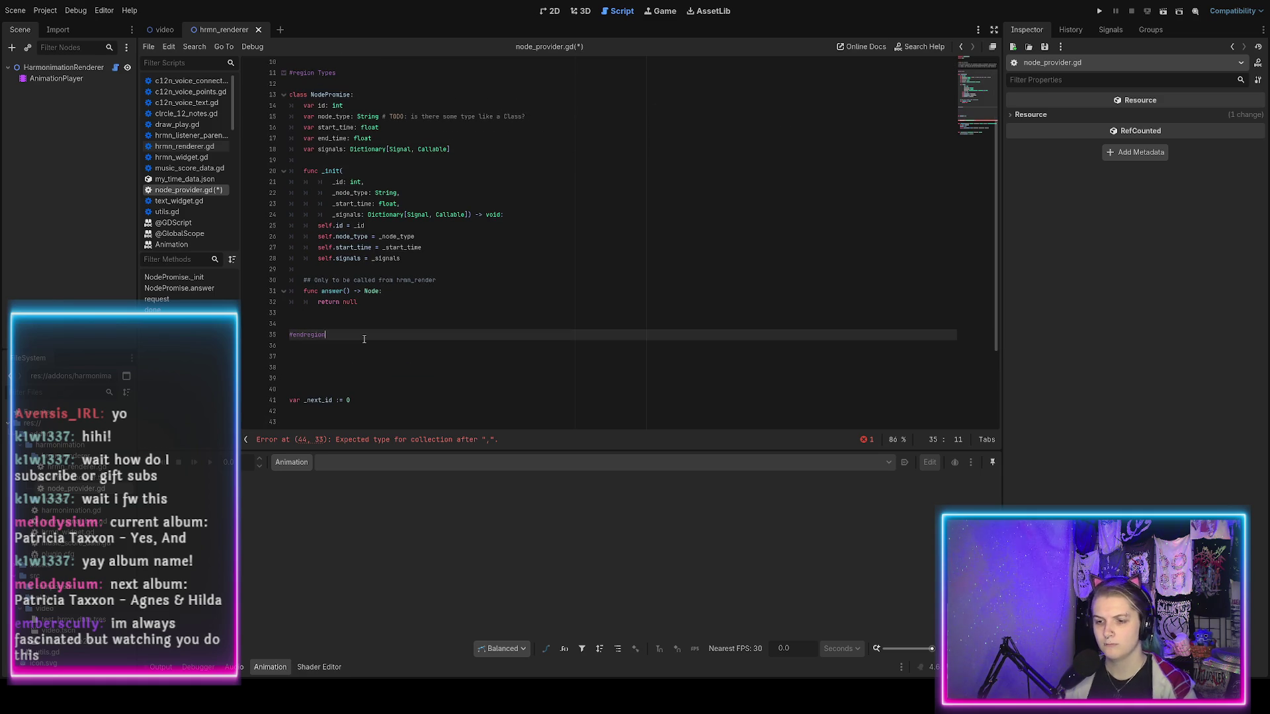
Enclose _next_id and _class_db in a '#region Internal State' region and save
{"action": "left_click", "coordinate": [346, 374]}
{"action": "type", "text": "#region Internal State"}
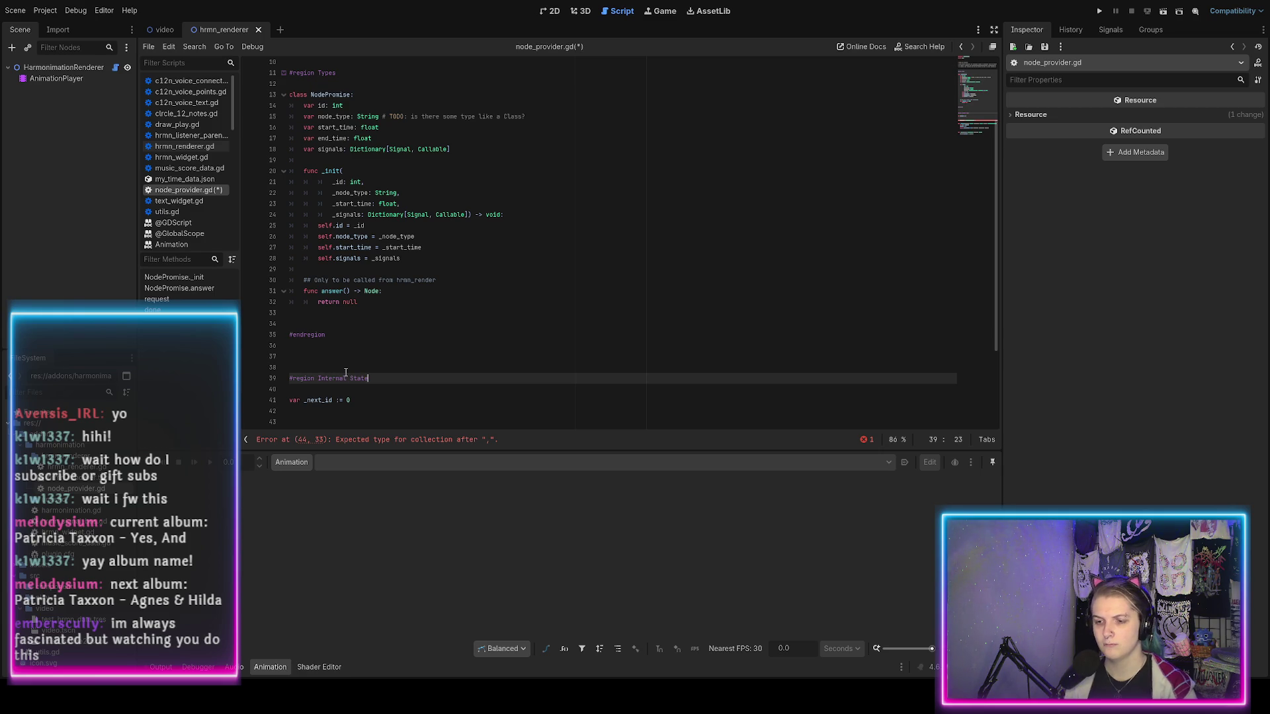
{"action": "scroll", "coordinate": [345, 374], "scroll_direction": "down", "scroll_amount": 4}
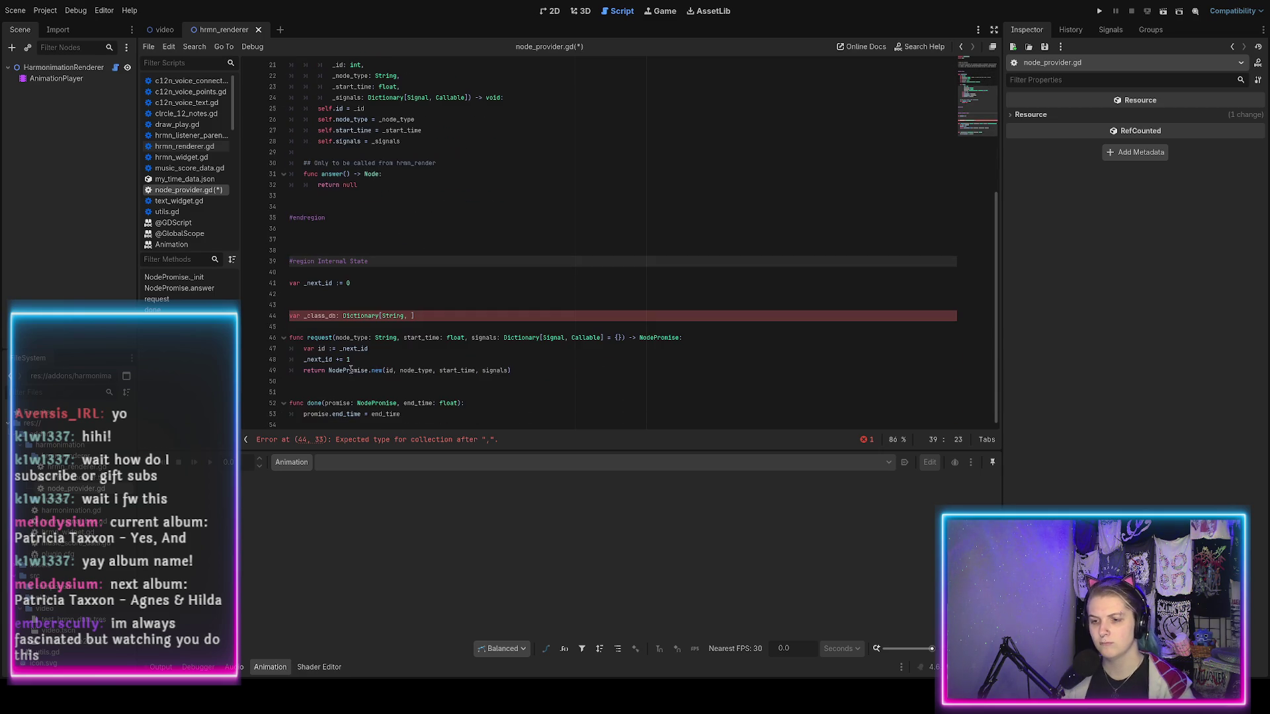
{"action": "left_click", "coordinate": [443, 317]}
{"action": "key", "text": "Return"}
{"action": "key", "text": "Return"}
{"action": "key", "text": "Return"}
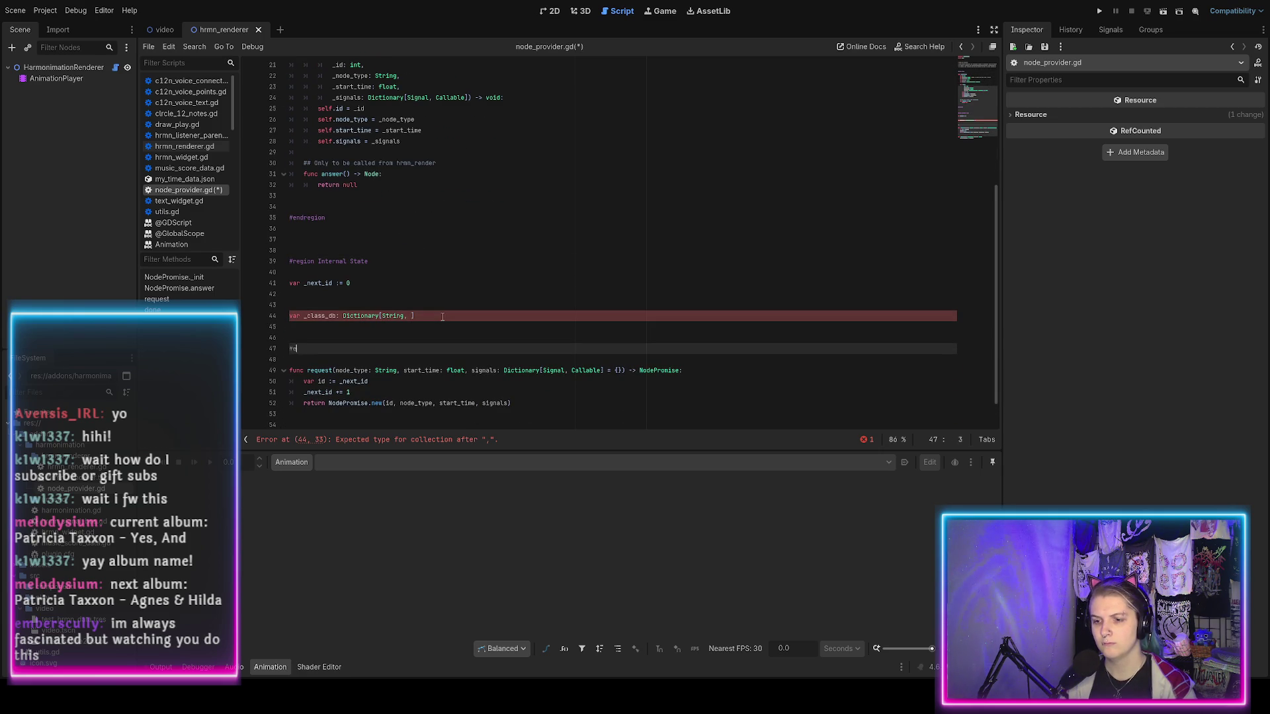
{"action": "type", "text": "#endregion"}
{"action": "key", "text": "Return"}
{"action": "key", "text": "Return"}
{"action": "key", "text": "ctrl+s"}
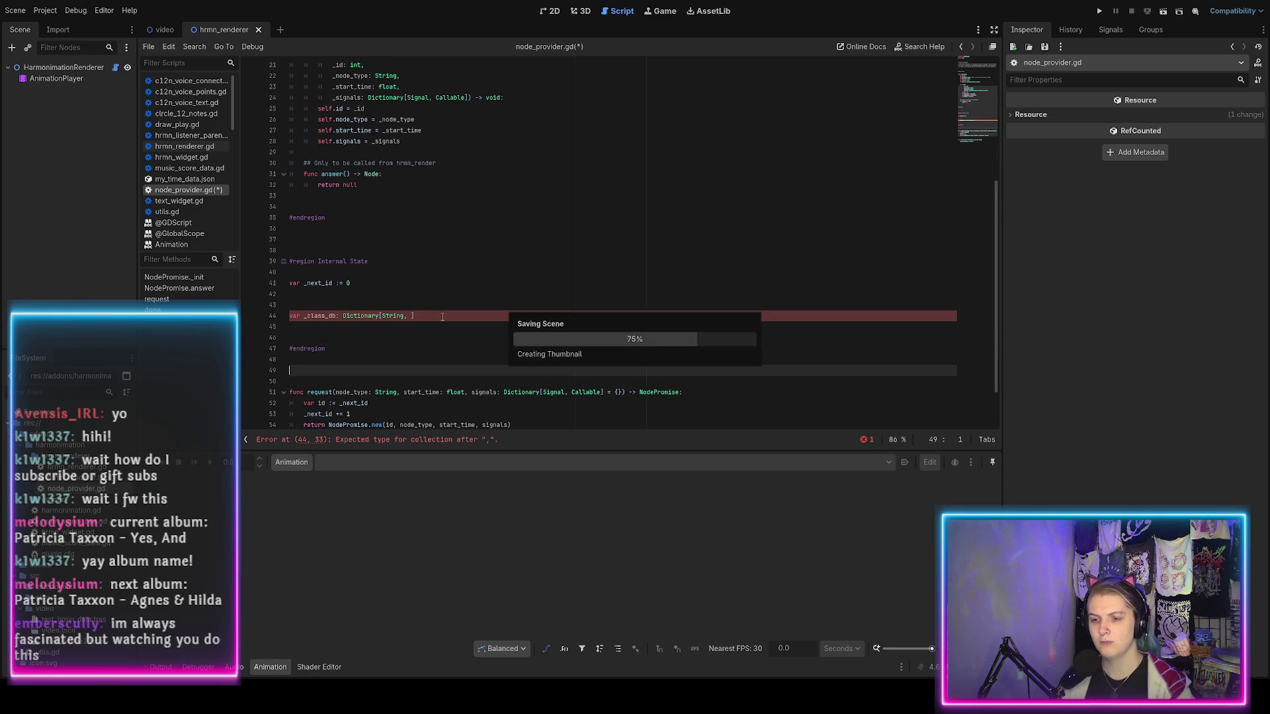
Enclose request() and done() in a '#region Public API' region and save
{"action": "scroll", "coordinate": [382, 303], "scroll_direction": "down", "scroll_amount": 2}
{"action": "key", "text": "Down"}
{"action": "key", "text": "Return"}
{"action": "key", "text": "Return"}
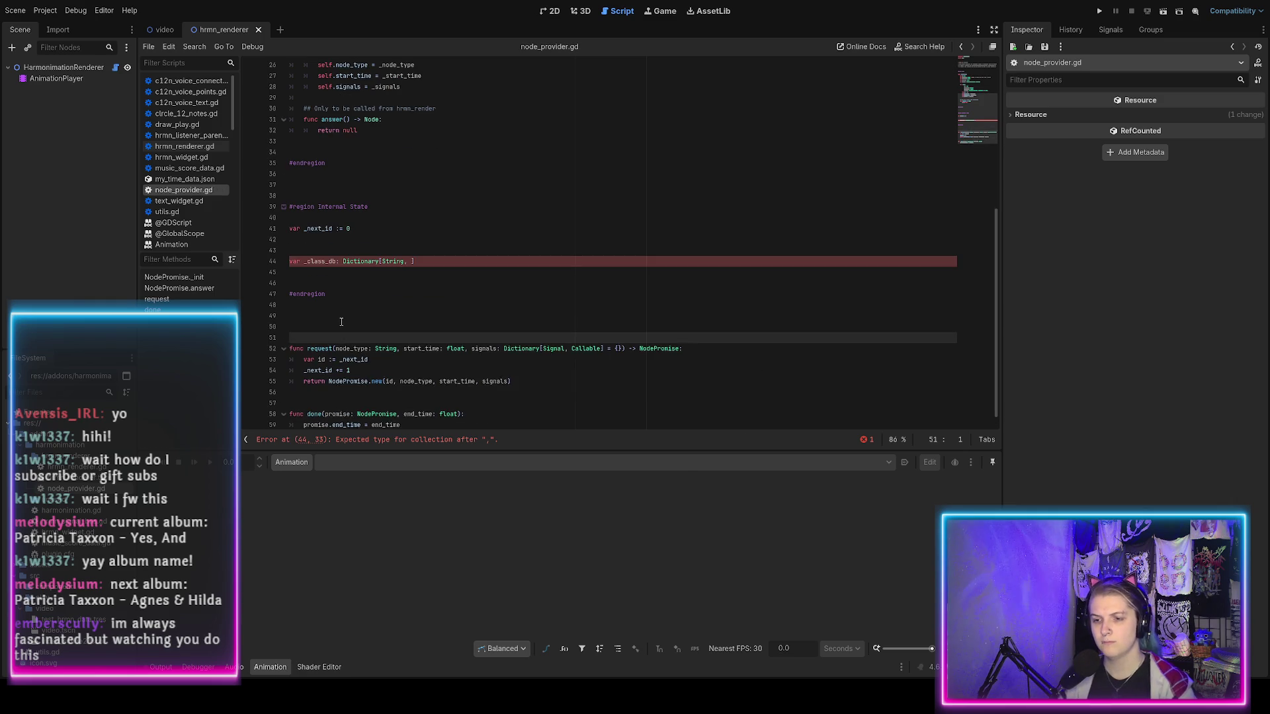
{"action": "key", "text": "Up"}
{"action": "type", "text": "#region Pu"}
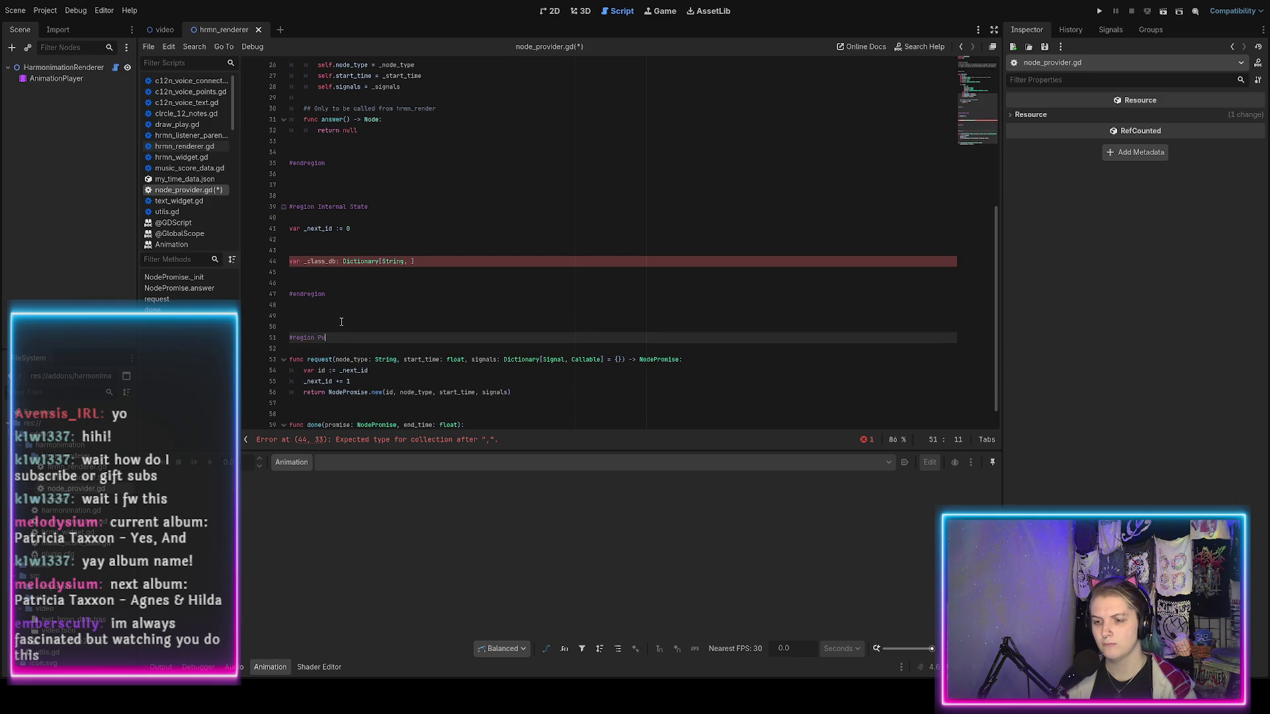
{"action": "type", "text": "blic API"}
{"action": "scroll", "coordinate": [423, 410], "scroll_direction": "down", "scroll_amount": 1}
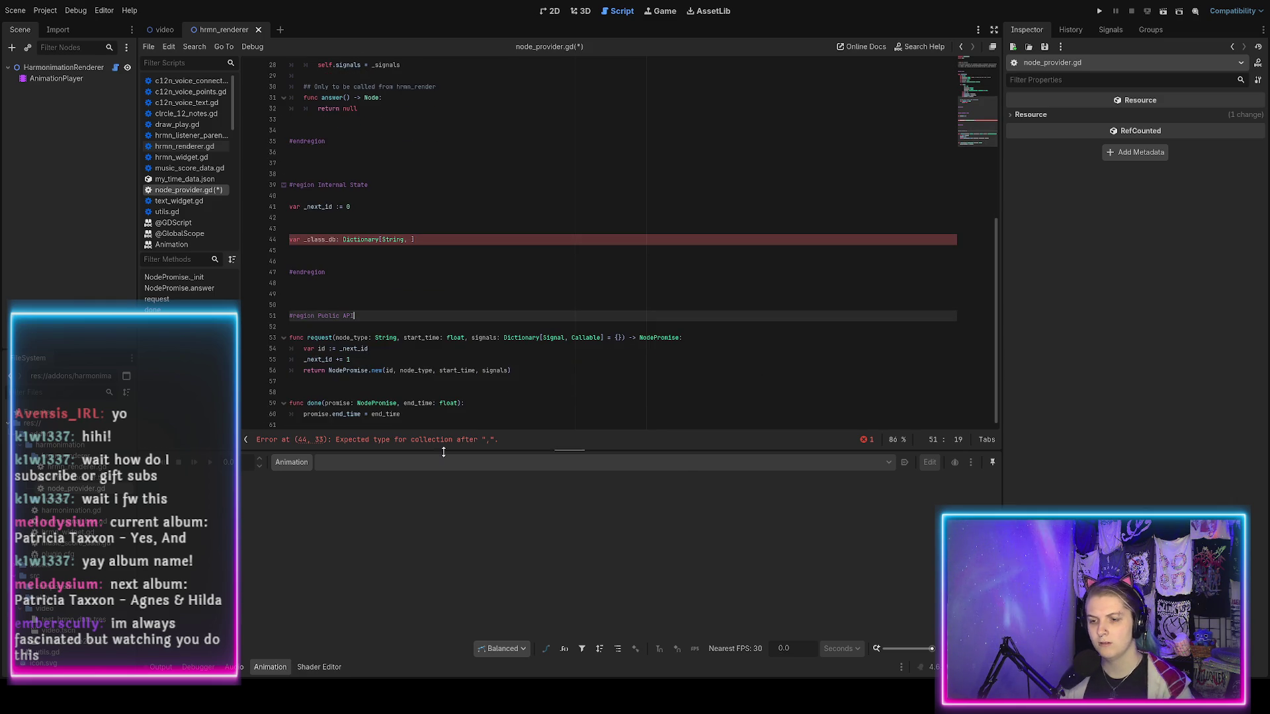
{"action": "left_click", "coordinate": [468, 430]}
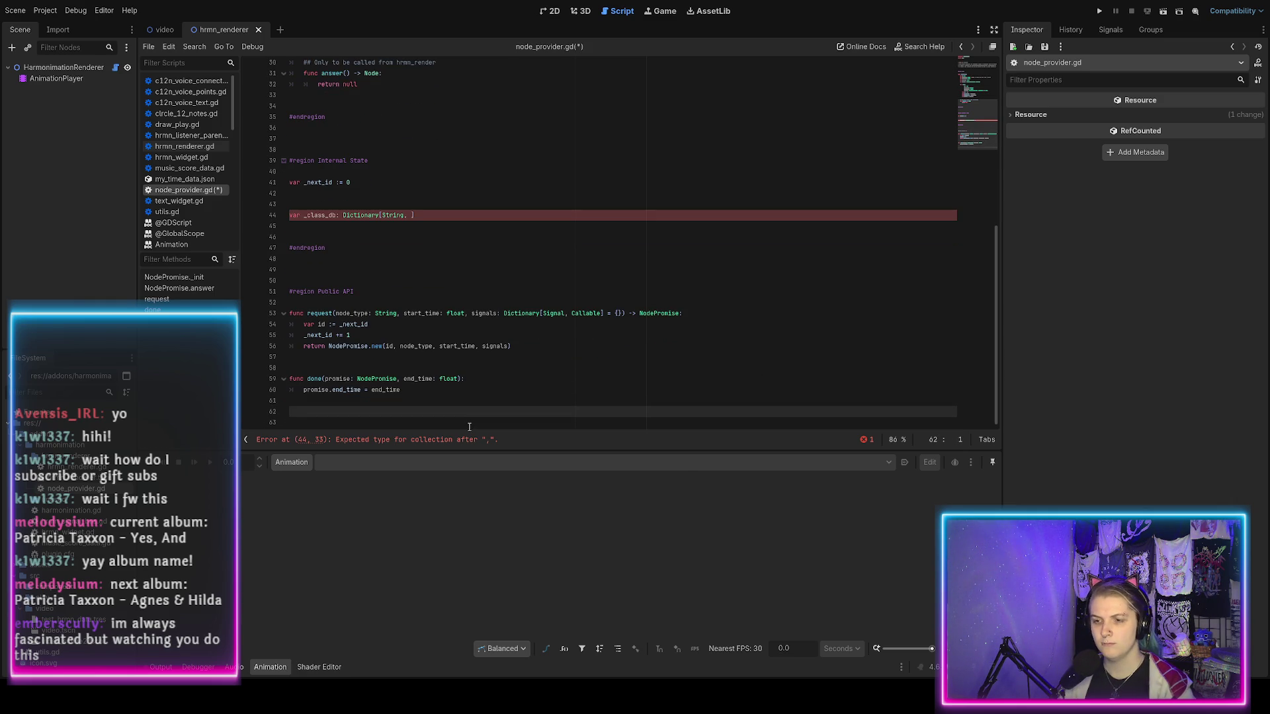
{"action": "type", "text": "dregion"}
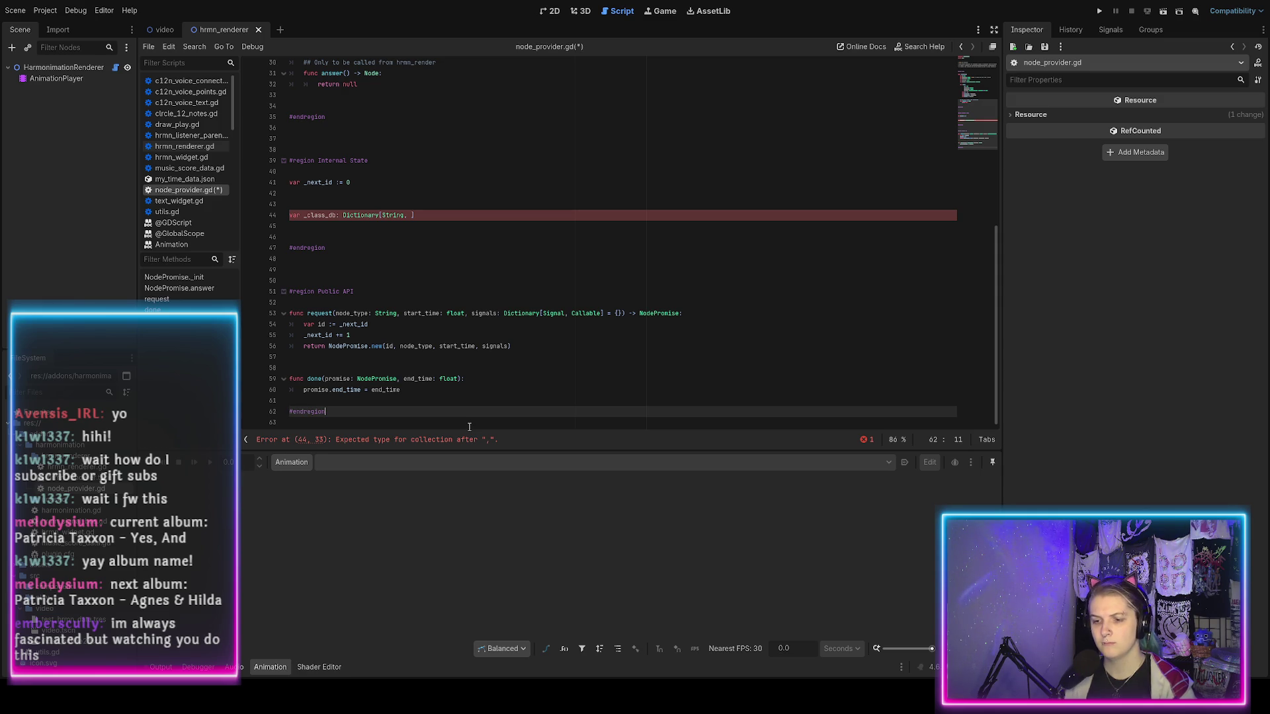
{"action": "key", "text": "ctrl+s"}
{"action": "scroll", "coordinate": [393, 298], "scroll_direction": "up", "scroll_amount": 1}
{"action": "left_click", "coordinate": [412, 248]}
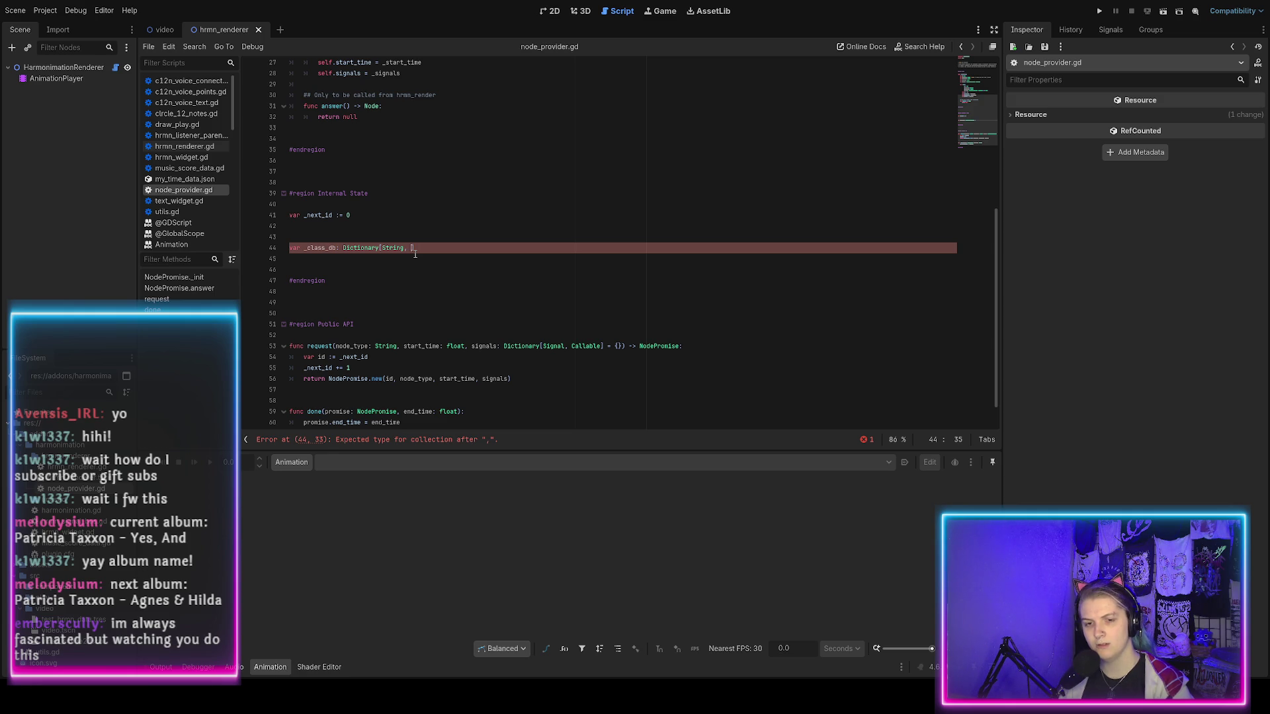
{"action": "scroll", "coordinate": [436, 257], "scroll_direction": "up", "scroll_amount": 9}
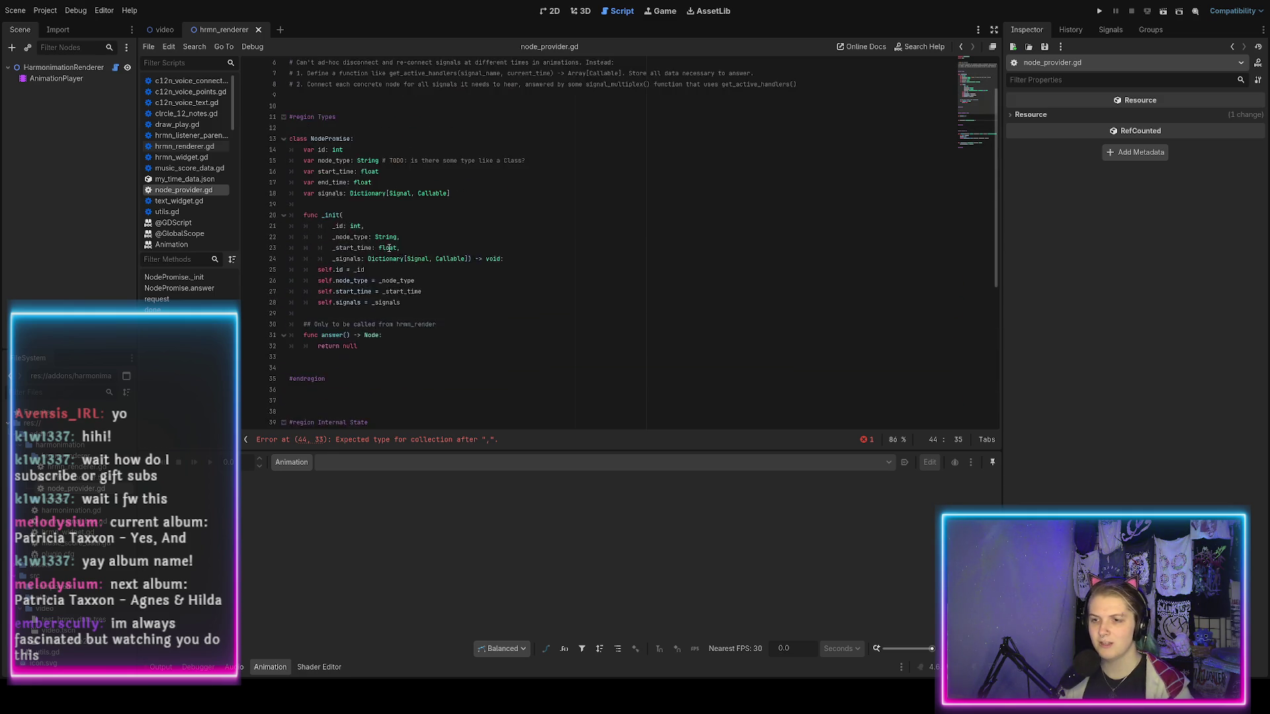
Add a 'class NodeTypeRegistration:' header under #region Types
{"action": "left_click", "coordinate": [351, 176]}
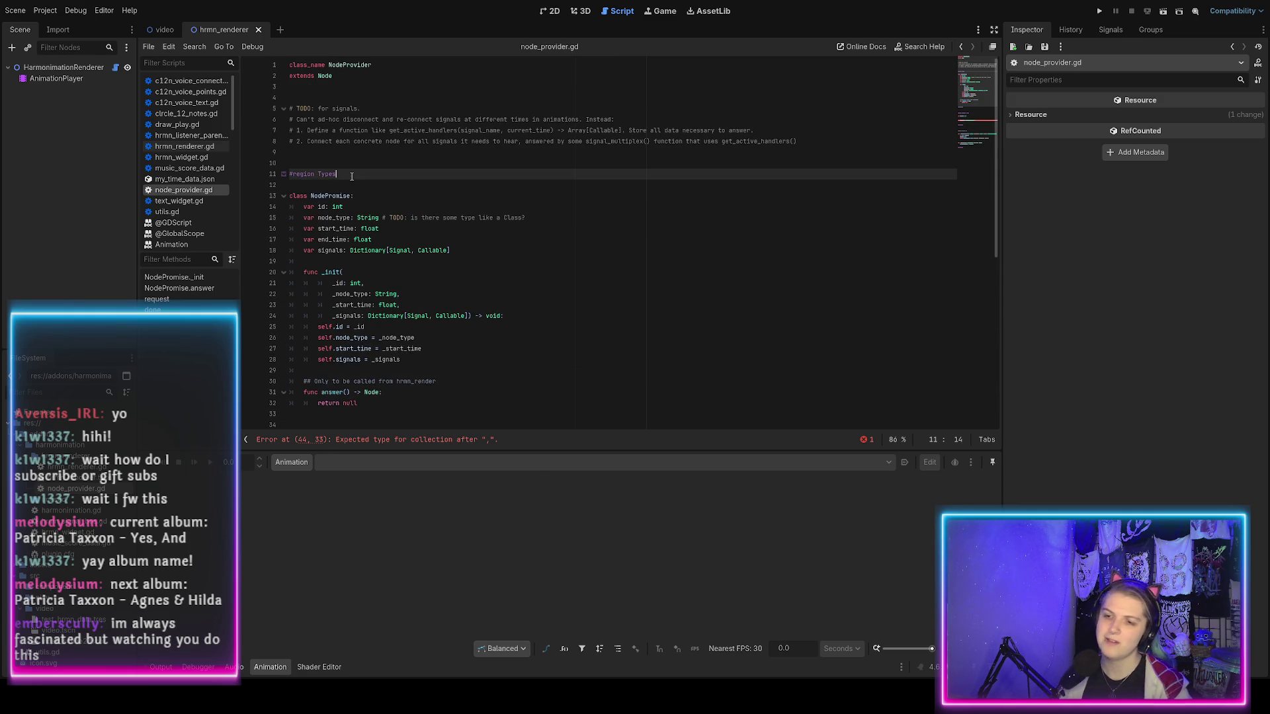
{"action": "key", "text": "Return"}
{"action": "key", "text": "Return"}
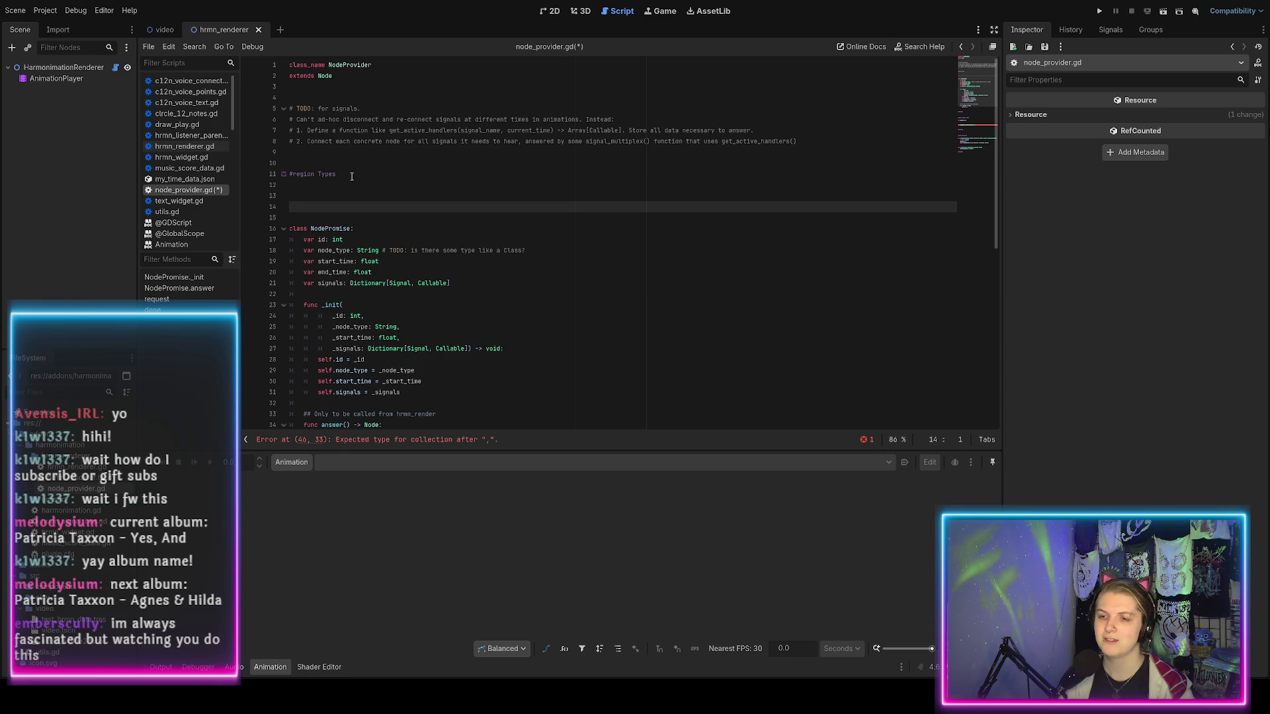
{"action": "key", "text": "Up"}
{"action": "type", "text": "class "}
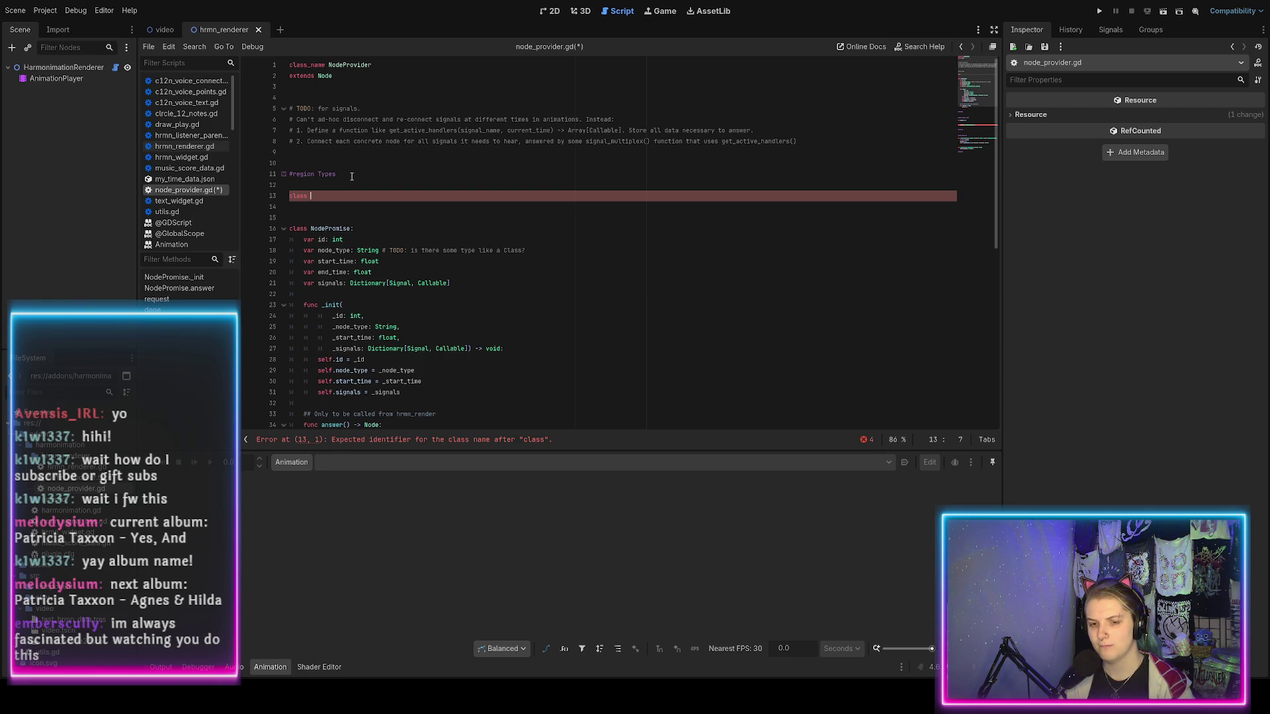
{"action": "type", "text": "Regi"}
{"action": "key", "text": "BackSpace"}
{"action": "key", "text": "BackSpace"}
{"action": "key", "text": "BackSpace"}
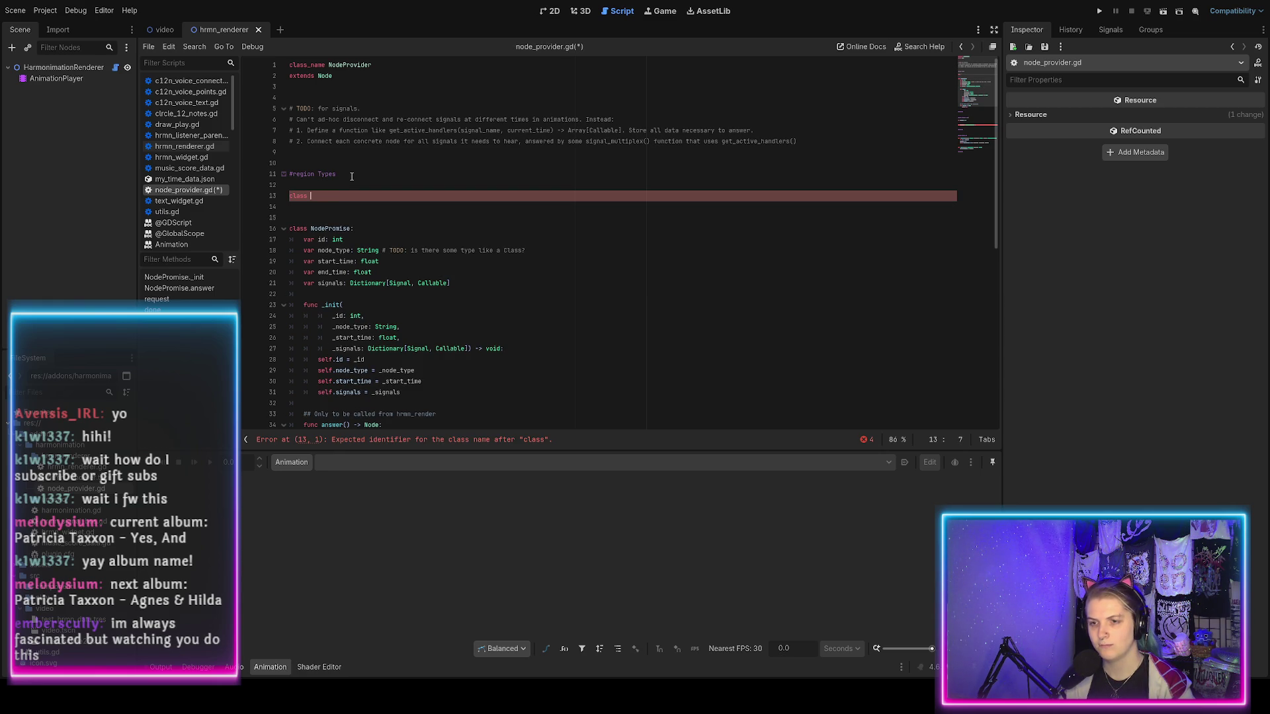
{"action": "type", "text": "deTypeRe"}
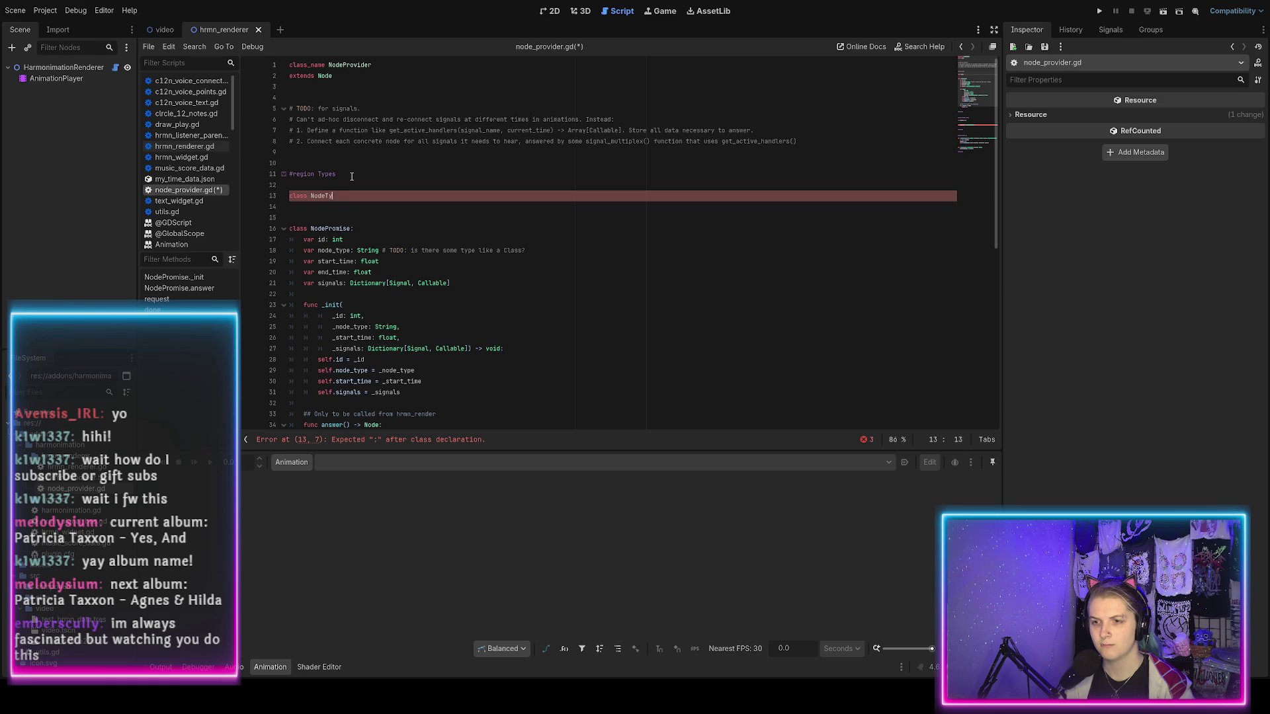
{"action": "type", "text": "gistration:"}
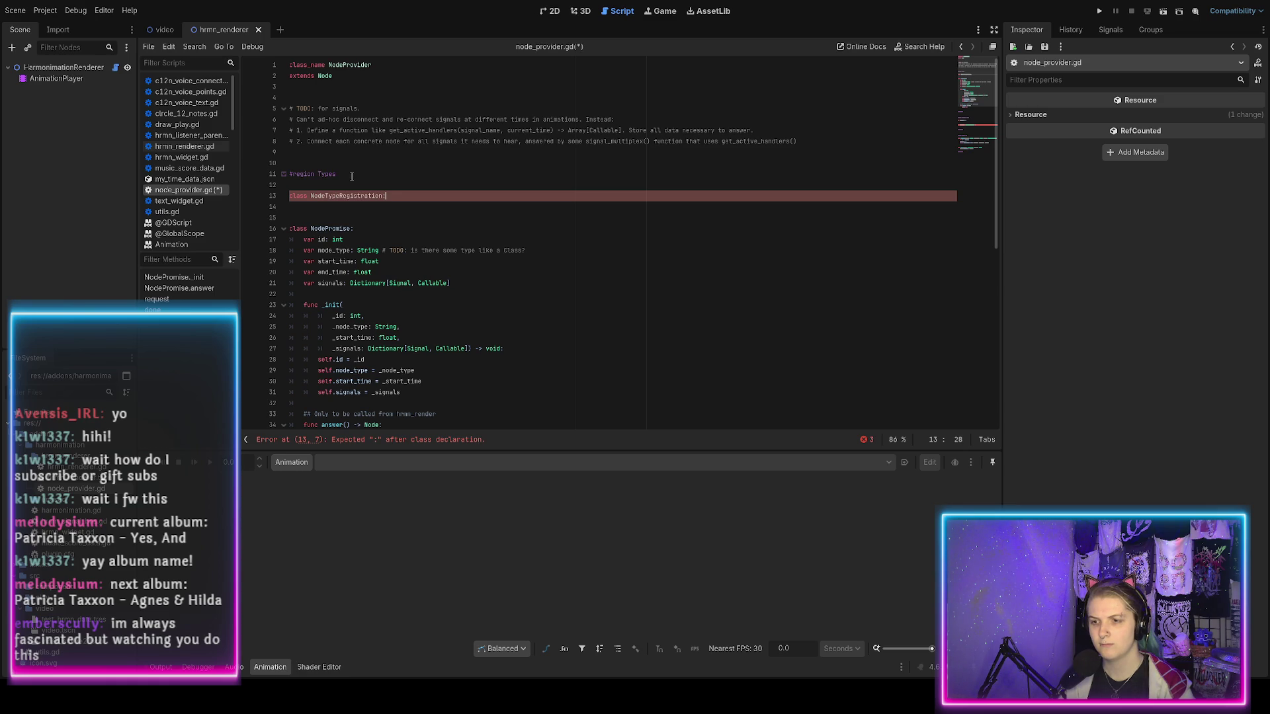
{"action": "key", "text": "Return"}
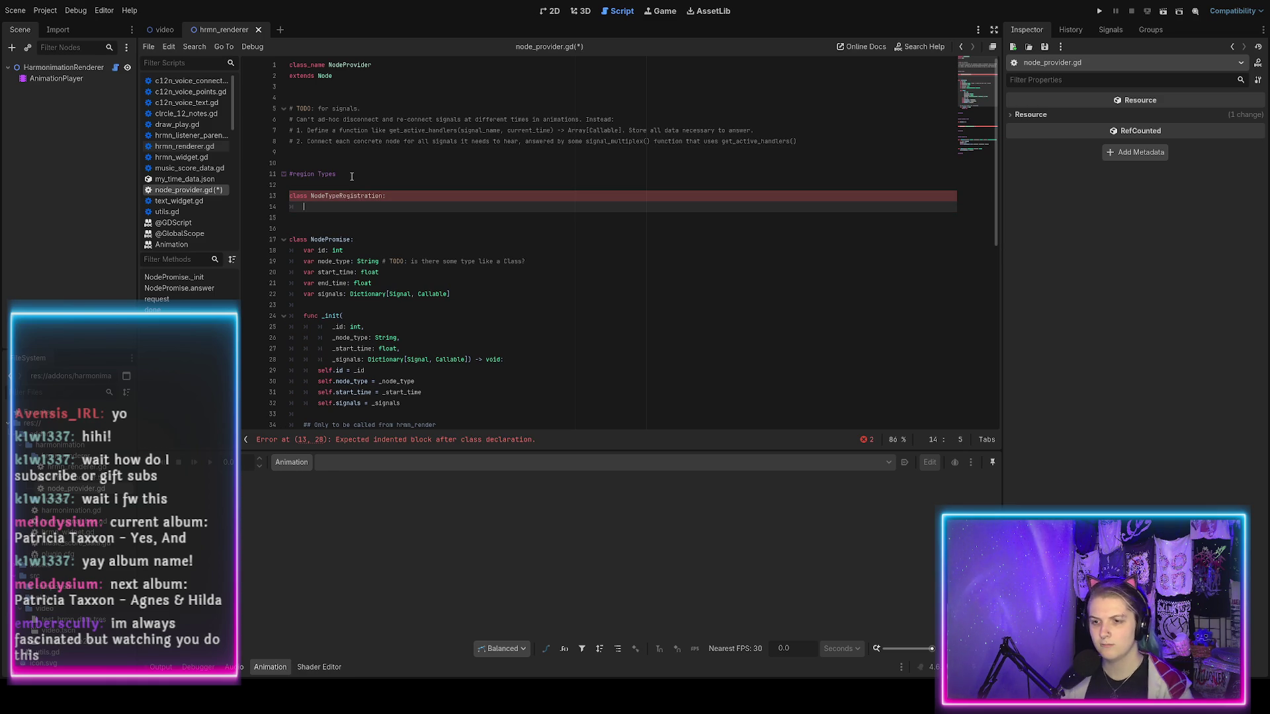
Give it fields node_type: String, init: Callable and reset: Callable, then start an _init method
{"action": "type", "text": "var node_type: String"}
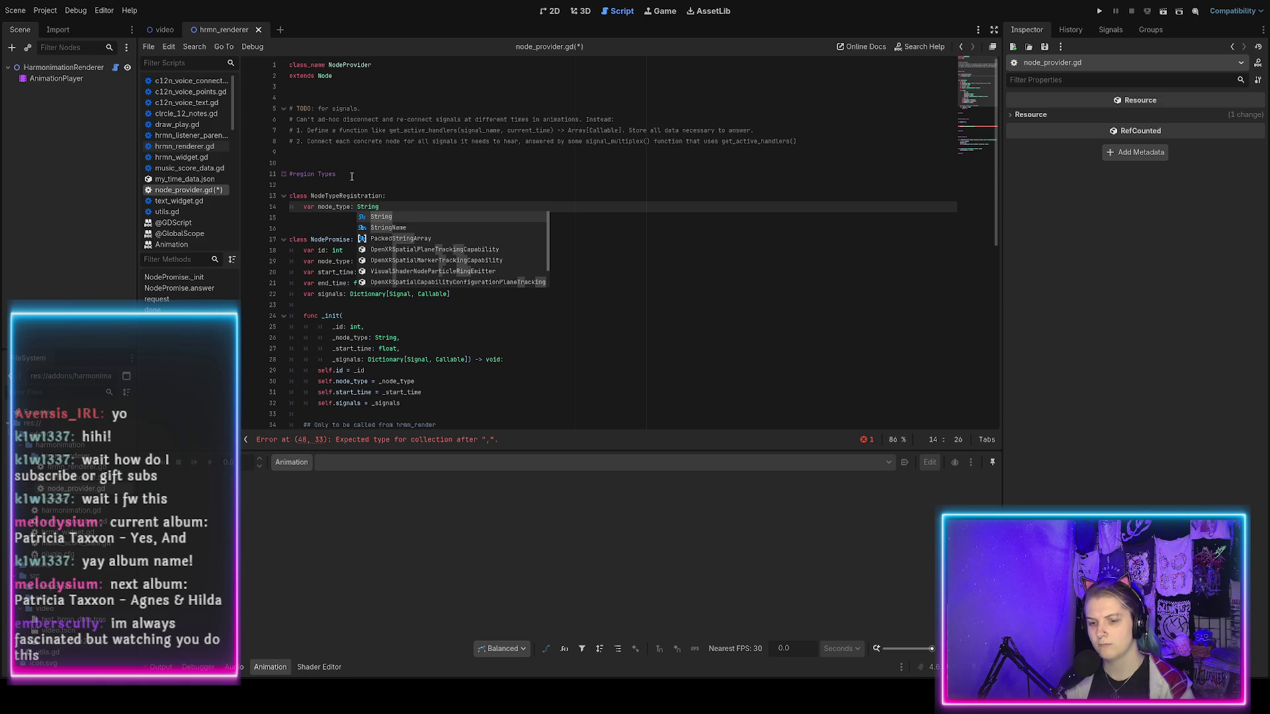
{"action": "key", "text": "Return"}
{"action": "type", "text": "var init"}
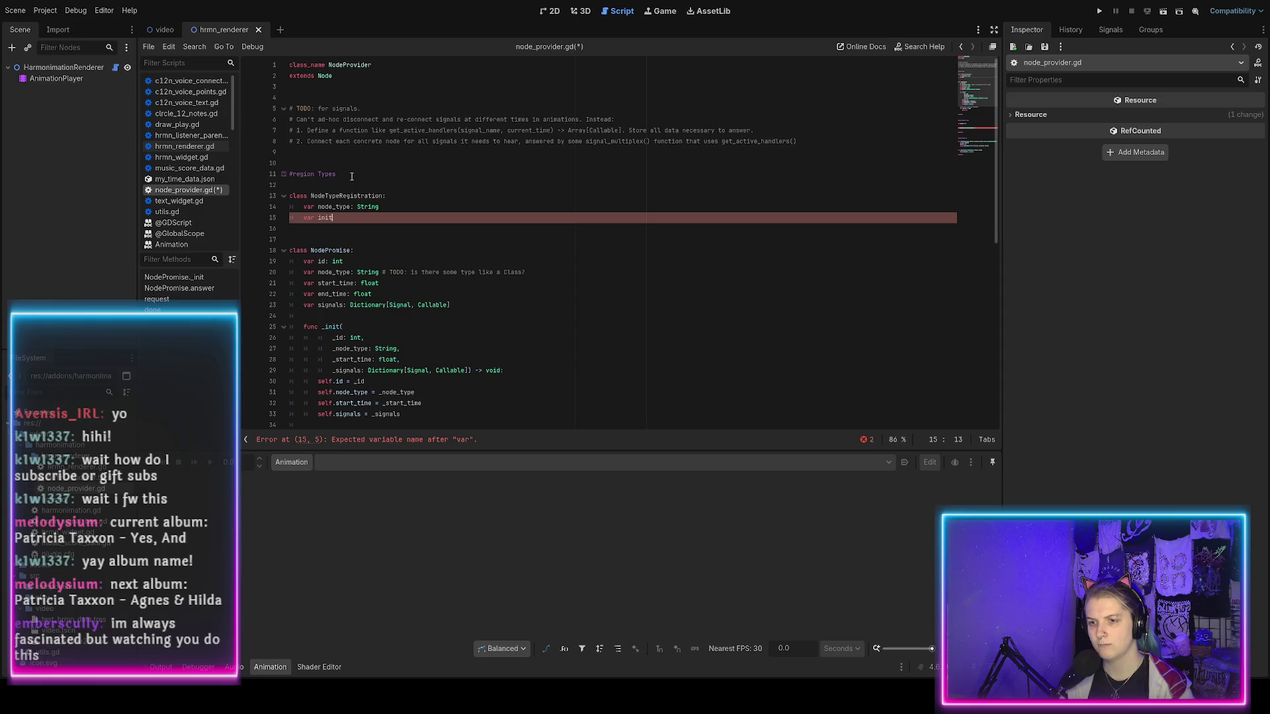
{"action": "type", "text": ": Callable"}
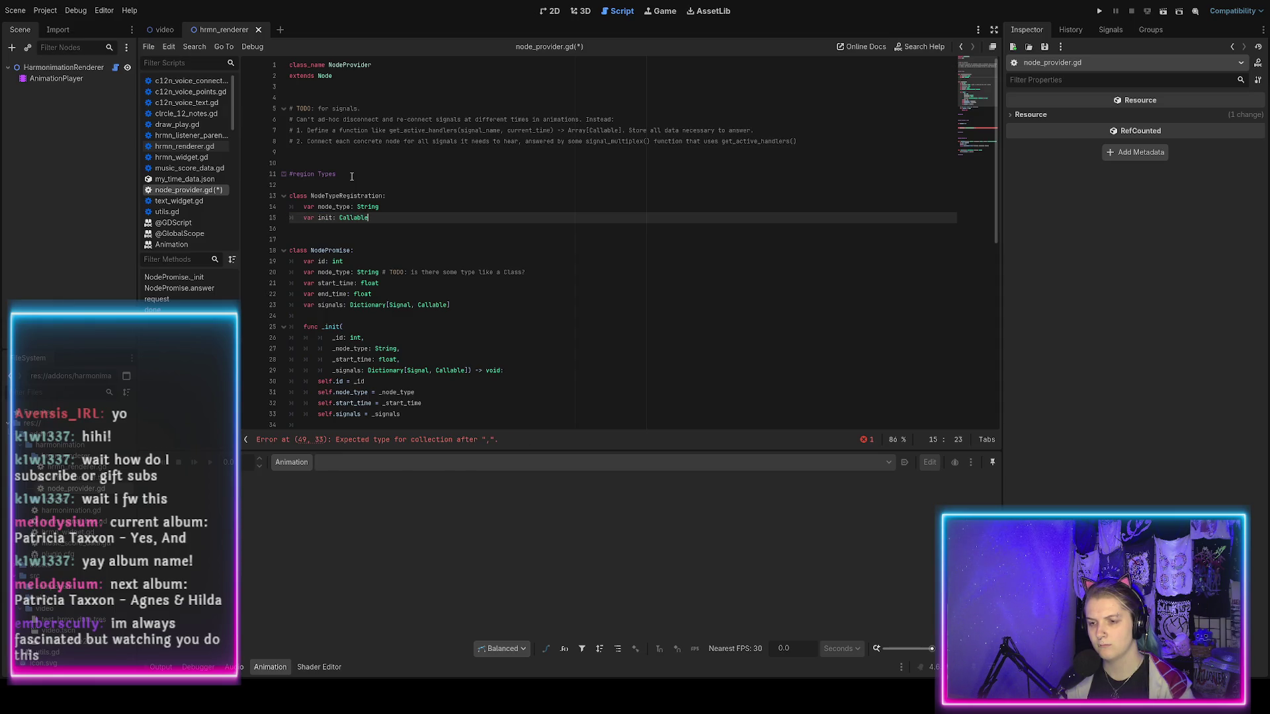
{"action": "key", "text": "Return"}
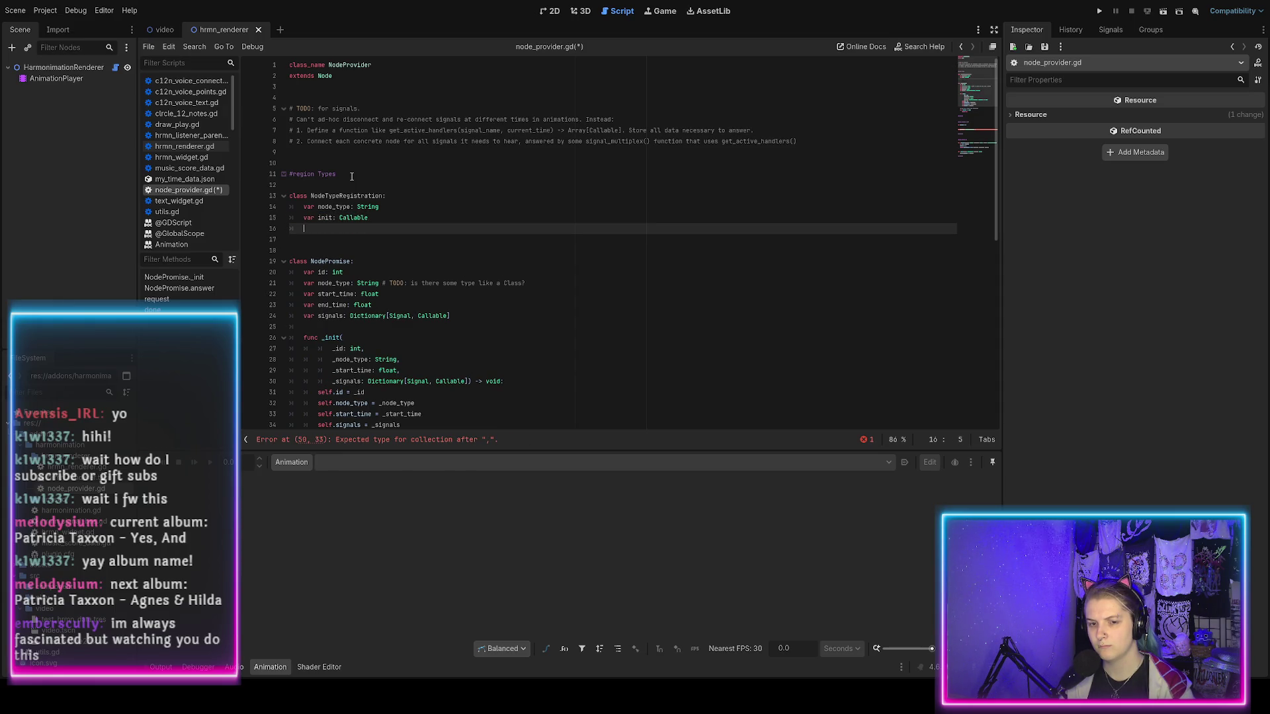
{"action": "type", "text": "var reset:"}
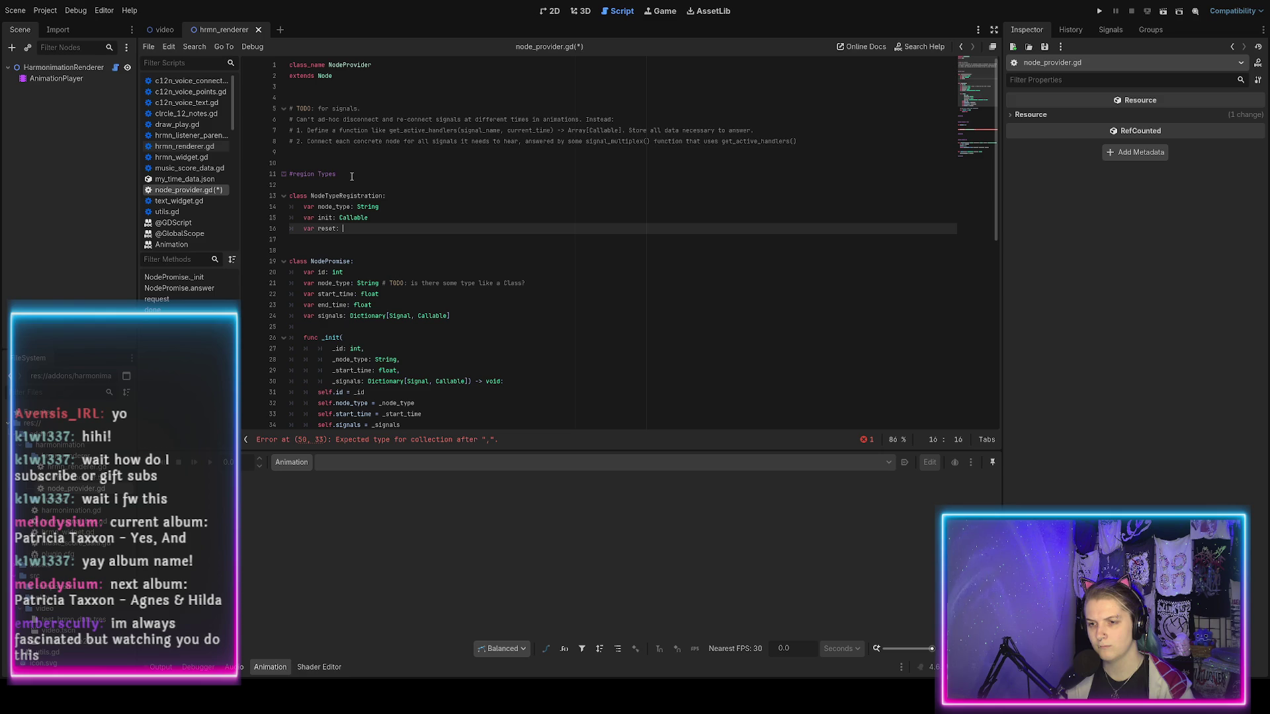
{"action": "type", "text": "Call"}
{"action": "key", "text": "Return"}
{"action": "key", "text": "Return"}
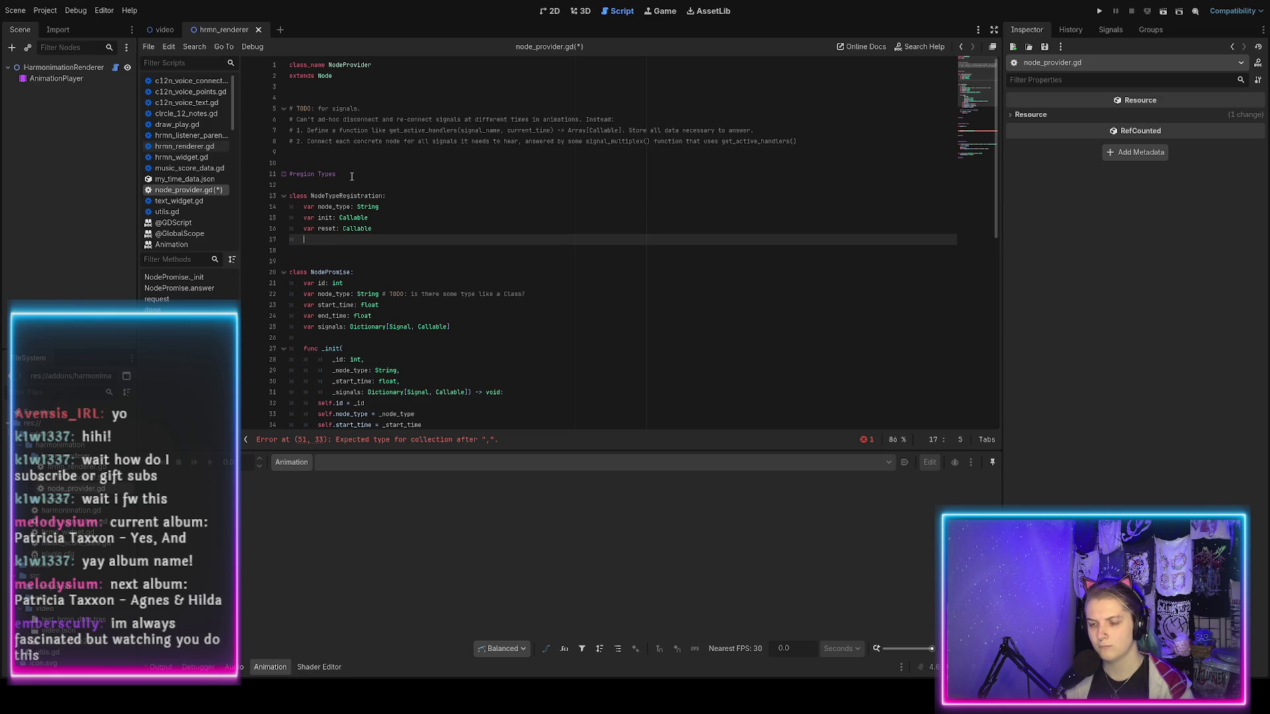
{"action": "type", "text": "d"}
{"action": "key", "text": "BackSpace"}
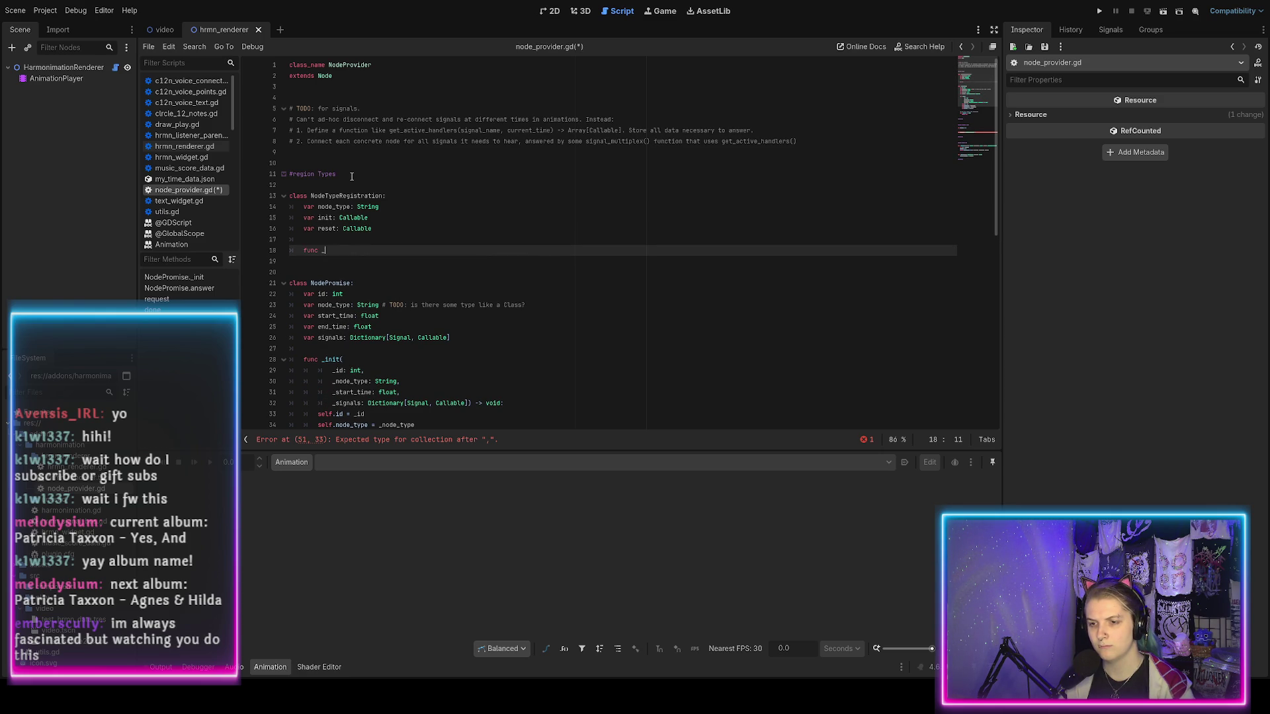
Declare _init with parameters _node_type: String, _init: Callable, _reset: Callable on separate lines
{"action": "type", "text": "func _in"}
{"action": "key", "text": "Return"}
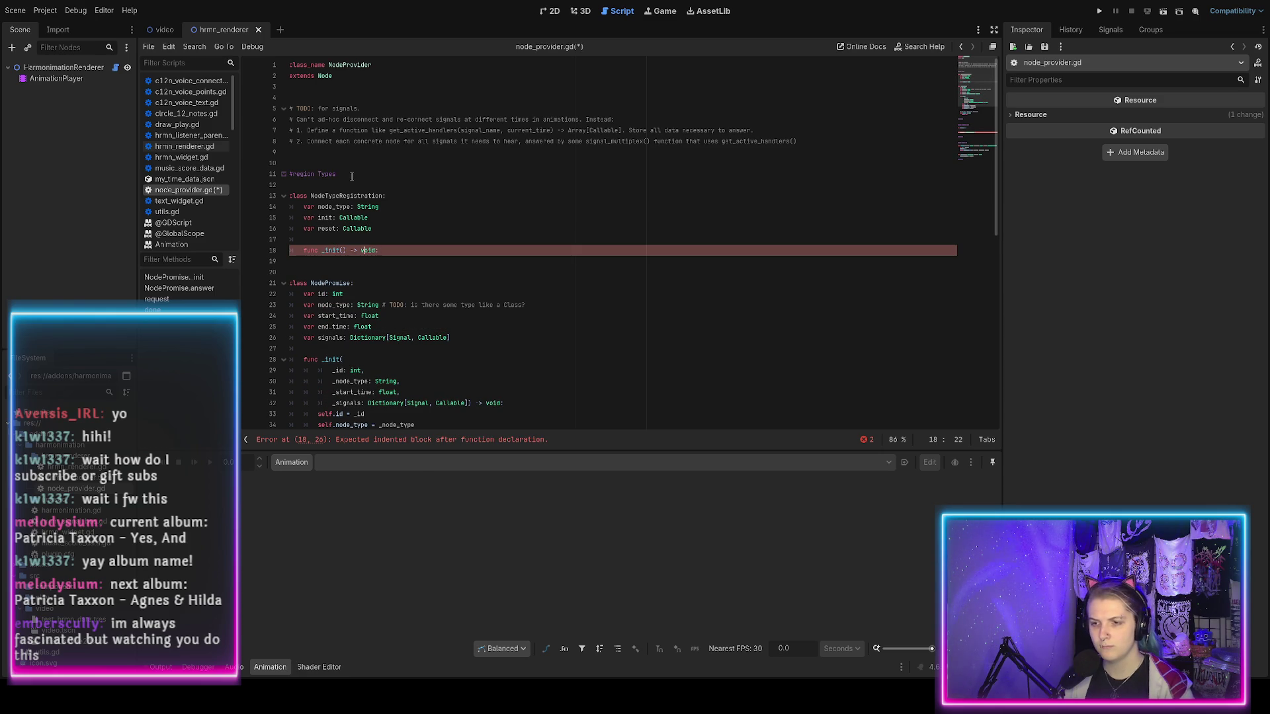
{"action": "key", "text": "Left"}
{"action": "key", "text": "Left"}
{"action": "key", "text": "Left"}
{"action": "key", "text": "Return"}
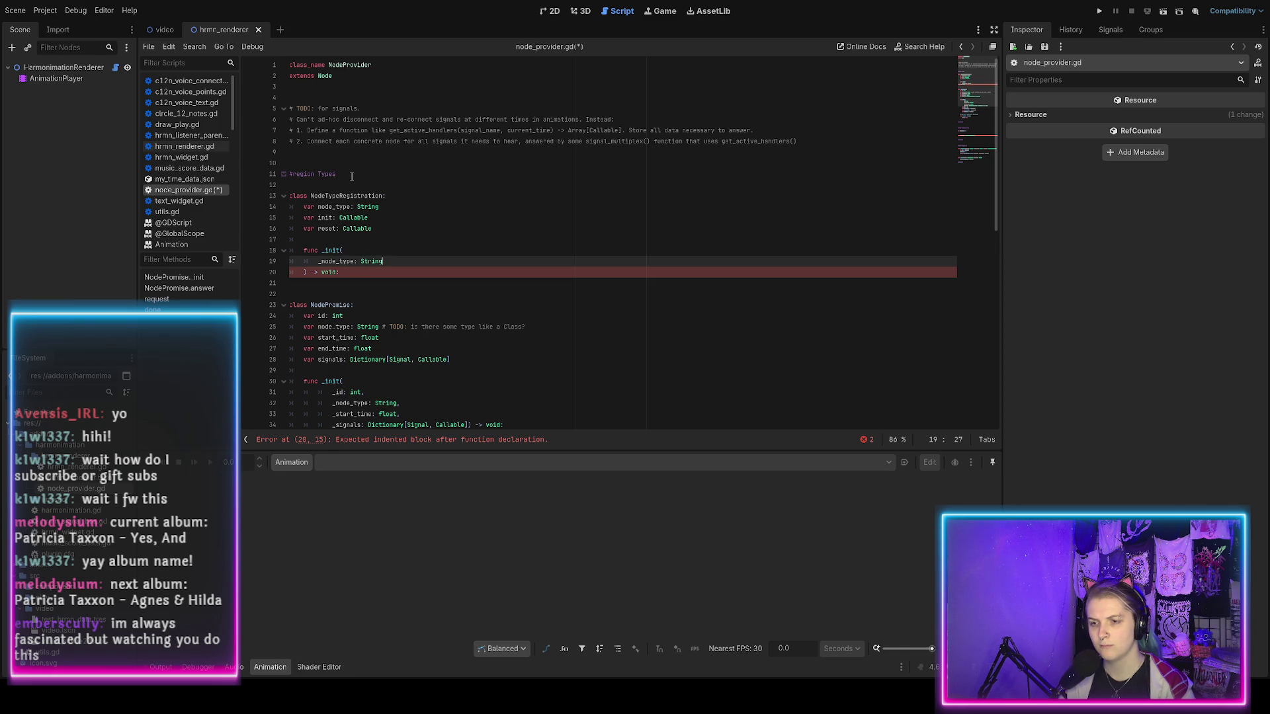
{"action": "type", "text": ","}
{"action": "key", "text": "Return"}
{"action": "type", "text": "init: Callab"}
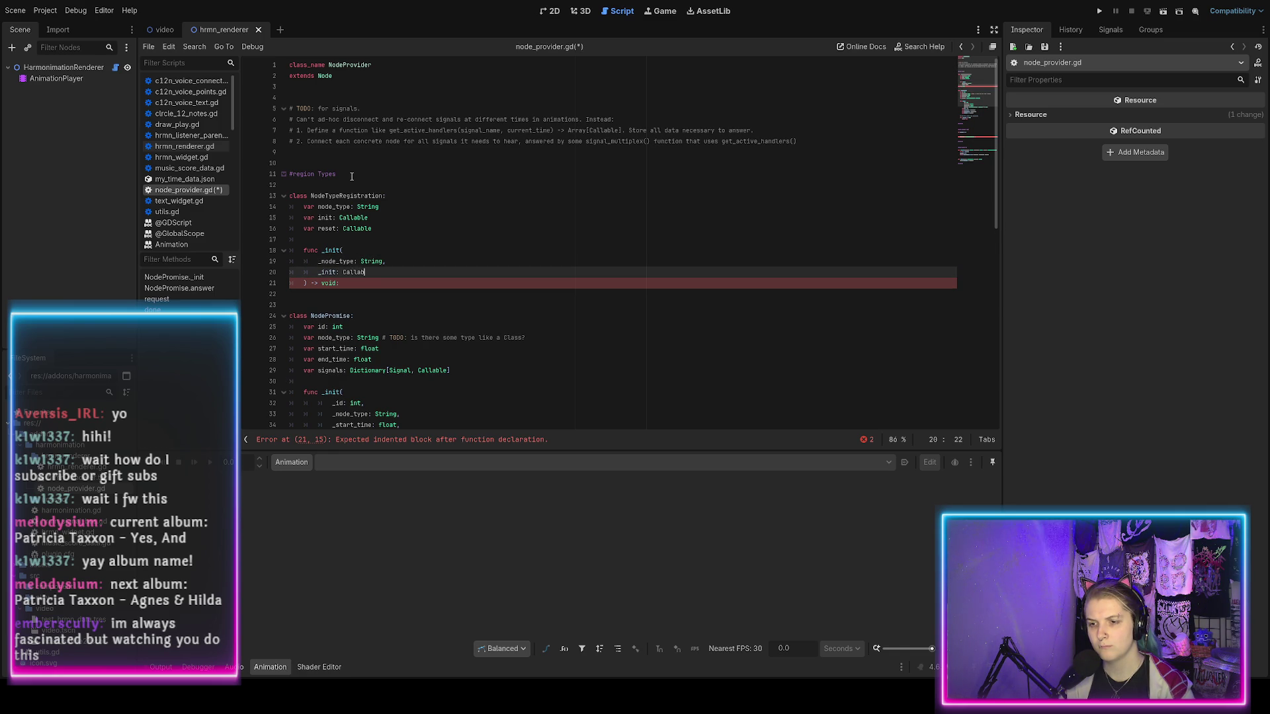
{"action": "type", "text": "le,"}
{"action": "key", "text": "Return"}
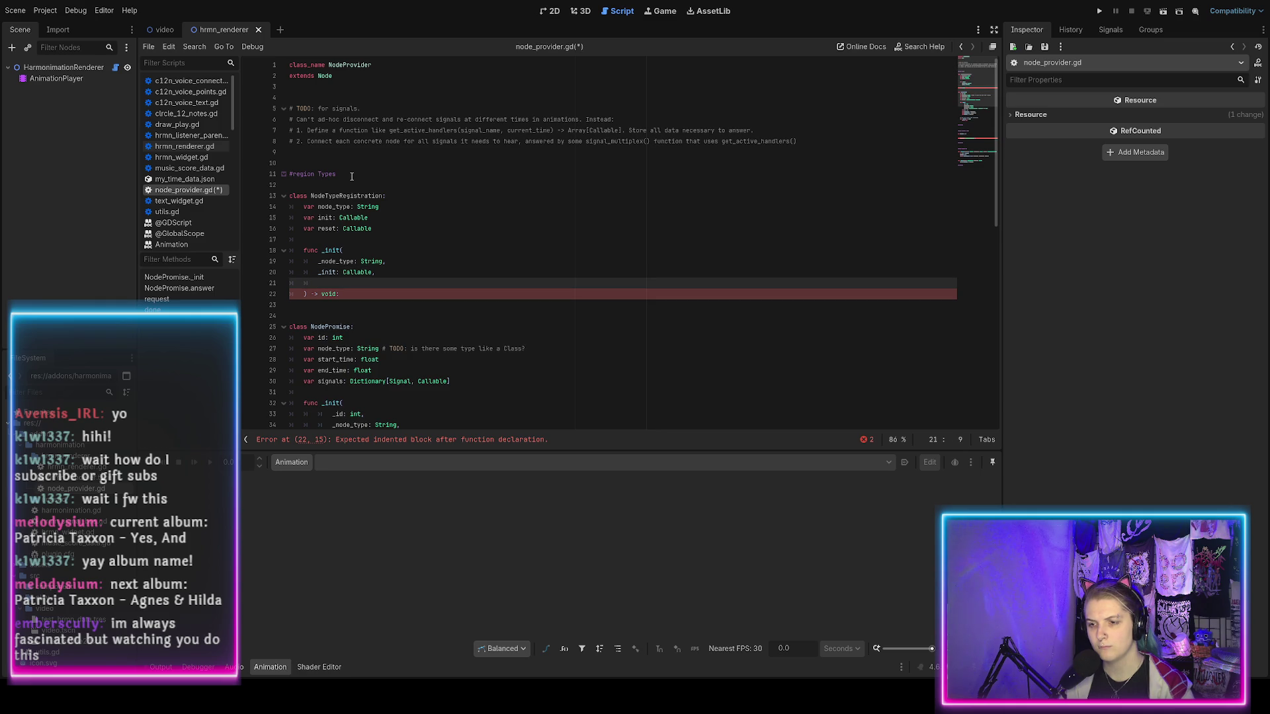
{"action": "type", "text": "_reset: Callable,"}
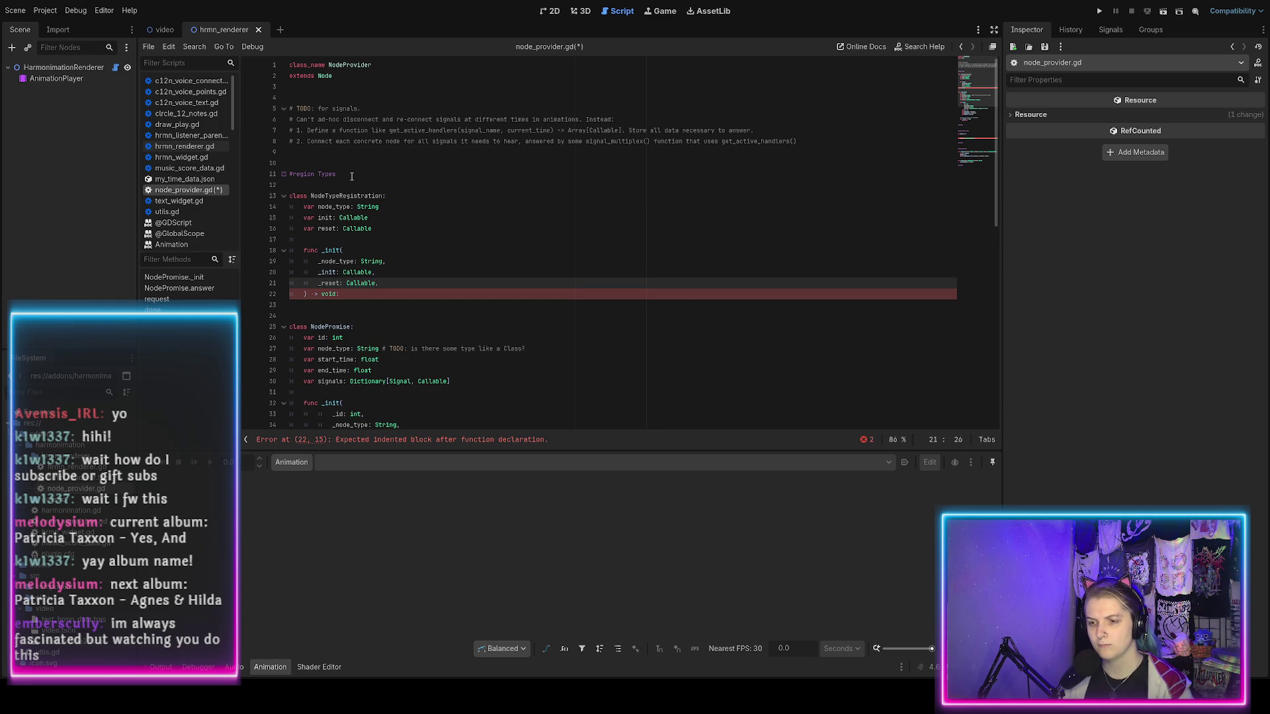
In the constructor body, assign self.node_type = _node_type and init = _init
{"action": "key", "text": "Down"}
{"action": "key", "text": "Return"}
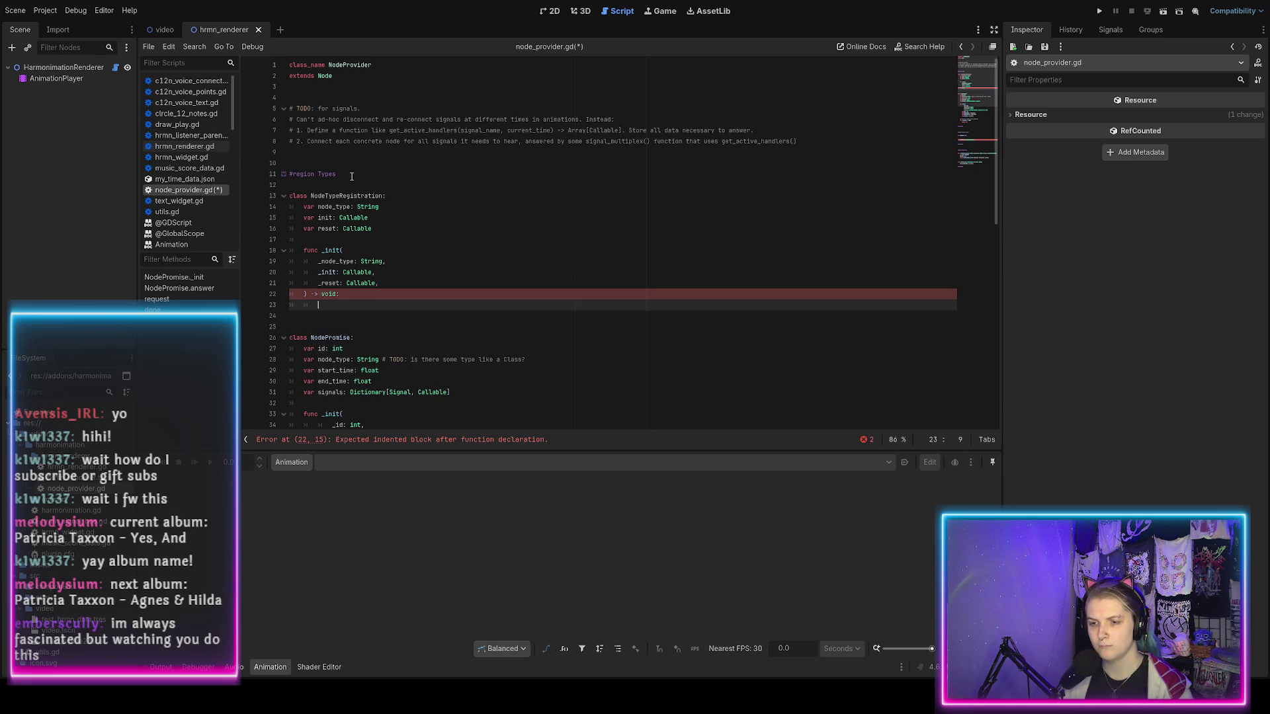
{"action": "type", "text": "self.node_type"}
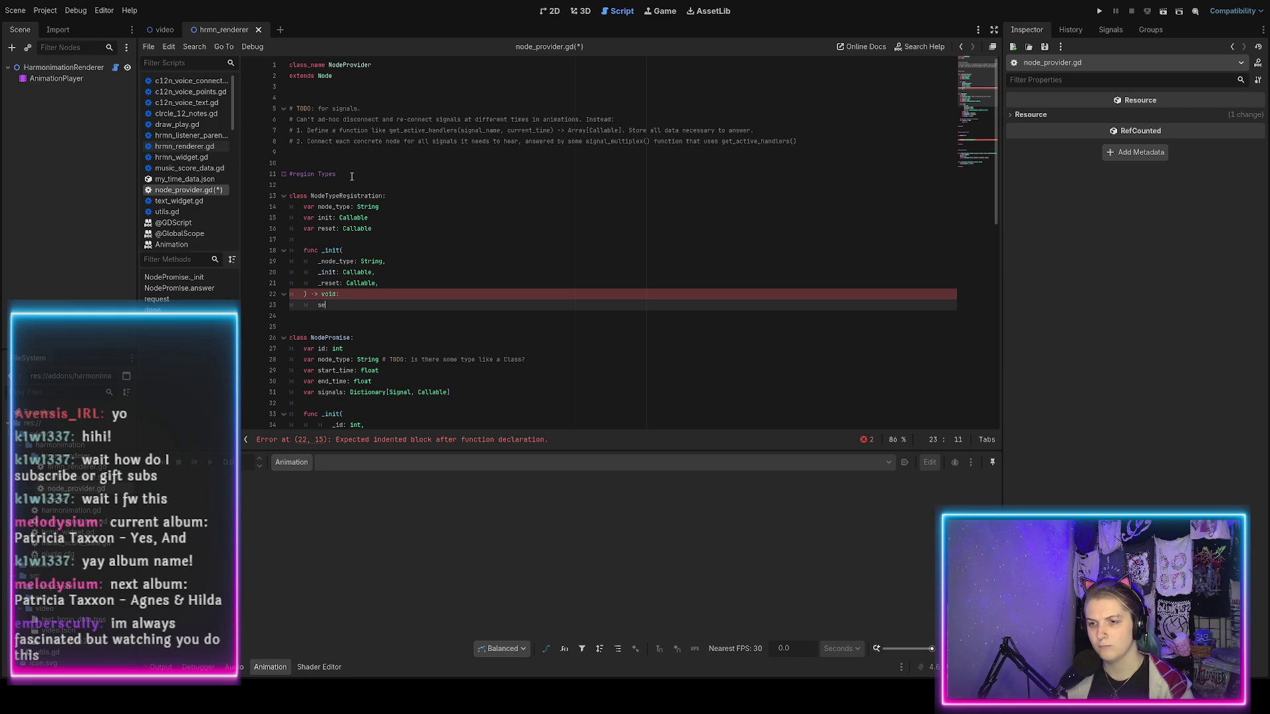
{"action": "type", "text": " = no"}
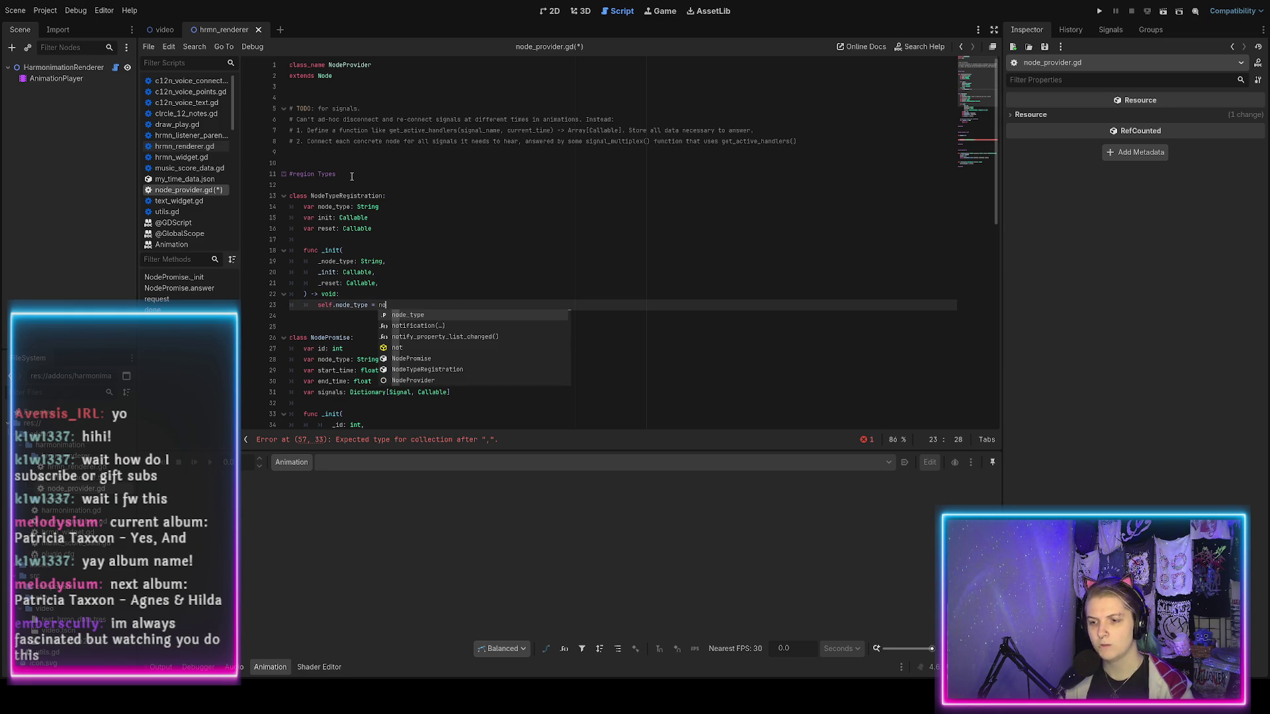
{"action": "key", "text": "BackSpace"}
{"action": "key", "text": "BackSpace"}
{"action": "type", "text": "_no"}
{"action": "key", "text": "Return"}
{"action": "key", "text": "Return"}
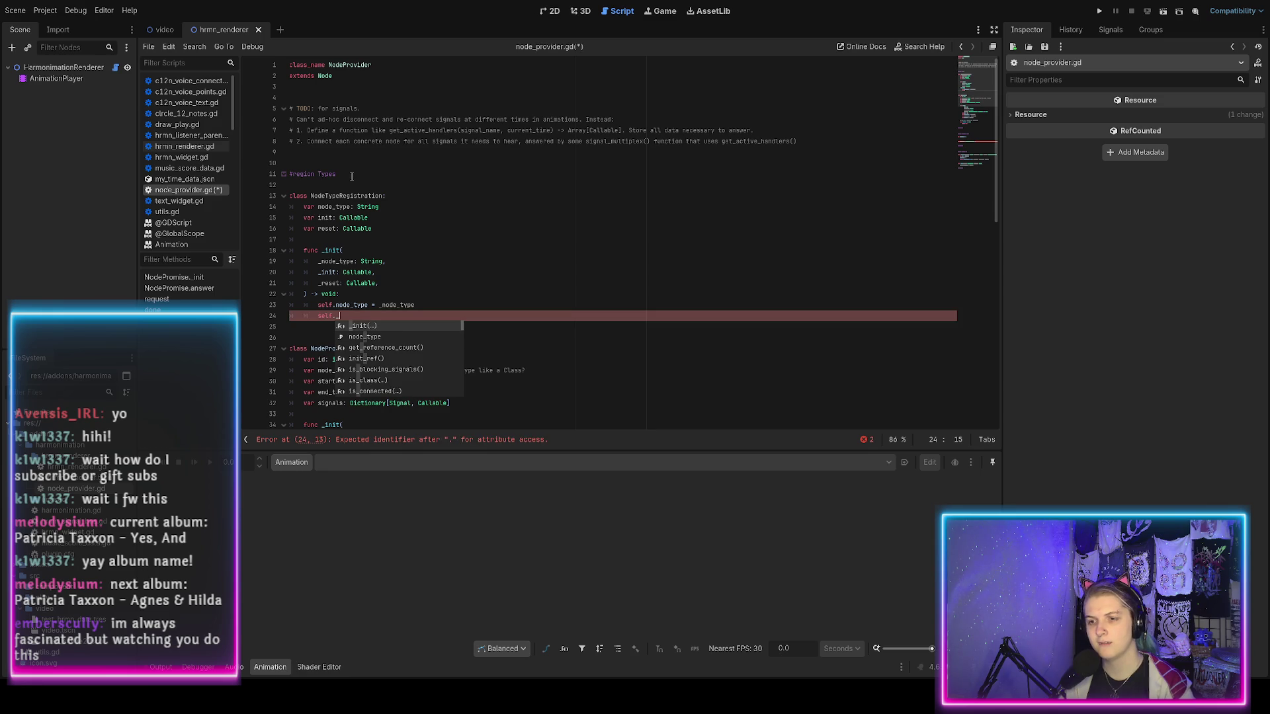
{"action": "type", "text": "init "}
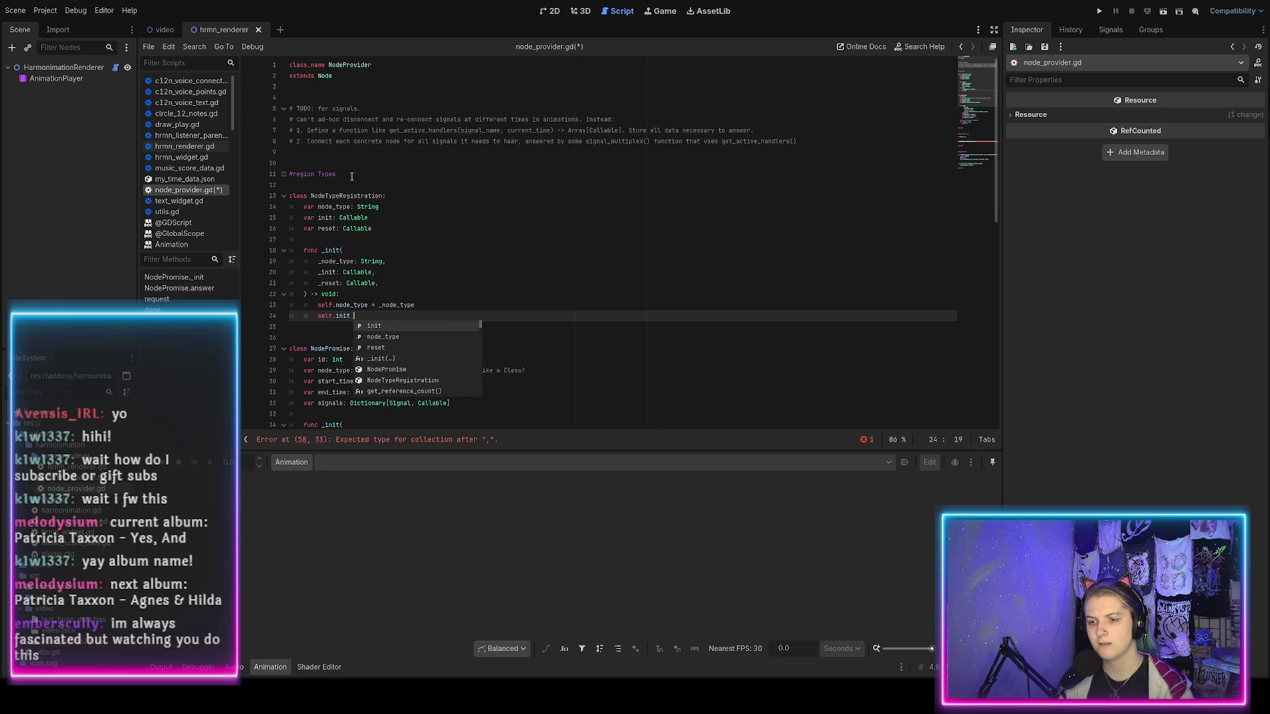
{"action": "type", "text": "= _init"}
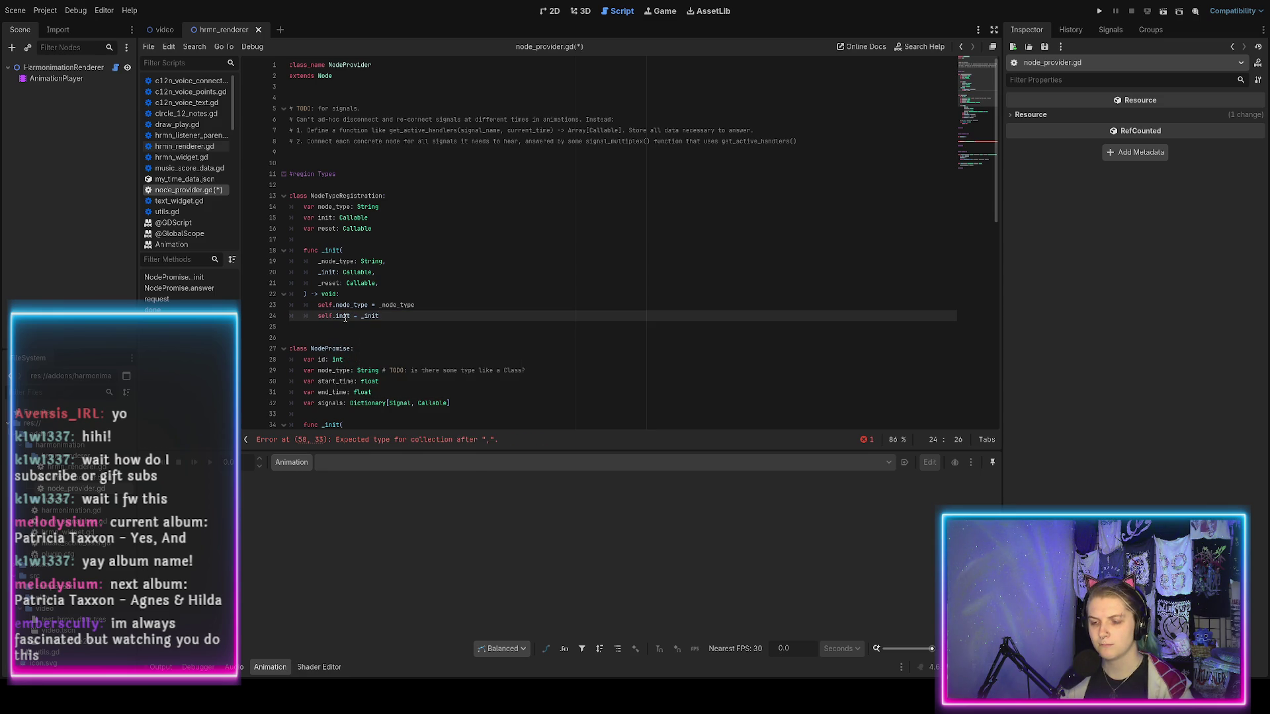
Rename init to init_fn in the field, the _init_fn parameter and the assignment
{"action": "left_click", "coordinate": [342, 217]}
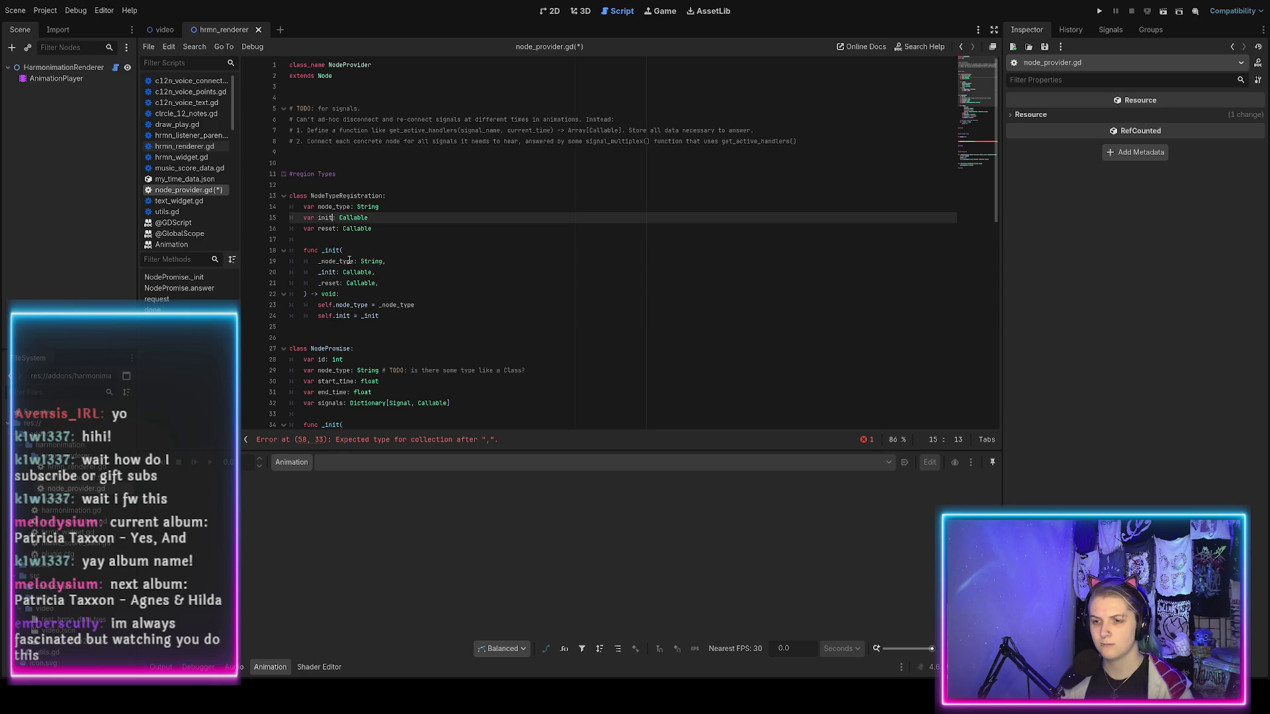
{"action": "type", "text": "_fn"}
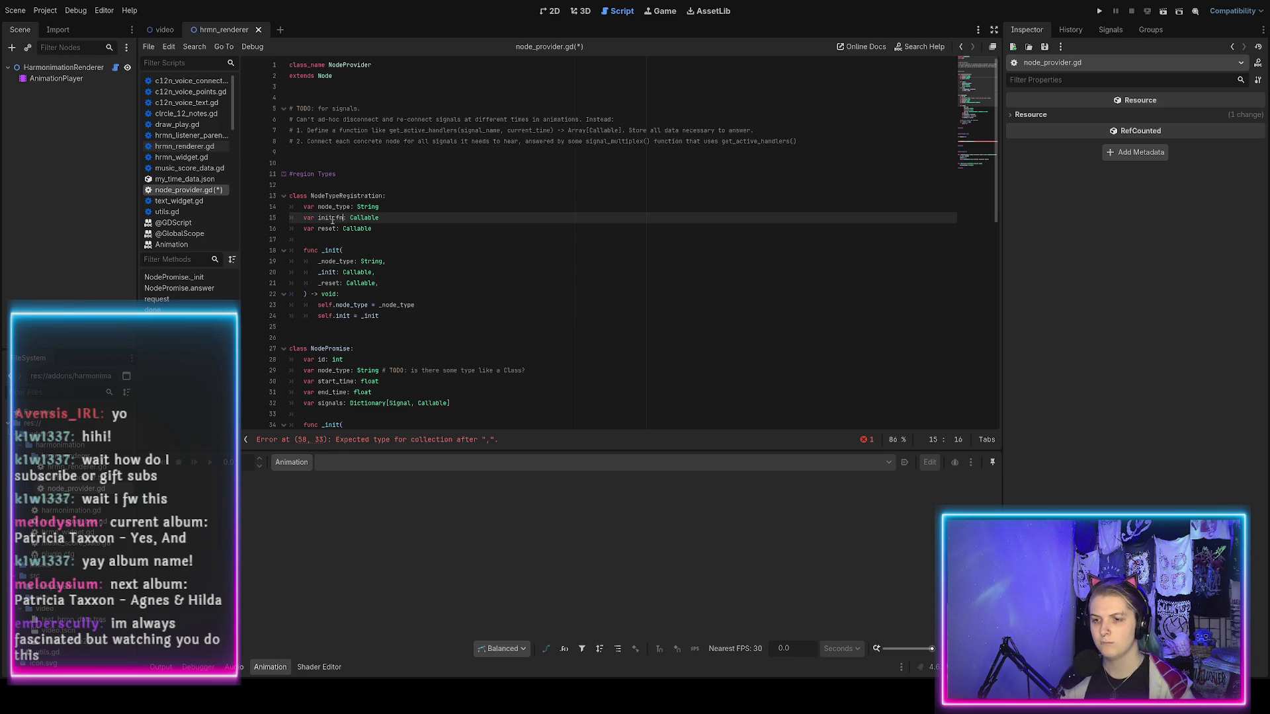
{"action": "double_click", "coordinate": [343, 316]}
{"action": "type", "text": "init_fn"}
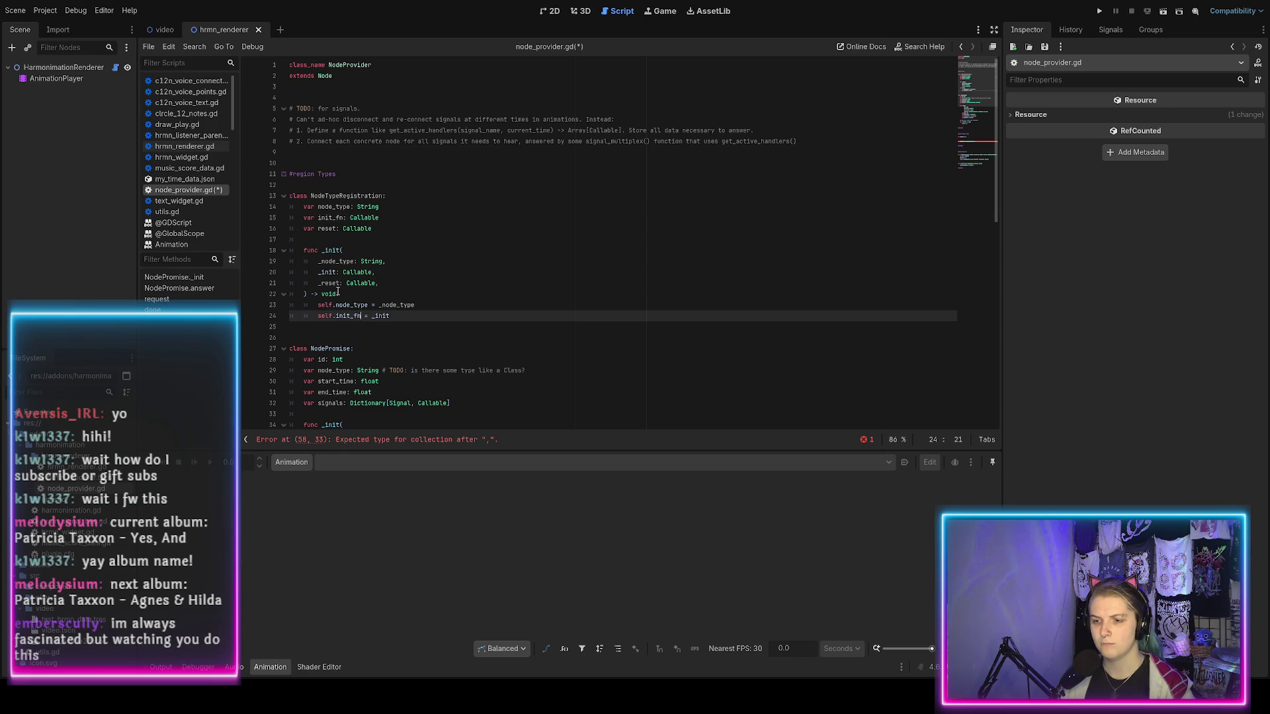
{"action": "left_click", "coordinate": [340, 272]}
{"action": "type", "text": "_fn"}
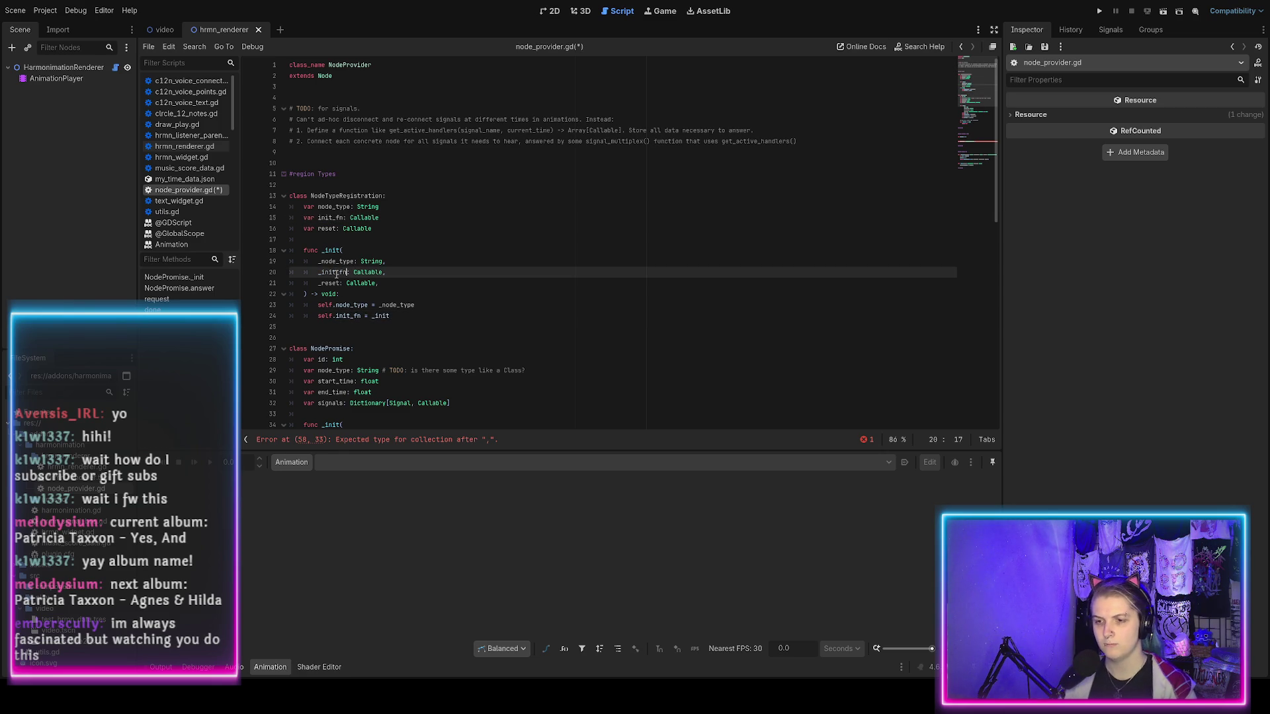
{"action": "double_click", "coordinate": [336, 272]}
{"action": "left_click", "coordinate": [381, 315]}
{"action": "type", "text": "_fn"}
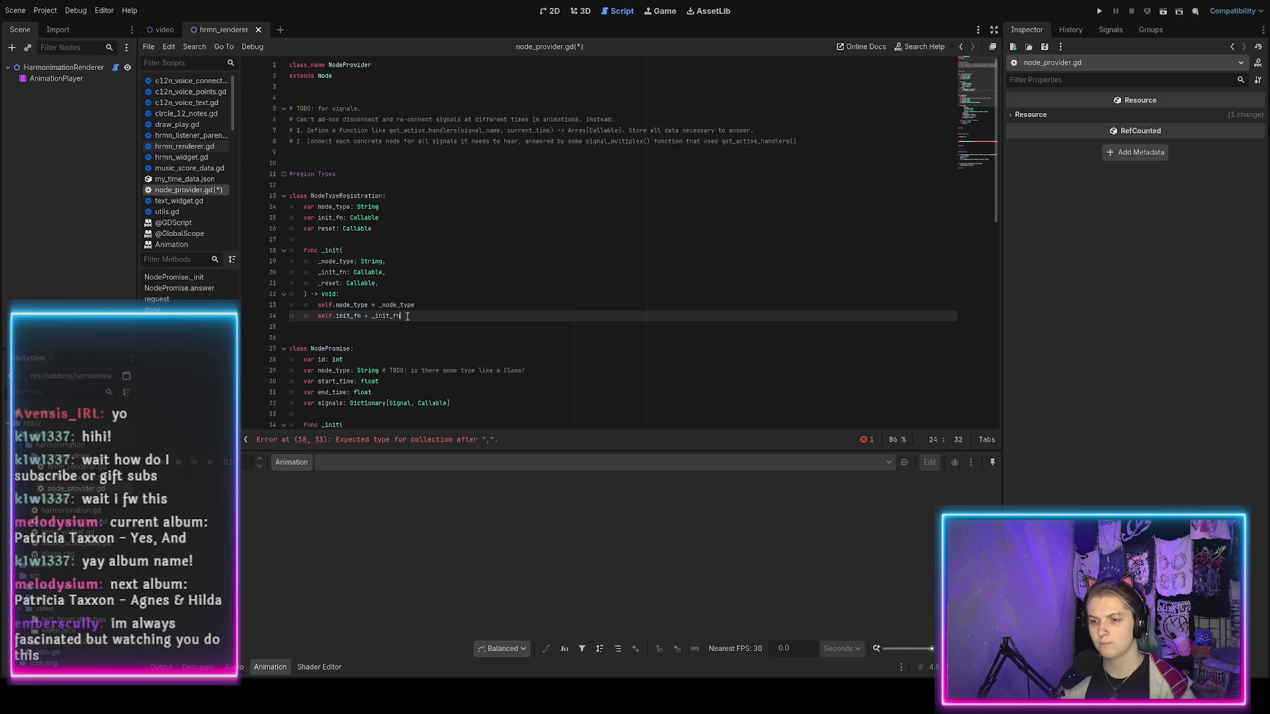
Rename the reset field to reset_fn and the constructor parameter to _reset_fn
{"action": "key", "text": "Return"}
{"action": "type", "text": "self."}
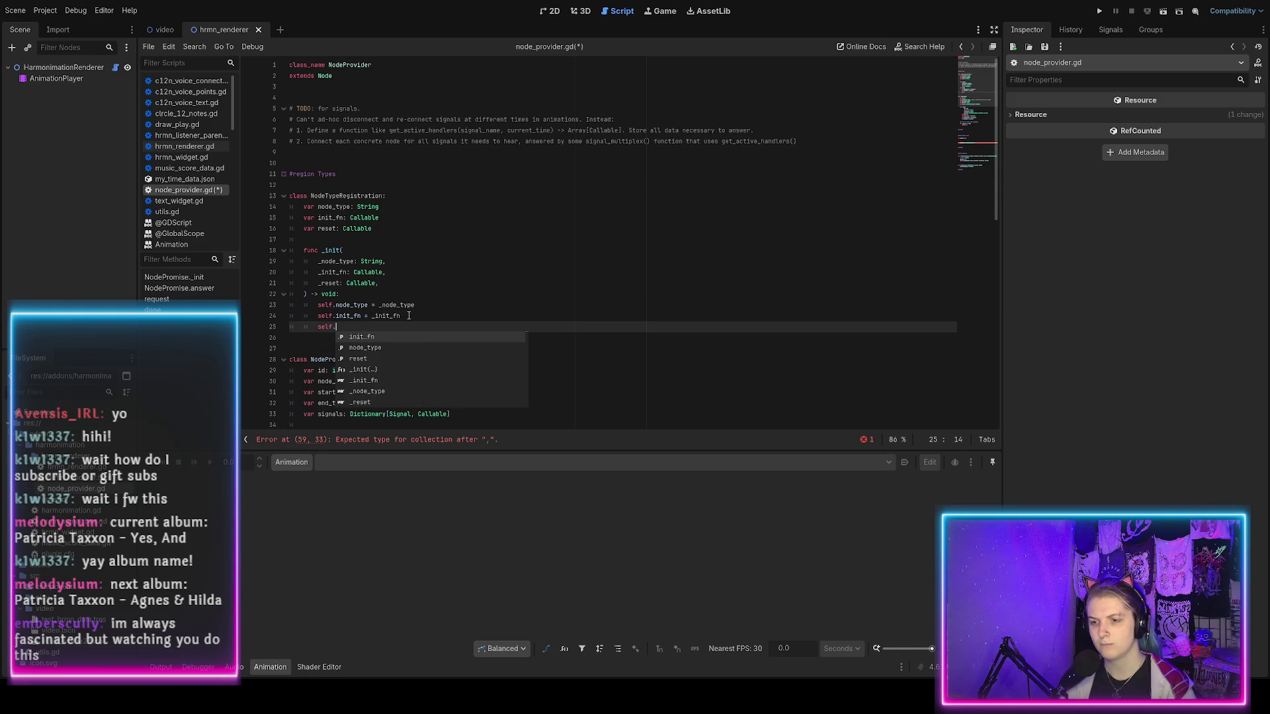
{"action": "left_click", "coordinate": [334, 228]}
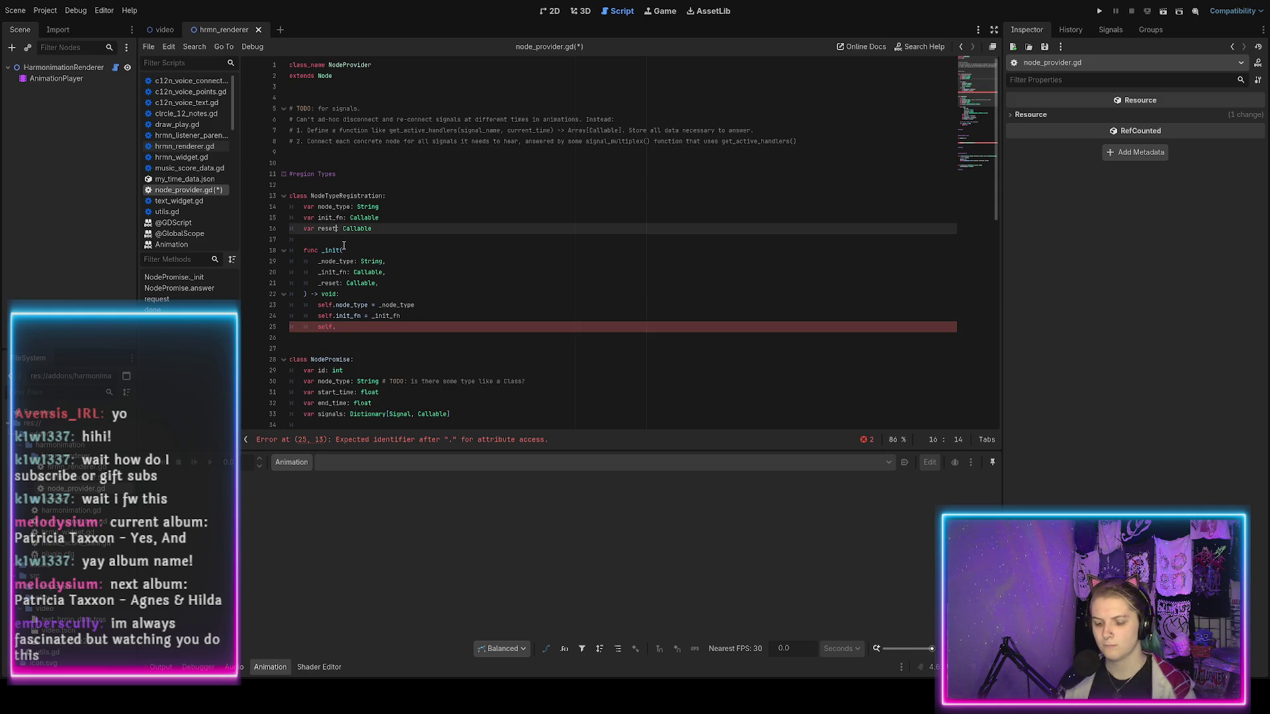
{"action": "key", "text": "Right"}
{"action": "type", "text": "_fn"}
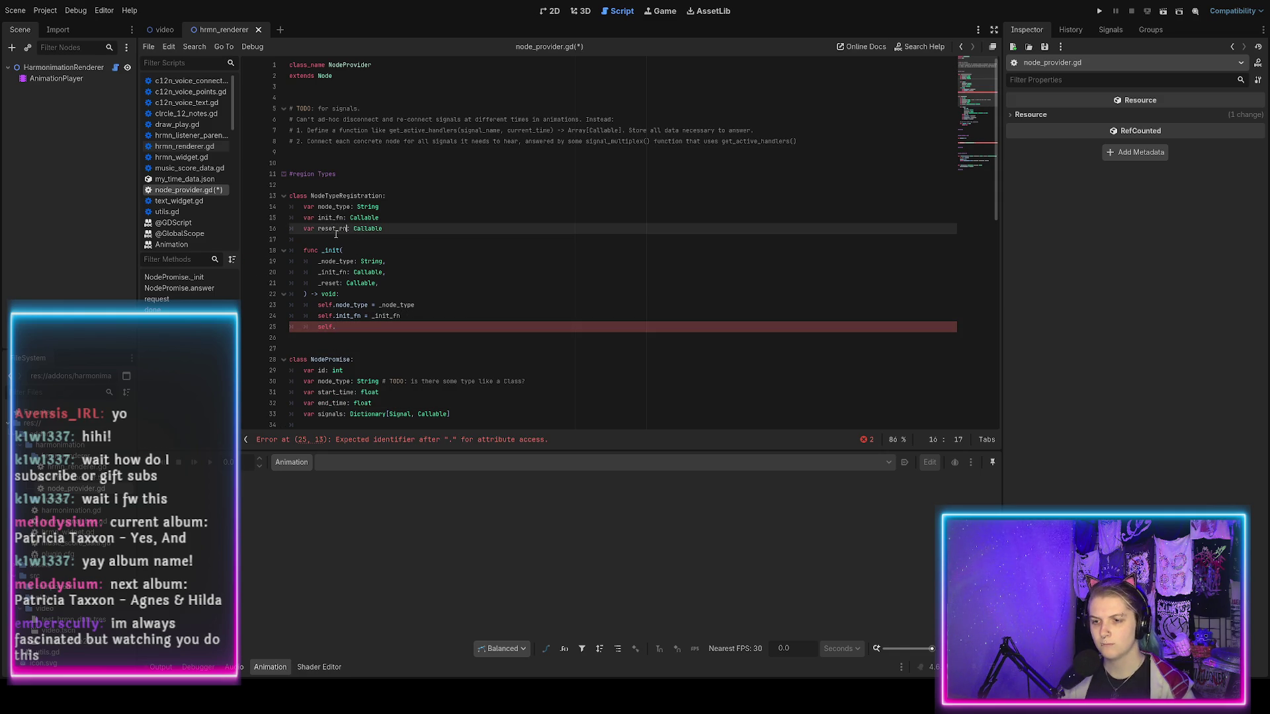
{"action": "key", "text": "shift+Left"}
{"action": "key", "text": "shift+Left"}
{"action": "key", "text": "shift+Left"}
{"action": "key", "text": "ctrl+c"}
{"action": "left_click", "coordinate": [339, 283]}
{"action": "key", "text": "ctrl+v"}
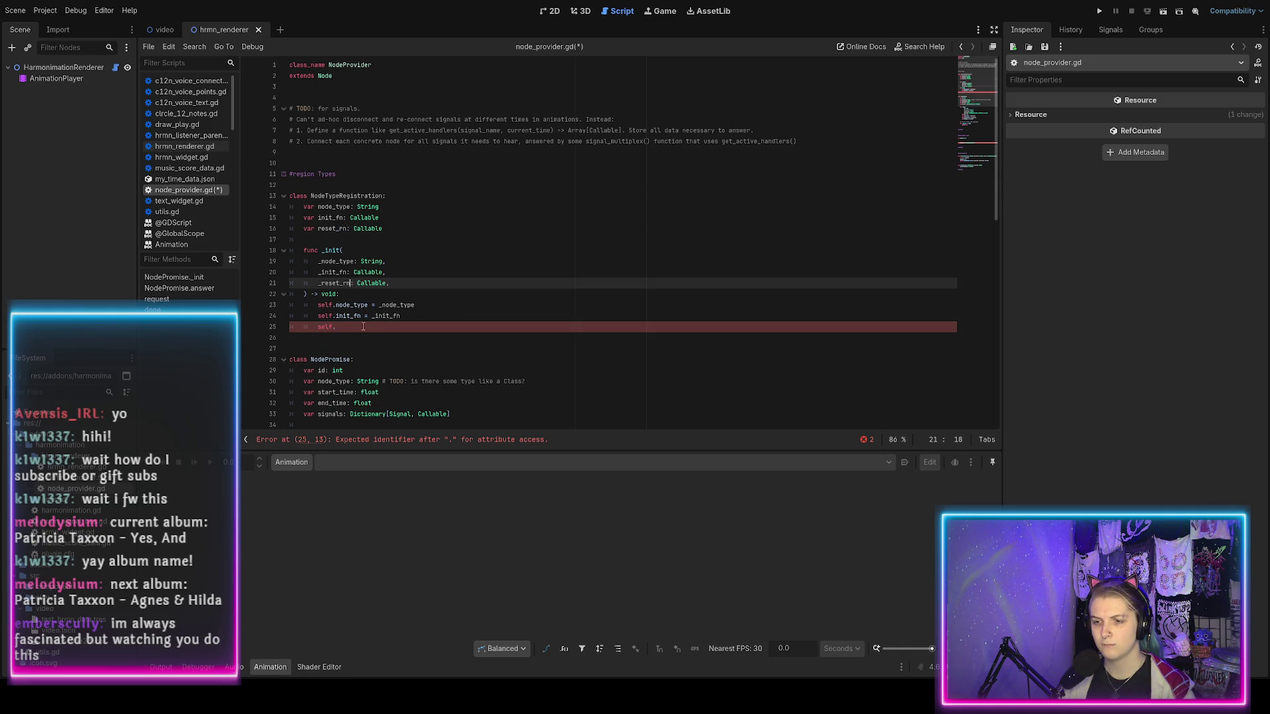
Add the assignment self.reset_fn = _reset_fn in _init and save the script
{"action": "left_click", "coordinate": [360, 327]}
{"action": "type", "text": "re"}
{"action": "key", "text": "Return"}
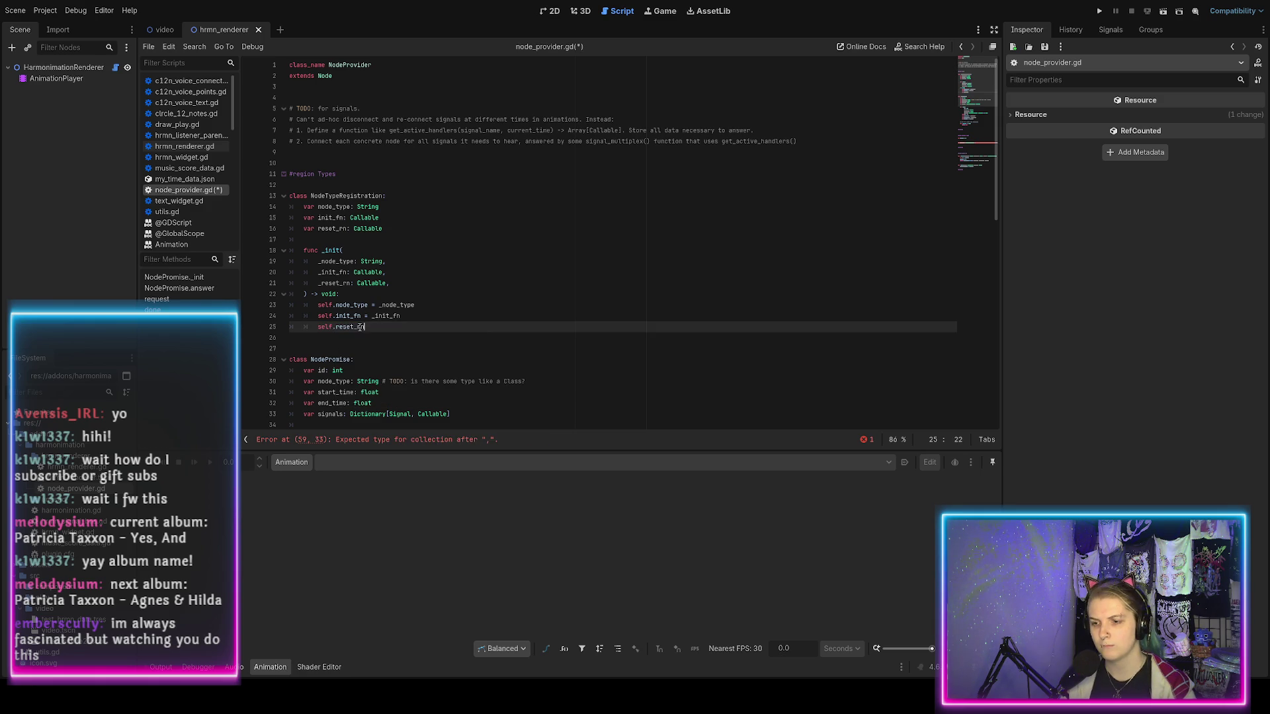
{"action": "left_click", "coordinate": [343, 229]}
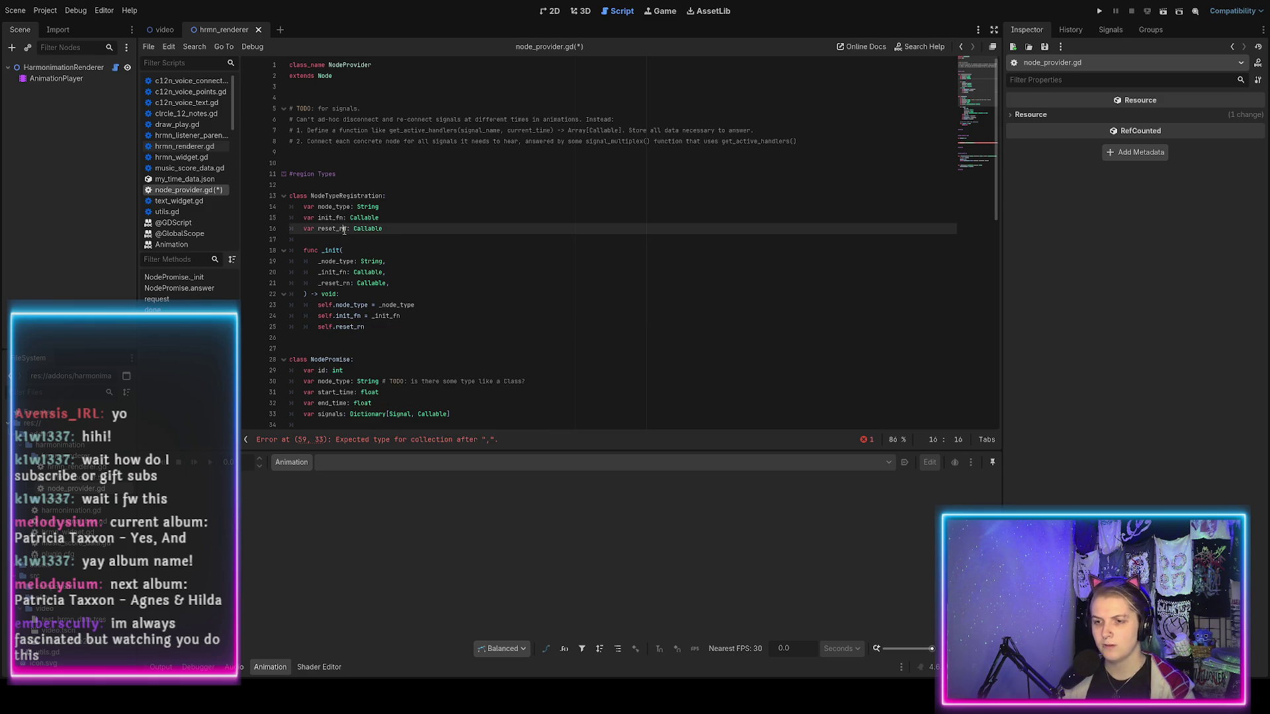
{"action": "left_click", "coordinate": [346, 283]}
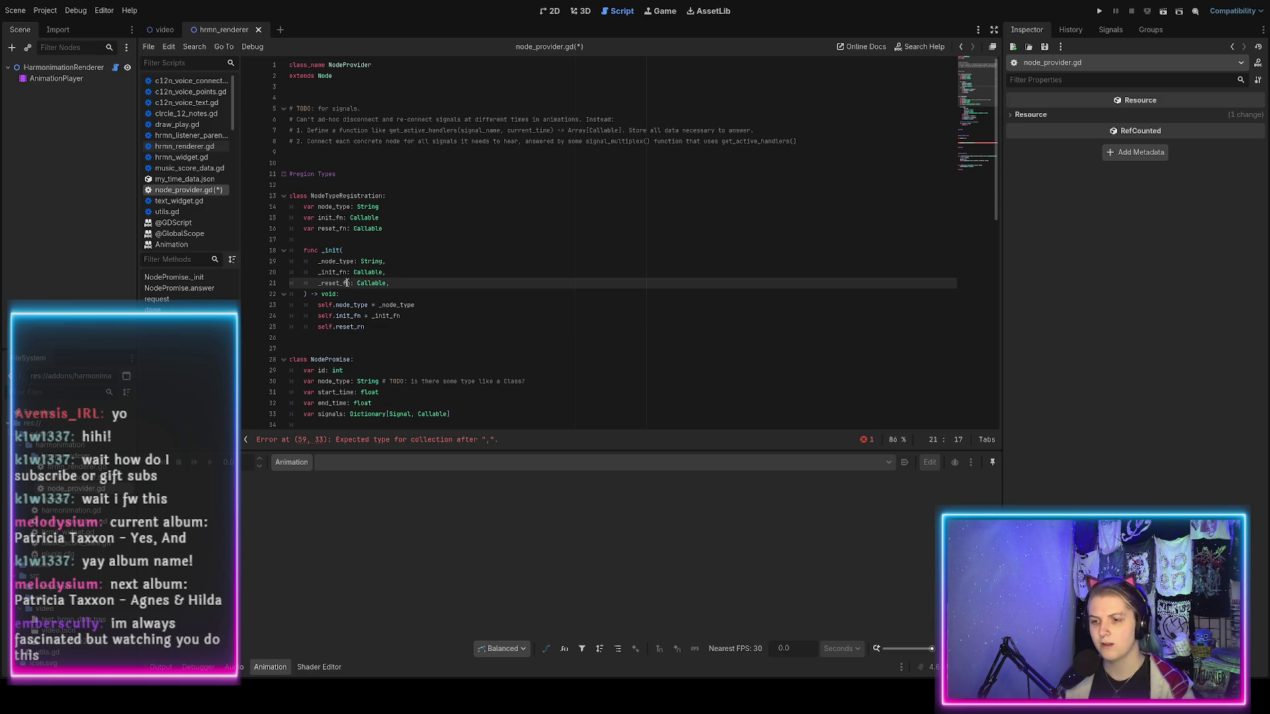
{"action": "left_click", "coordinate": [364, 327]}
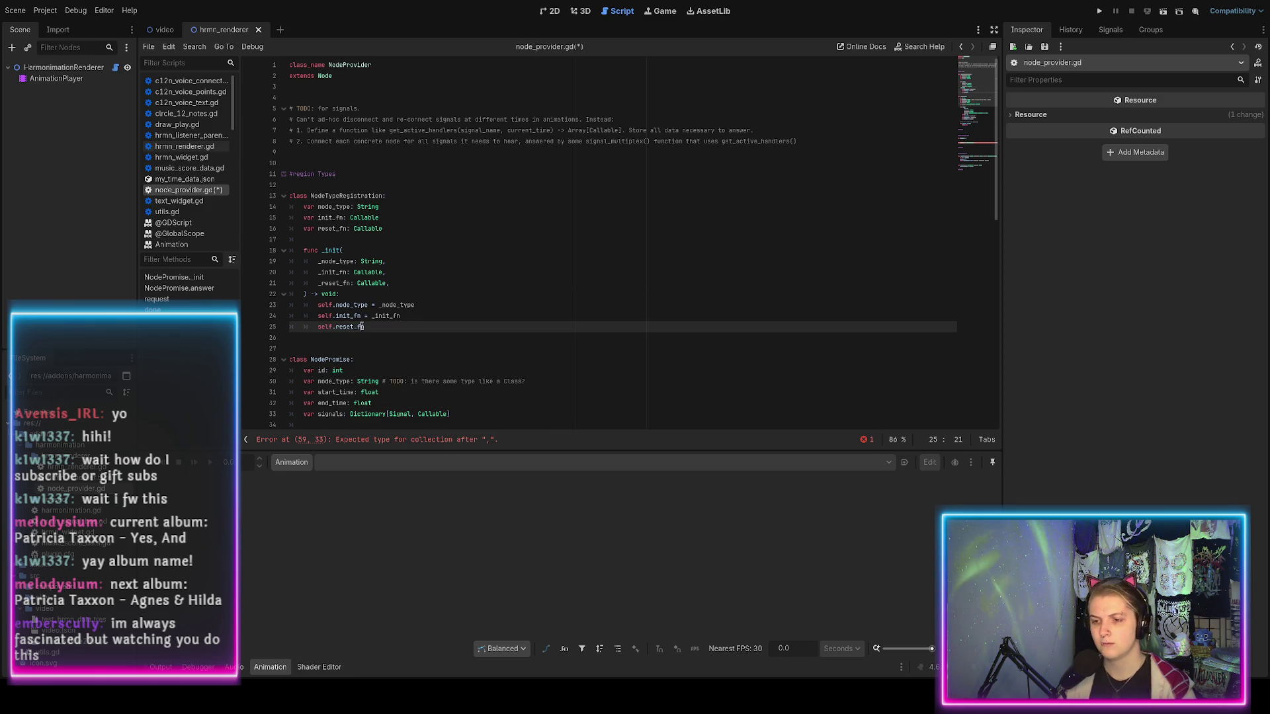
{"action": "type", "text": "= _reset_fn"}
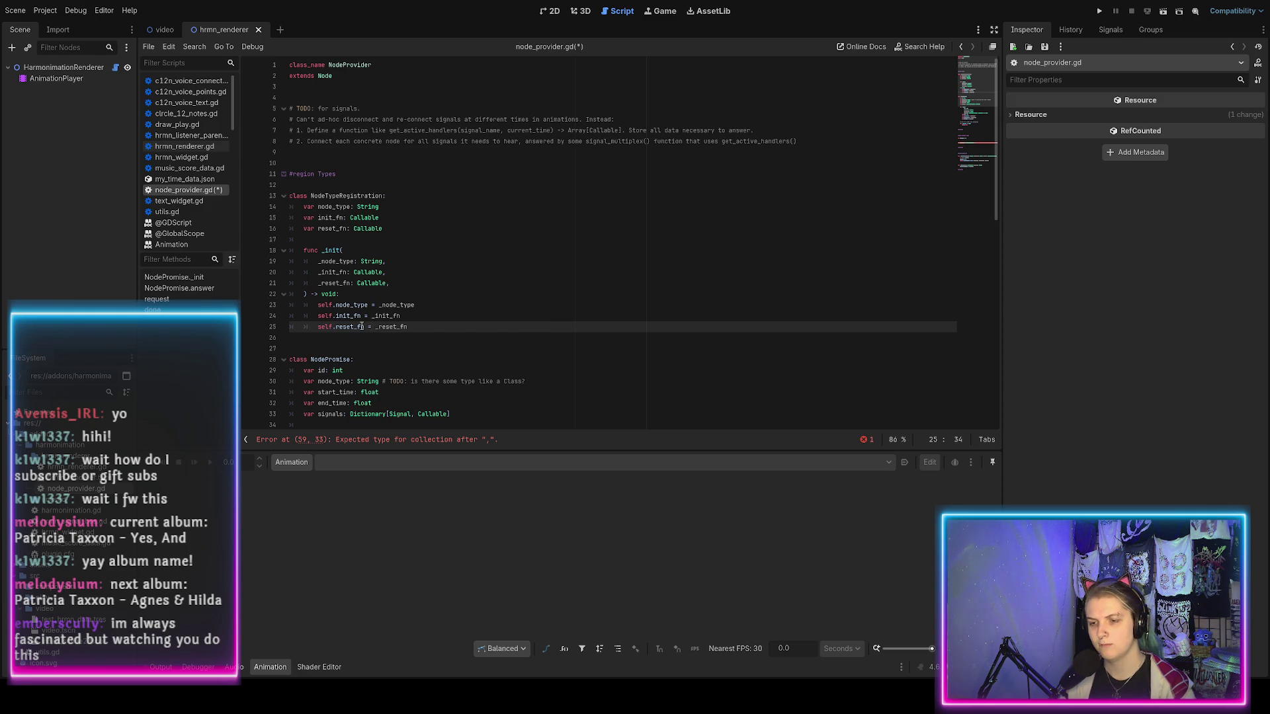
{"action": "key", "text": "ctrl+s"}
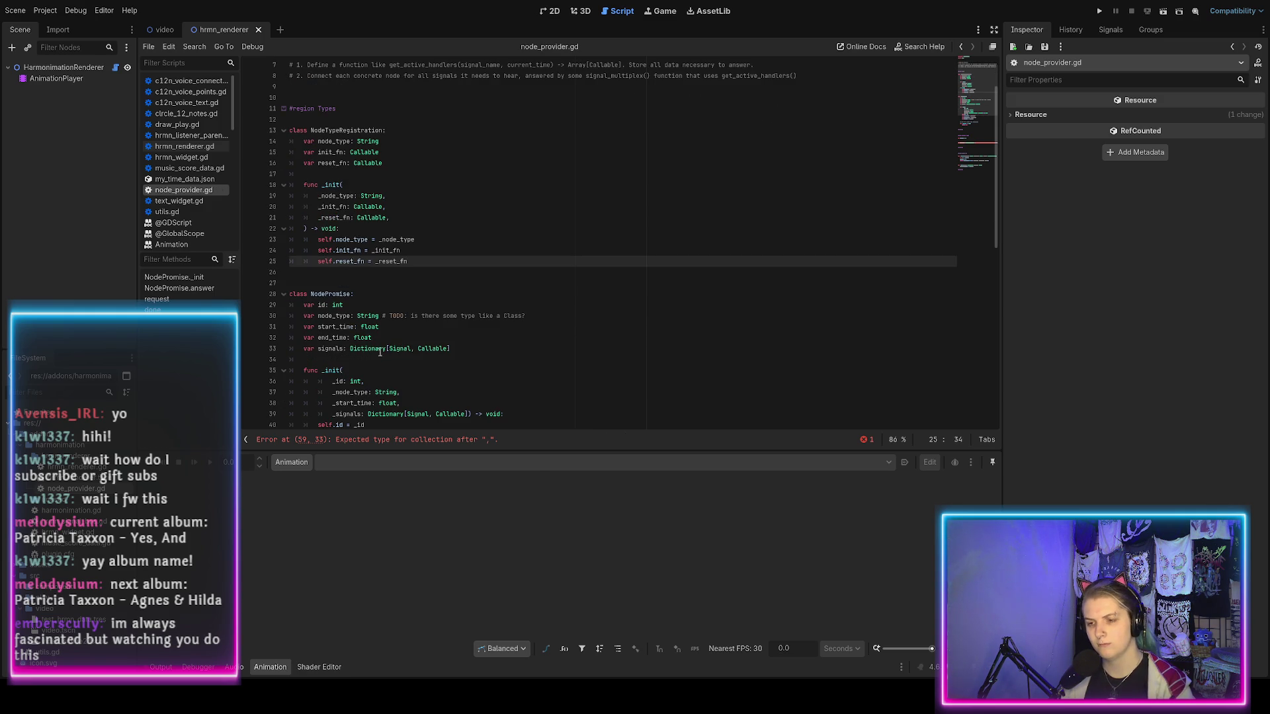
Complete _class_db's type as Dictionary[String, NodeTypeRegistration] and save
{"action": "scroll", "coordinate": [390, 345], "scroll_direction": "down", "scroll_amount": 1}
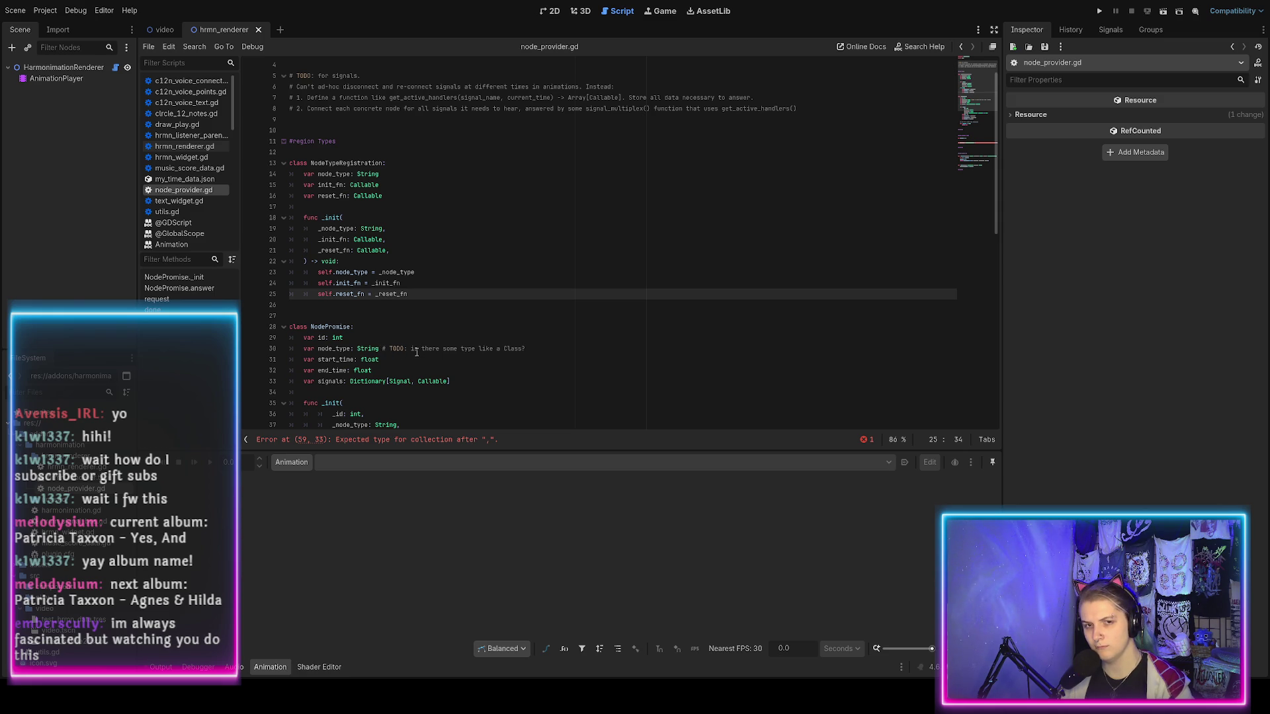
{"action": "scroll", "coordinate": [416, 351], "scroll_direction": "down", "scroll_amount": 2}
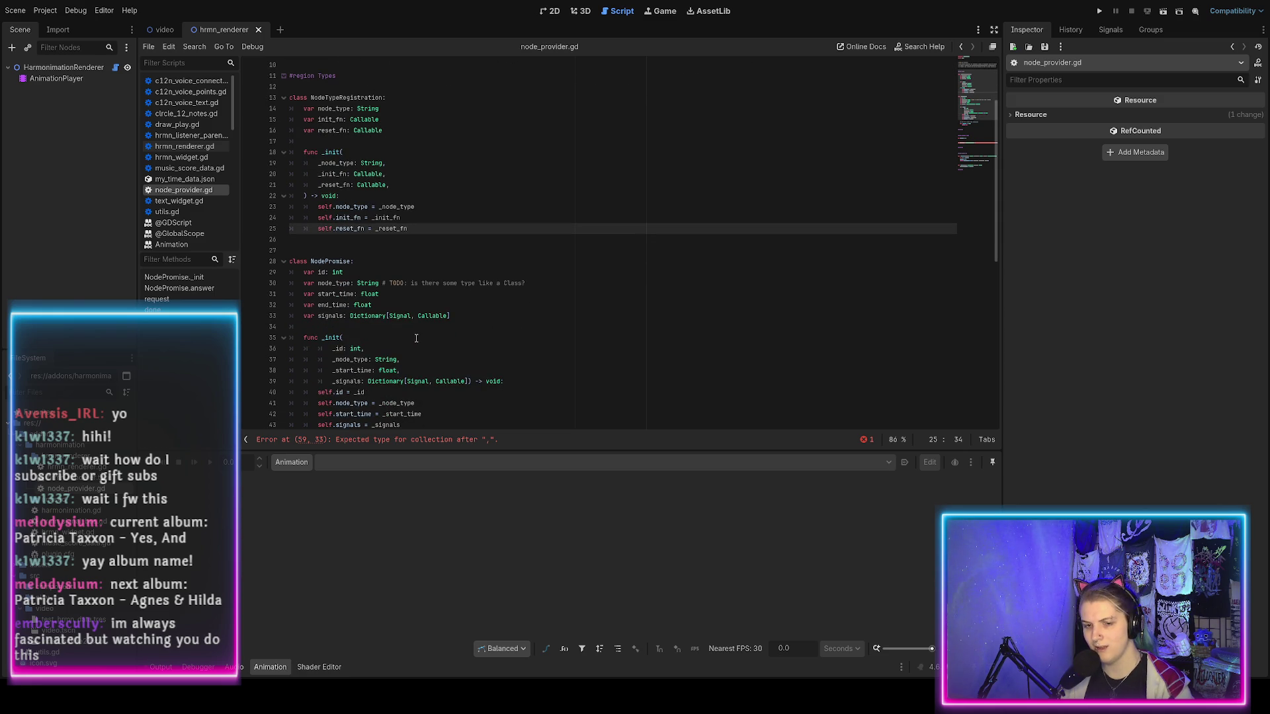
{"action": "scroll", "coordinate": [416, 338], "scroll_direction": "down", "scroll_amount": 7}
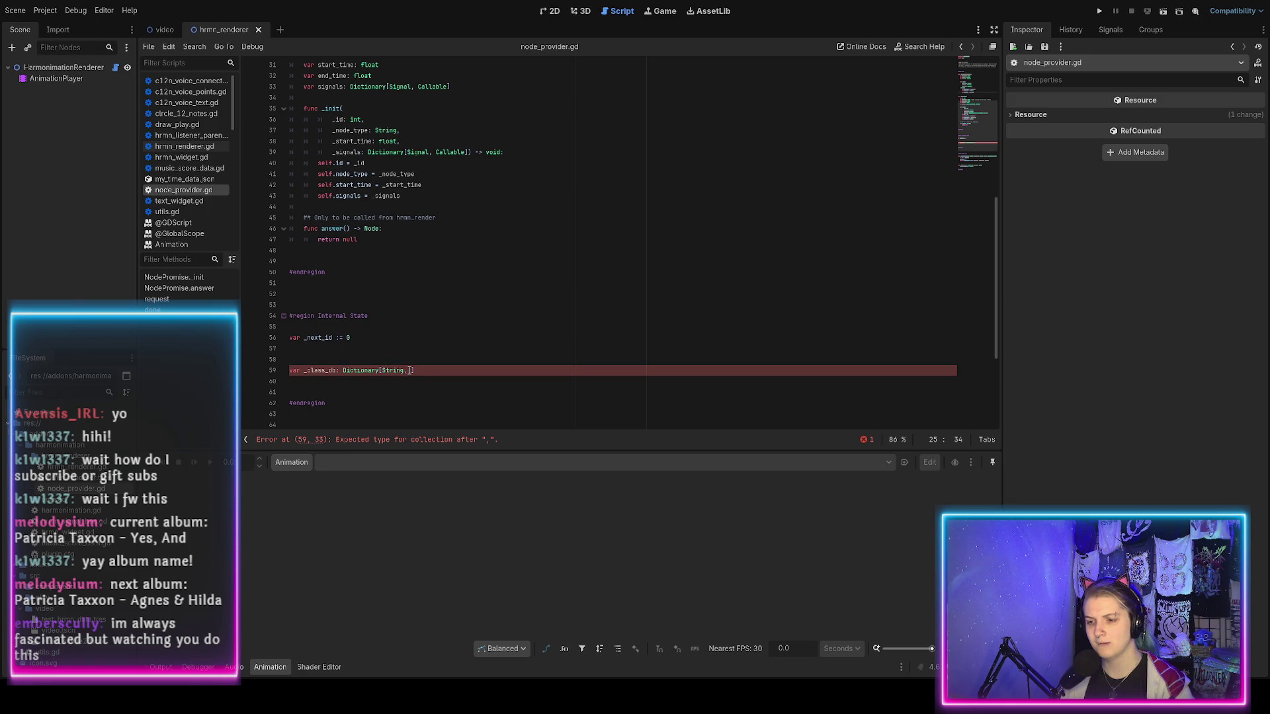
{"action": "left_click", "coordinate": [410, 371]}
{"action": "type", "text": "odeTyp"}
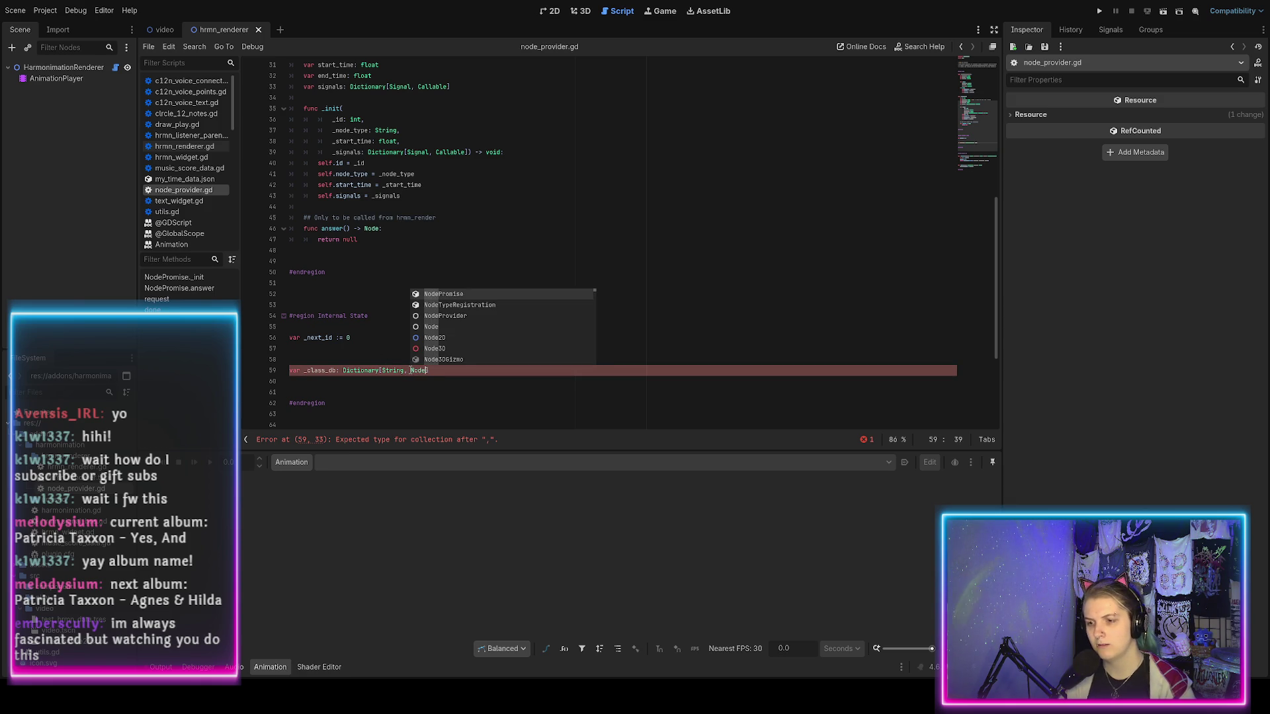
{"action": "key", "text": "Return"}
{"action": "key", "text": "ctrl+s"}
Insert blank lines below the #region Public API header
{"action": "scroll", "coordinate": [378, 319], "scroll_direction": "down", "scroll_amount": 4}
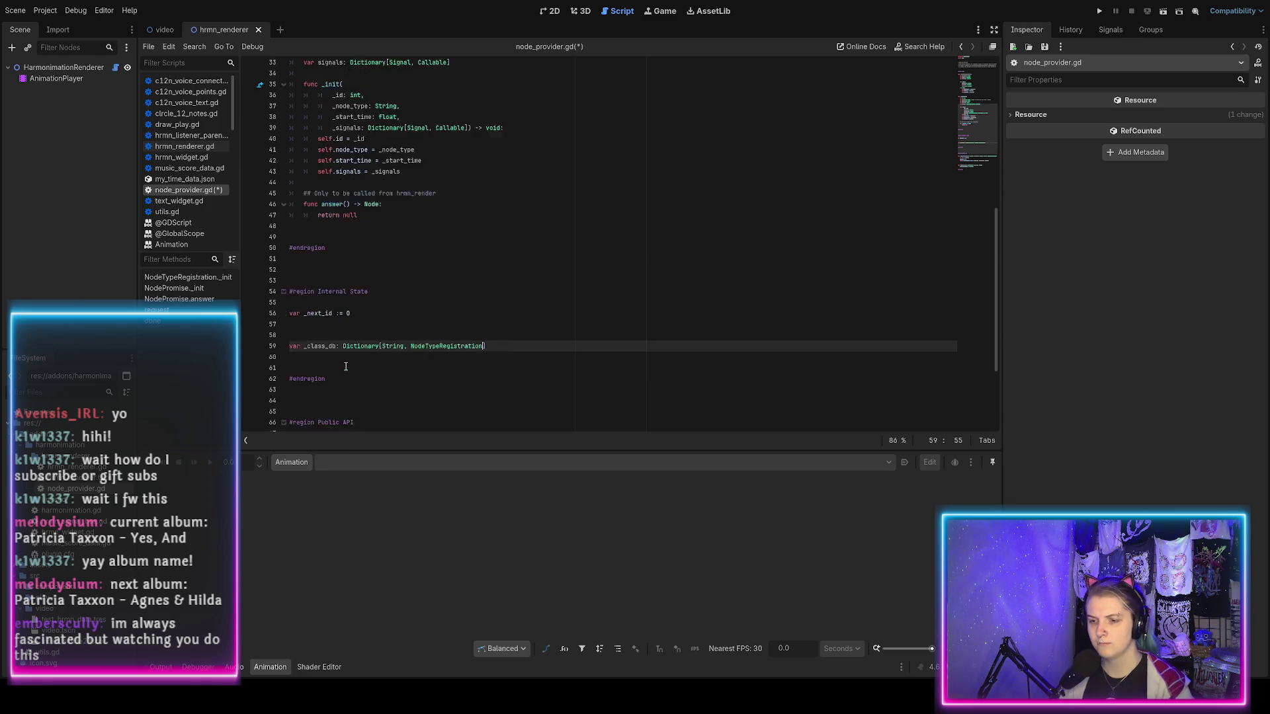
{"action": "left_click", "coordinate": [379, 316]}
{"action": "key", "text": "Return"}
{"action": "key", "text": "Return"}
{"action": "key", "text": "Return"}
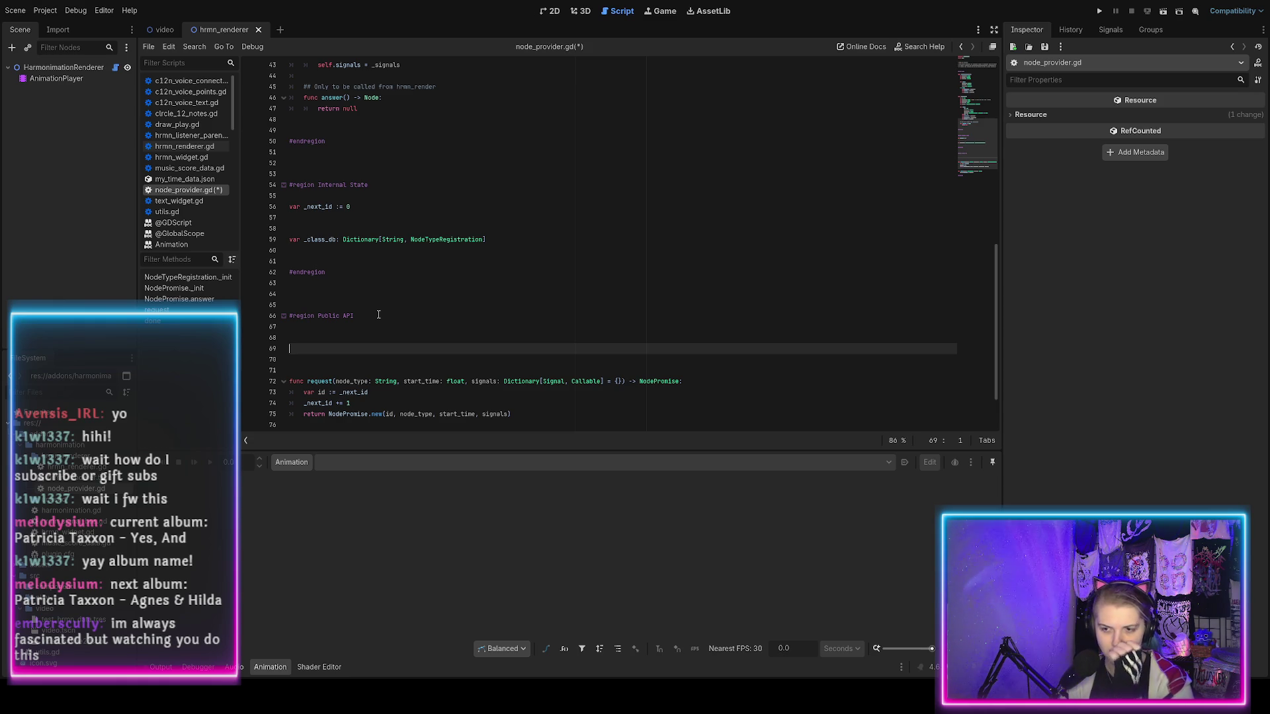
Type 'func register(node_type: String, init_fn: Callable, reset_fn: Callable) -> void:' and start its body
{"action": "type", "text": "func re"}
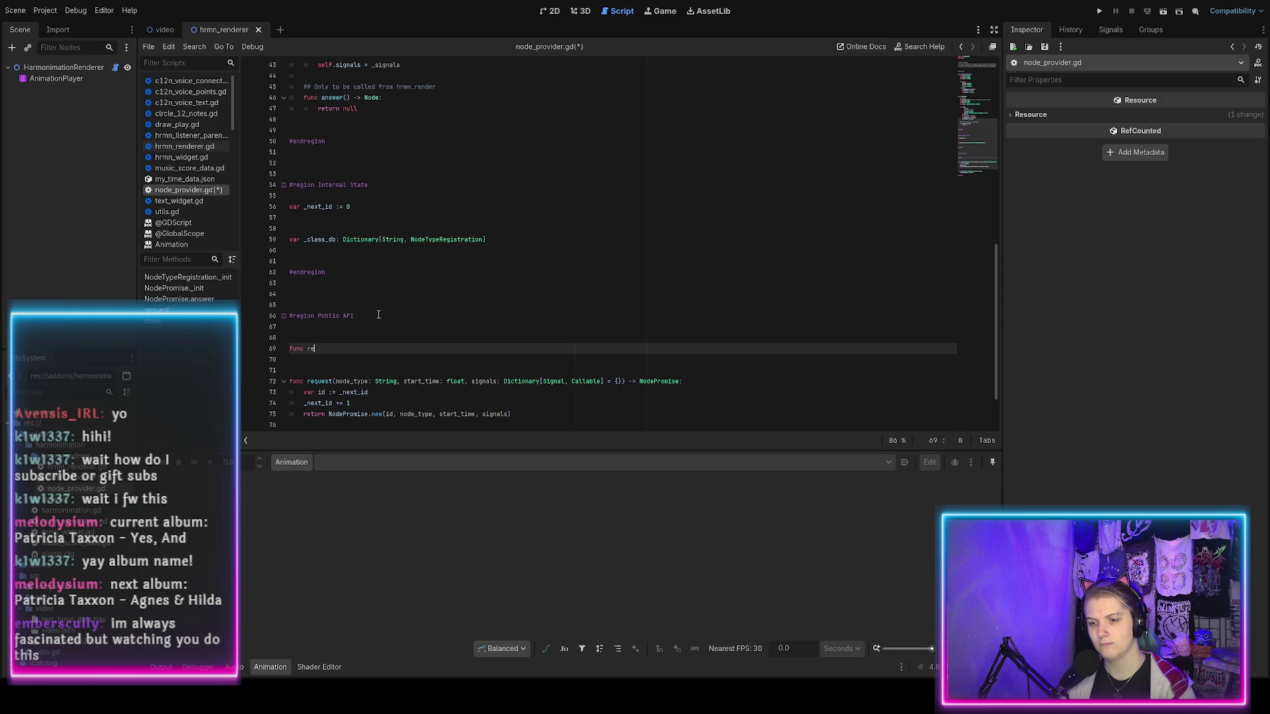
{"action": "type", "text": "gister(node_type: String, init"}
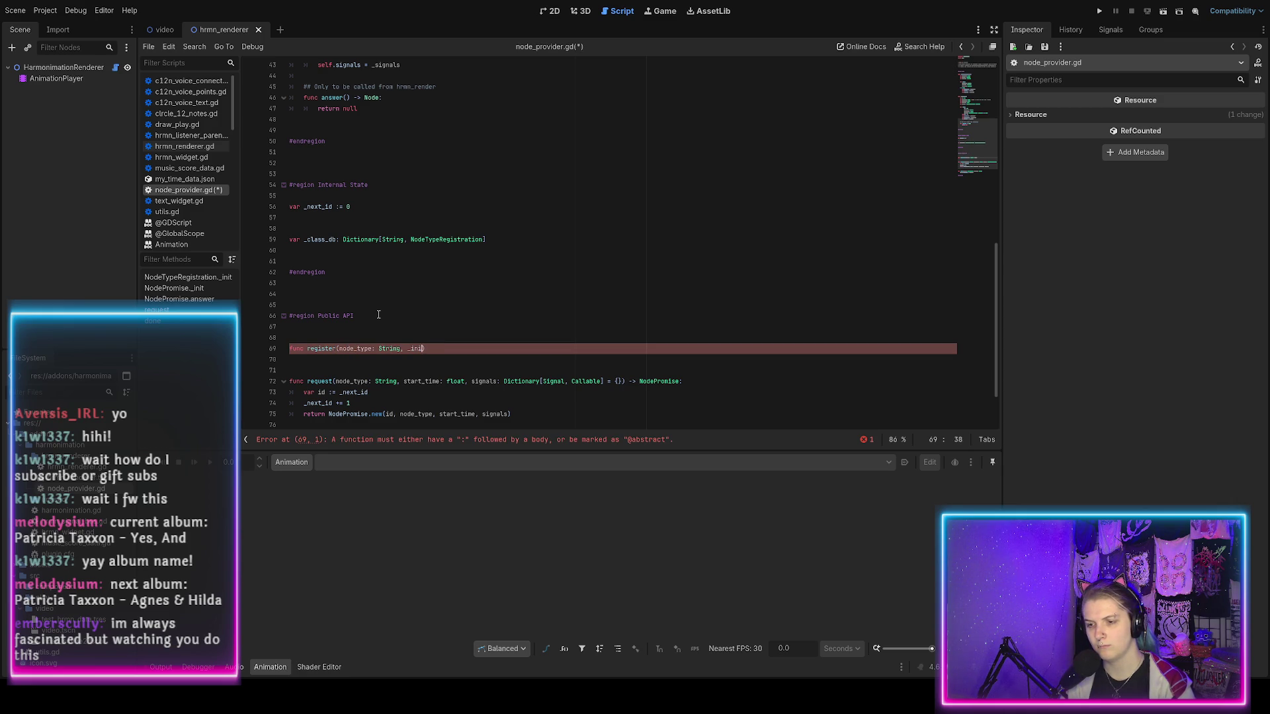
{"action": "type", "text": "nit_fn"}
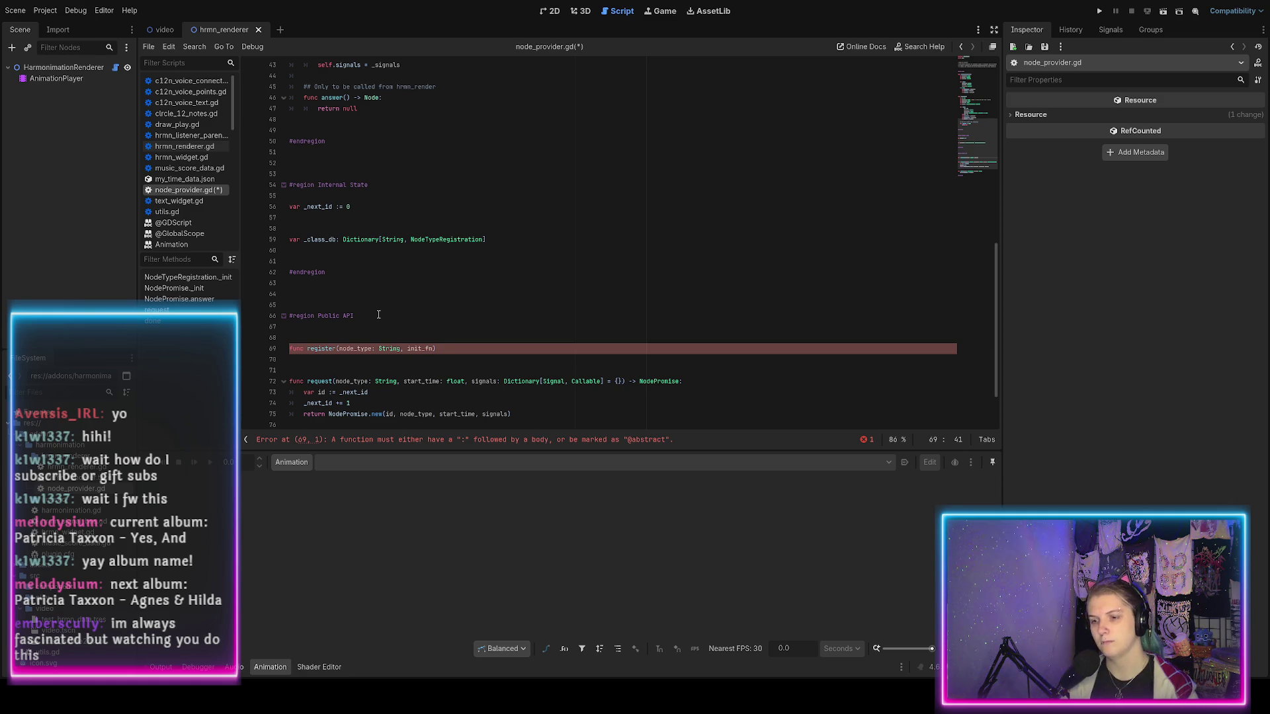
{"action": "type", "text": ": Callabl"}
{"action": "type", "text": "e, reset_fn"}
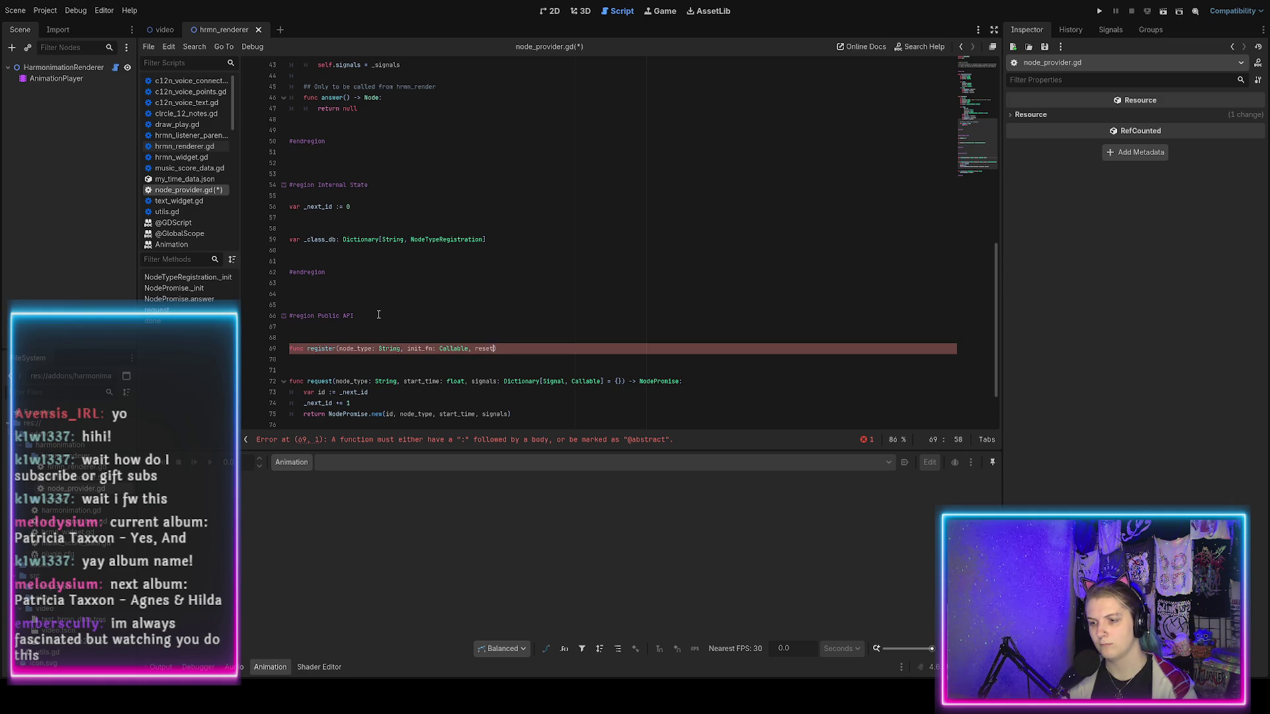
{"action": "type", "text": ":"}
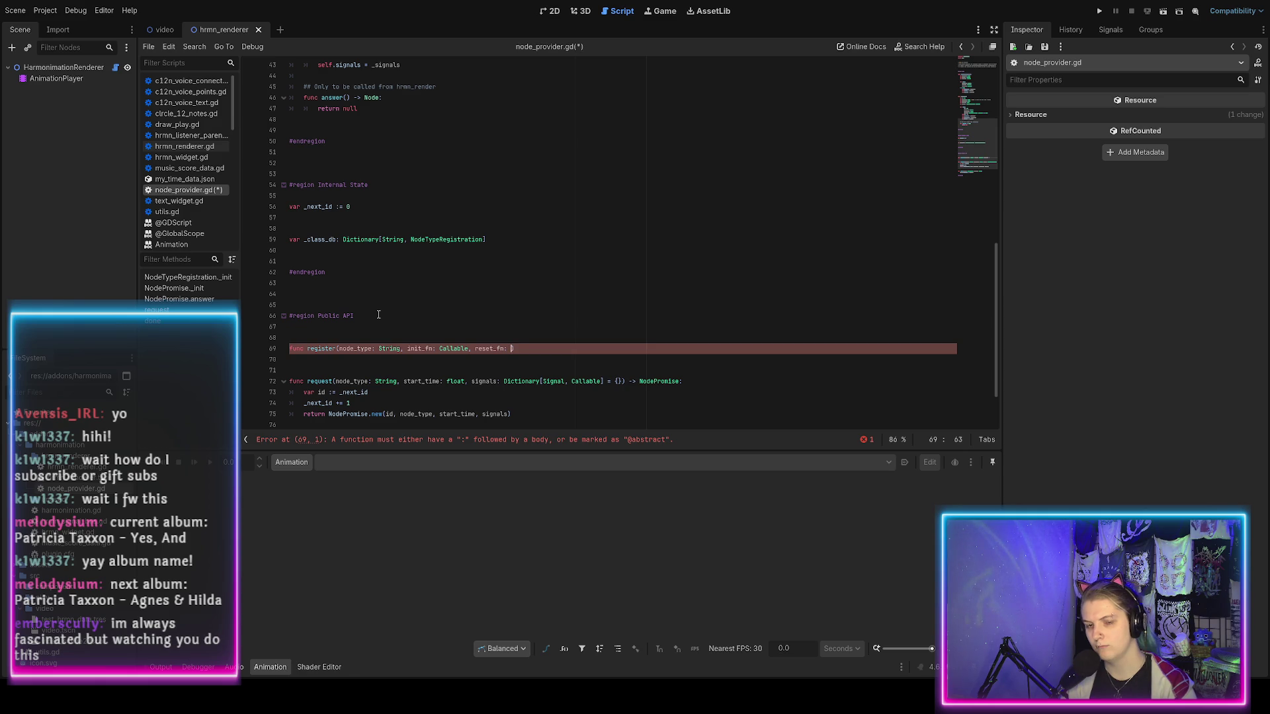
{"action": "type", "text": "Callable)"}
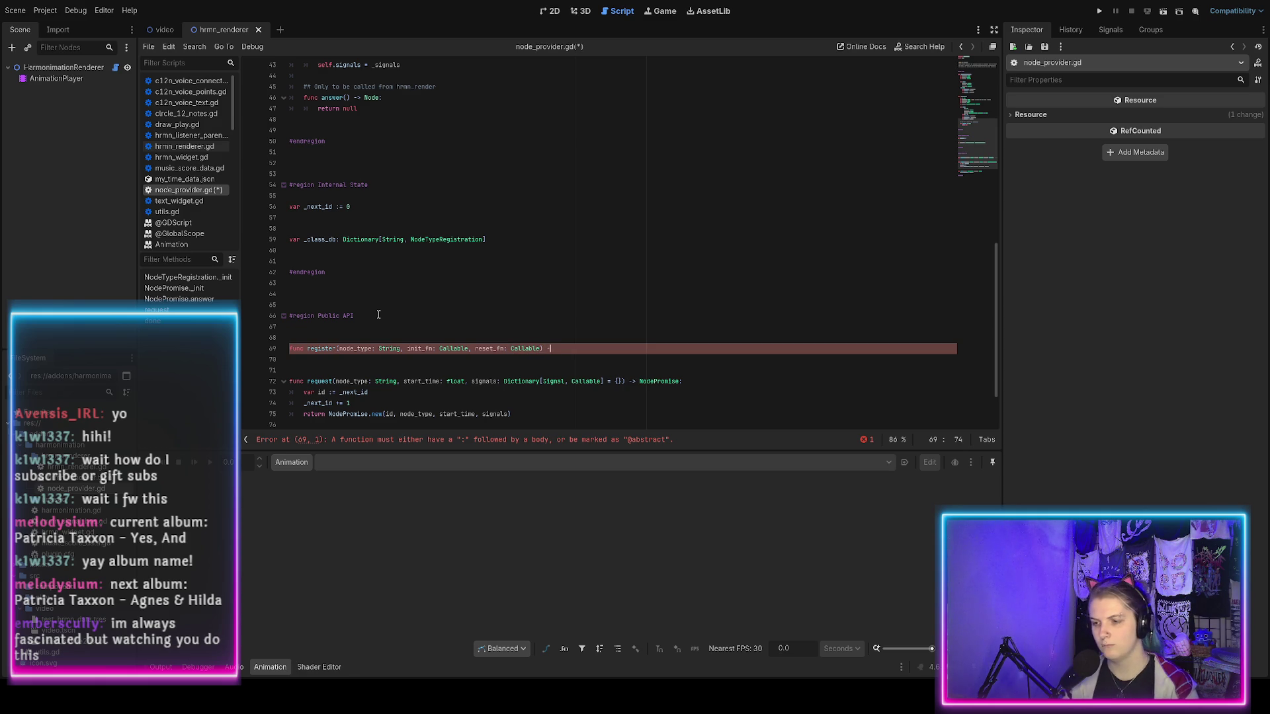
{"action": "type", "text": " -> void:"}
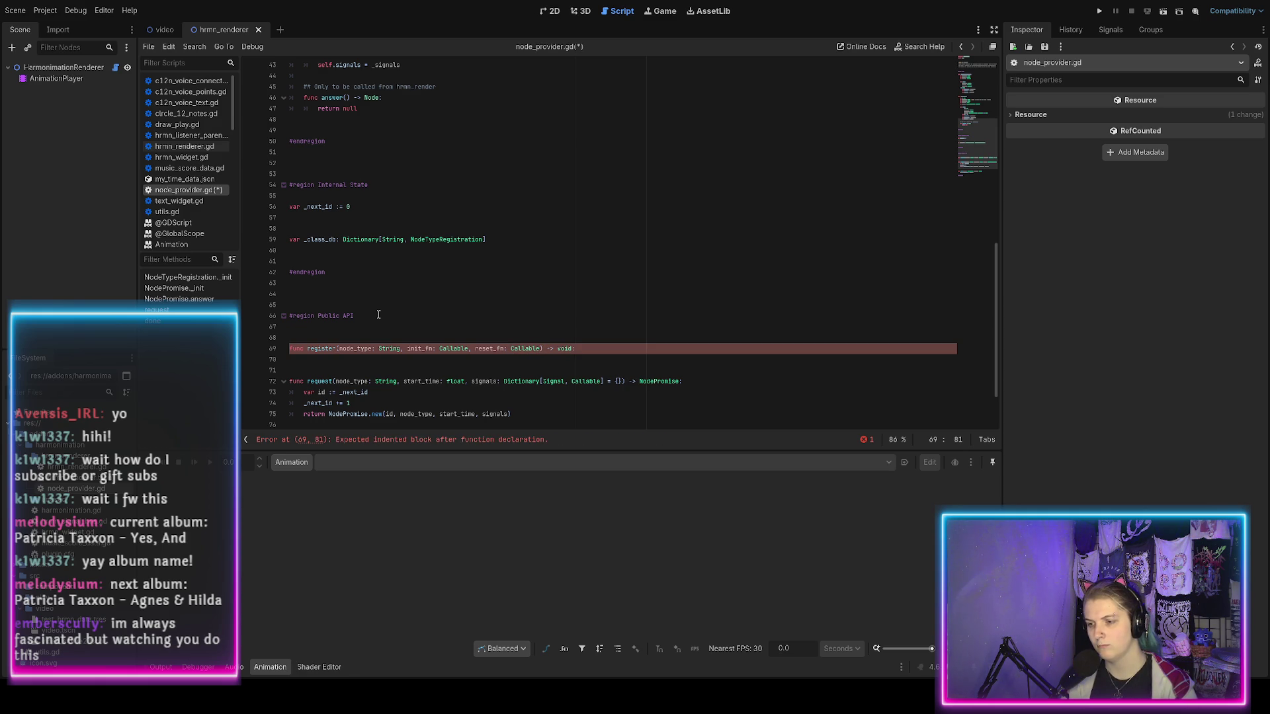
{"action": "key", "text": "Return"}
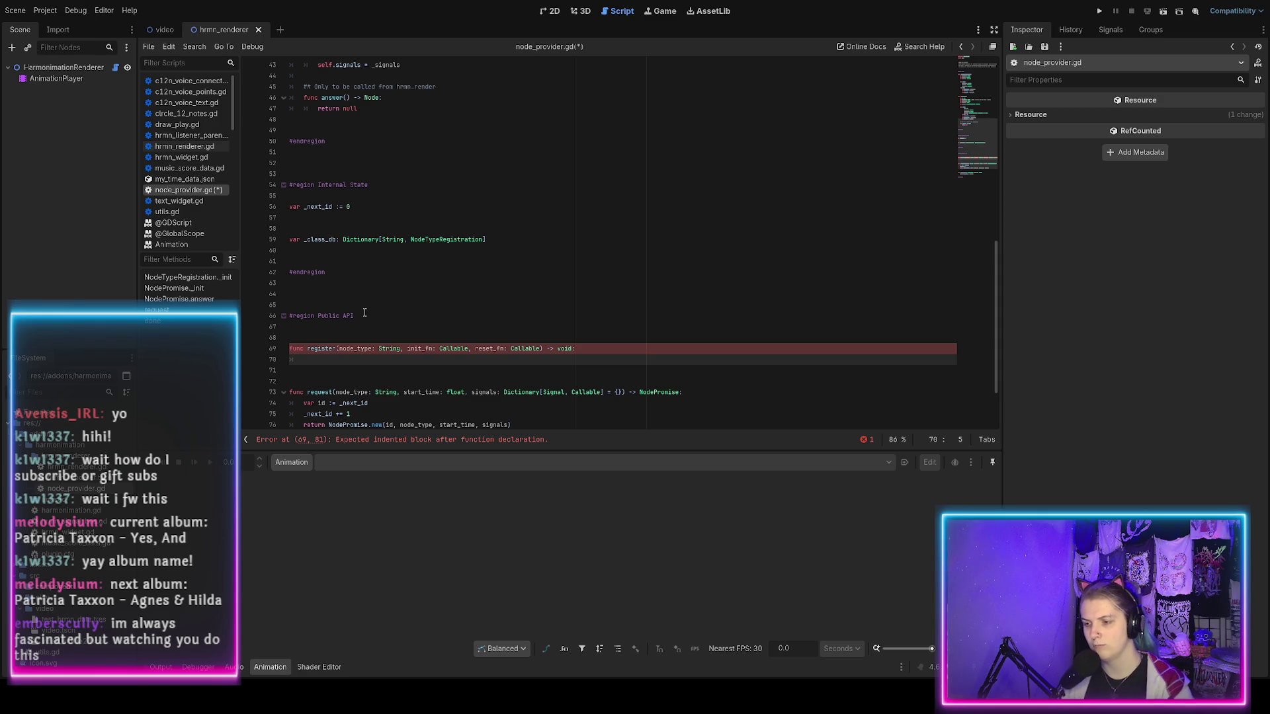
{"action": "scroll", "coordinate": [417, 331], "scroll_direction": "down", "scroll_amount": 2}
{"action": "scroll", "coordinate": [473, 351], "scroll_direction": "up", "scroll_amount": 1}
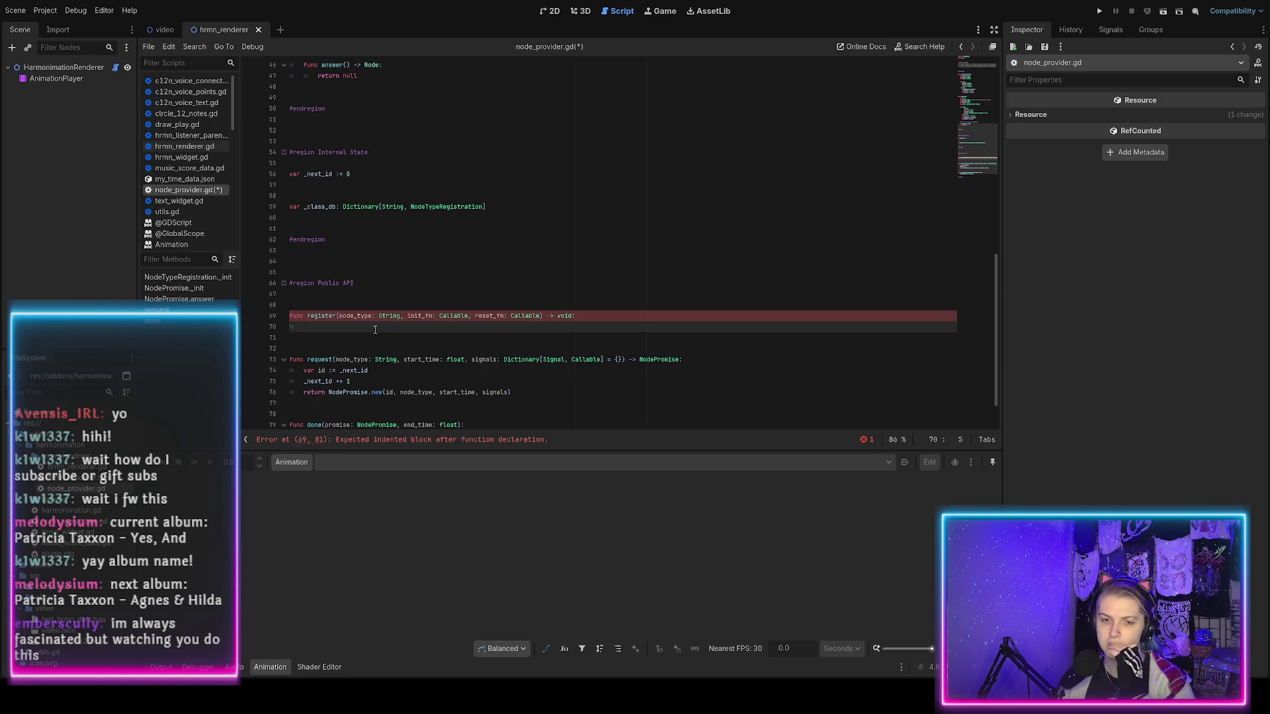
{"action": "scroll", "coordinate": [375, 329], "scroll_direction": "up", "scroll_amount": 7}
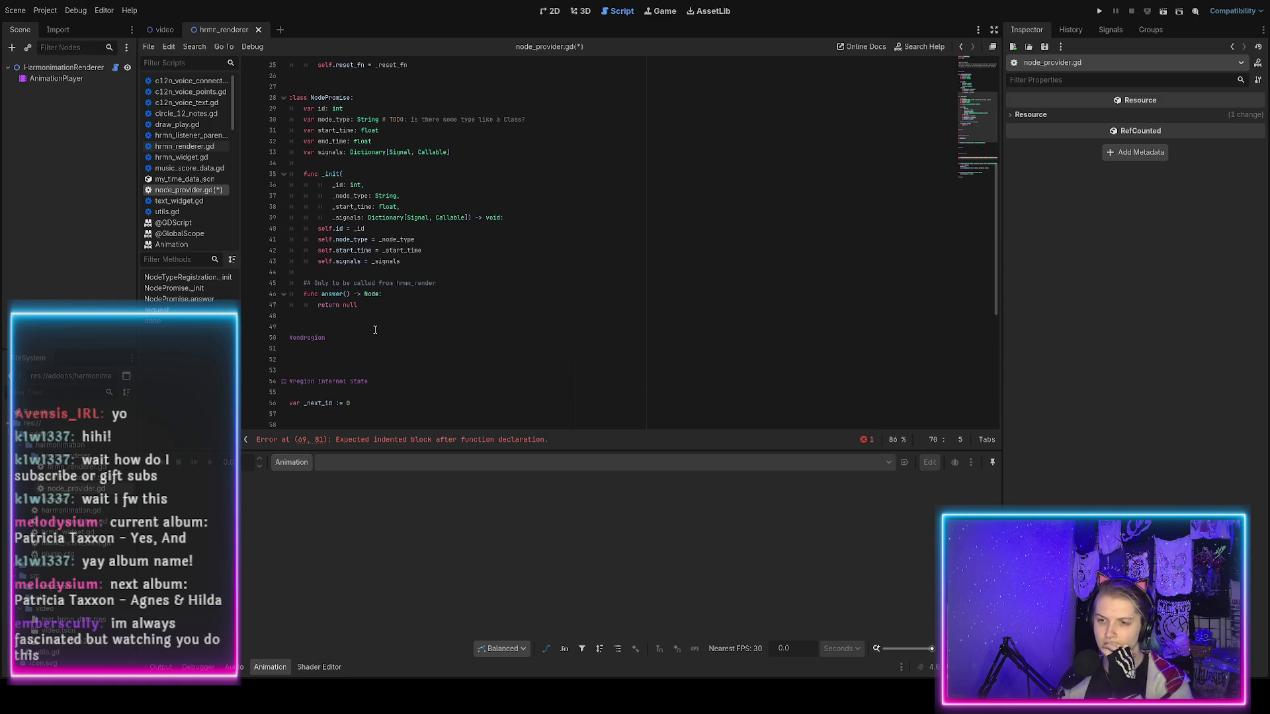
{"action": "scroll", "coordinate": [375, 329], "scroll_direction": "up", "scroll_amount": 5}
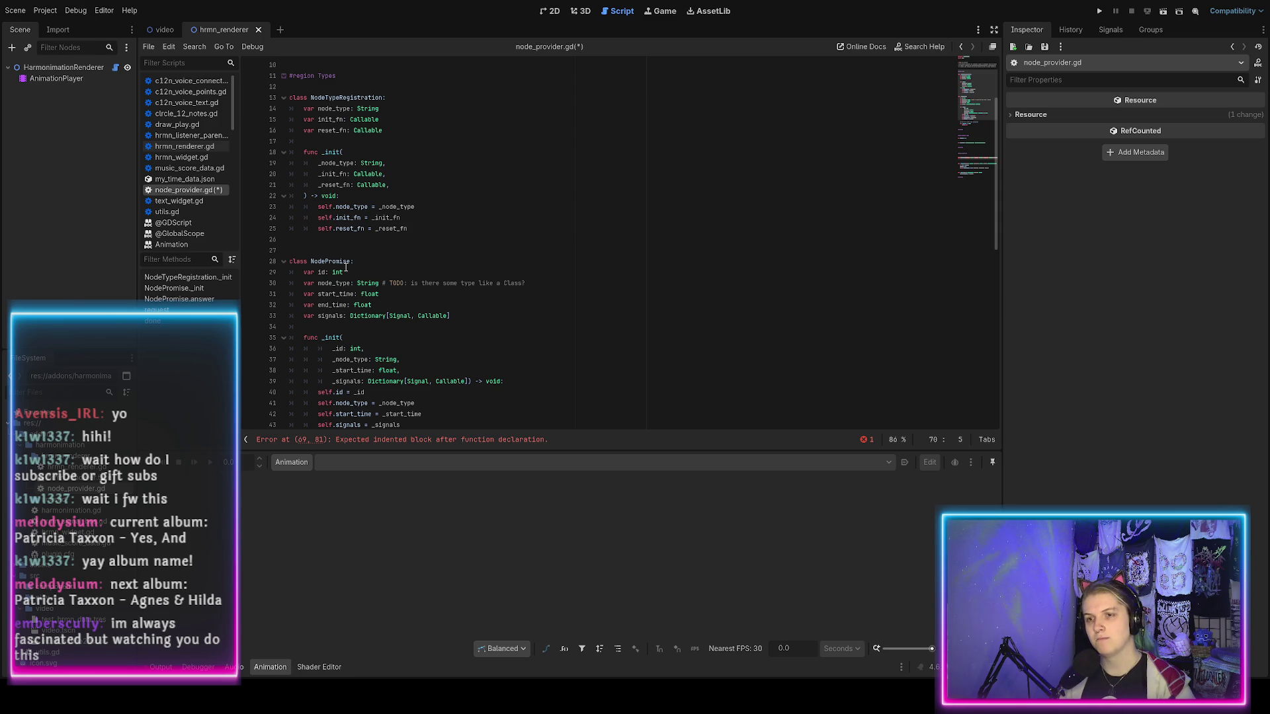
{"action": "scroll", "coordinate": [376, 254], "scroll_direction": "down", "scroll_amount": 2}
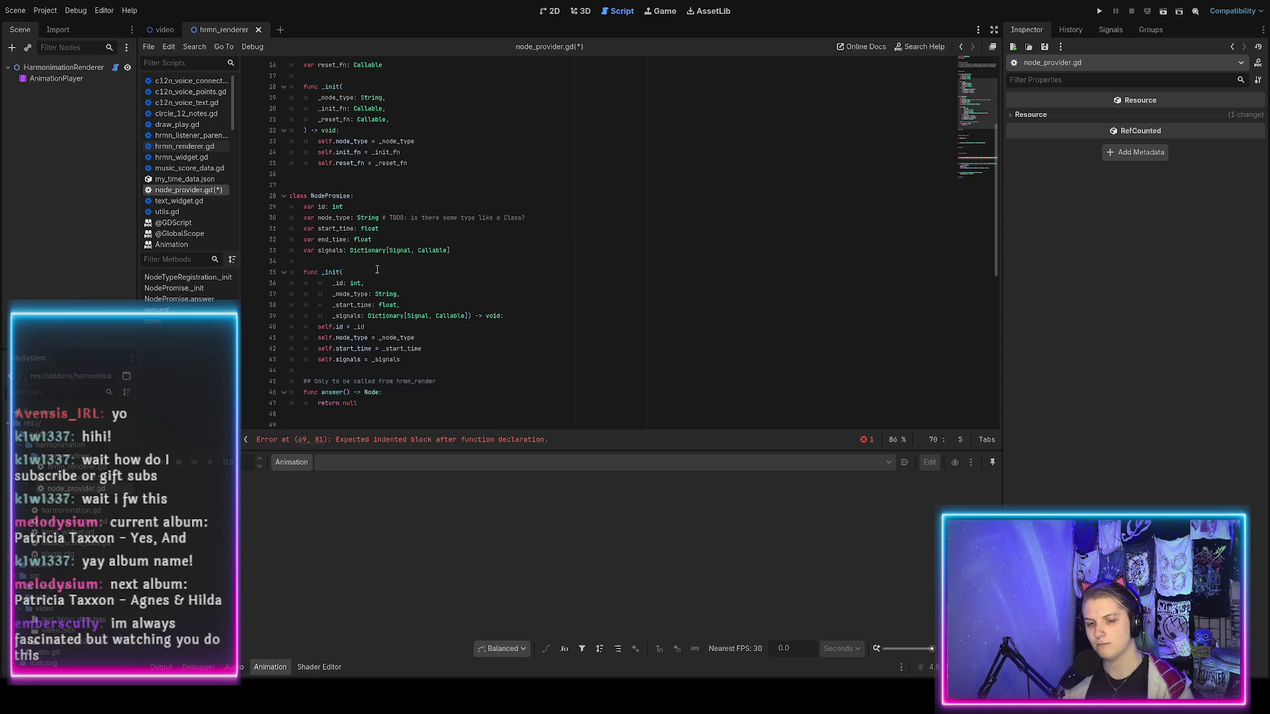
{"action": "scroll", "coordinate": [378, 267], "scroll_direction": "down", "scroll_amount": 10}
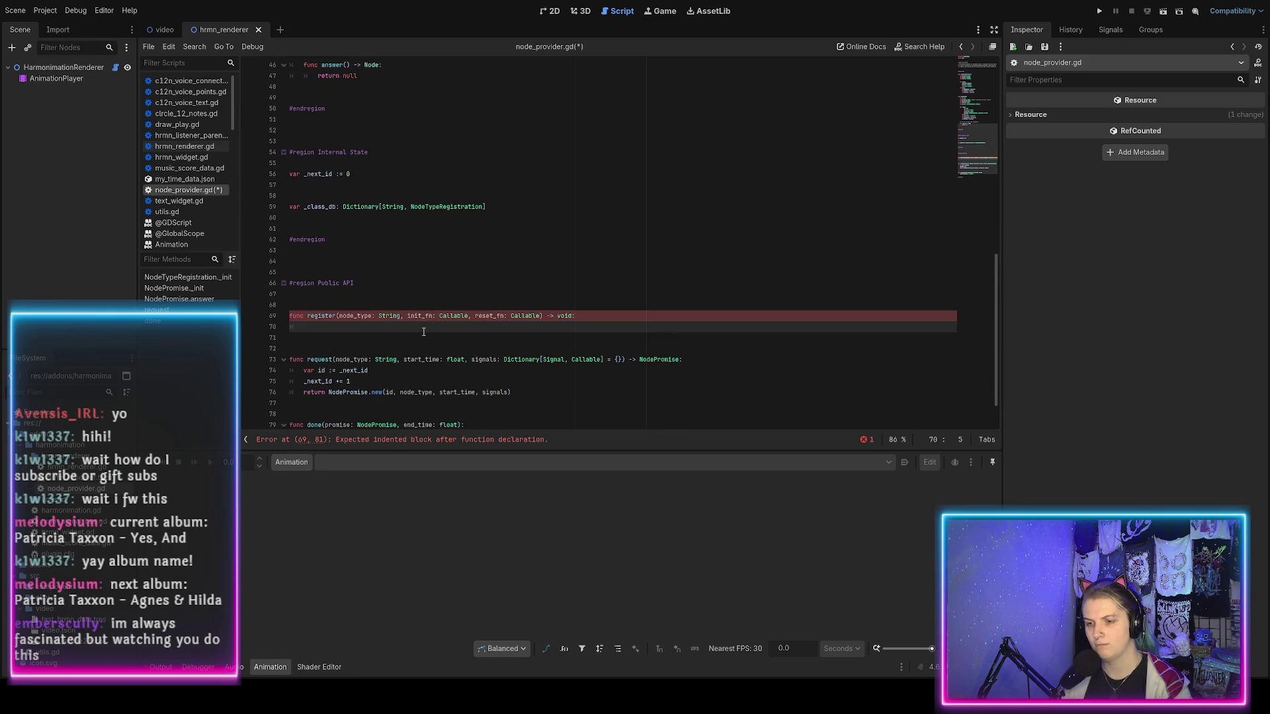
{"action": "scroll", "coordinate": [424, 332], "scroll_direction": "up", "scroll_amount": 14}
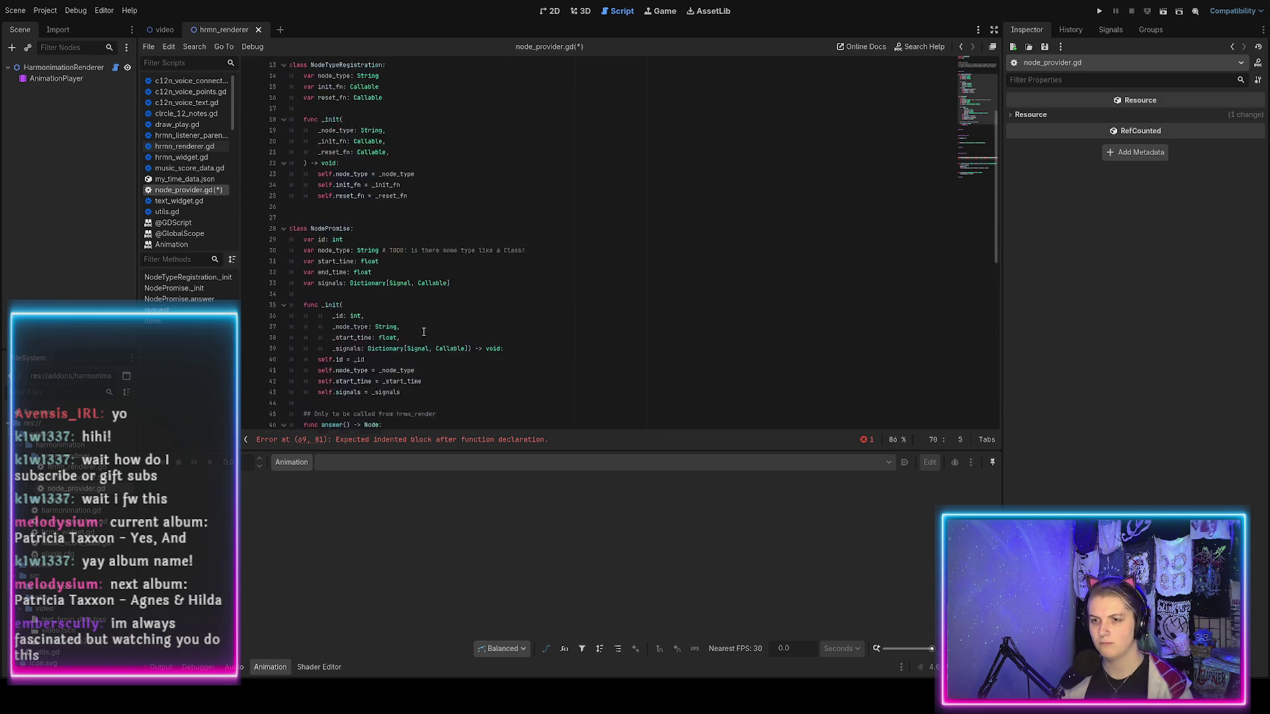
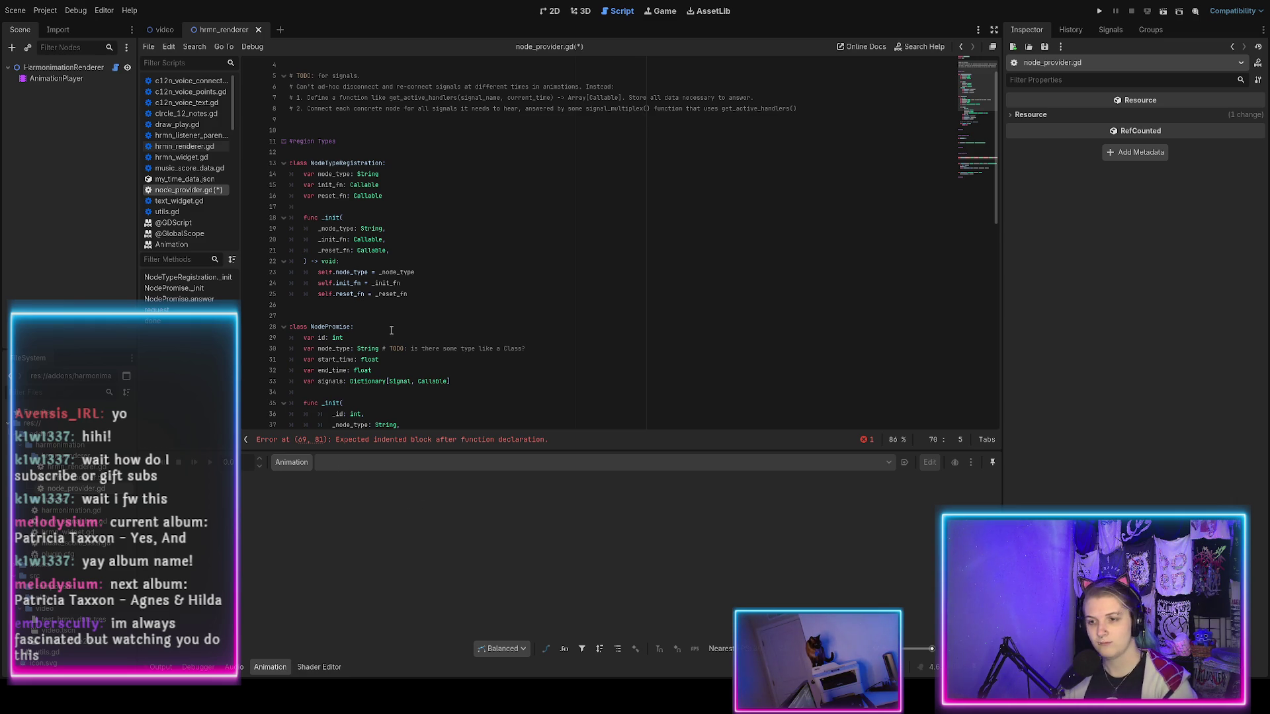
Add an if _class_db.has(node_type): check to register() that calls printerr and returns
{"action": "scroll", "coordinate": [391, 330], "scroll_direction": "up", "scroll_amount": 2}
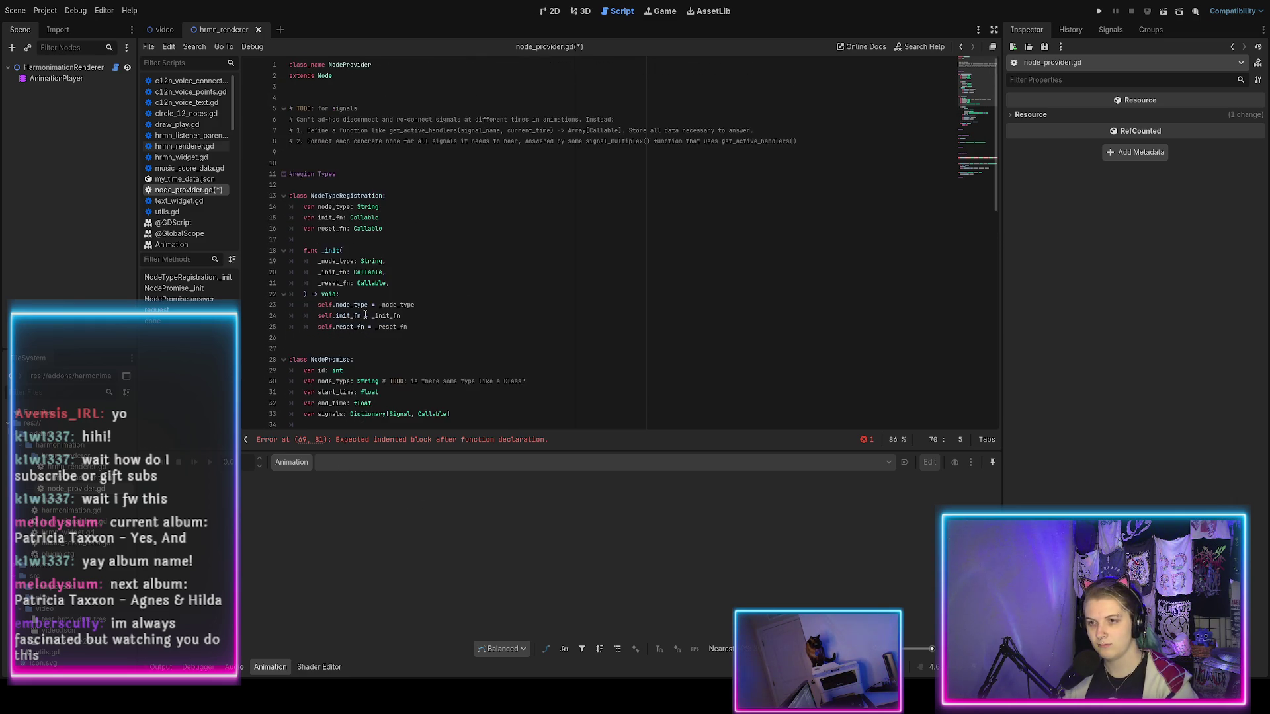
{"action": "scroll", "coordinate": [365, 315], "scroll_direction": "down", "scroll_amount": 15}
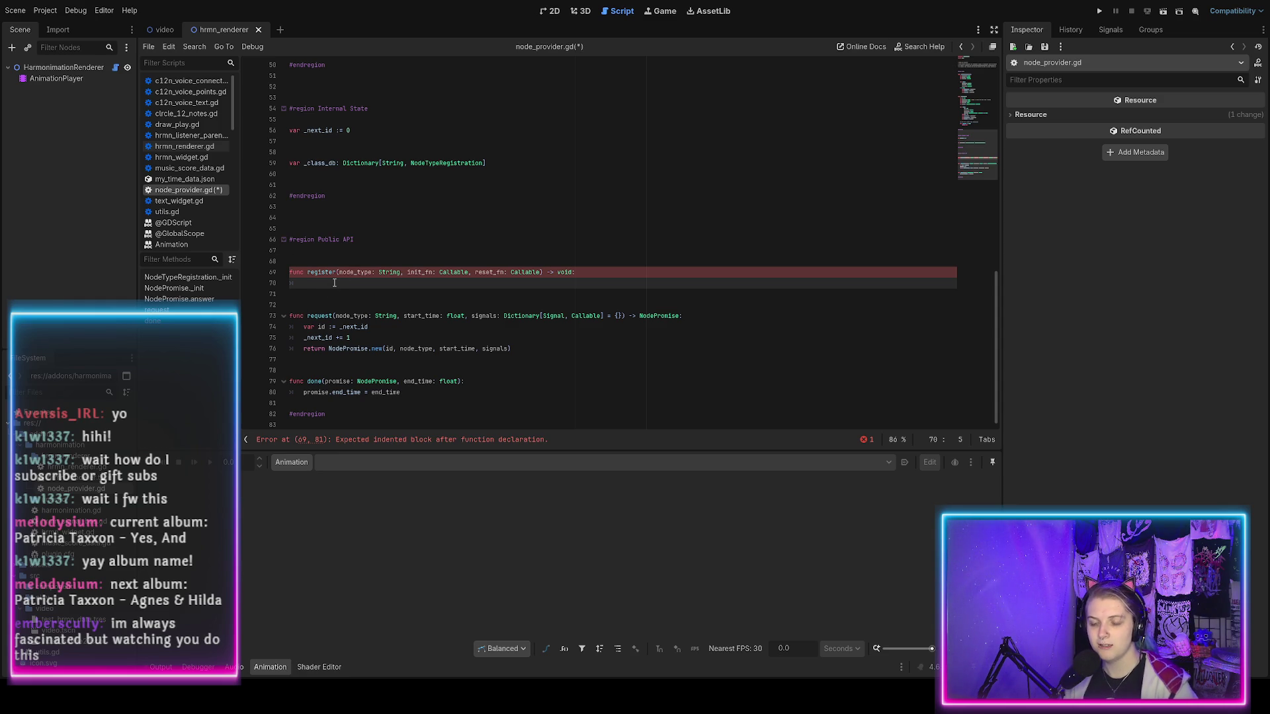
{"action": "scroll", "coordinate": [336, 282], "scroll_direction": "up", "scroll_amount": 2}
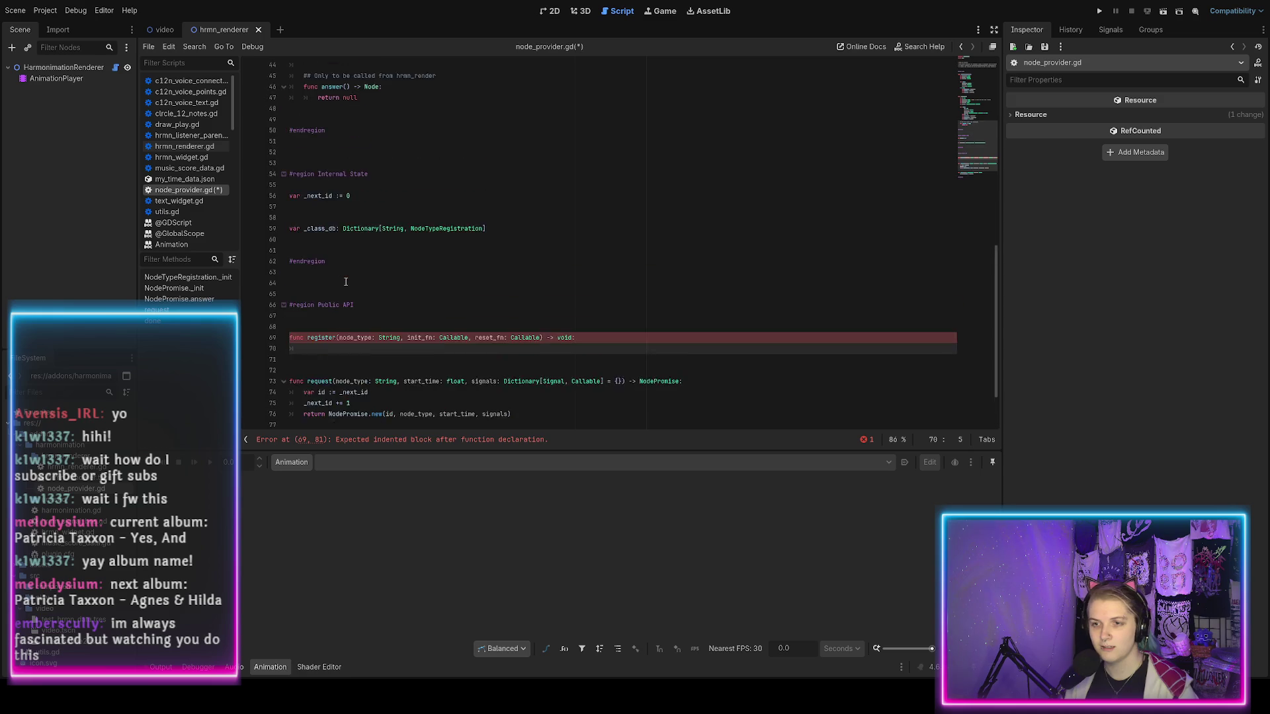
{"action": "scroll", "coordinate": [343, 281], "scroll_direction": "down", "scroll_amount": 2}
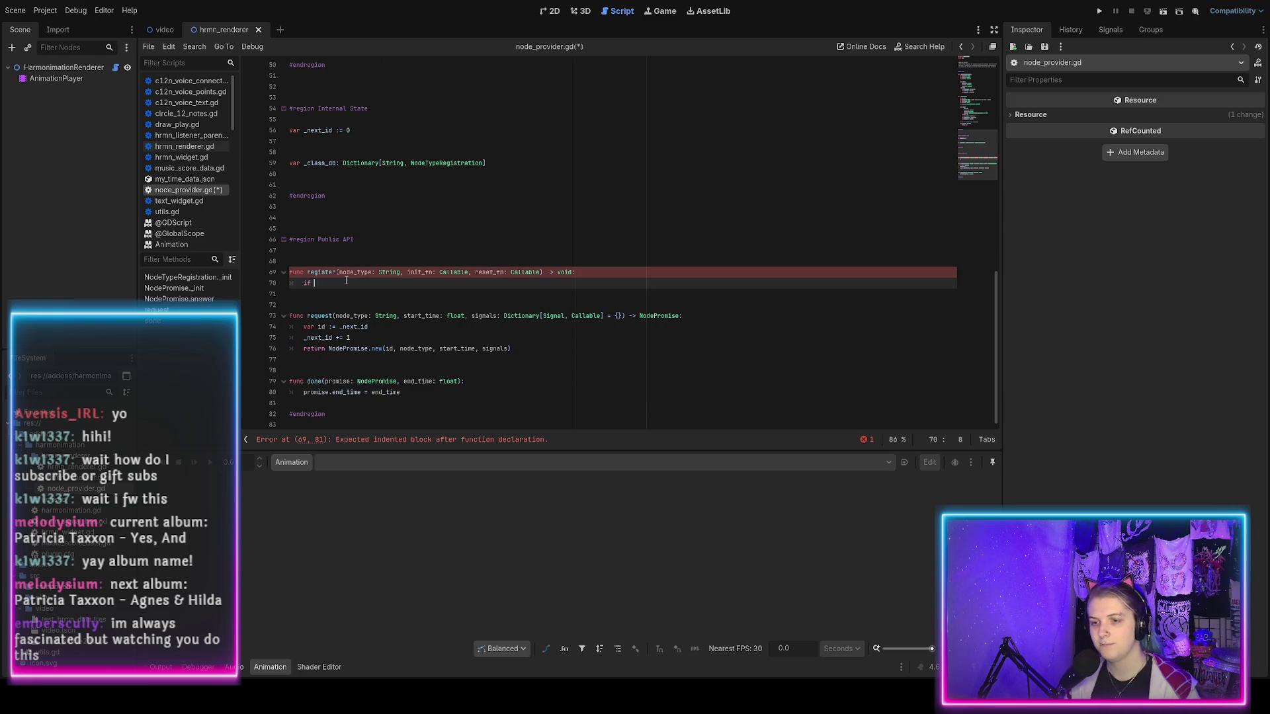
{"action": "type", "text": "_class_db"}
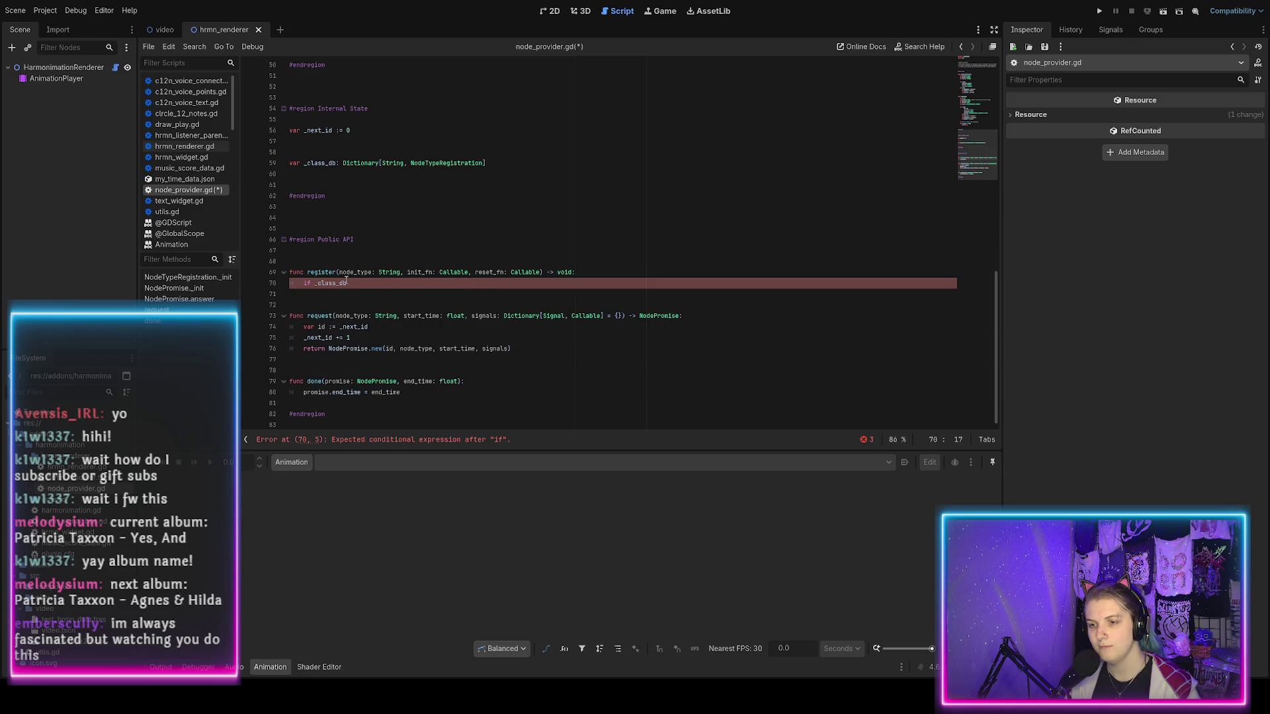
{"action": "type", "text": ".has(node_"}
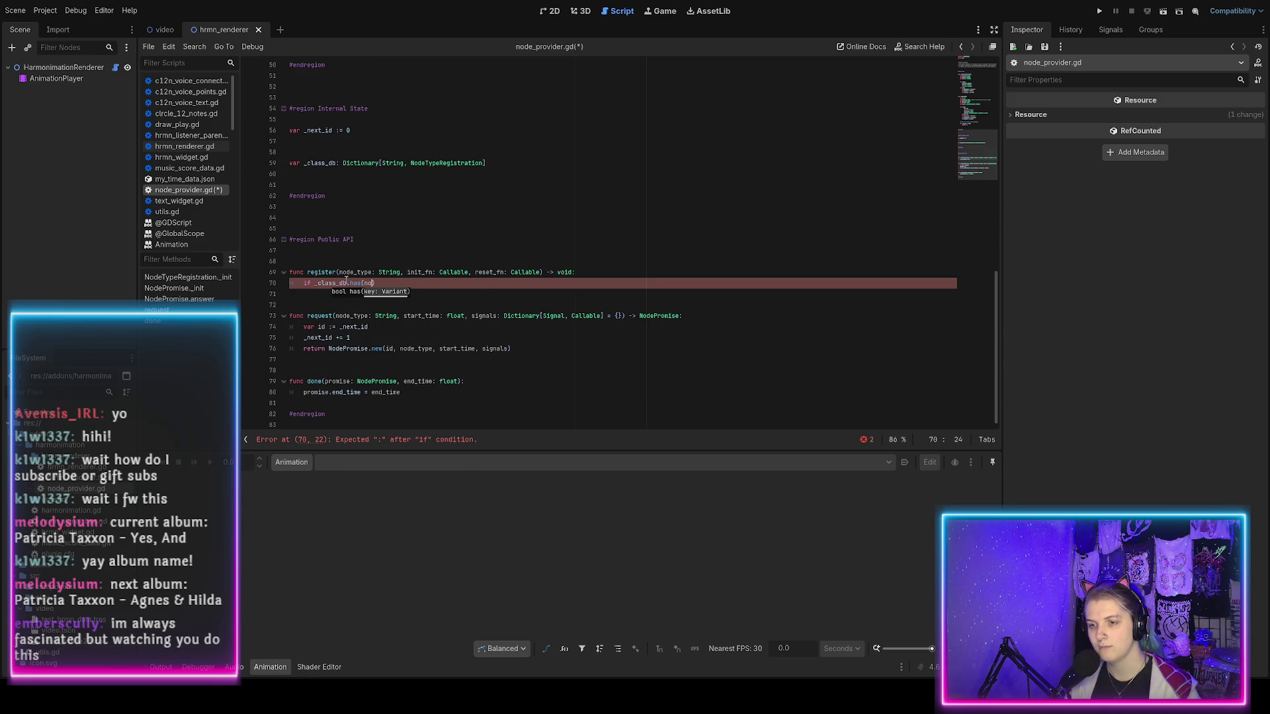
{"action": "type", "text": "type)"}
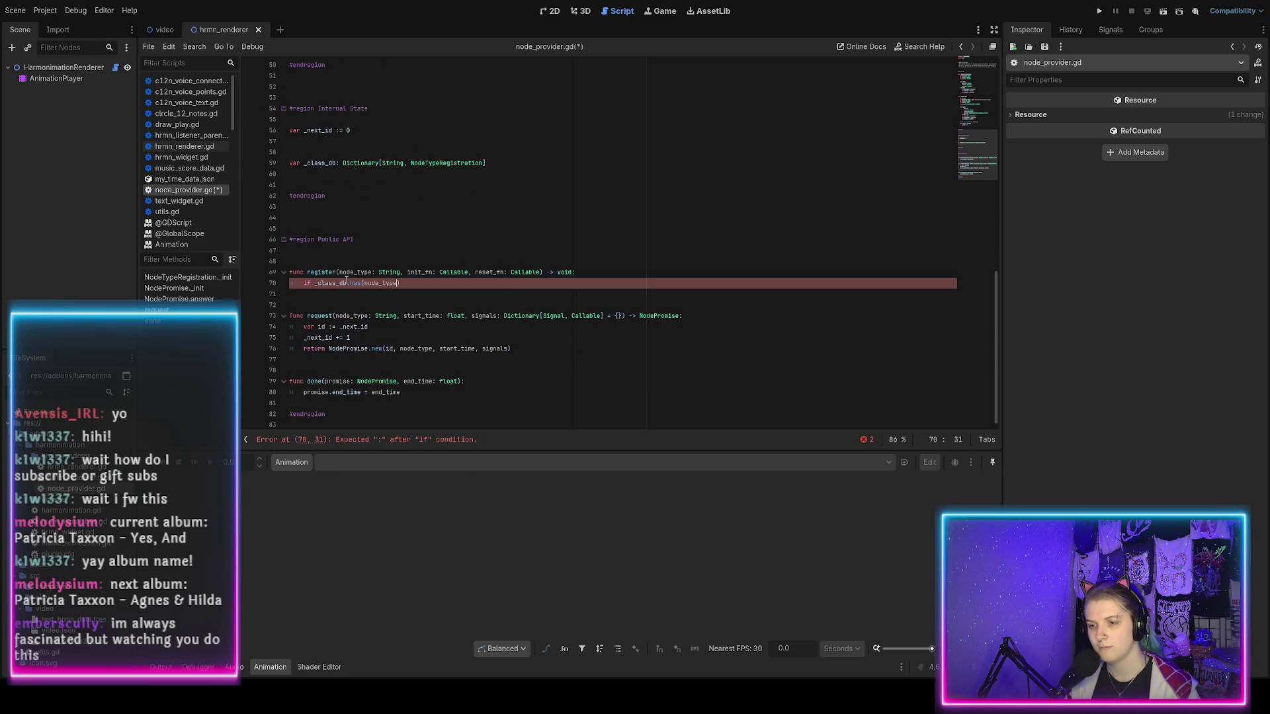
{"action": "type", "text": ":"}
{"action": "key", "text": "Return"}
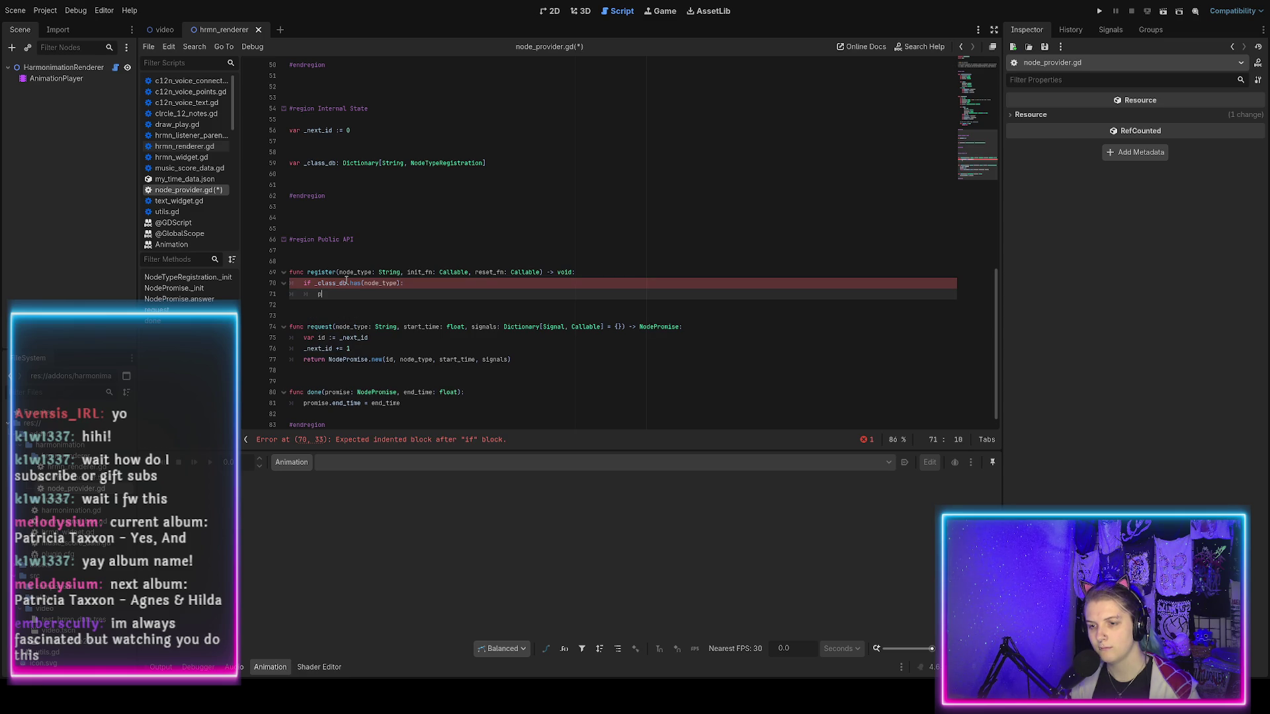
{"action": "type", "text": "rinterr"}
{"action": "key", "text": "Return"}
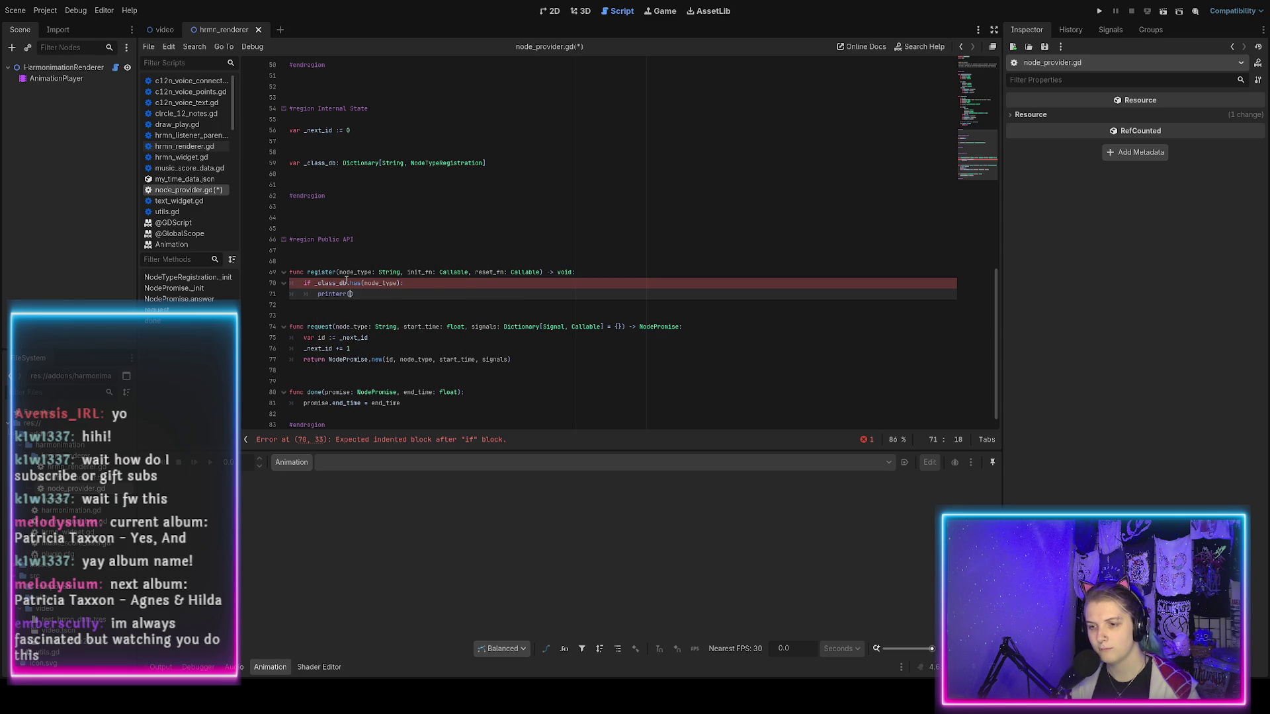
{"action": "type", "text": "\"Node type"}
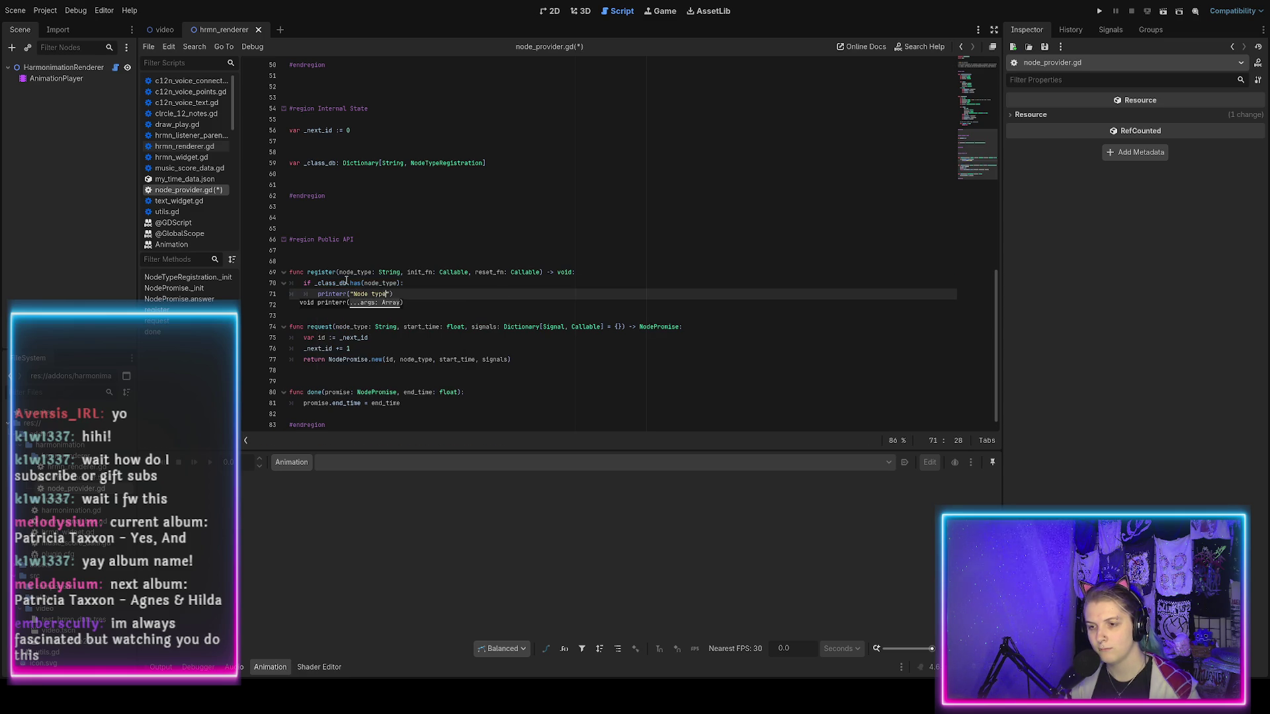
{"action": "type", "text": " ready registered! "}
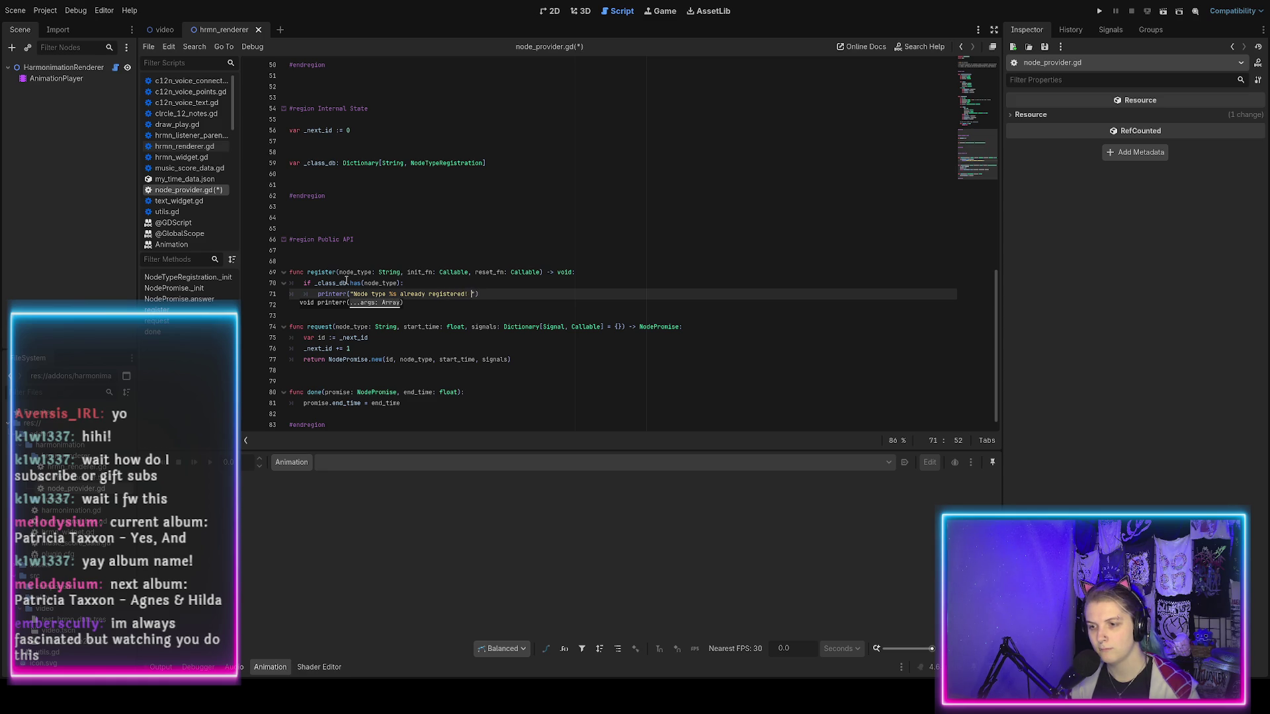
{"action": "type", "text": "y re"}
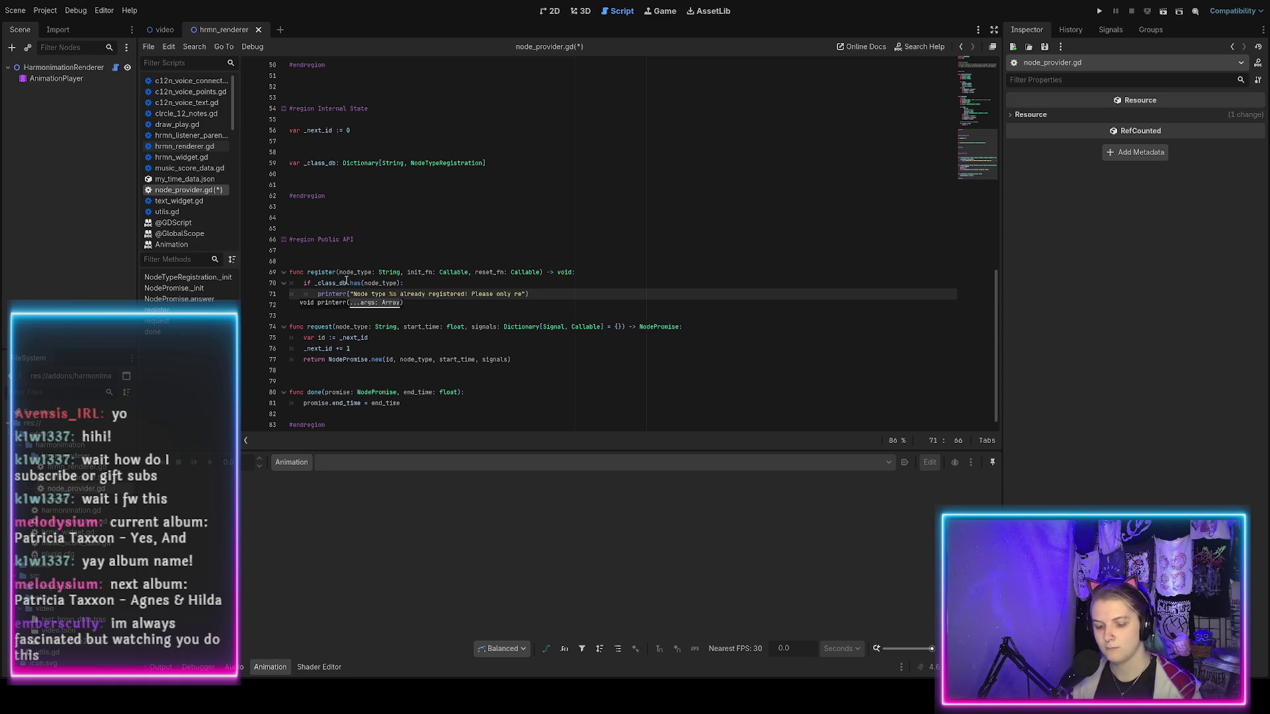
{"action": "type", "text": "gister ea"}
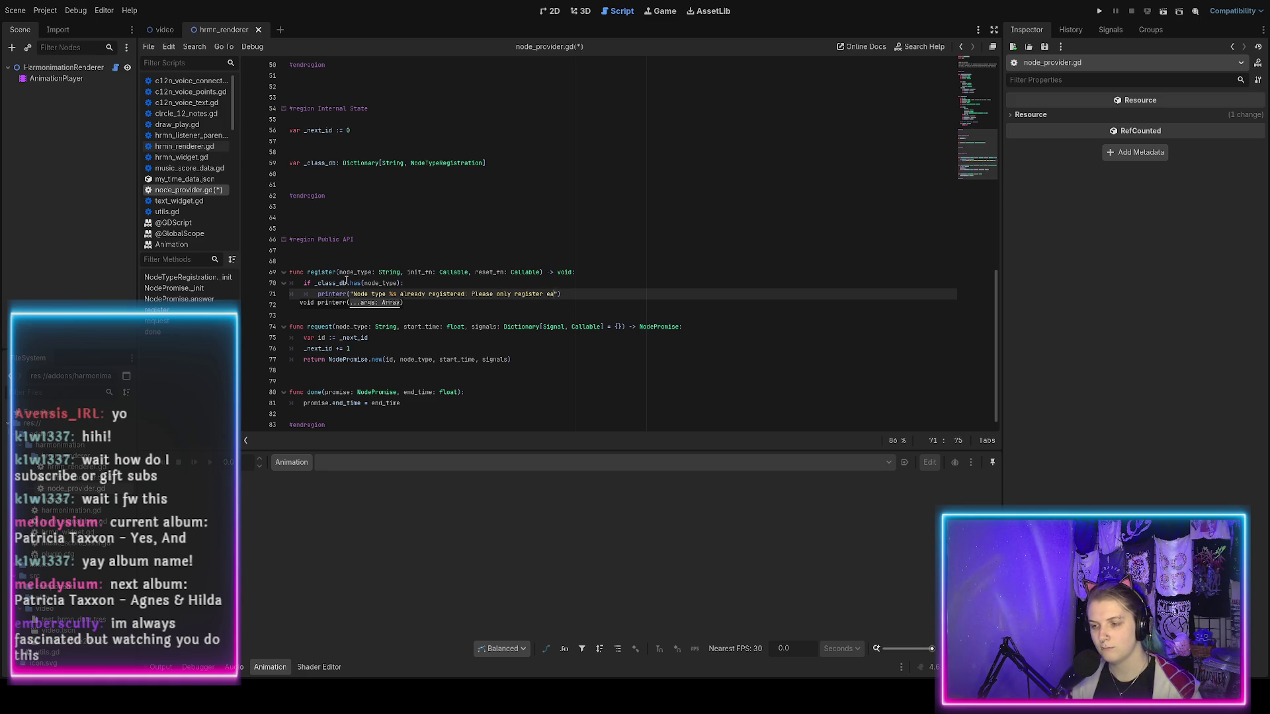
{"action": "type", "text": "upe"}
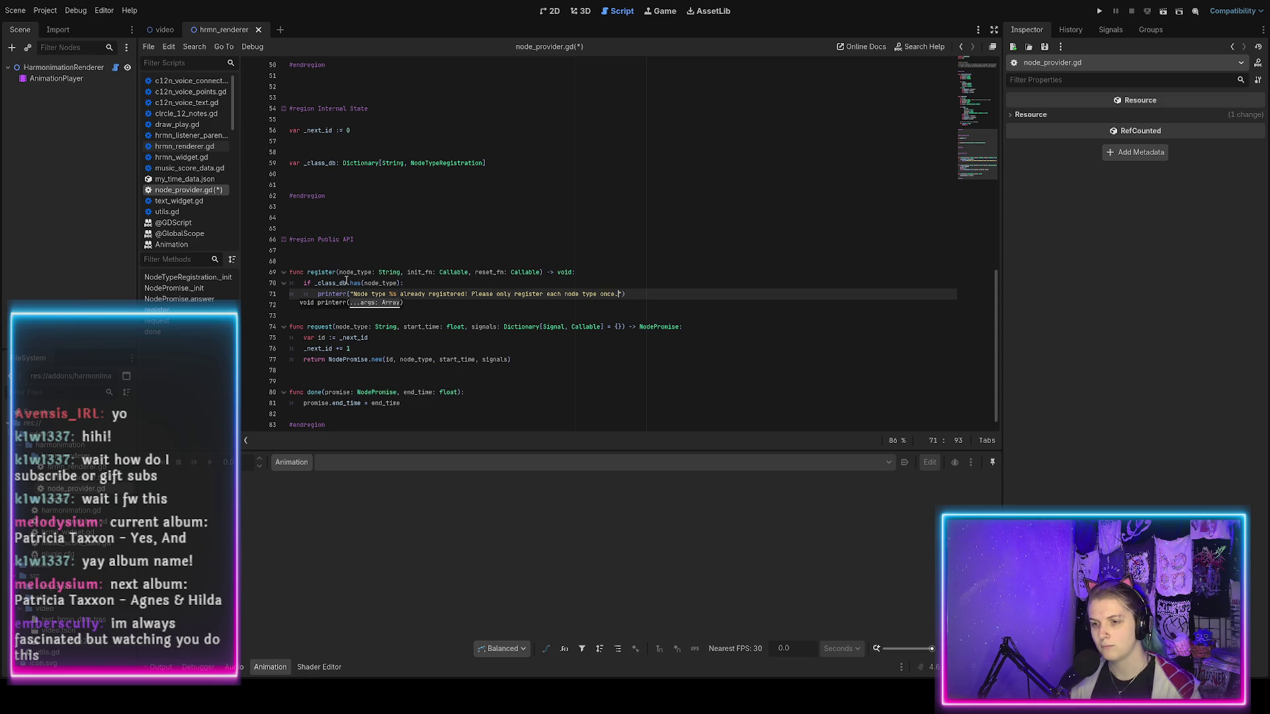
{"action": "key", "text": "End"}
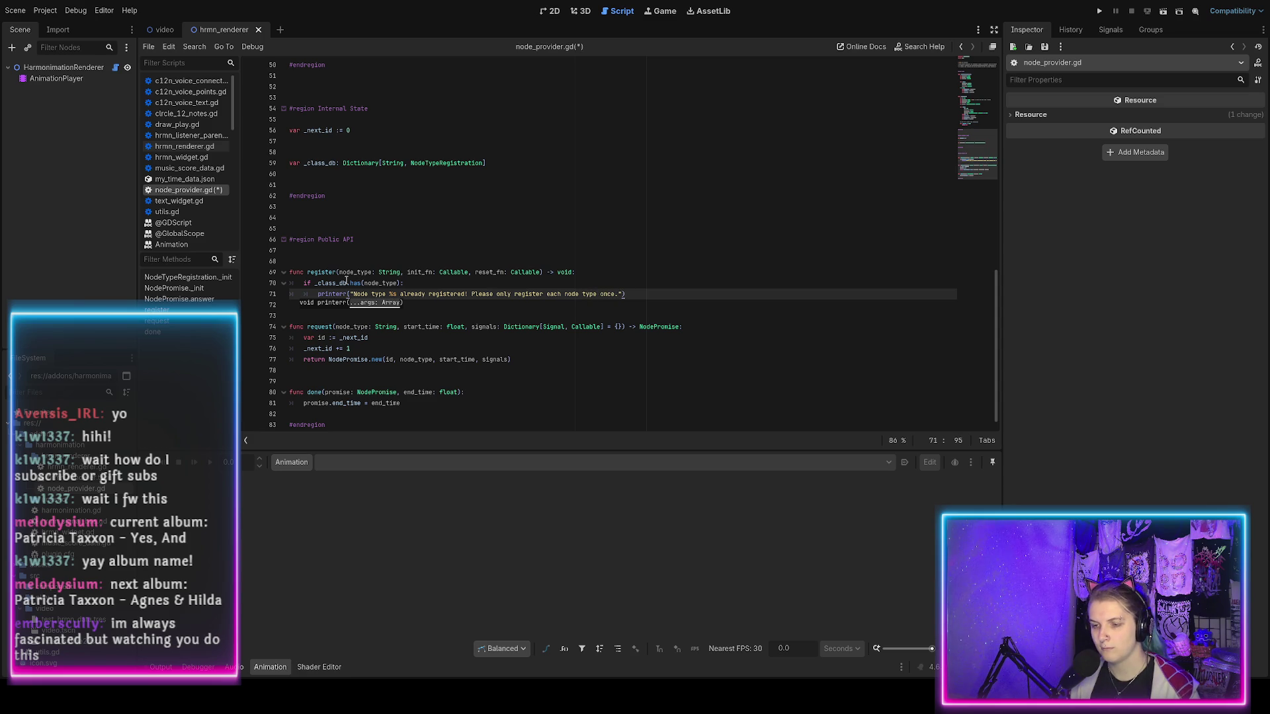
{"action": "key", "text": "Return"}
{"action": "type", "text": "return"}
{"action": "key", "text": "Return"}
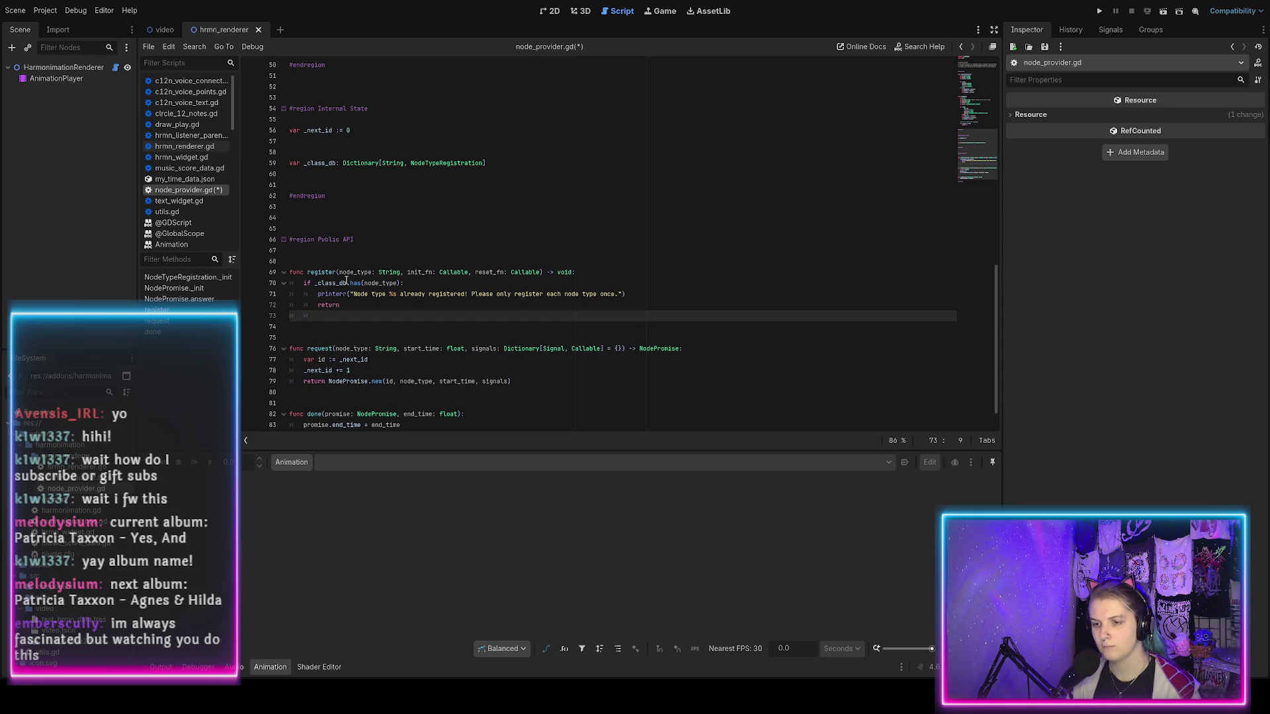
Assign NodeTypeRegistration.new(node_type, init_fn, reset_fn) to _class_db[node_type] and save the script
{"action": "type", "text": "_class_"}
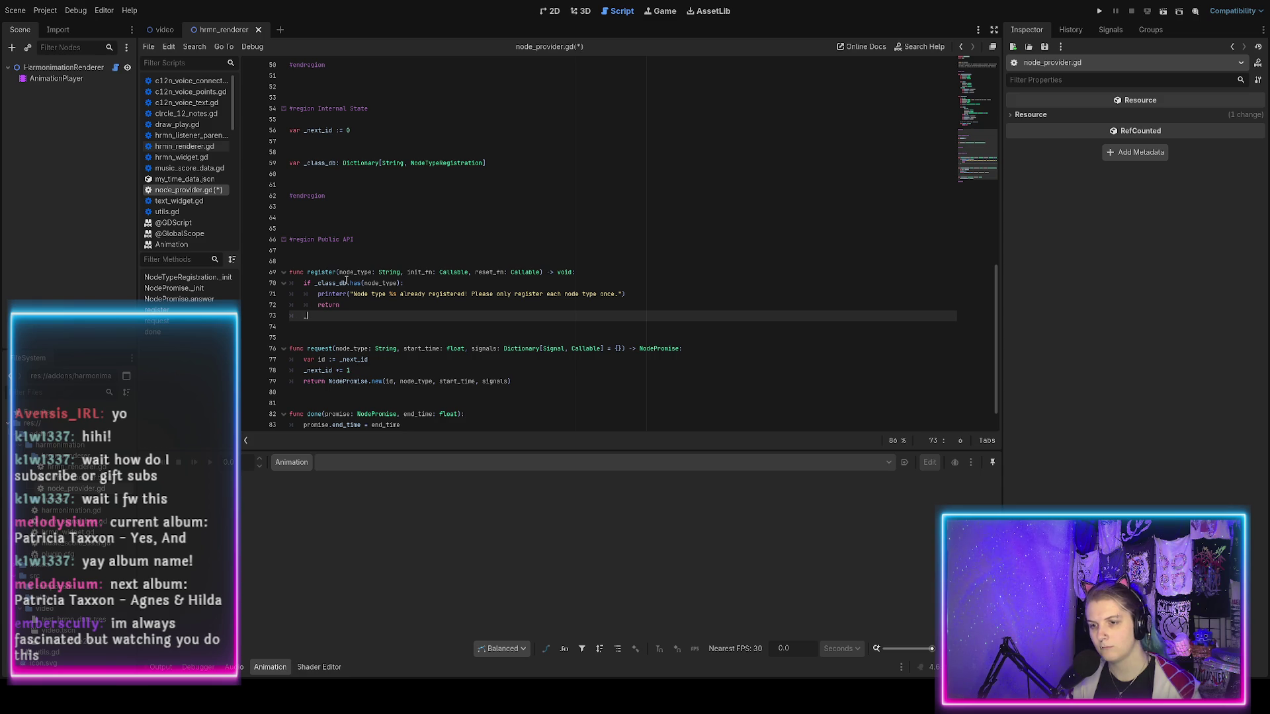
{"action": "type", "text": "db."}
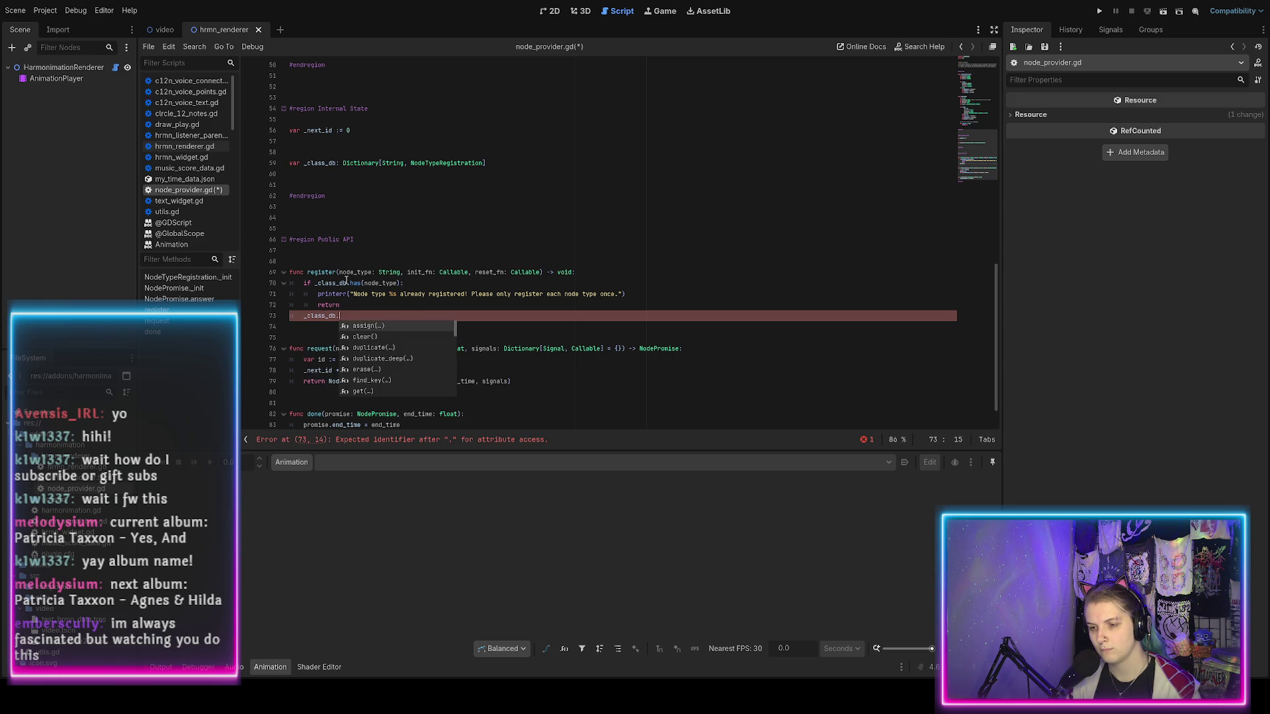
{"action": "key", "text": "BackSpace"}
{"action": "type", "text": "[node"}
{"action": "type", "text": "_type"}
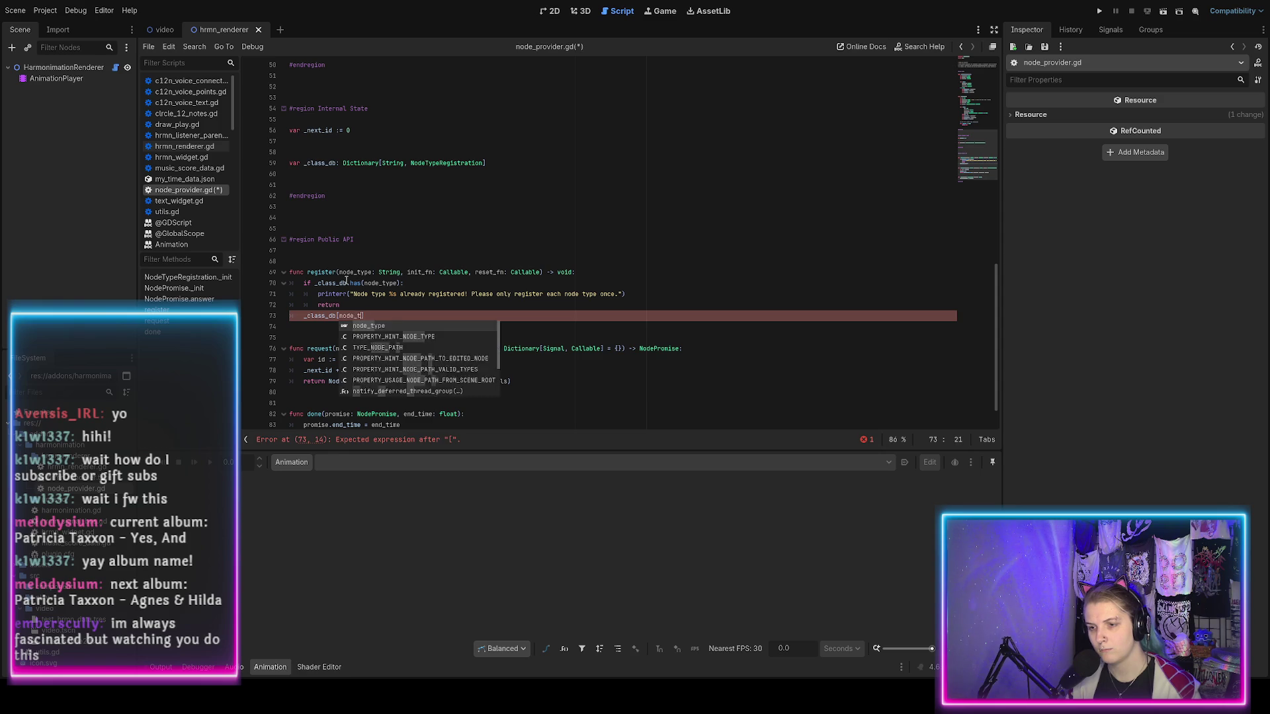
{"action": "type", "text": "] = "}
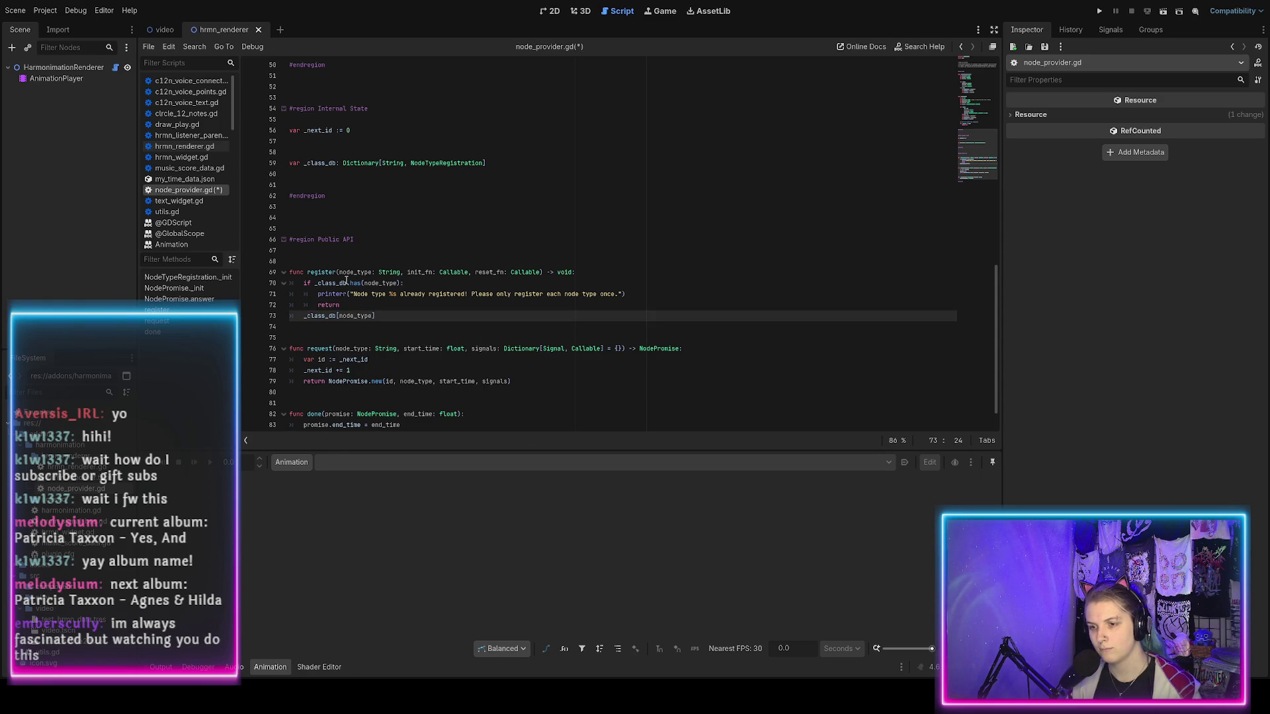
{"action": "type", "text": "NodeTy"}
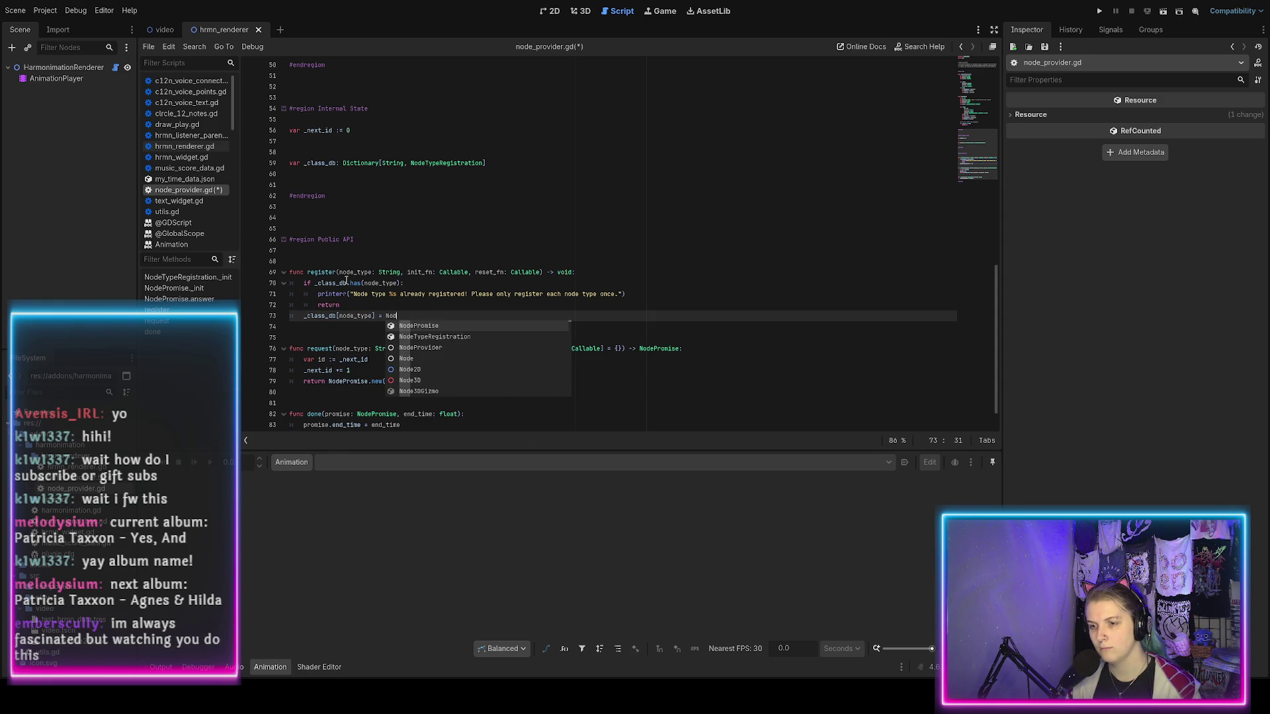
{"action": "key", "text": "Return"}
{"action": "type", "text": ".new("}
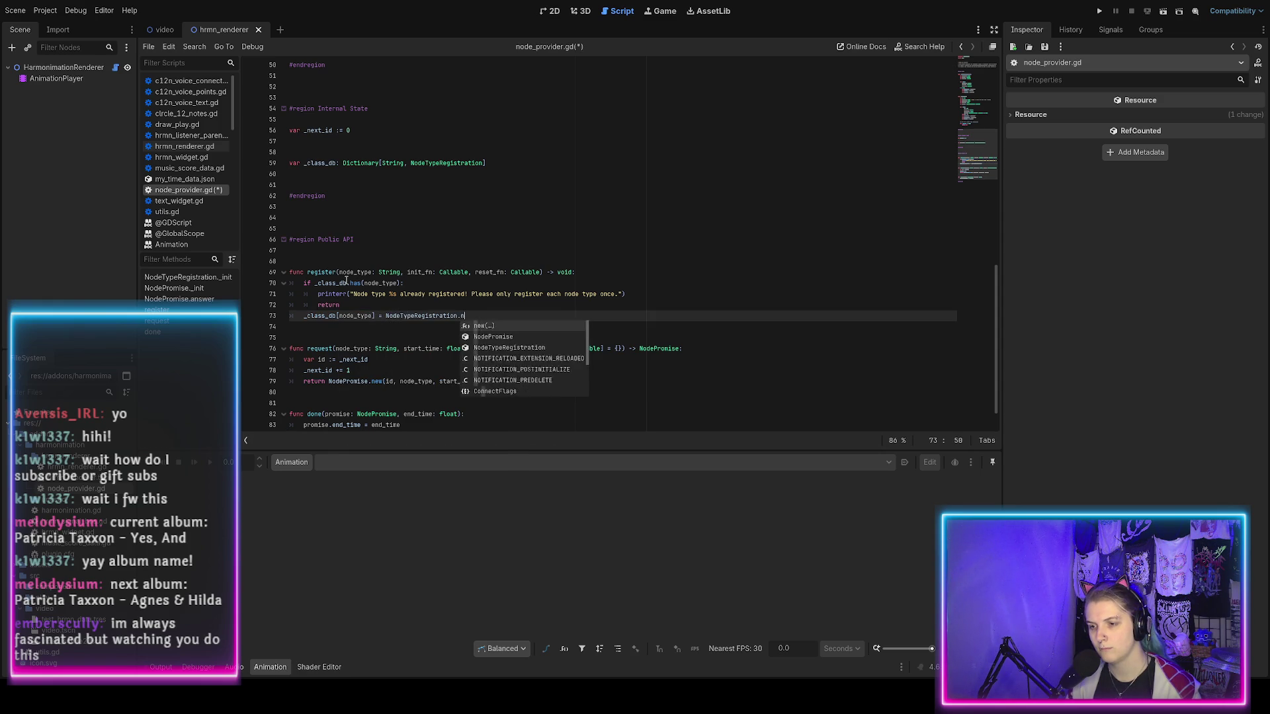
{"action": "type", "text": "node_type, "}
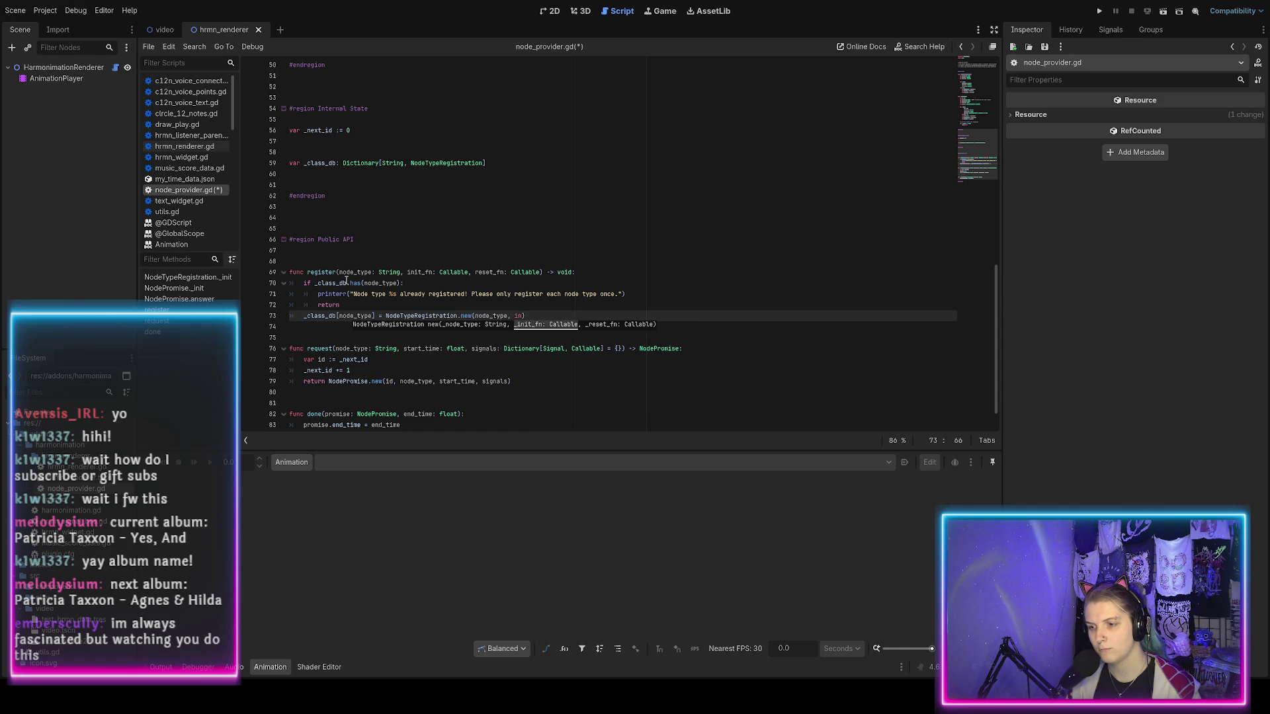
{"action": "type", "text": "in"}
{"action": "key", "text": "Return"}
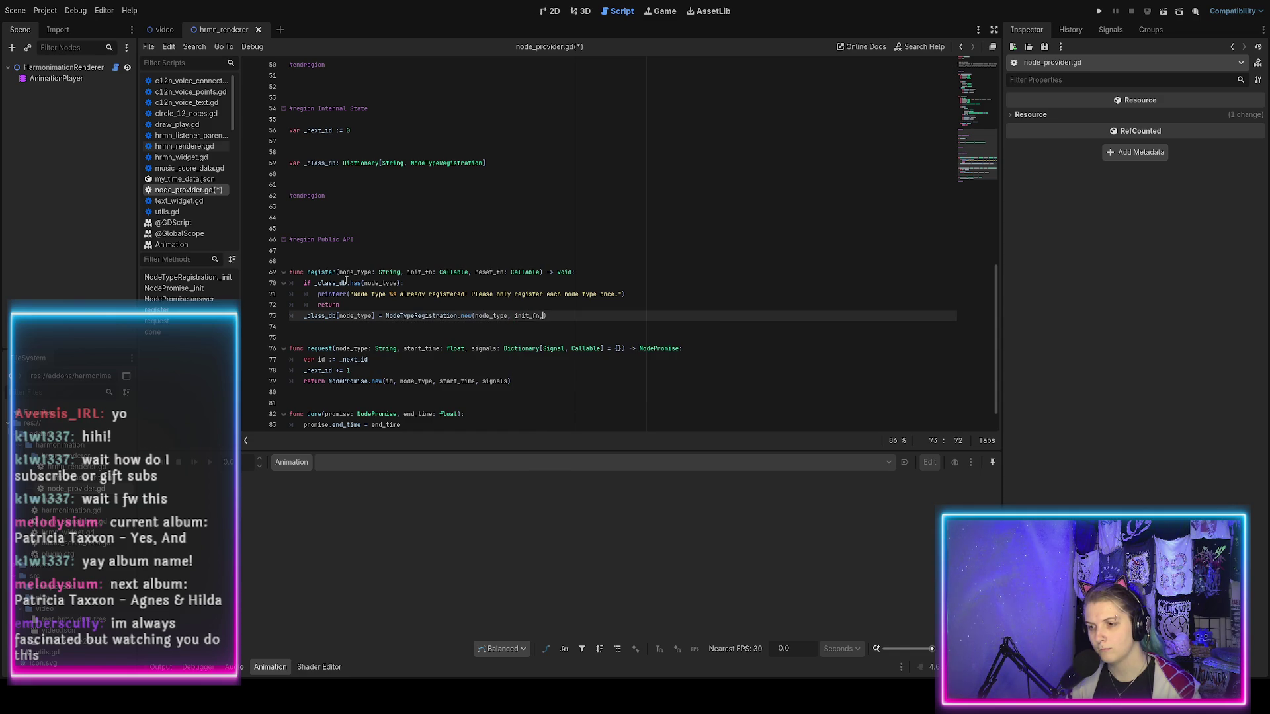
{"action": "type", "text": ", rese"}
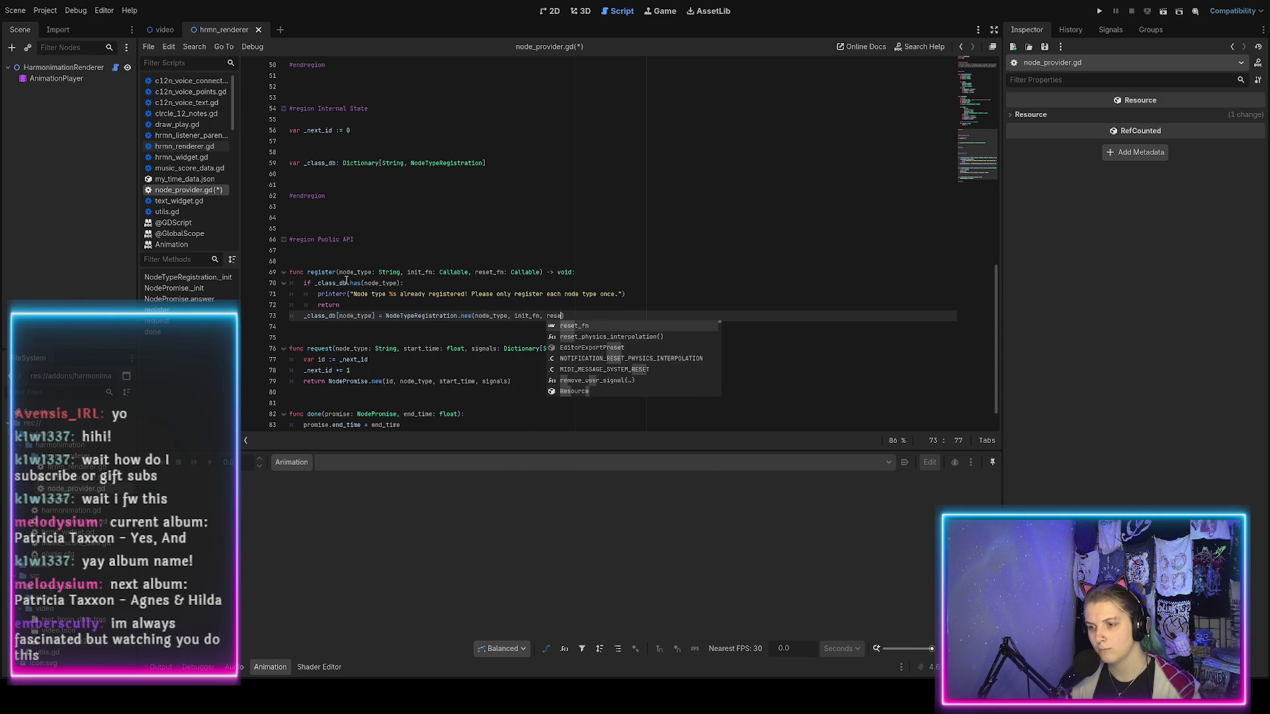
{"action": "key", "text": "Return"}
{"action": "type", "text": ")"}
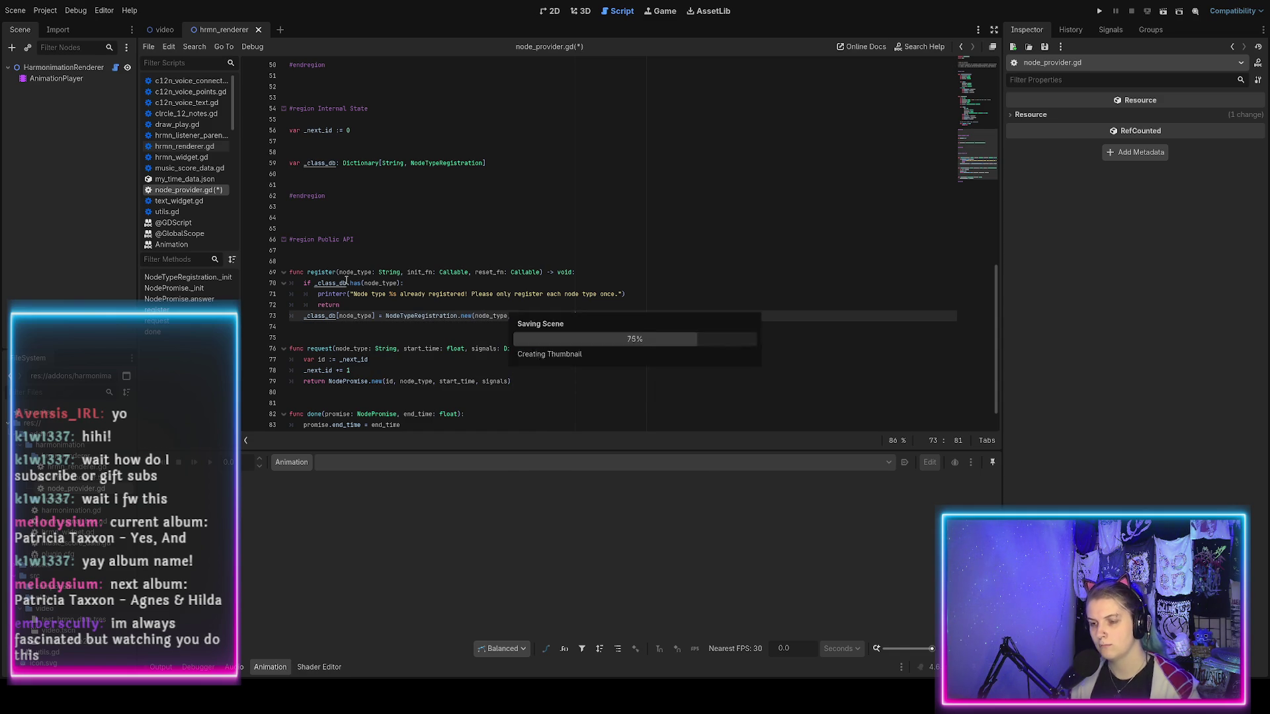
{"action": "key", "text": "ctrl+s"}
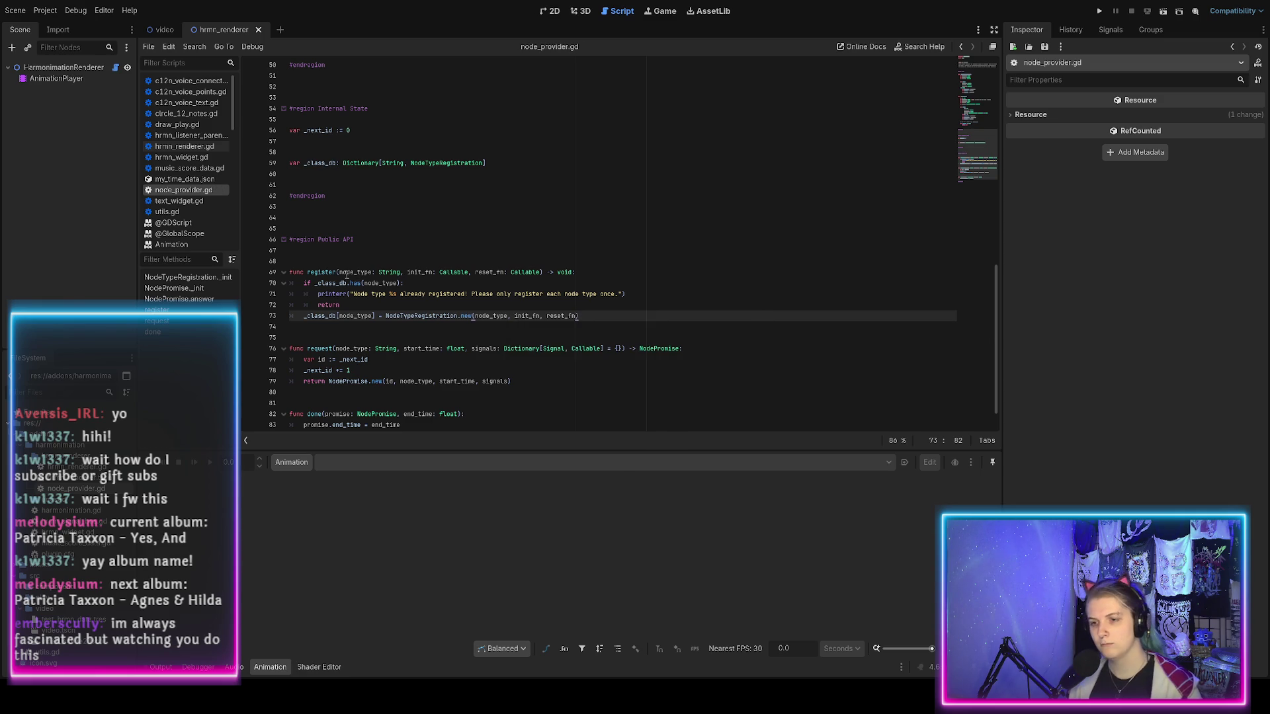
Guard request() with if !_class_db.has(node_type): and a printerr saying the type must be registered first
{"action": "scroll", "coordinate": [397, 298], "scroll_direction": "down", "scroll_amount": 1}
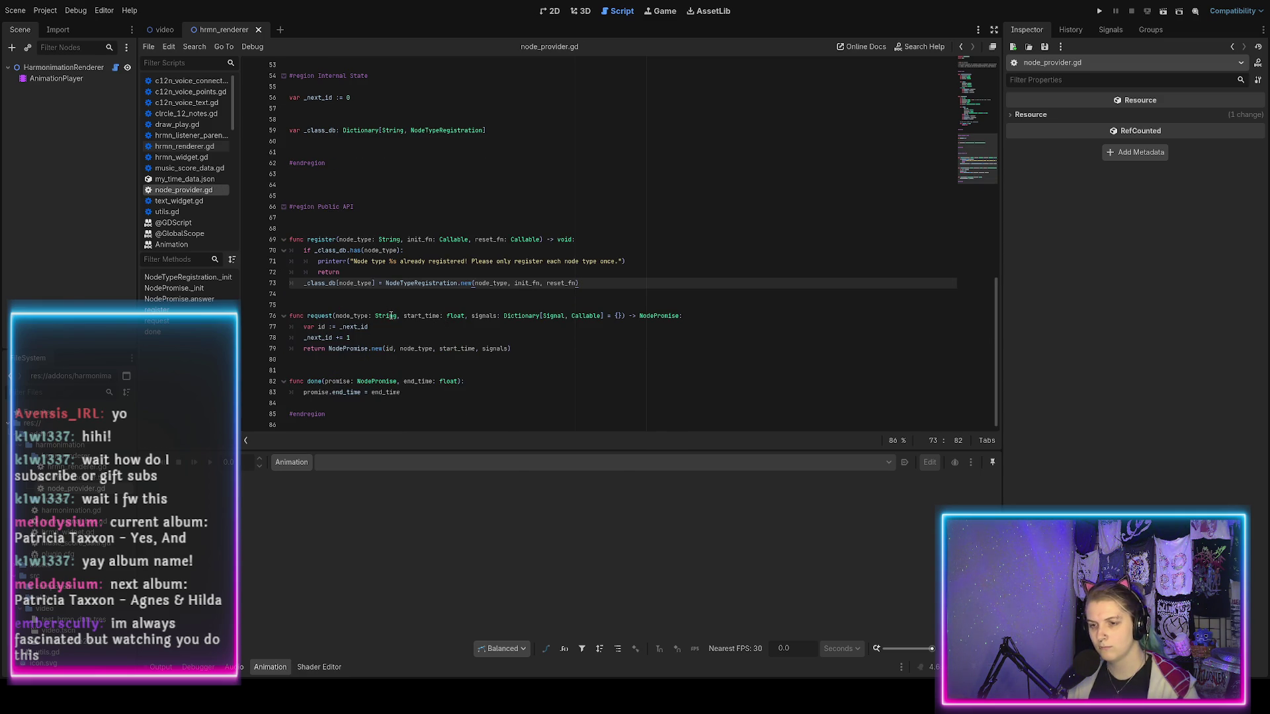
{"action": "left_click", "coordinate": [392, 316]}
{"action": "key", "text": "End"}
{"action": "key", "text": "Return"}
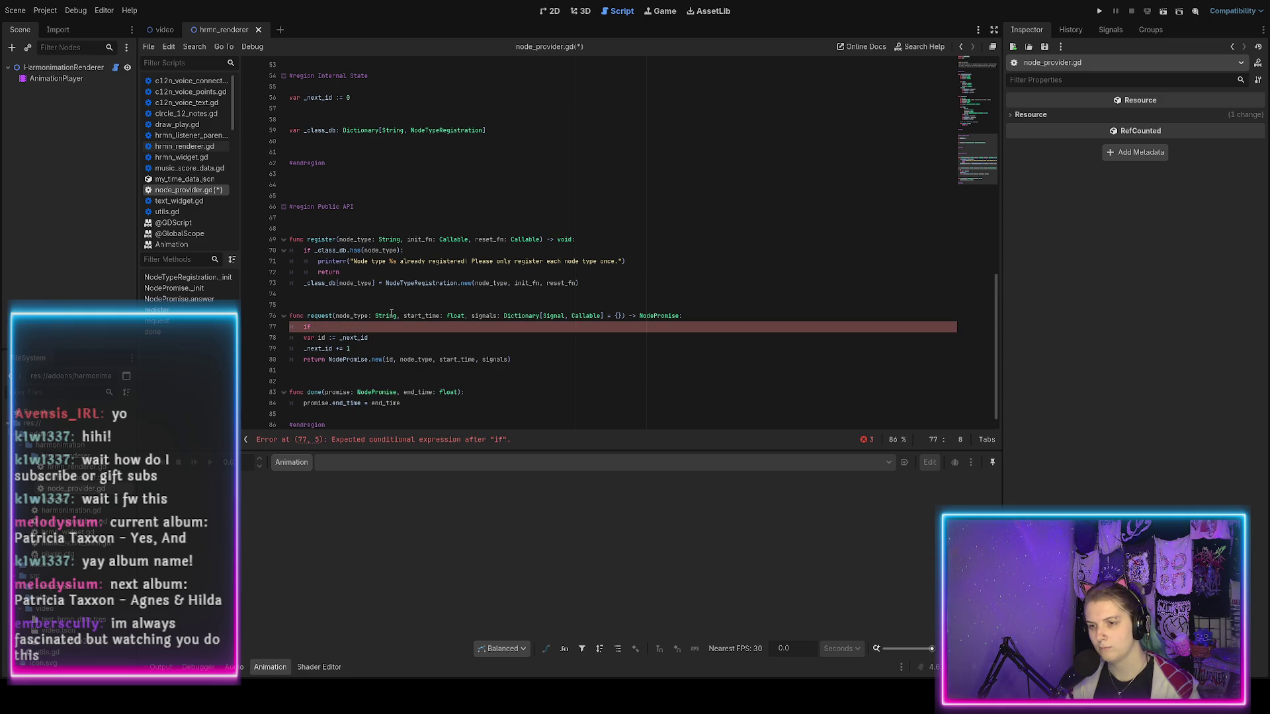
{"action": "type", "text": "!_cl"}
{"action": "key", "text": "Return"}
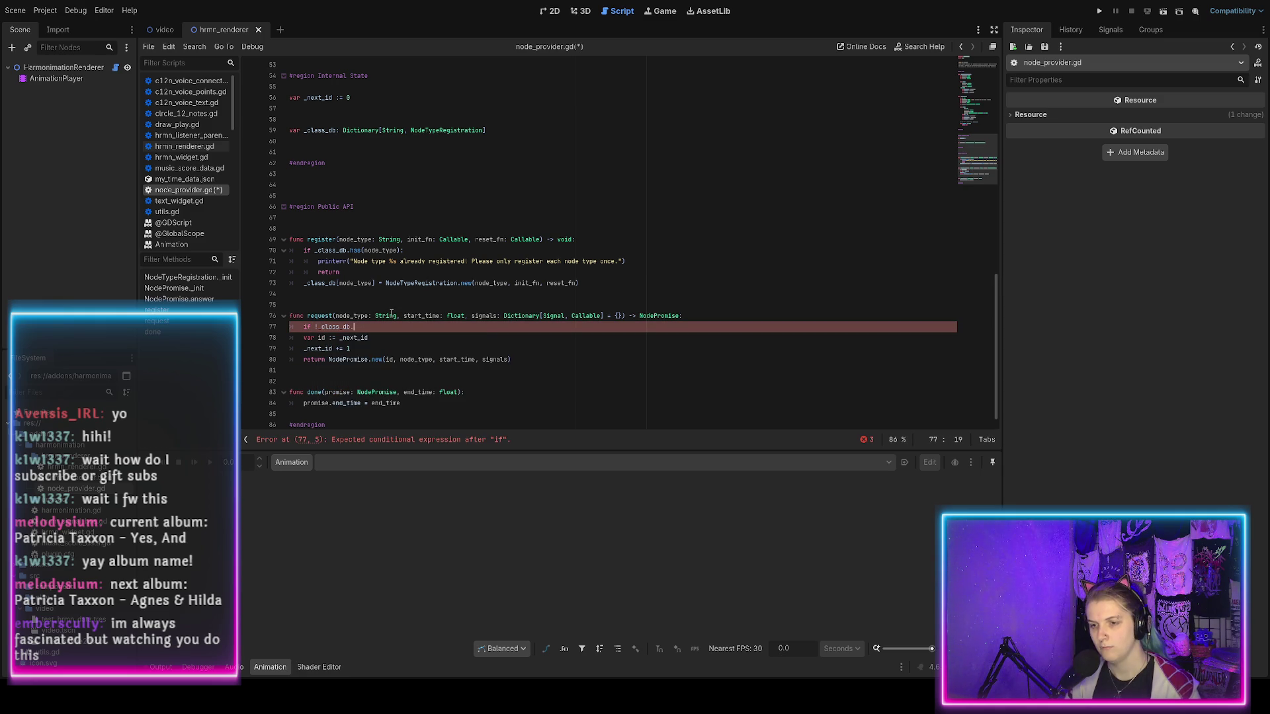
{"action": "type", "text": ".has(no"}
{"action": "type", "text": "de_type)"}
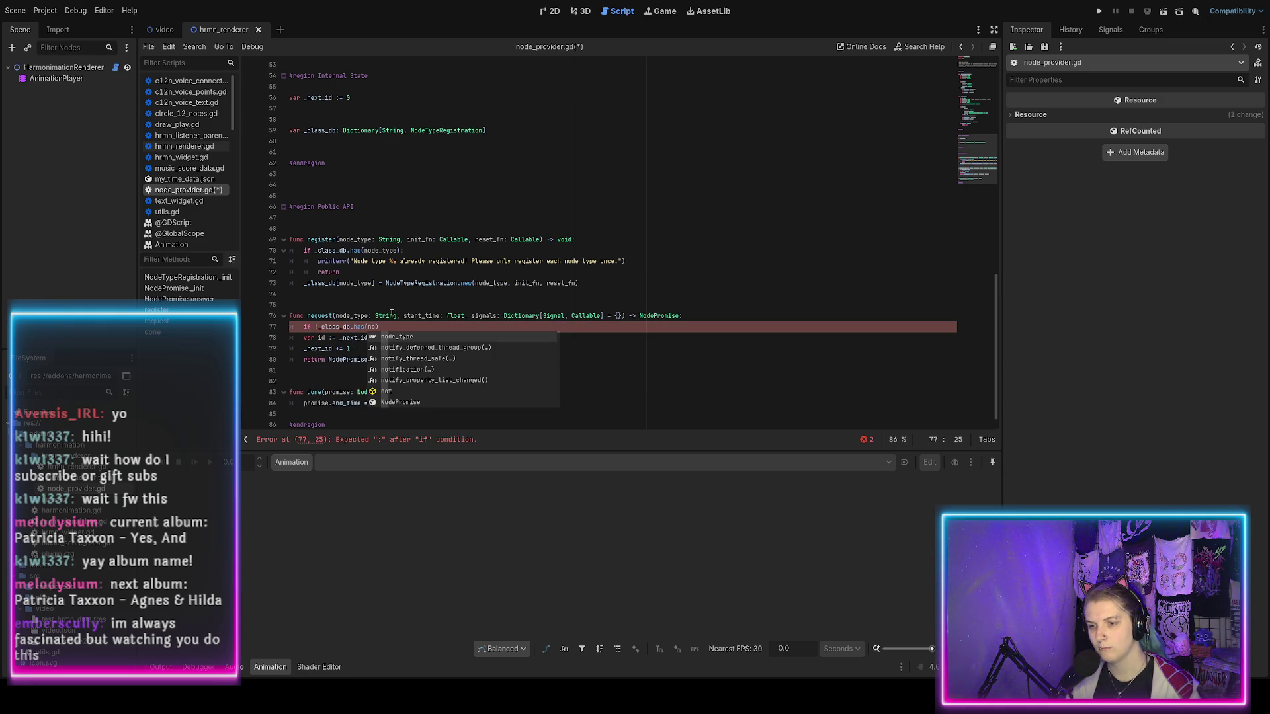
{"action": "type", "text": ":"}
{"action": "key", "text": "Return"}
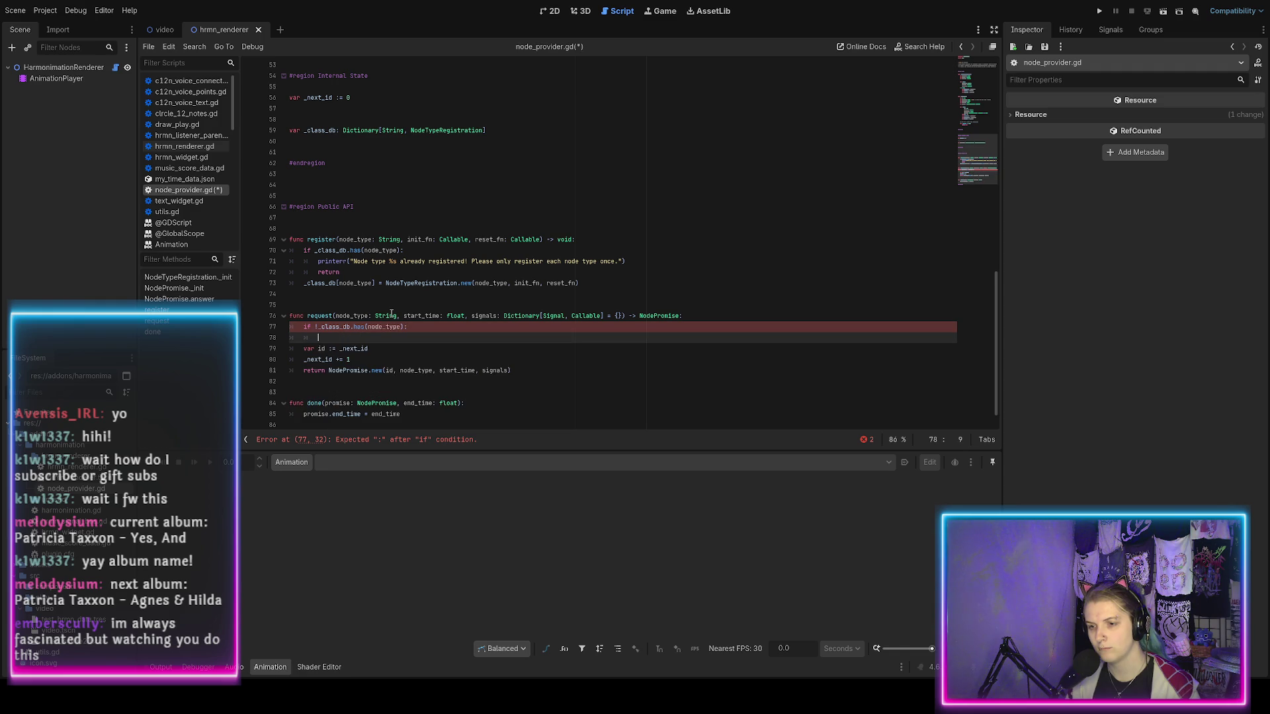
{"action": "type", "text": "r(\""}
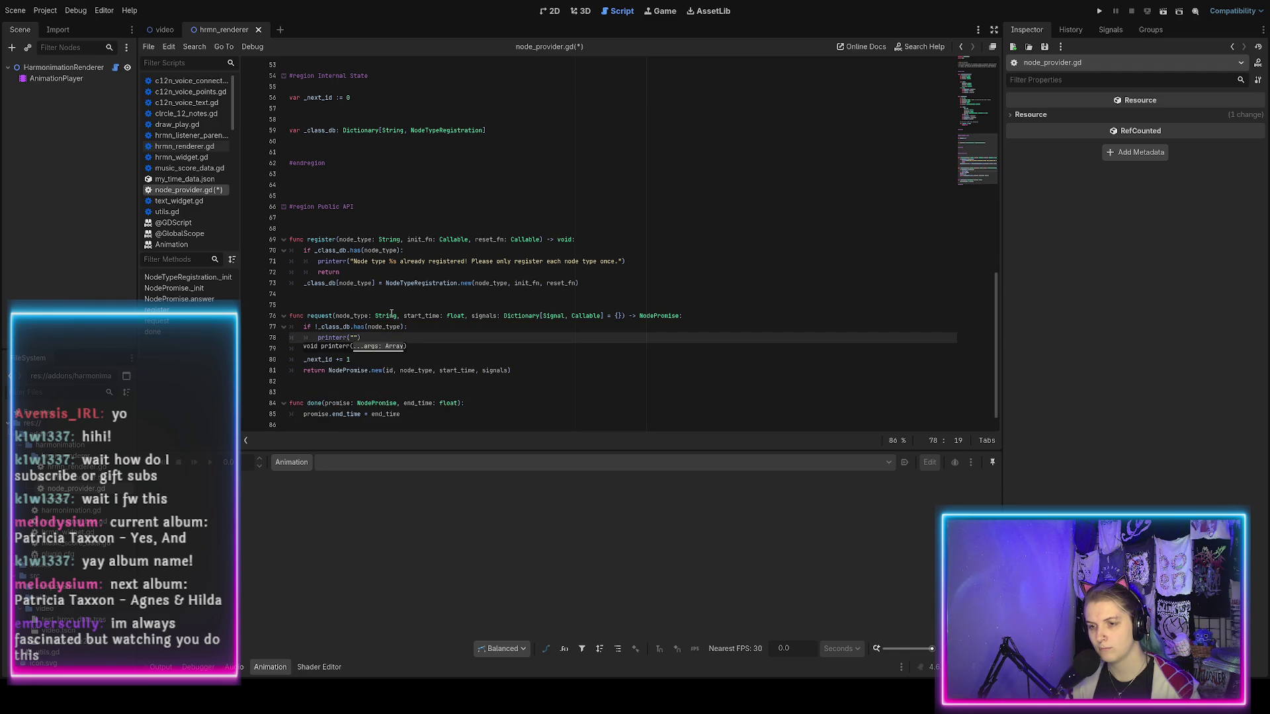
{"action": "type", "text": "Cannot r"}
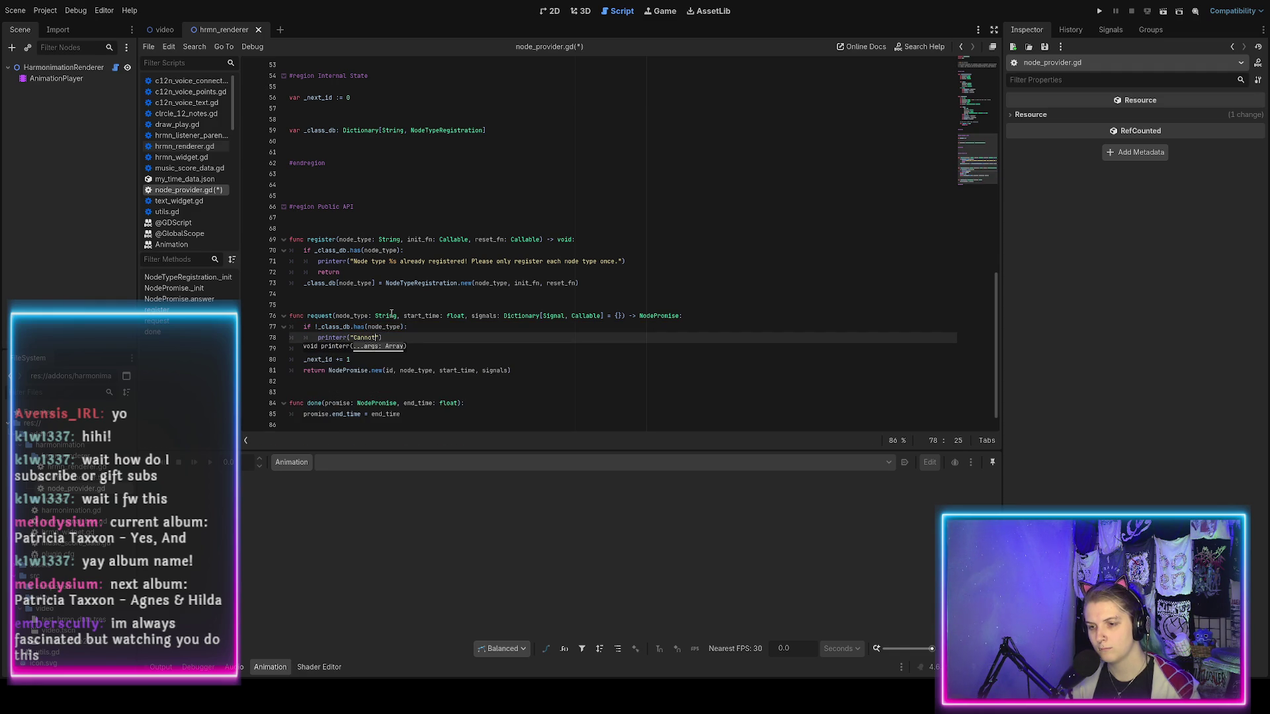
{"action": "type", "text": "equest node of t"}
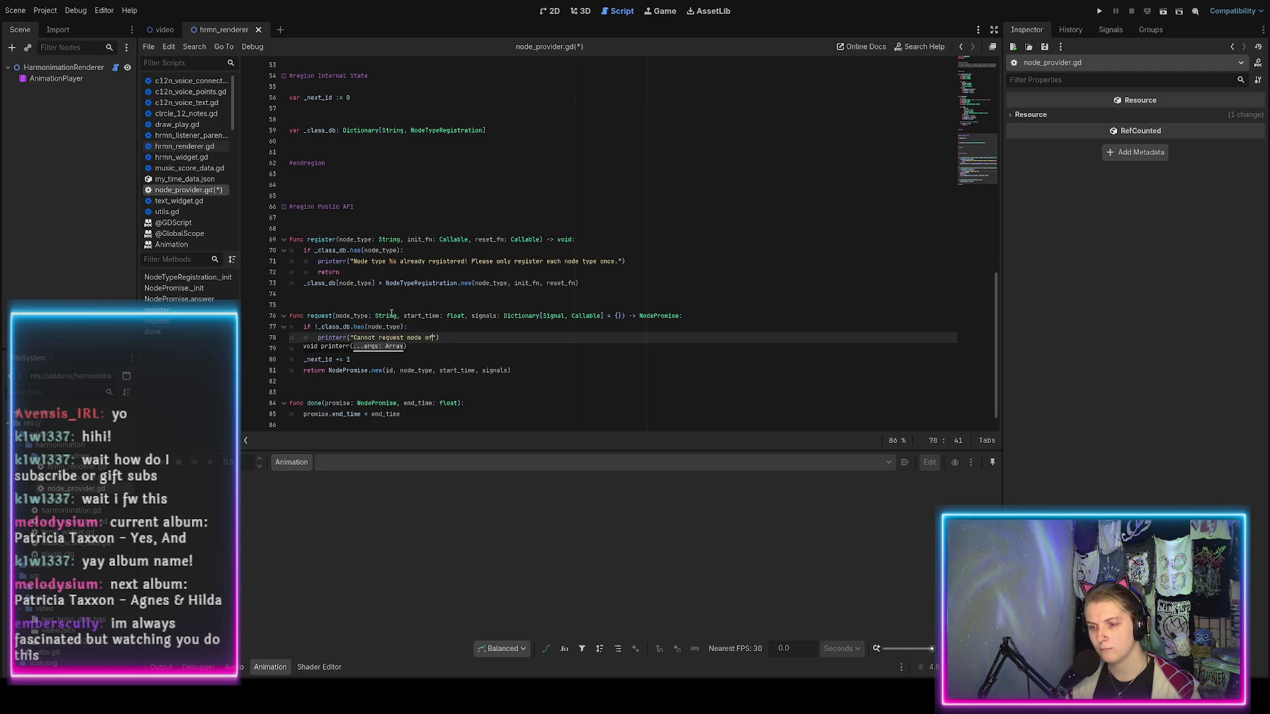
{"action": "type", "text": "ype %s"}
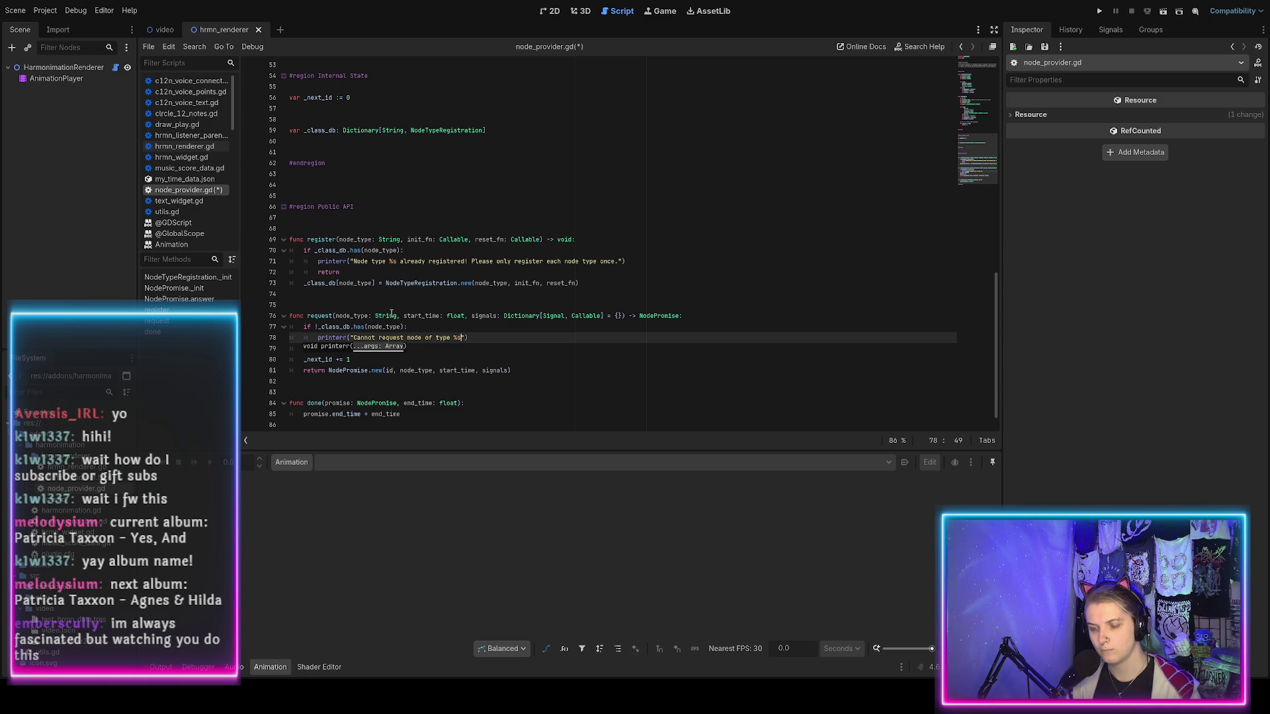
{"action": "type", "text": " if it "}
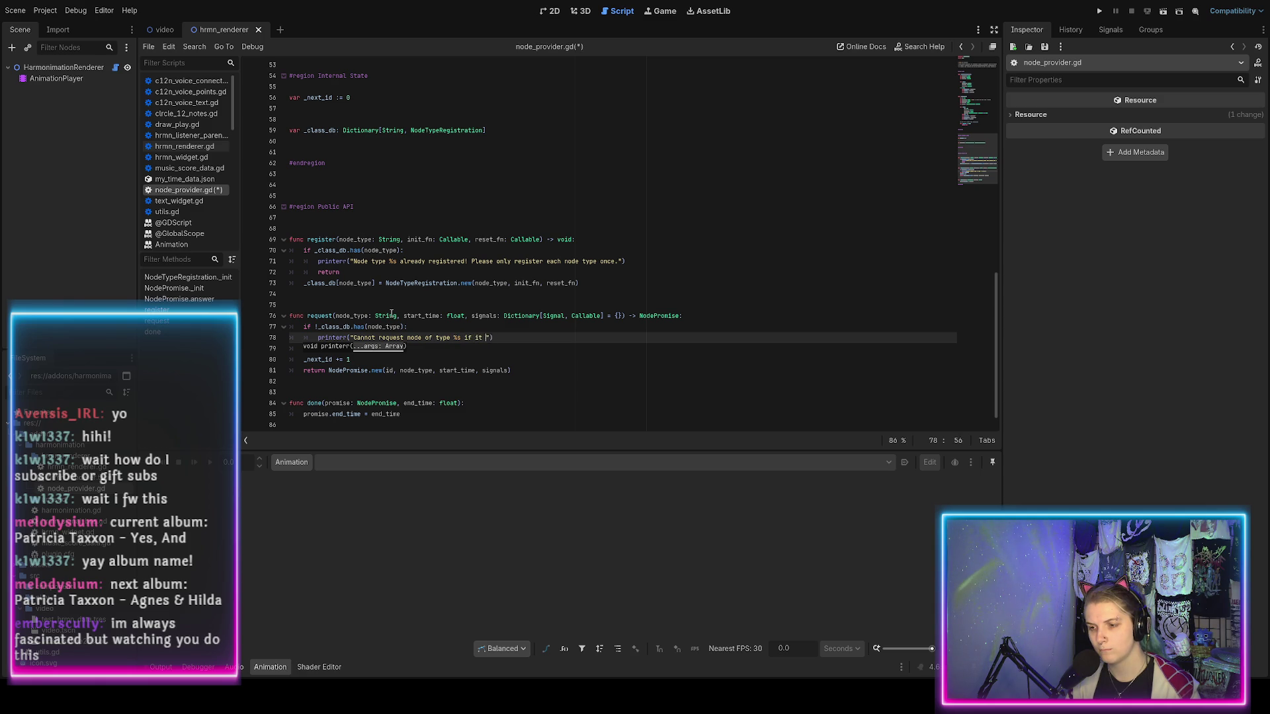
{"action": "type", "text": "has not been regis"}
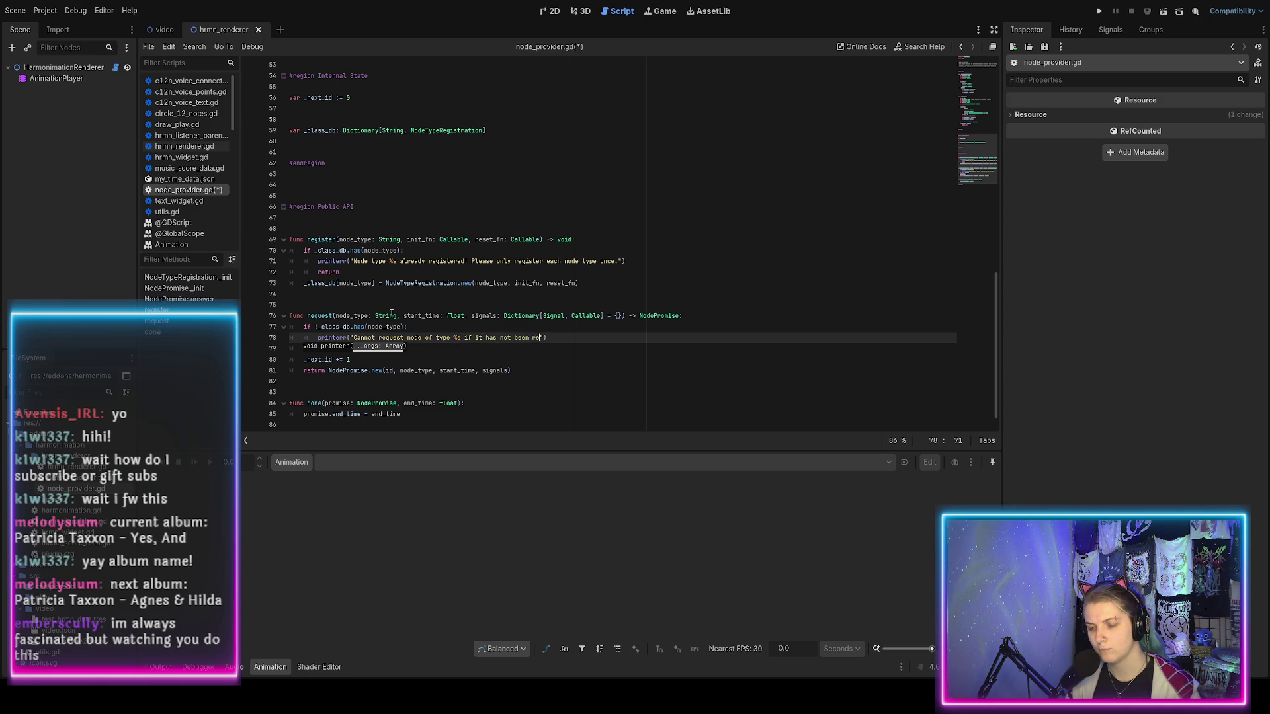
{"action": "type", "text": "tered first. Please "}
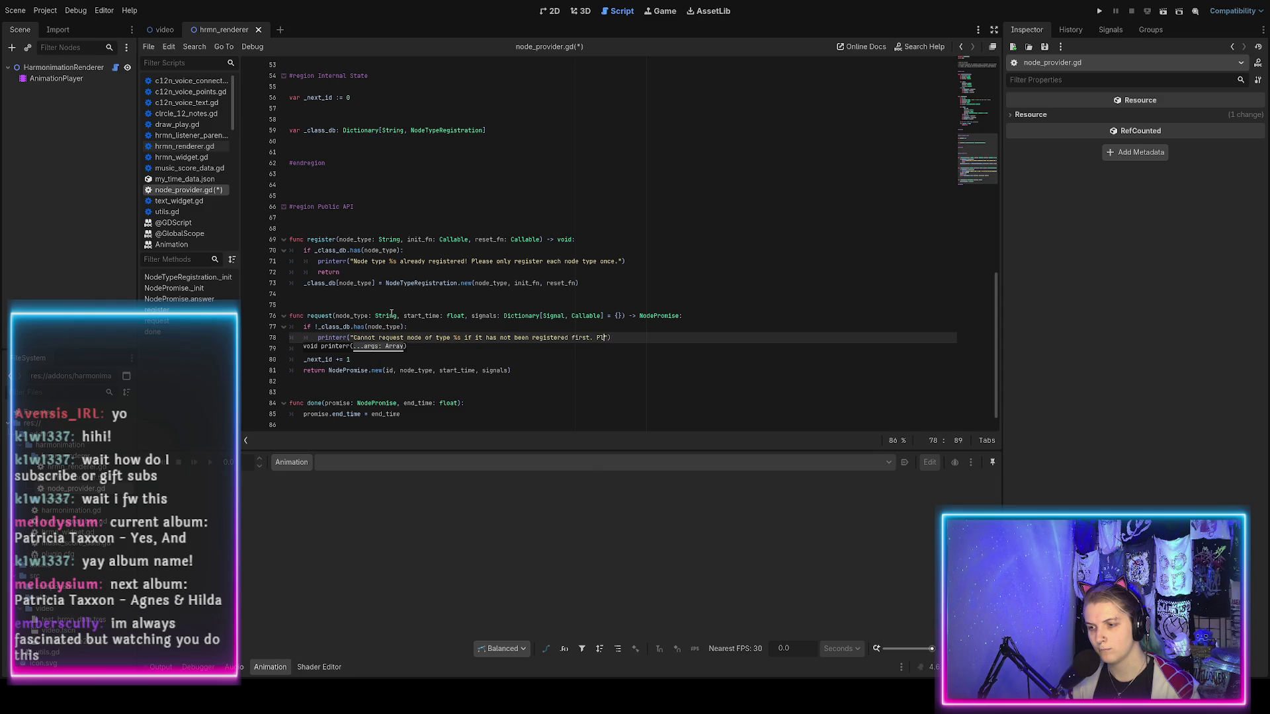
{"action": "type", "text": "call register"}
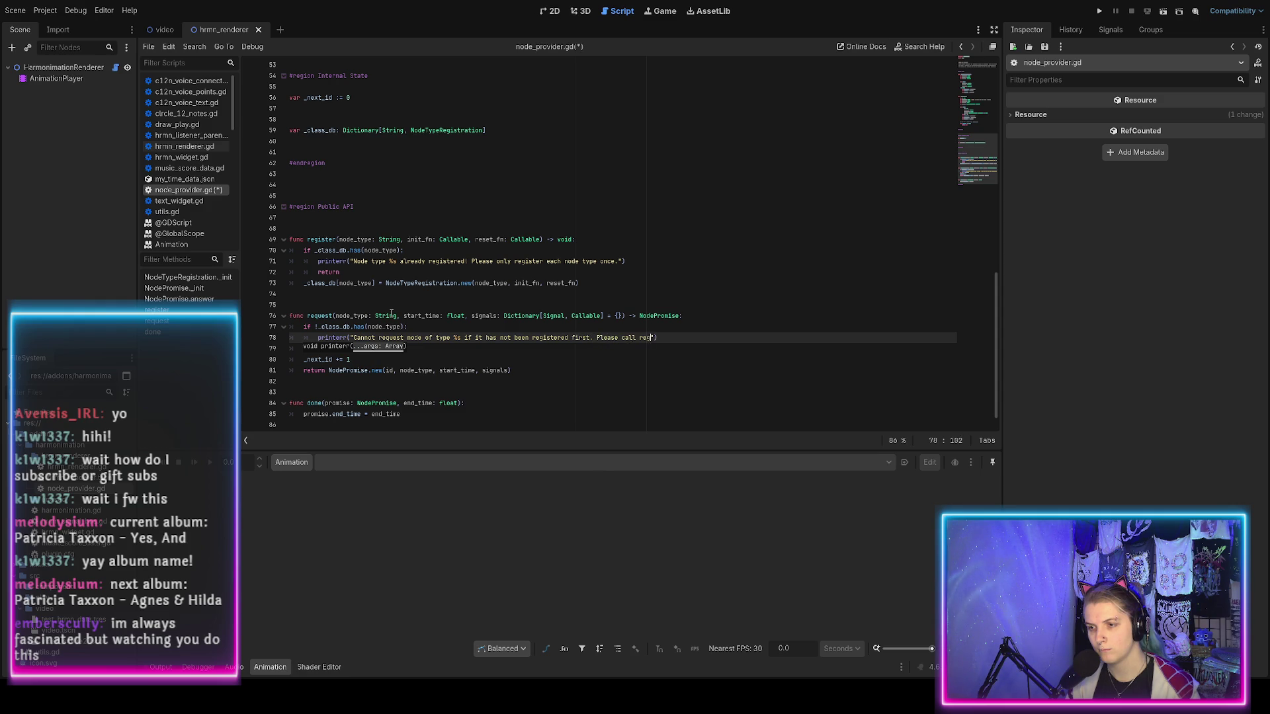
{"action": "type", "text": "() before "}
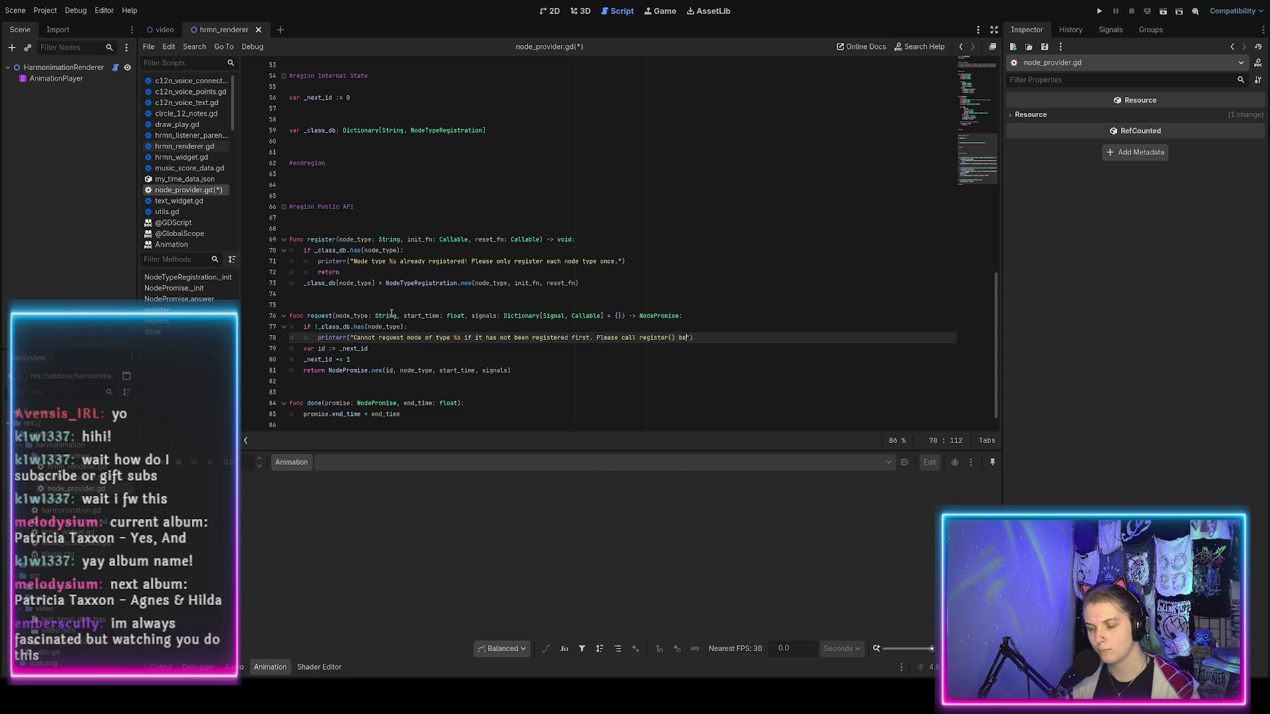
{"action": "type", "text": "calling requ"}
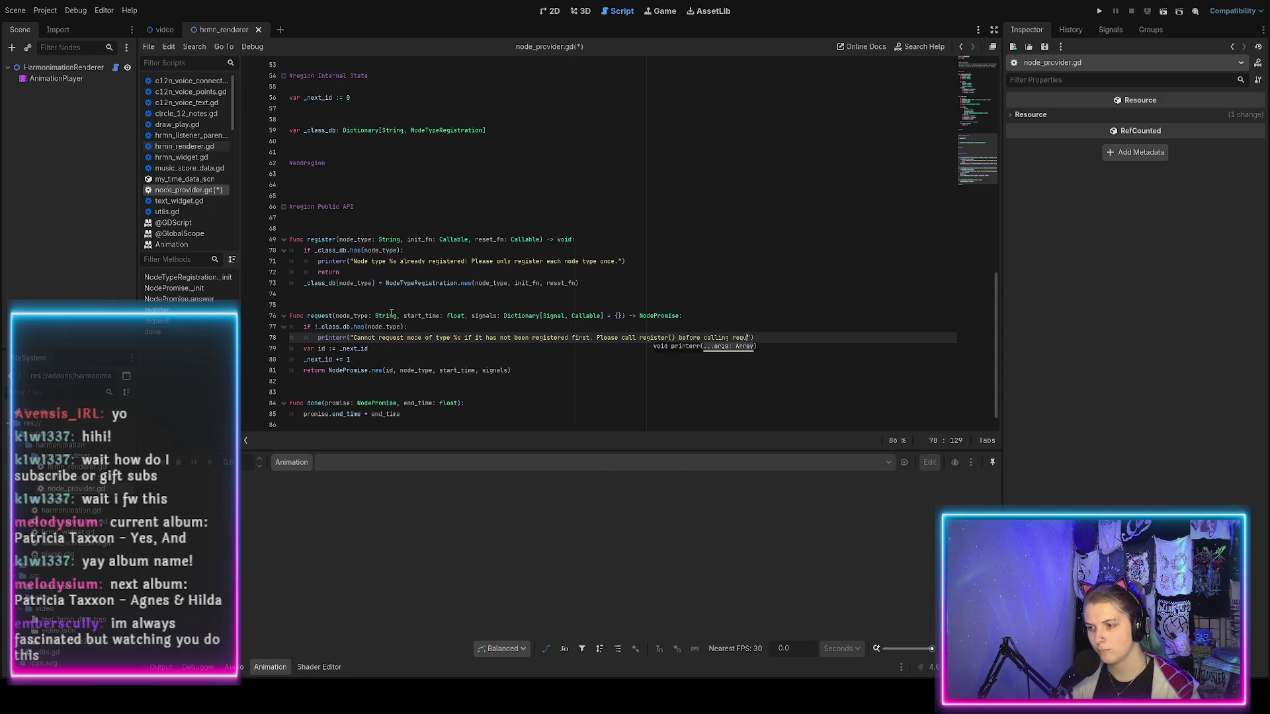
{"action": "type", "text": "est()"}
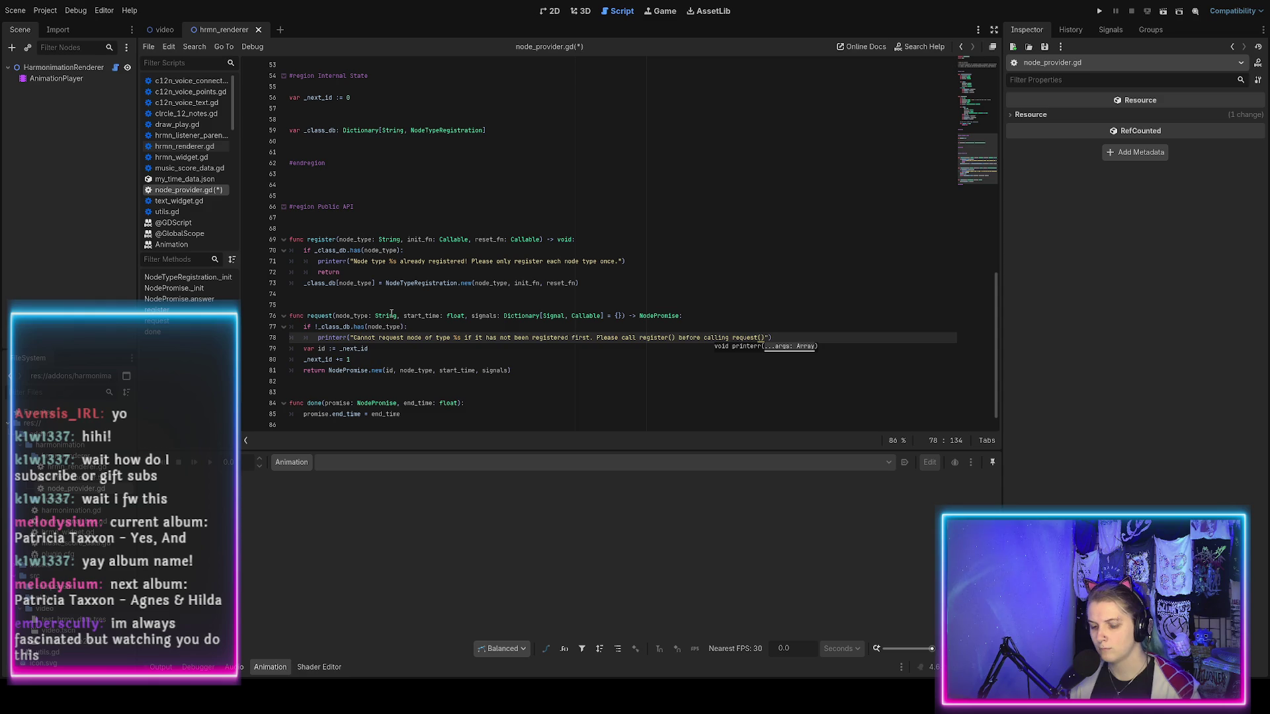
{"action": "type", "text": "."}
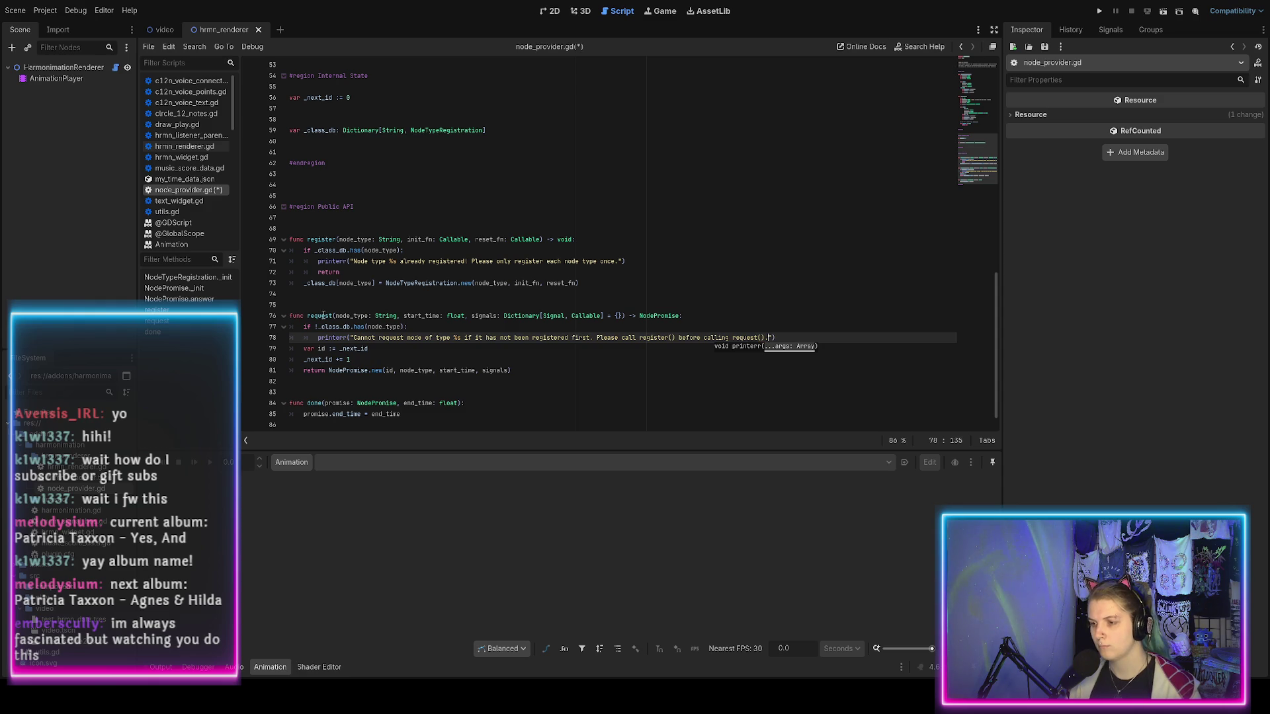
{"action": "left_click", "coordinate": [679, 338]}
{"action": "type", "text": "for this node type"}
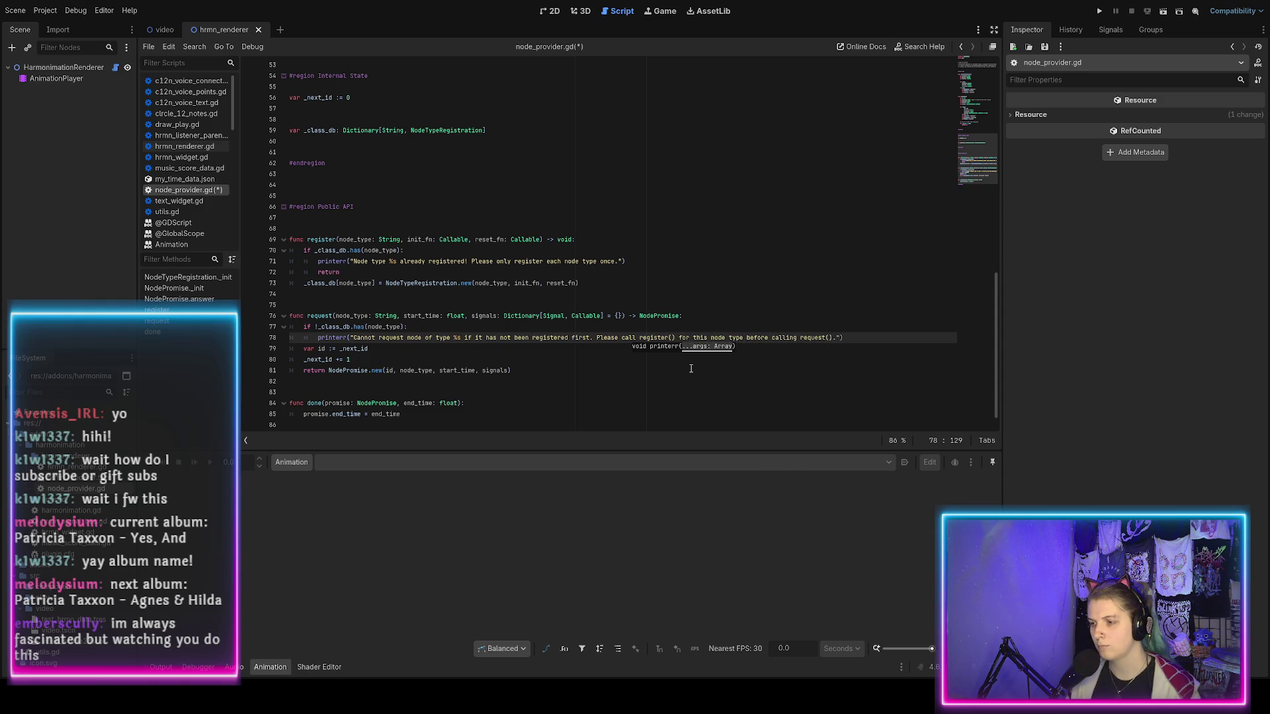
{"action": "key", "text": "End"}
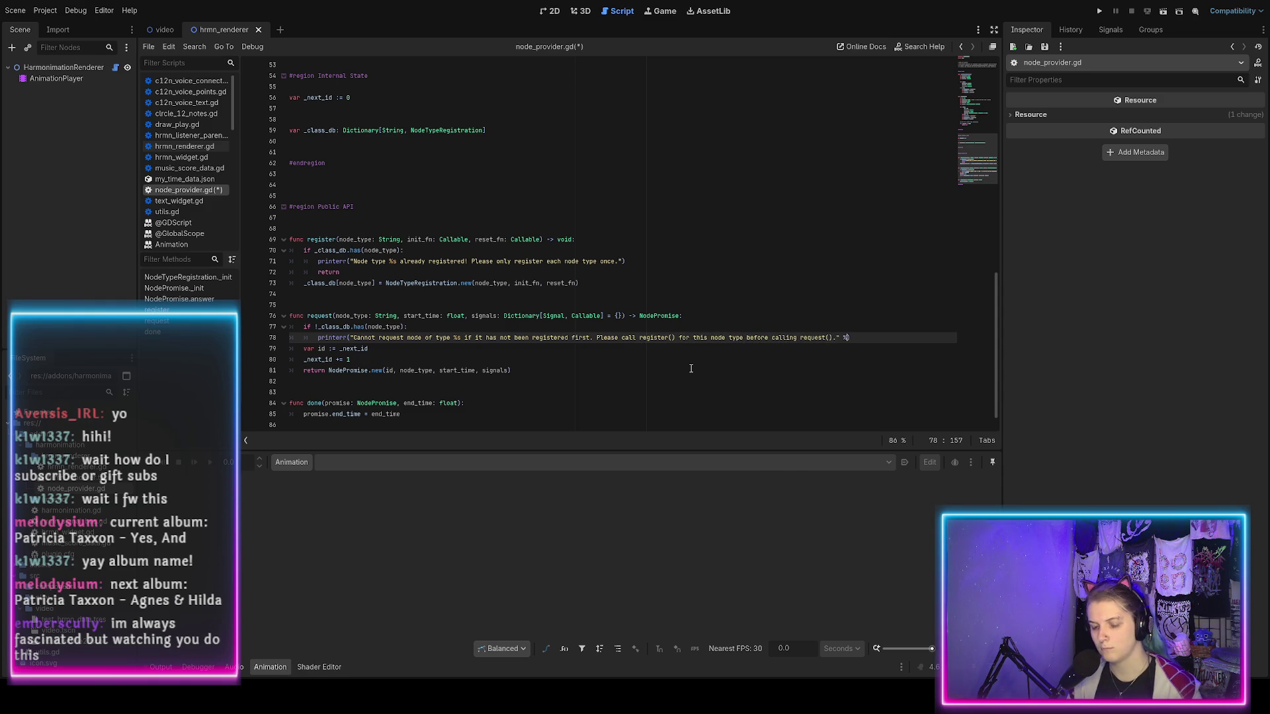
{"action": "type", "text": "node_type"}
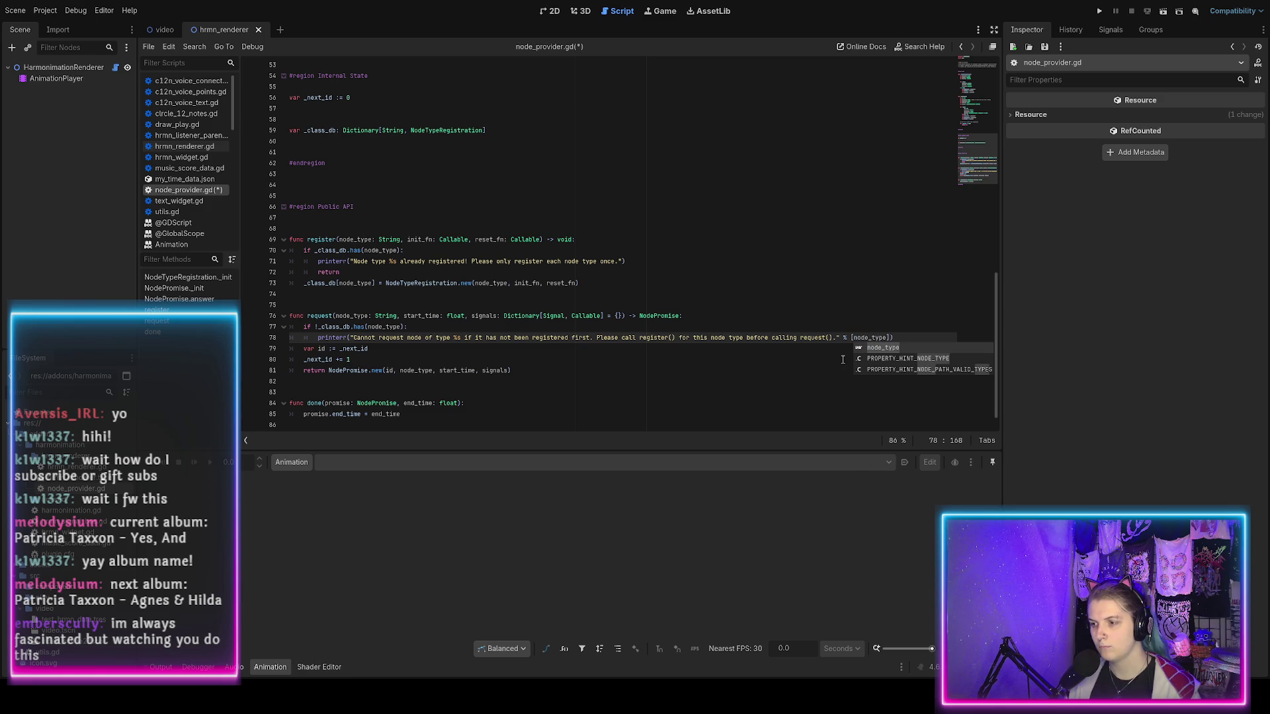
Format register()'s error message with % [node_type] and save
{"action": "left_click", "coordinate": [622, 262]}
{"action": "type", "text": "% [node_type"}
{"action": "key", "text": "ctrl+s"}
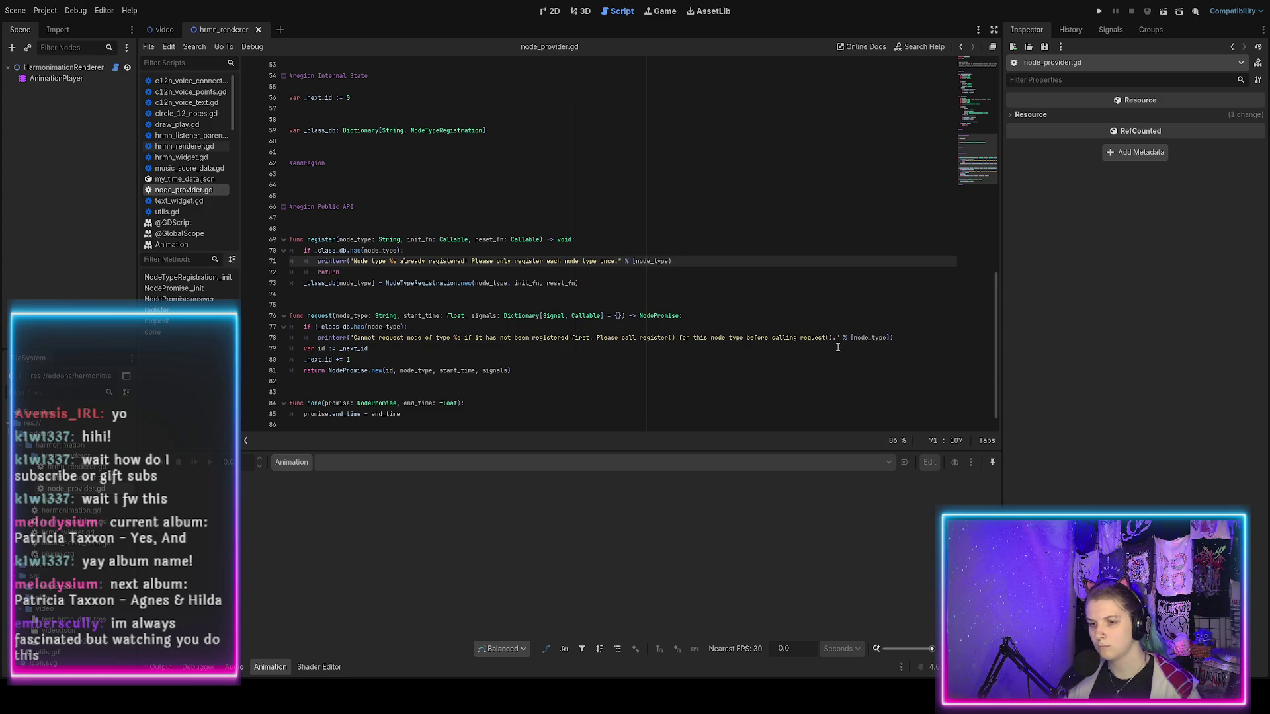
Add return null under the error print in request()
{"action": "left_click", "coordinate": [918, 340]}
{"action": "key", "text": "Return"}
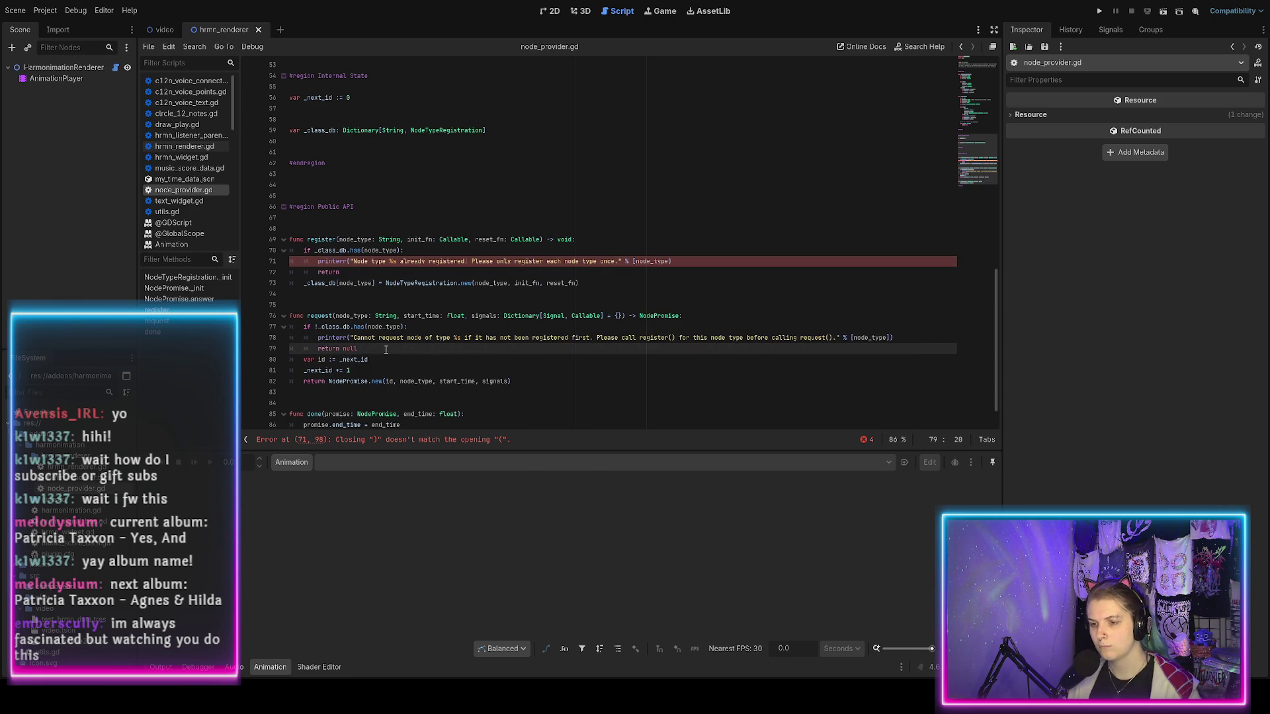
{"action": "left_click", "coordinate": [678, 262]}
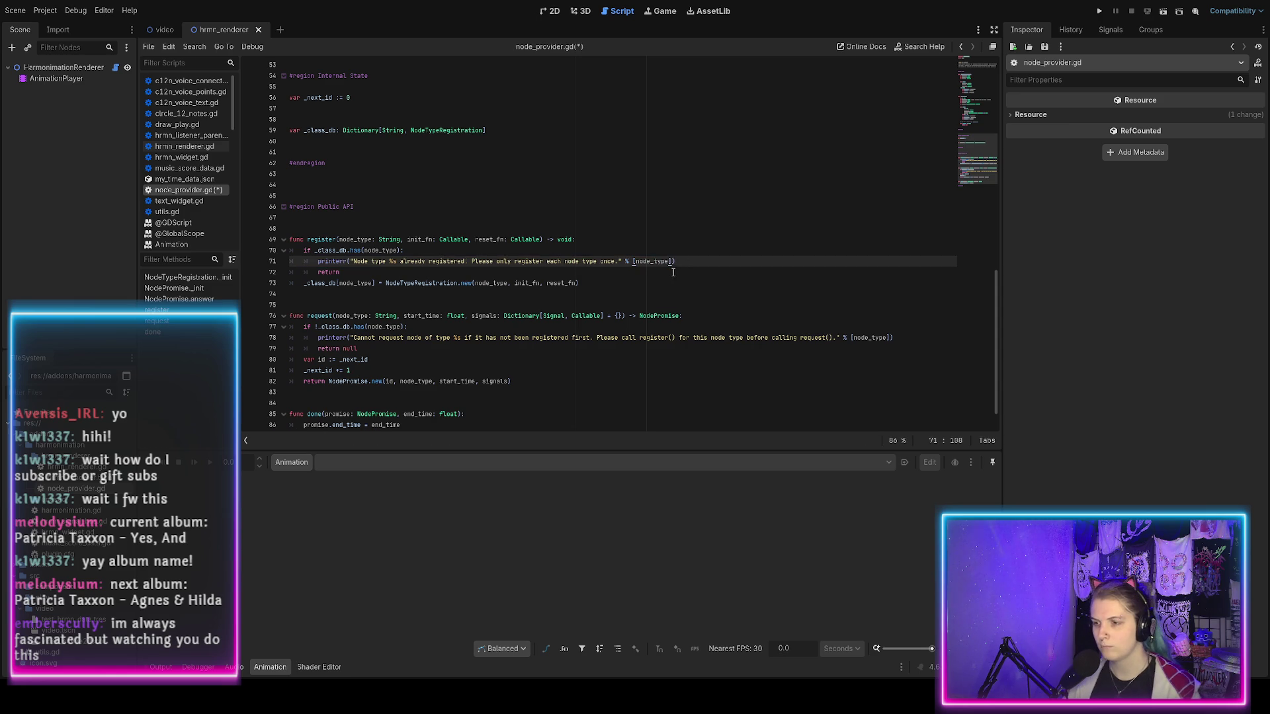
{"action": "left_click", "coordinate": [382, 351]}
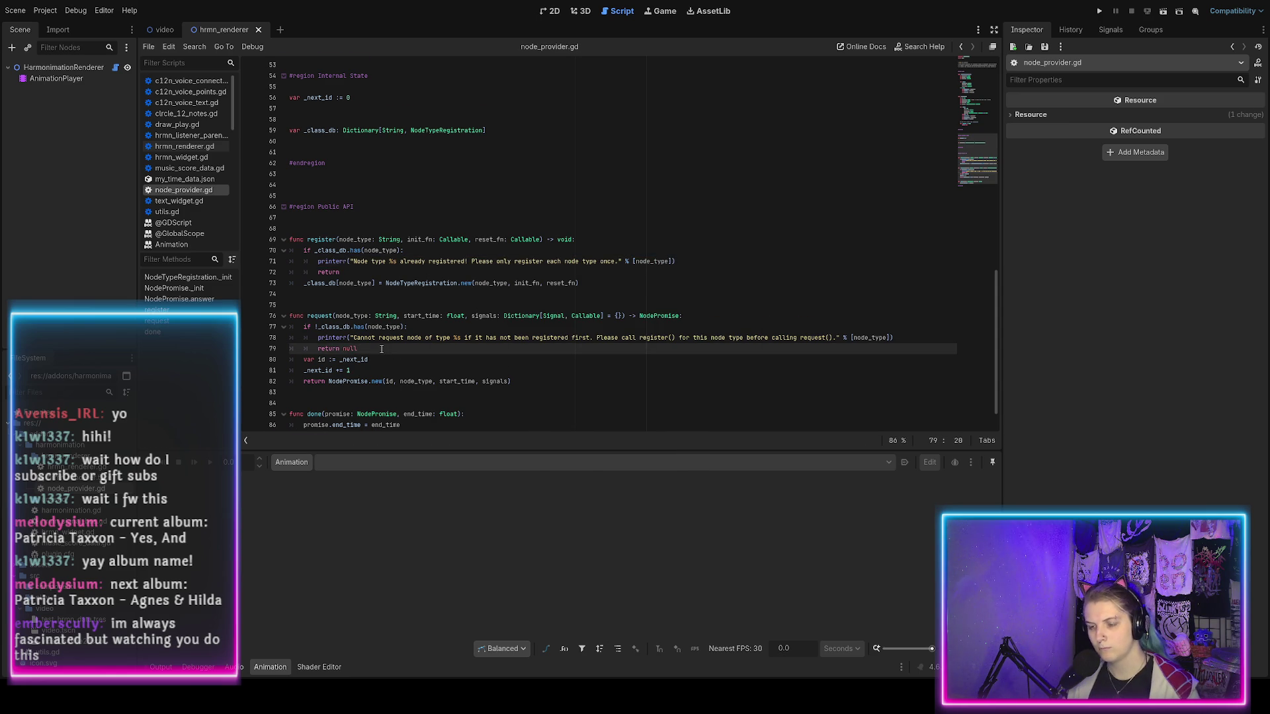
{"action": "scroll", "coordinate": [397, 364], "scroll_direction": "down", "scroll_amount": 1}
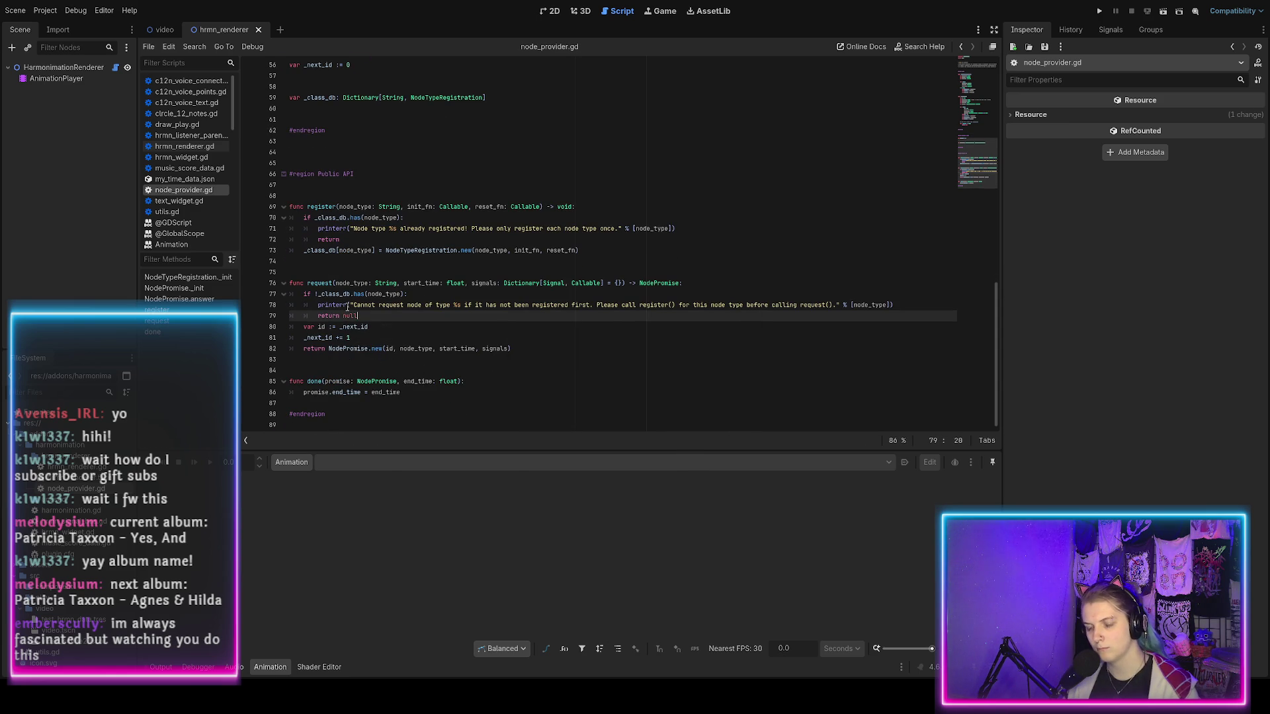
{"action": "left_click", "coordinate": [320, 366]}
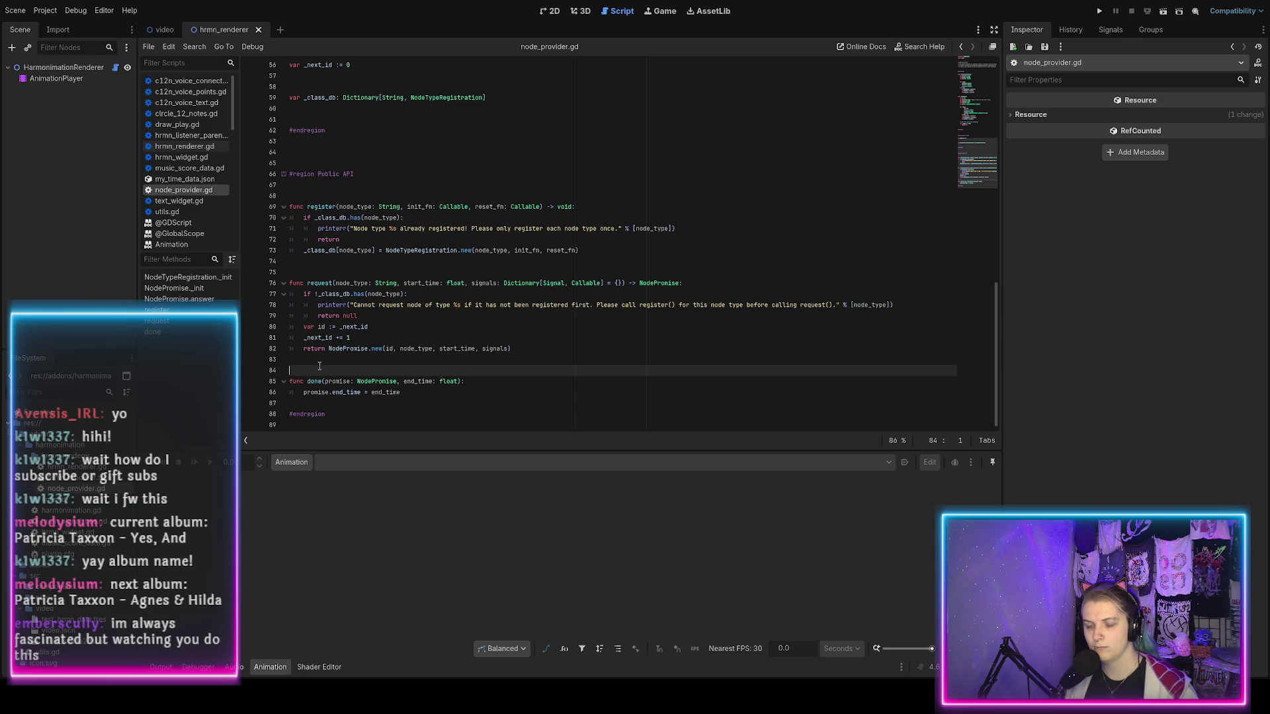
Tidy the blank lines around _class_db, declare _nodes as Dictionary[int, Node], and save
{"action": "scroll", "coordinate": [319, 365], "scroll_direction": "up", "scroll_amount": 10}
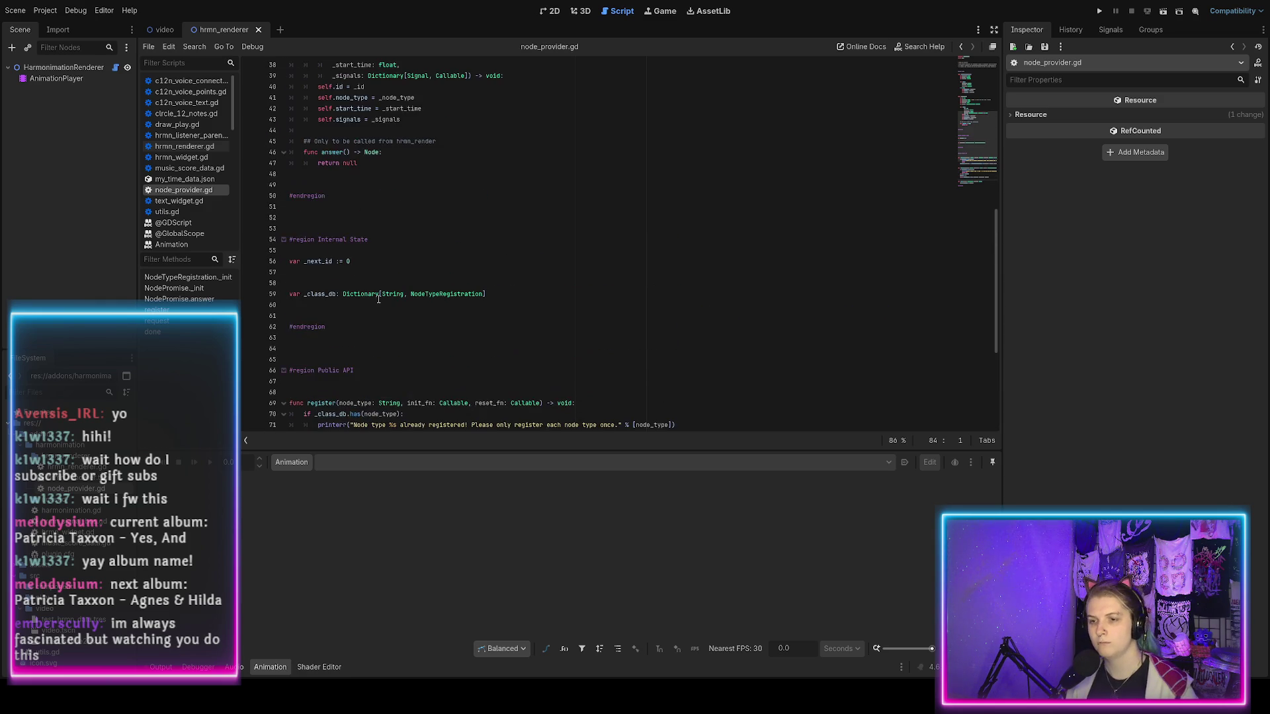
{"action": "scroll", "coordinate": [374, 277], "scroll_direction": "up", "scroll_amount": 7}
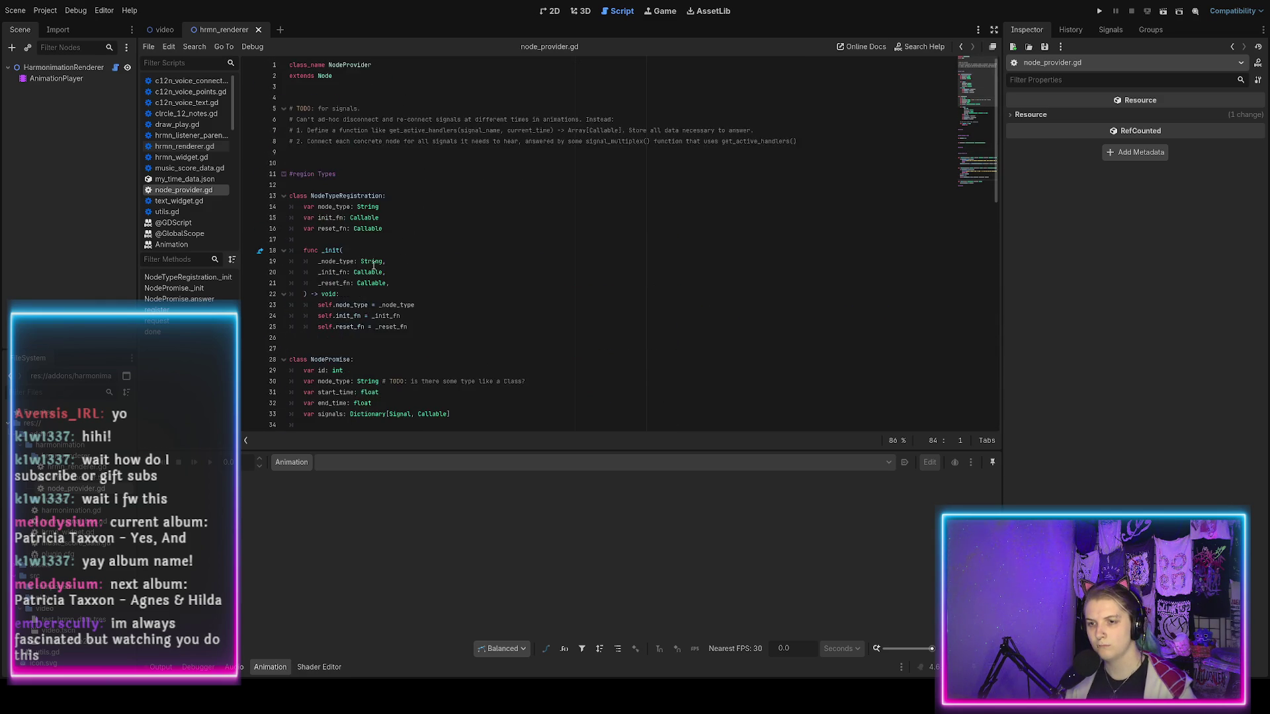
{"action": "scroll", "coordinate": [361, 237], "scroll_direction": "down", "scroll_amount": 12}
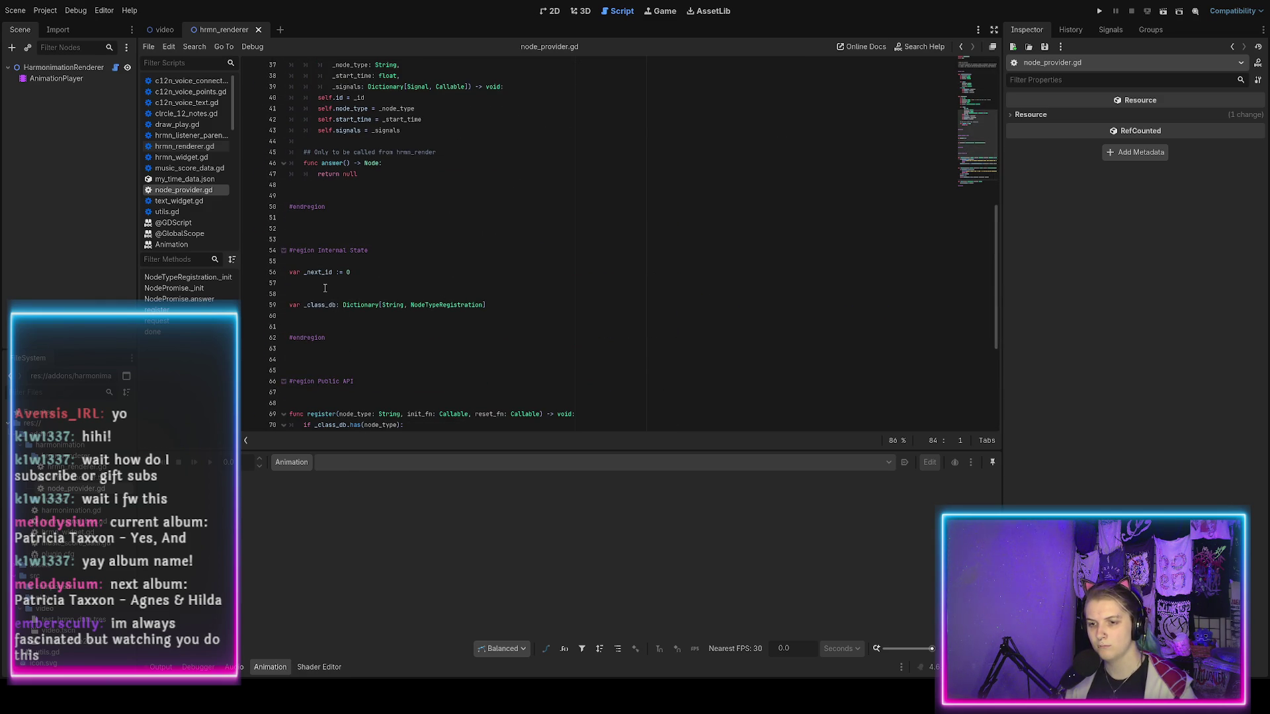
{"action": "left_click", "coordinate": [325, 288]}
{"action": "key", "text": "BackSpace"}
{"action": "key", "text": "Down"}
{"action": "key", "text": "Down"}
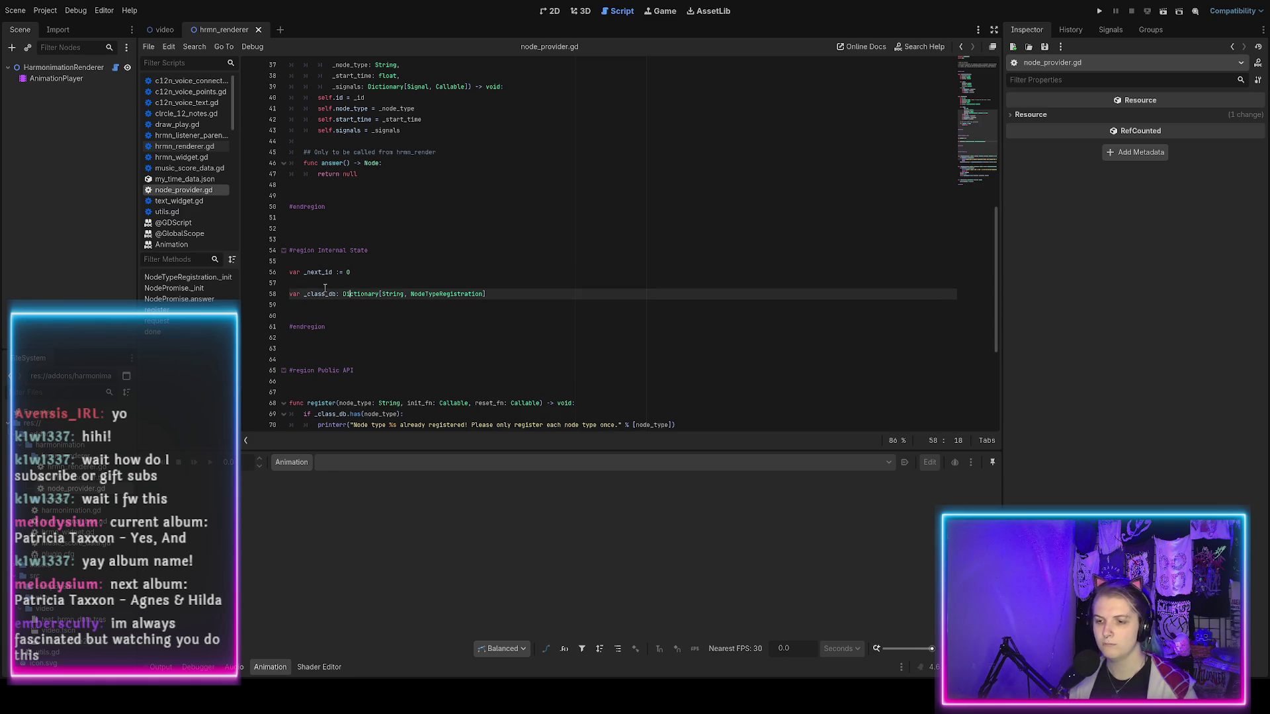
{"action": "key", "text": "End"}
{"action": "key", "text": "Return"}
{"action": "key", "text": "Return"}
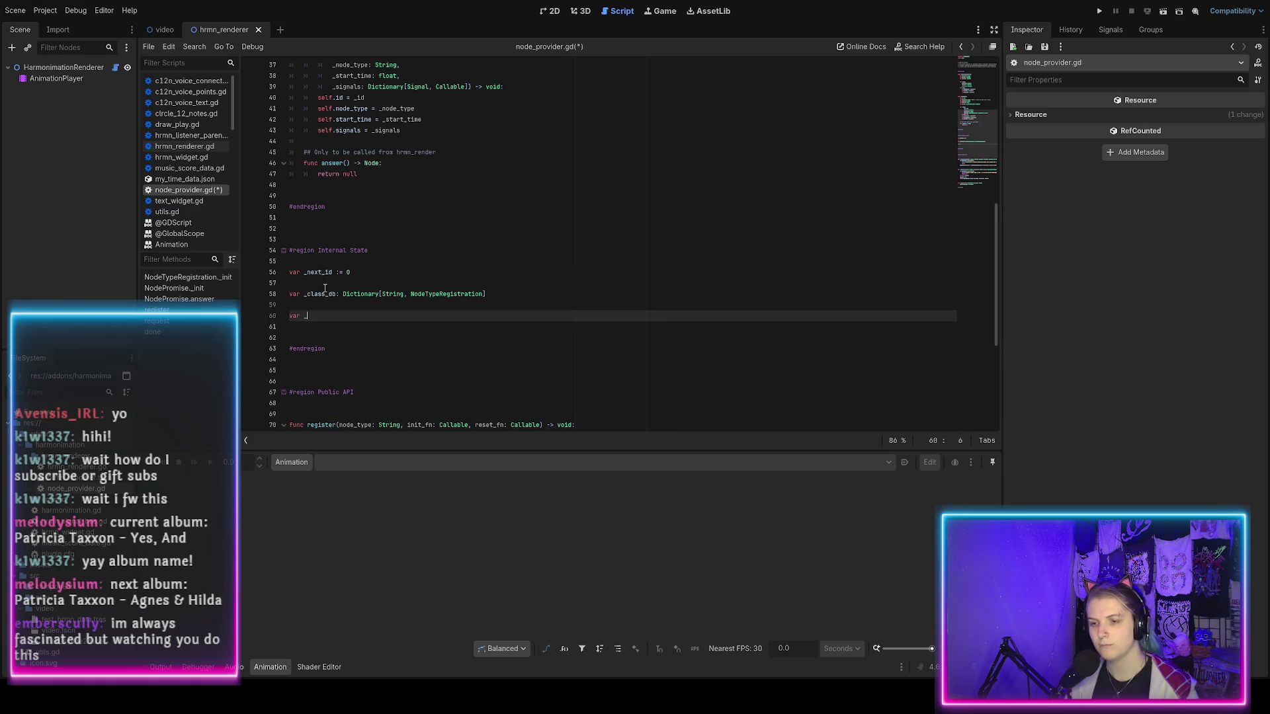
{"action": "type", "text": "Dictionary["}
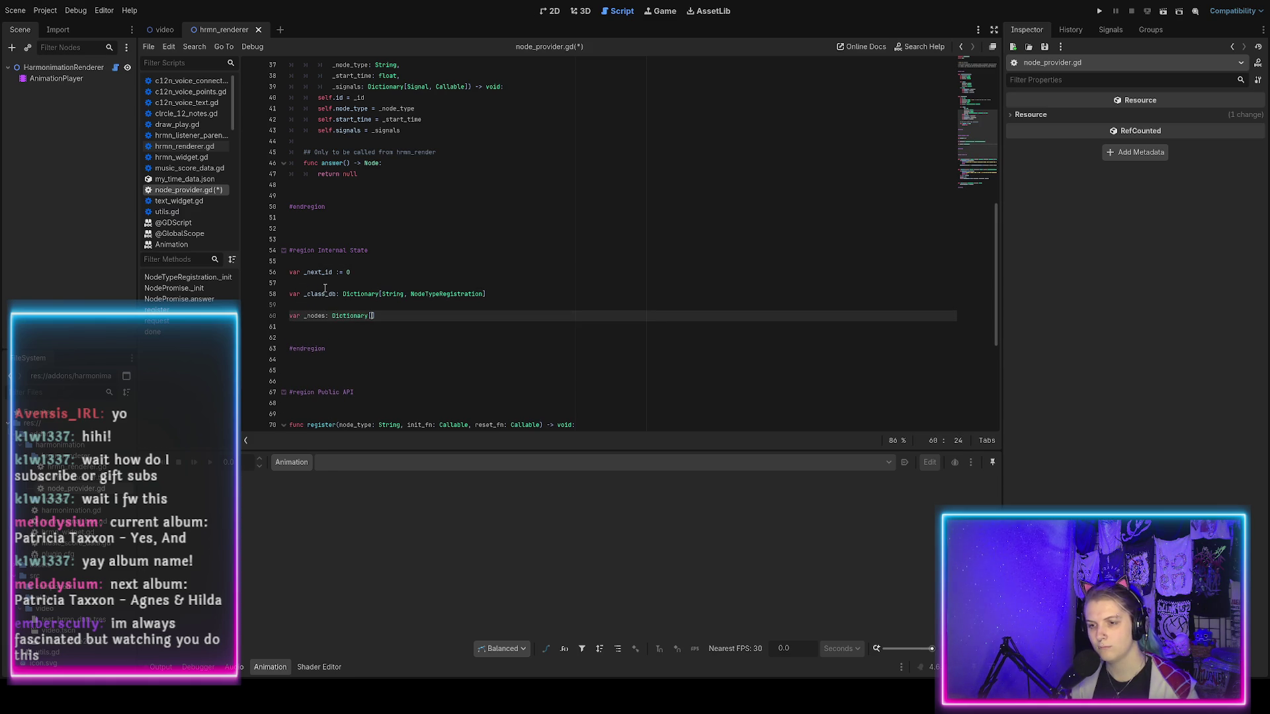
{"action": "type", "text": "int, Node]"}
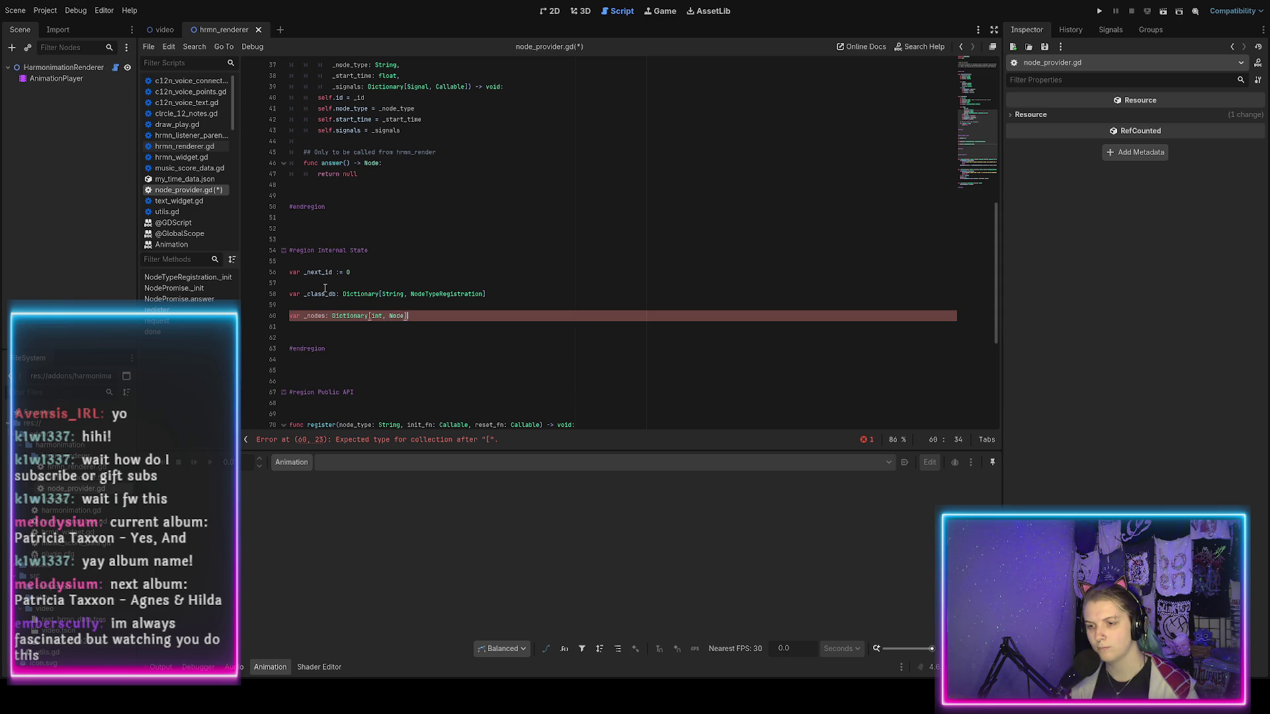
{"action": "key", "text": "ctrl+s"}
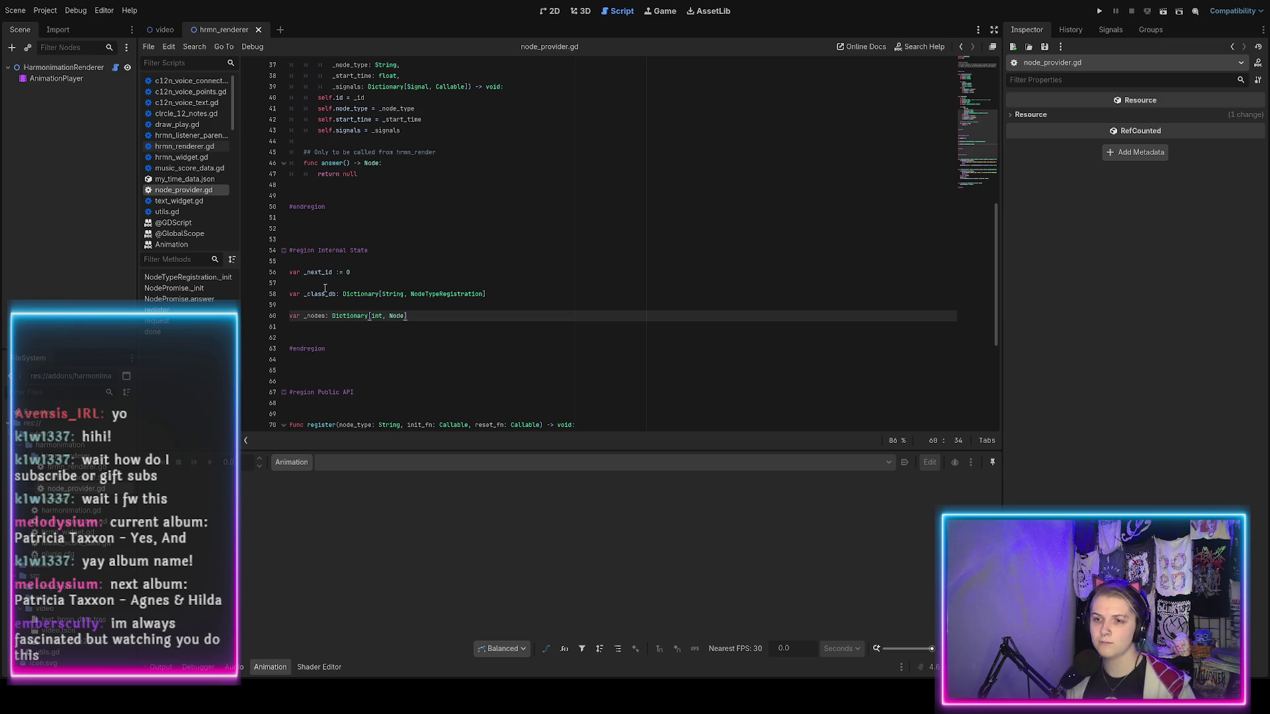
Declare var _promises: Dictionary[int, NodePromise] below _class_db
{"action": "scroll", "coordinate": [387, 269], "scroll_direction": "down", "scroll_amount": 4}
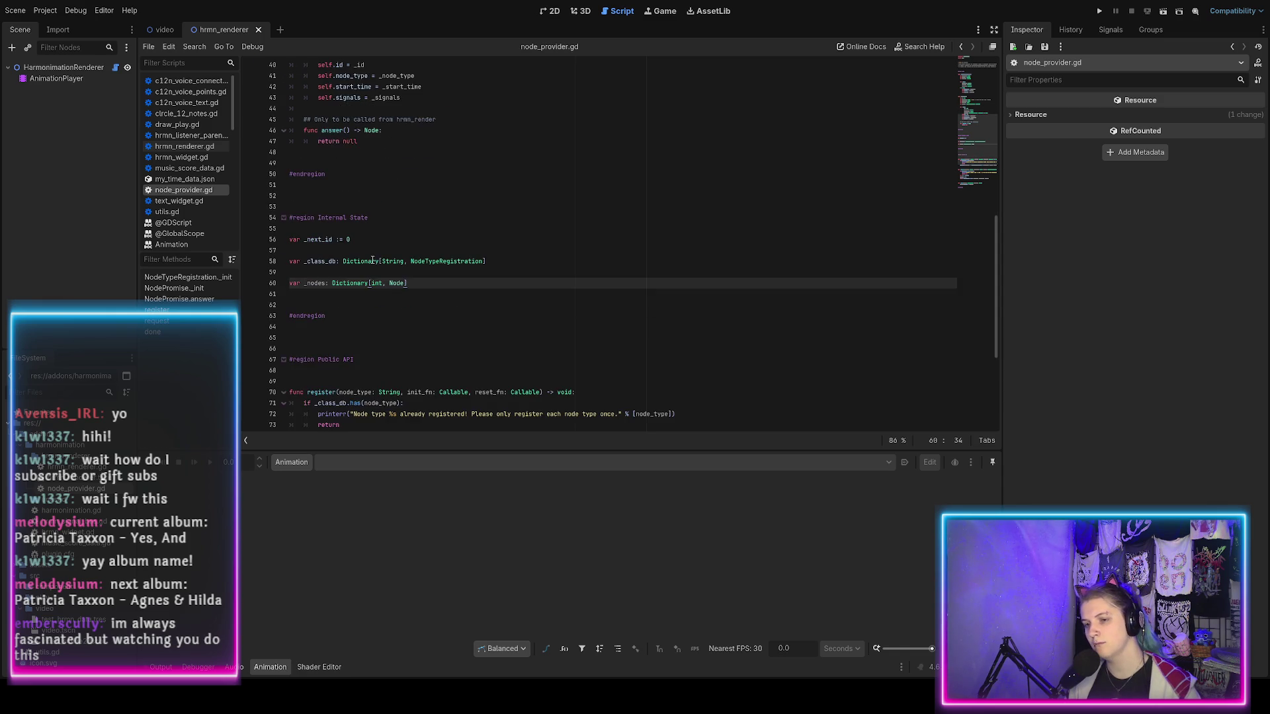
{"action": "scroll", "coordinate": [387, 269], "scroll_direction": "up", "scroll_amount": 3}
{"action": "left_click", "coordinate": [501, 262]}
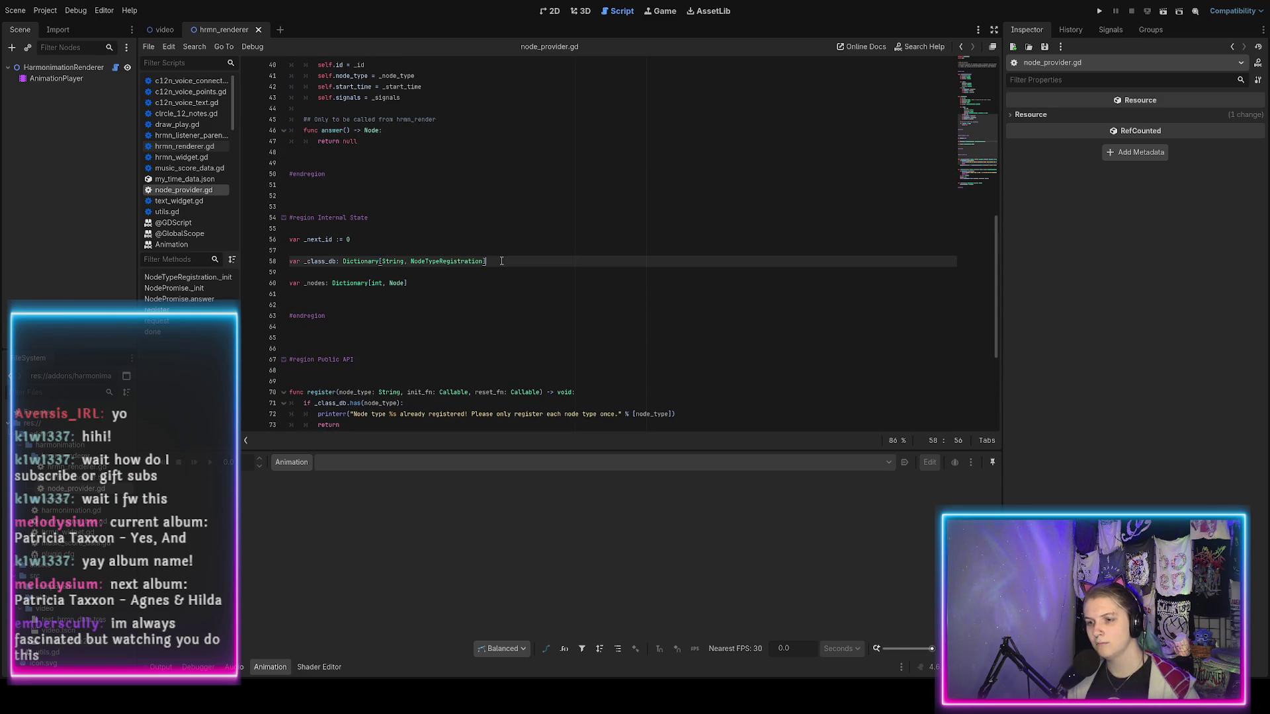
{"action": "key", "text": "Return"}
{"action": "key", "text": "Return"}
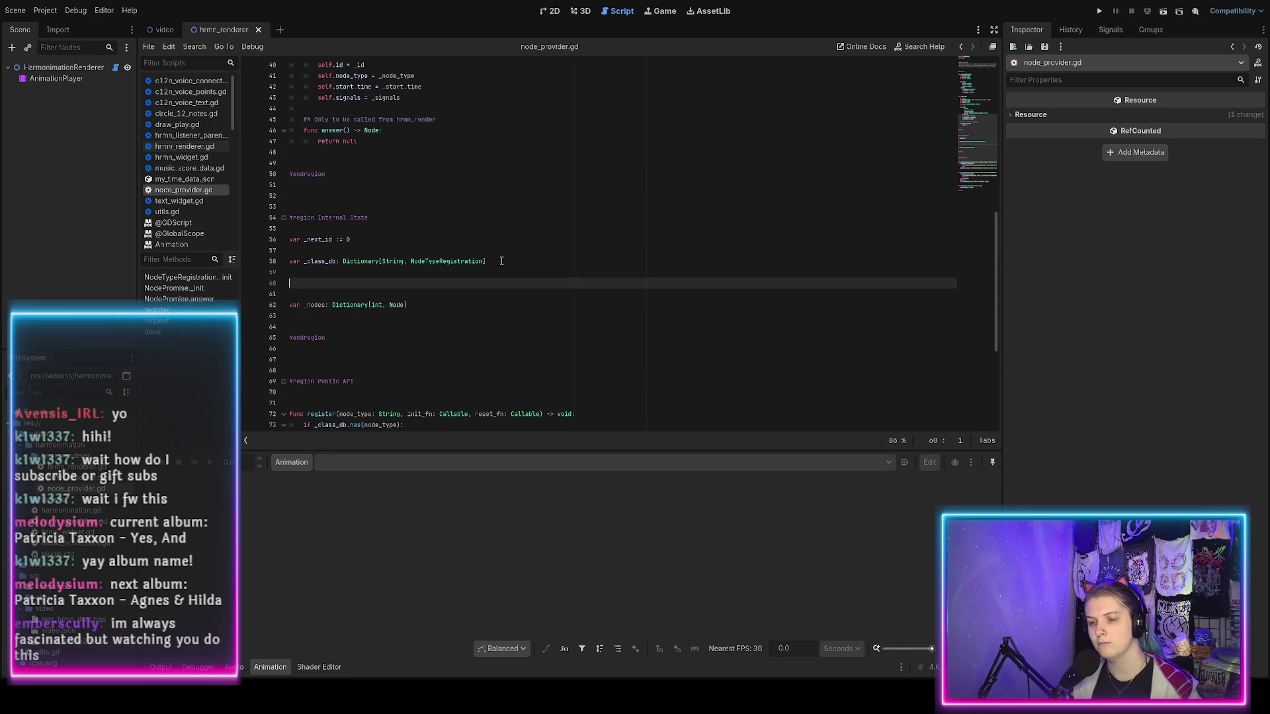
{"action": "type", "text": "var _promises: "}
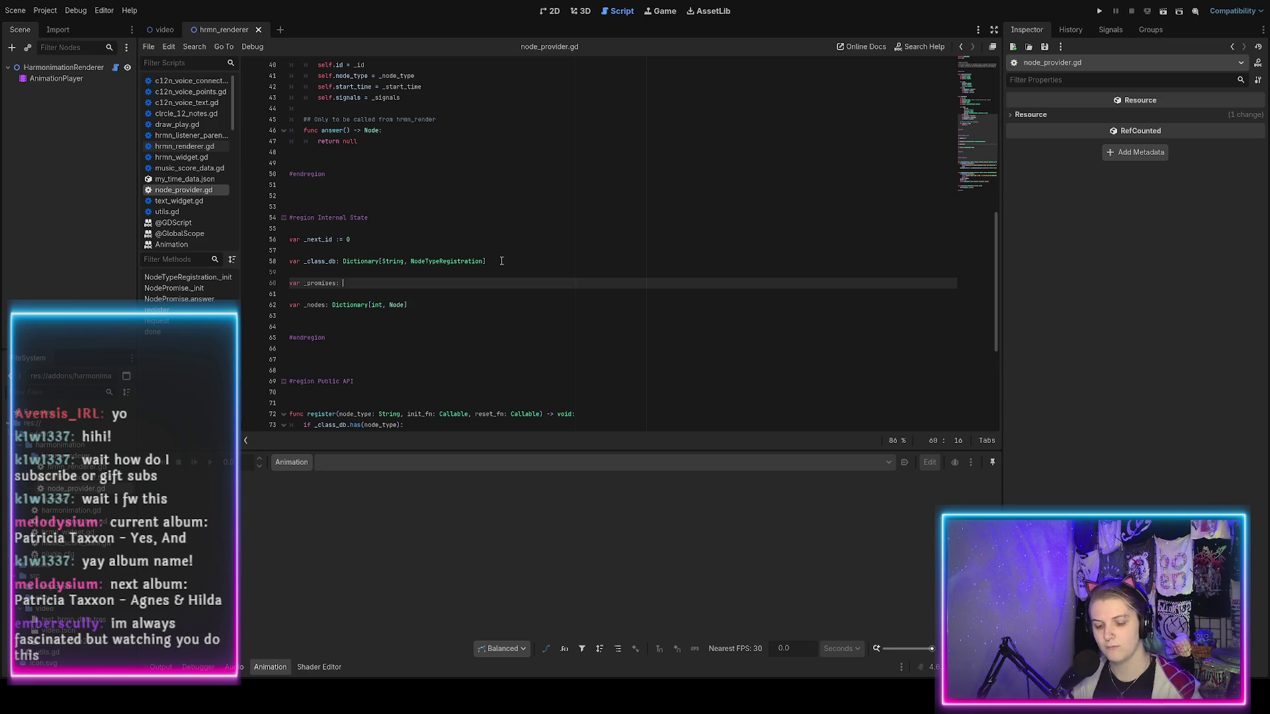
{"action": "type", "text": "Diction"}
{"action": "key", "text": "Return"}
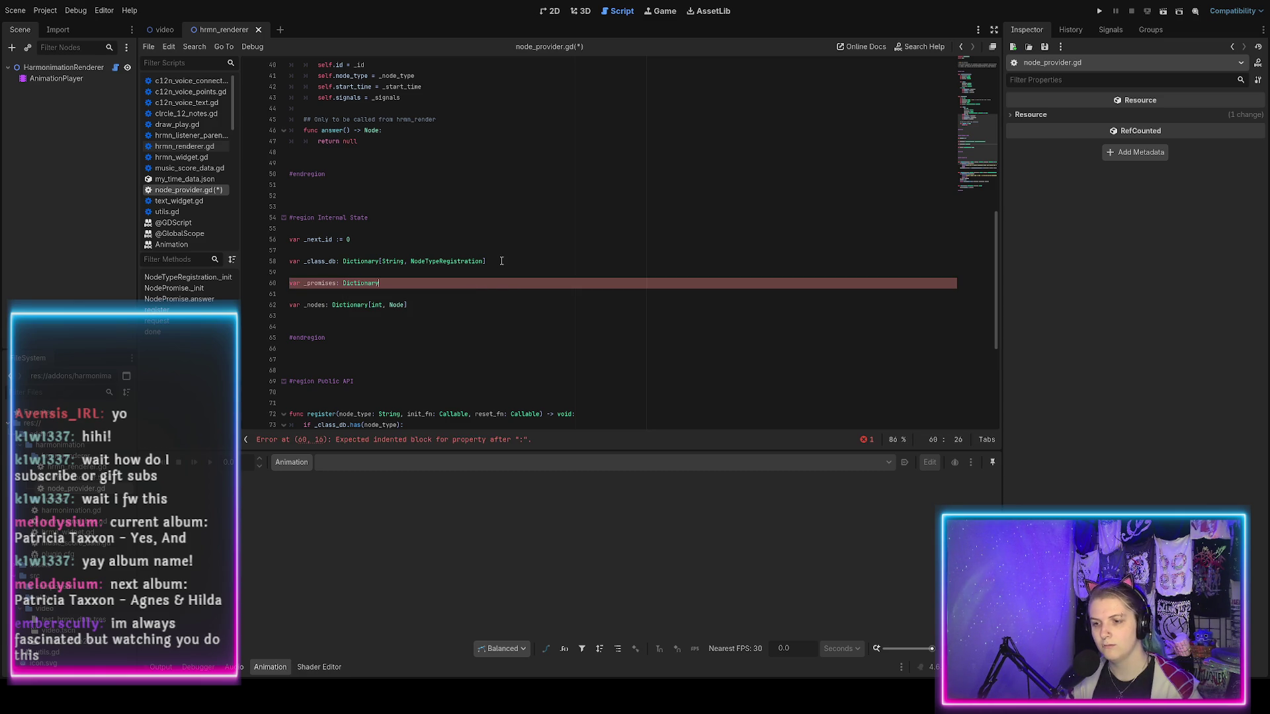
{"action": "type", "text": "["}
{"action": "type", "text": "int, No"}
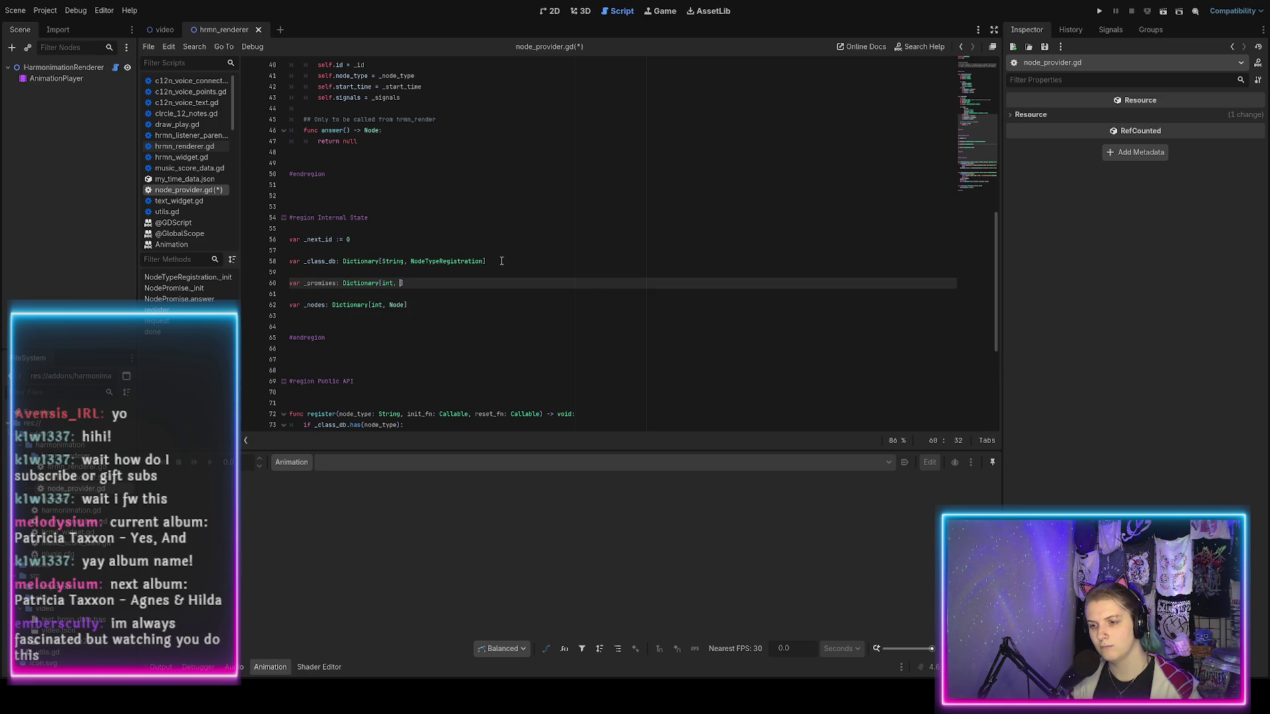
{"action": "key", "text": "Return"}
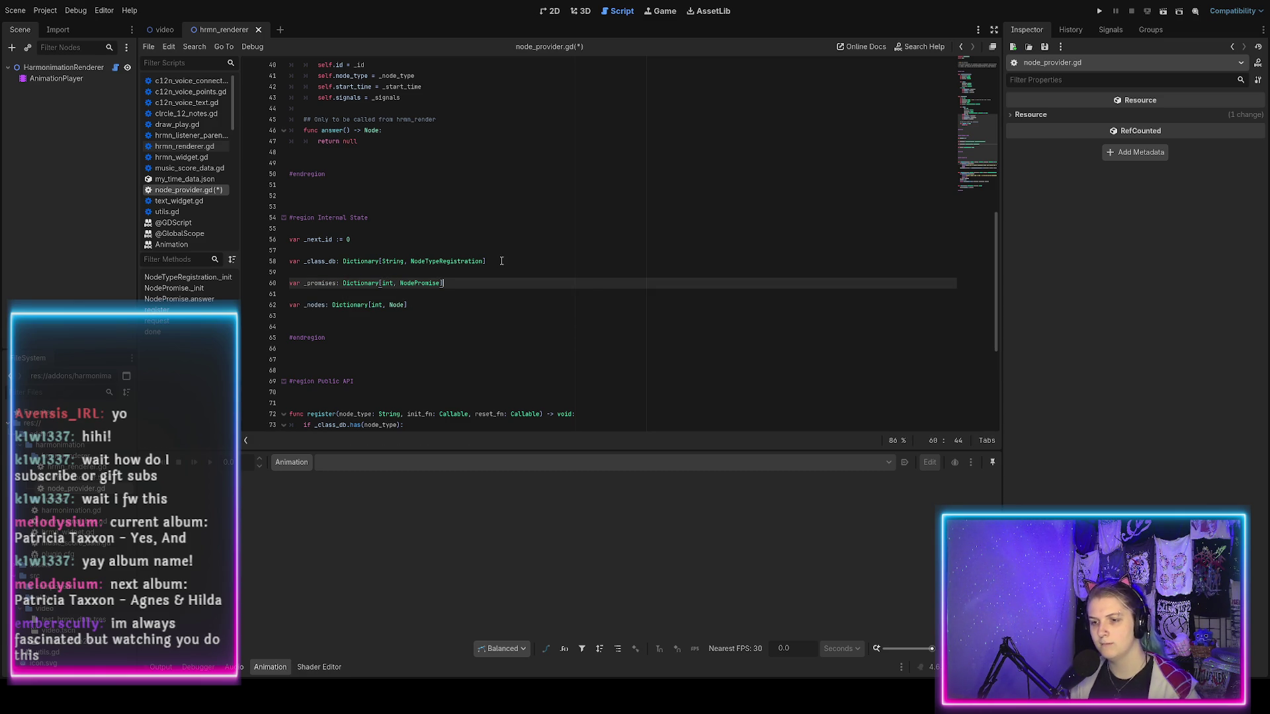
Comment out the _nodes declaration and save the script
{"action": "key", "text": "Down"}
{"action": "key", "text": "Down"}
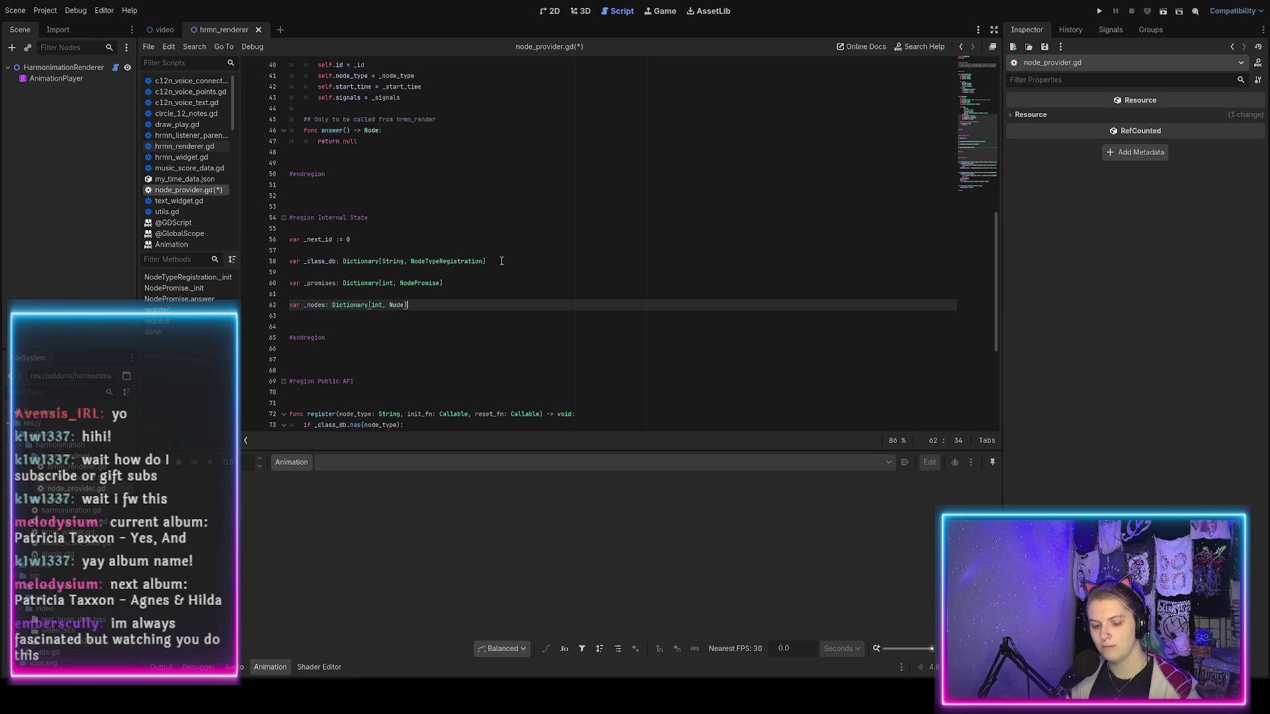
{"action": "key", "text": "ctrl+k"}
{"action": "key", "text": "ctrl+s"}
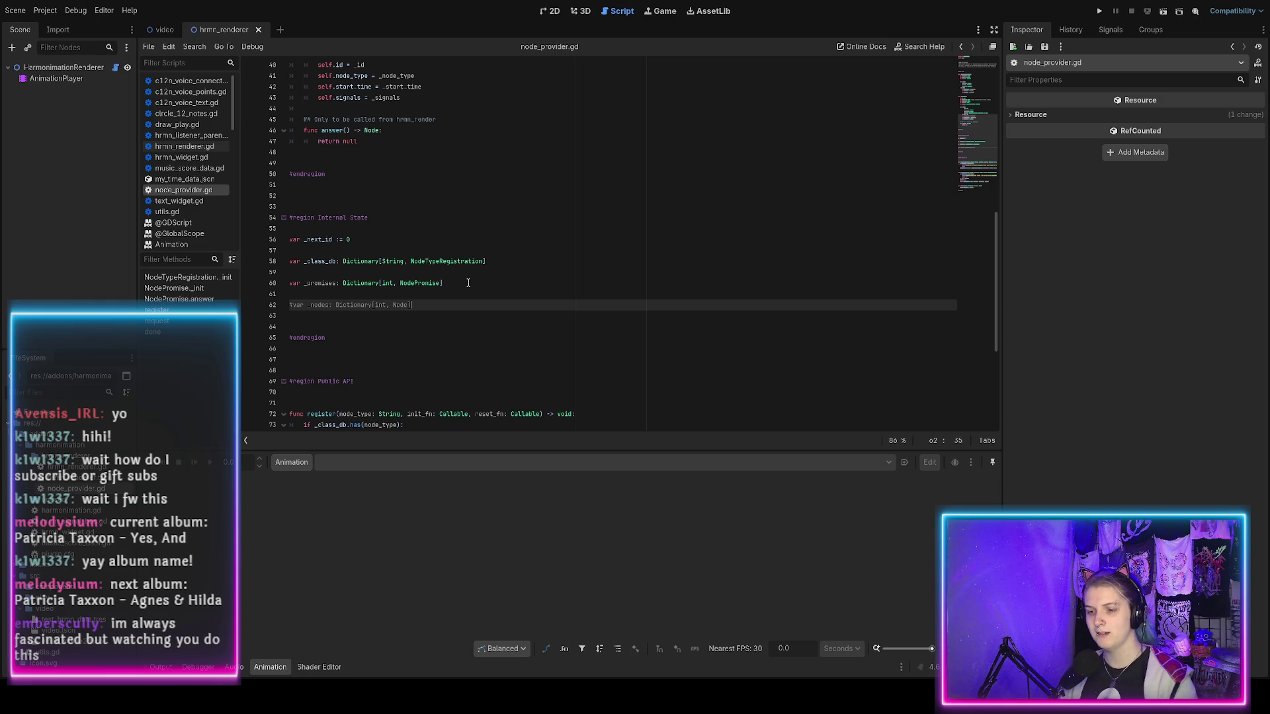
Insert #region Private Helpers and a closing #endregion after the Internal State region
{"action": "scroll", "coordinate": [468, 283], "scroll_direction": "down", "scroll_amount": 6}
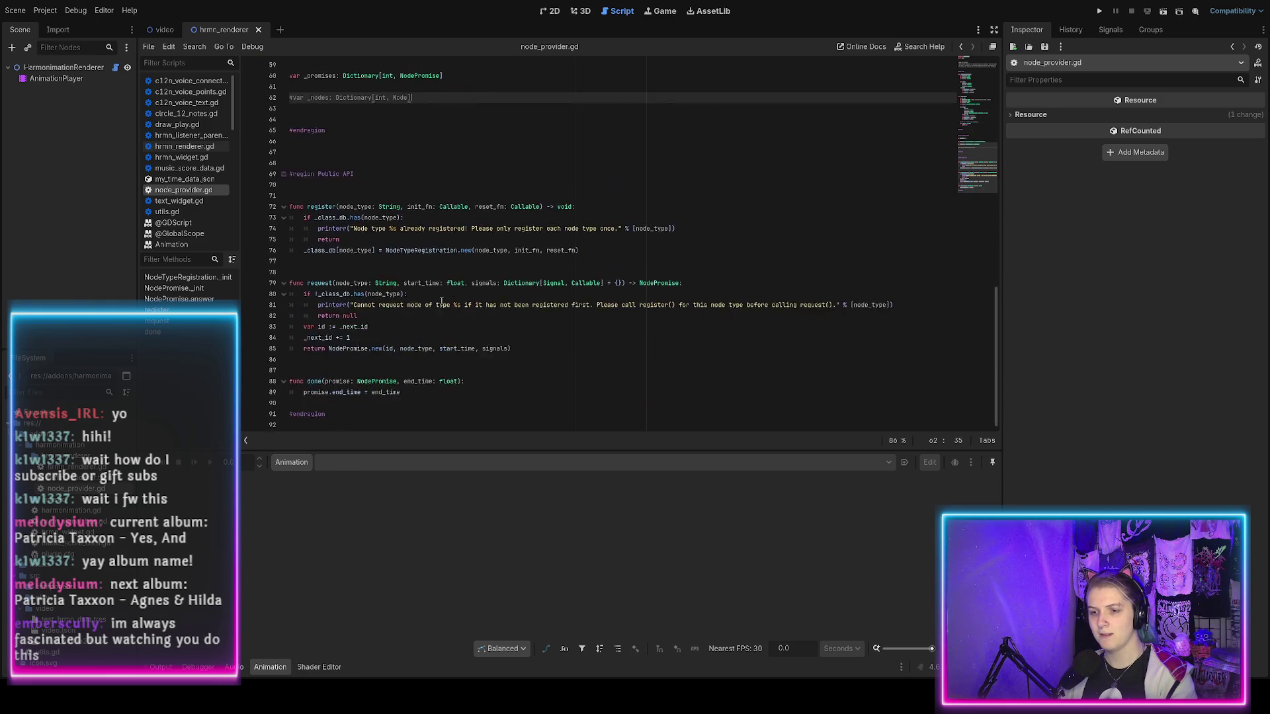
{"action": "scroll", "coordinate": [441, 301], "scroll_direction": "up", "scroll_amount": 3}
{"action": "left_click", "coordinate": [362, 220]}
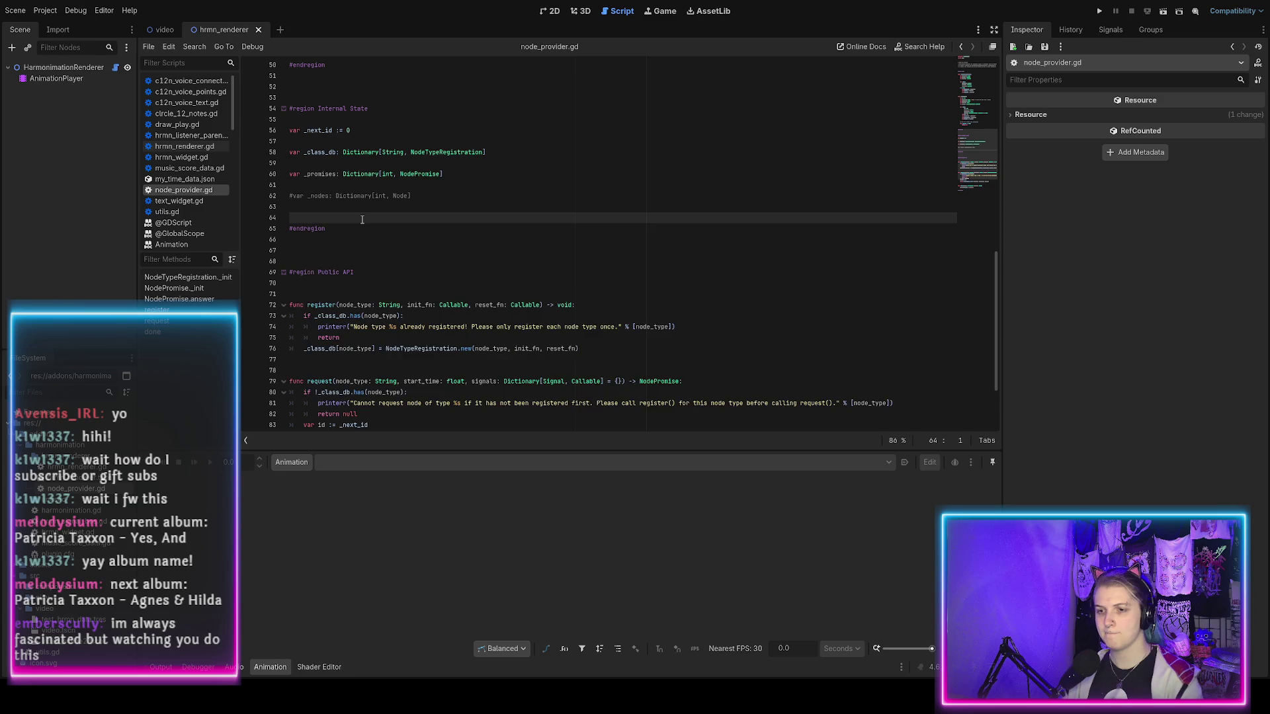
{"action": "key", "text": "Delete"}
{"action": "key", "text": "End"}
{"action": "key", "text": "Return"}
{"action": "key", "text": "Return"}
{"action": "type", "text": "#reg"}
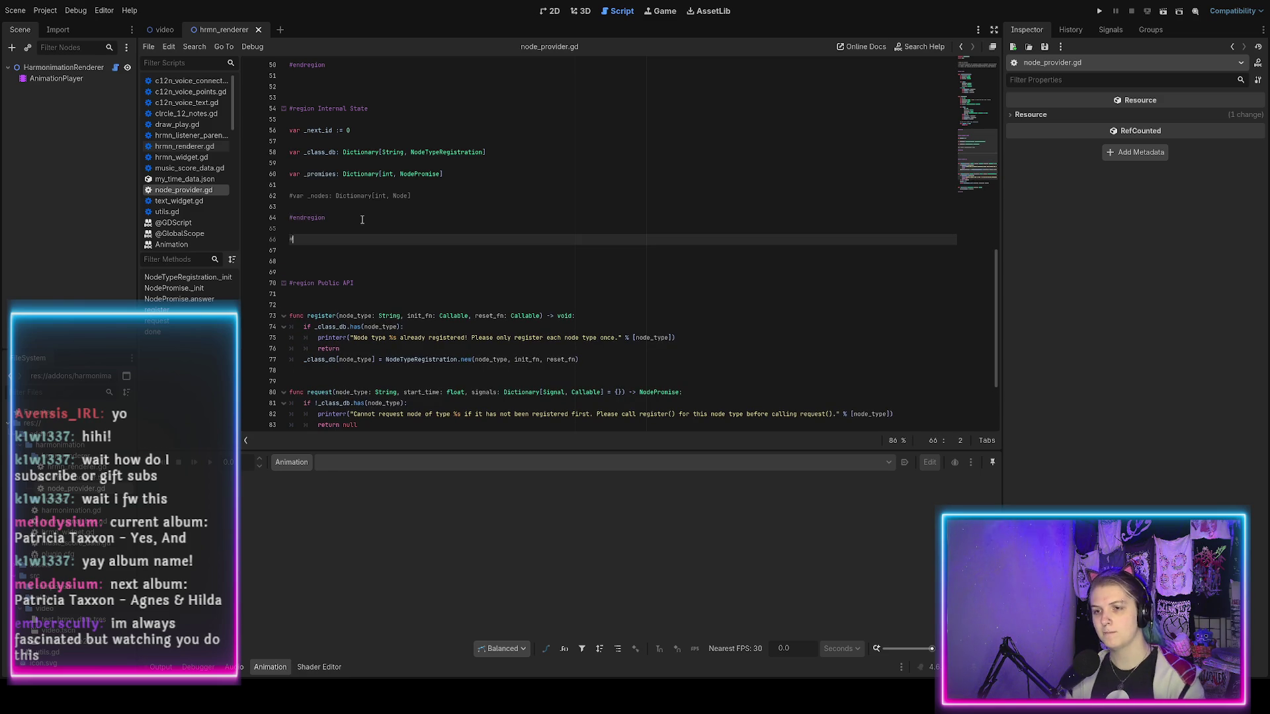
{"action": "type", "text": "ion Private Hel"}
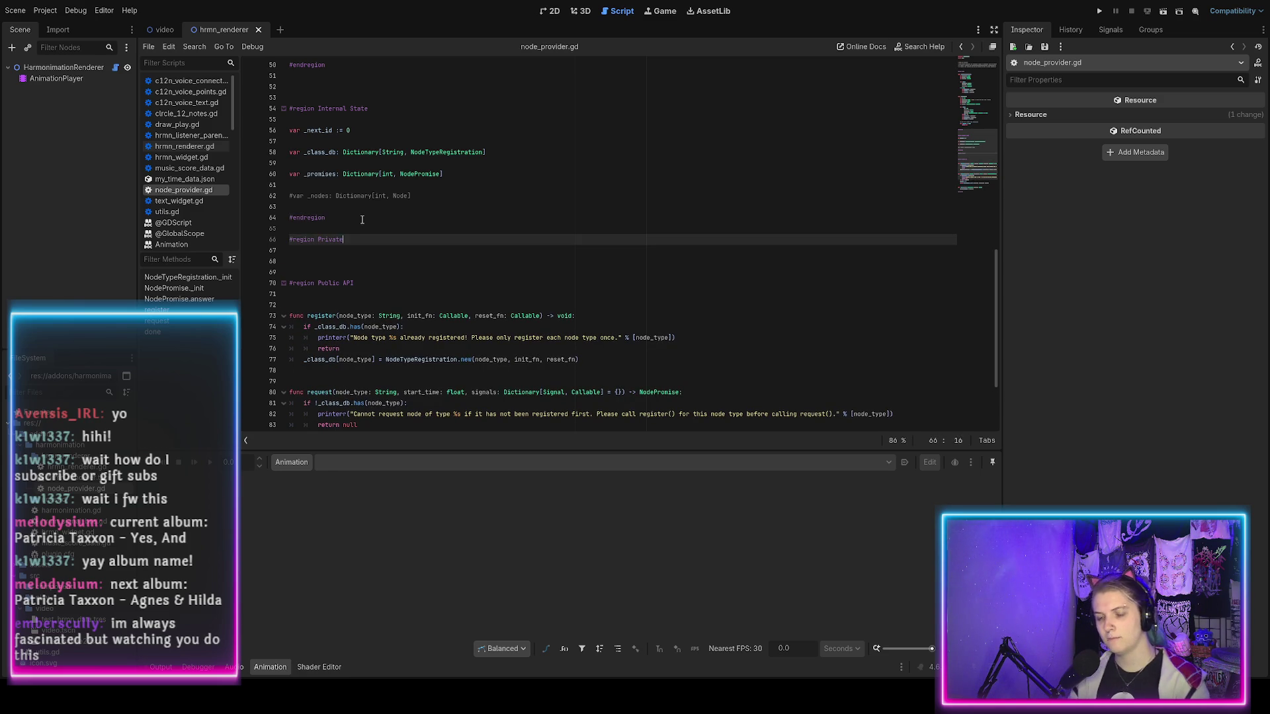
{"action": "type", "text": "pers"}
{"action": "key", "text": "Return"}
{"action": "key", "text": "Return"}
{"action": "key", "text": "Return"}
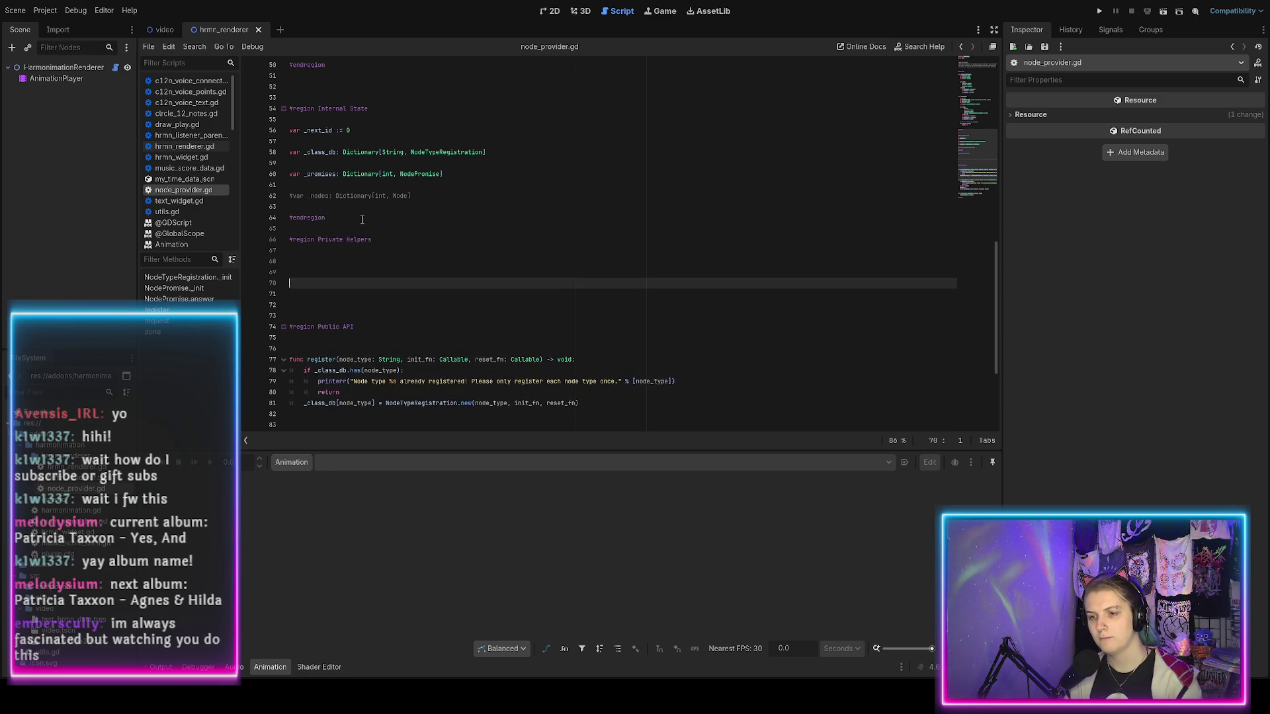
{"action": "type", "text": "#endregions"}
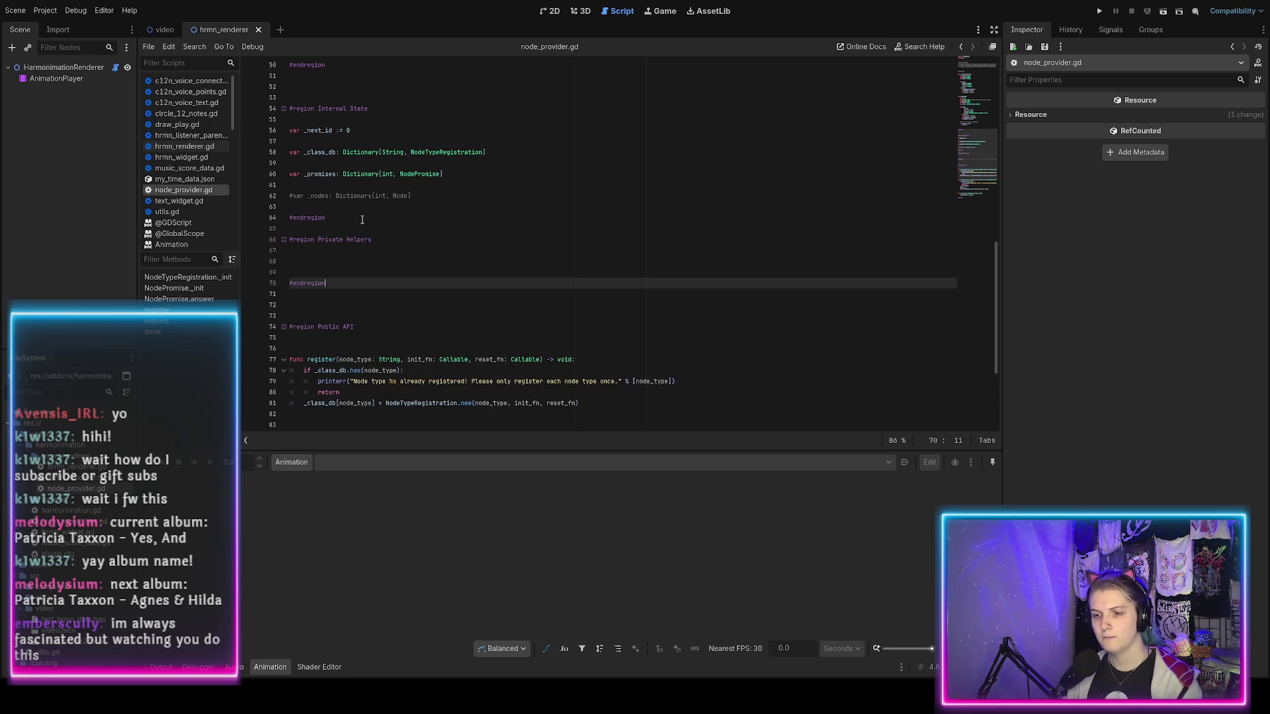
Adjust the blank lines above and below the new Private Helpers region
{"action": "key", "text": "Down"}
{"action": "key", "text": "Delete"}
{"action": "key", "text": "Up"}
{"action": "key", "text": "Up"}
{"action": "key", "text": "Up"}
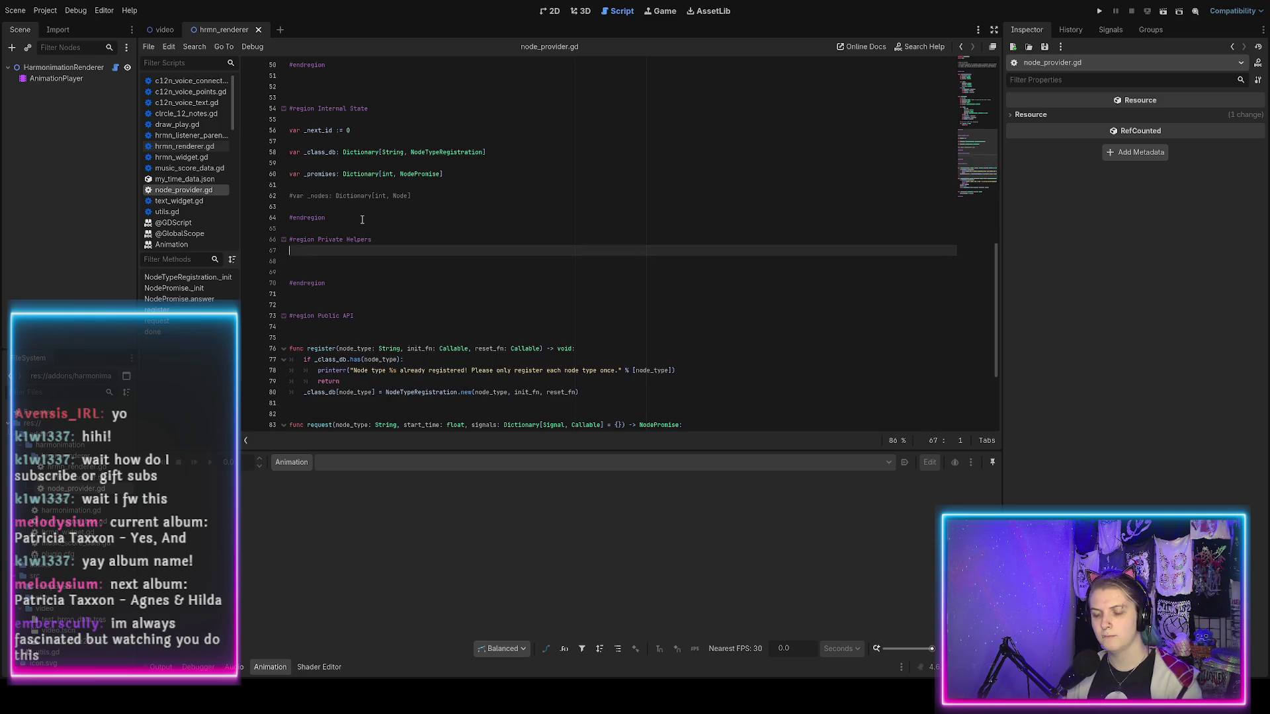
{"action": "key", "text": "Up"}
{"action": "key", "text": "Return"}
{"action": "key", "text": "Return"}
{"action": "key", "text": "Down"}
{"action": "key", "text": "Down"}
{"action": "key", "text": "Down"}
{"action": "key", "text": "End"}
{"action": "key", "text": "Return"}
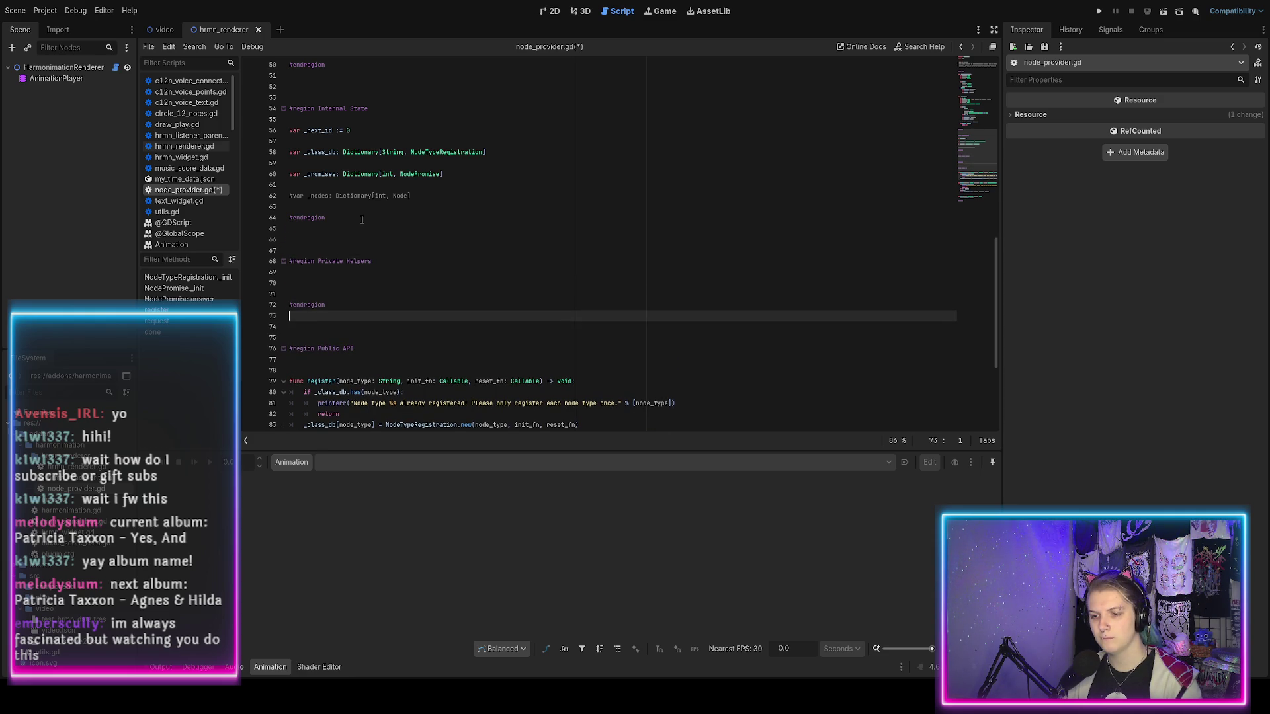
{"action": "key", "text": "Up"}
{"action": "key", "text": "Up"}
{"action": "key", "text": "Up"}
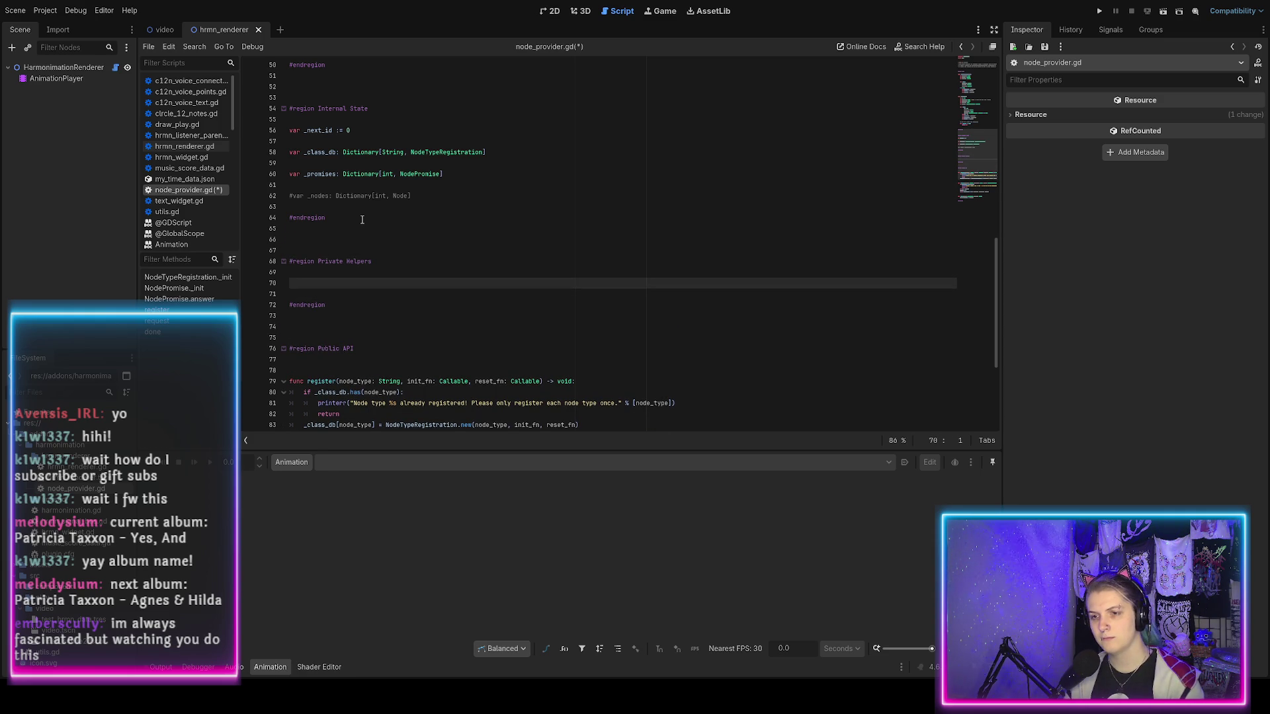
Write the signature func _answer_promise(promise: NodePromise) -> Node: under Private Helpers
{"action": "type", "text": "func"}
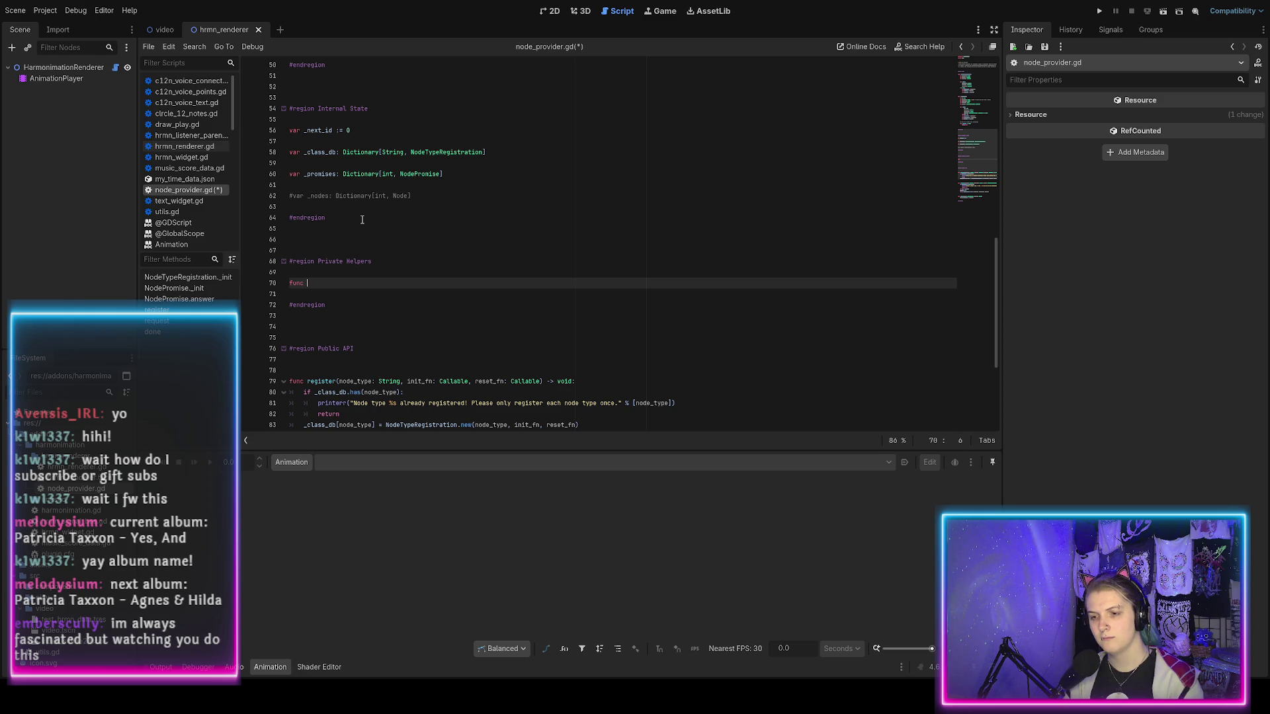
{"action": "scroll", "coordinate": [362, 220], "scroll_direction": "down", "scroll_amount": 1}
{"action": "scroll", "coordinate": [362, 219], "scroll_direction": "down", "scroll_amount": 5}
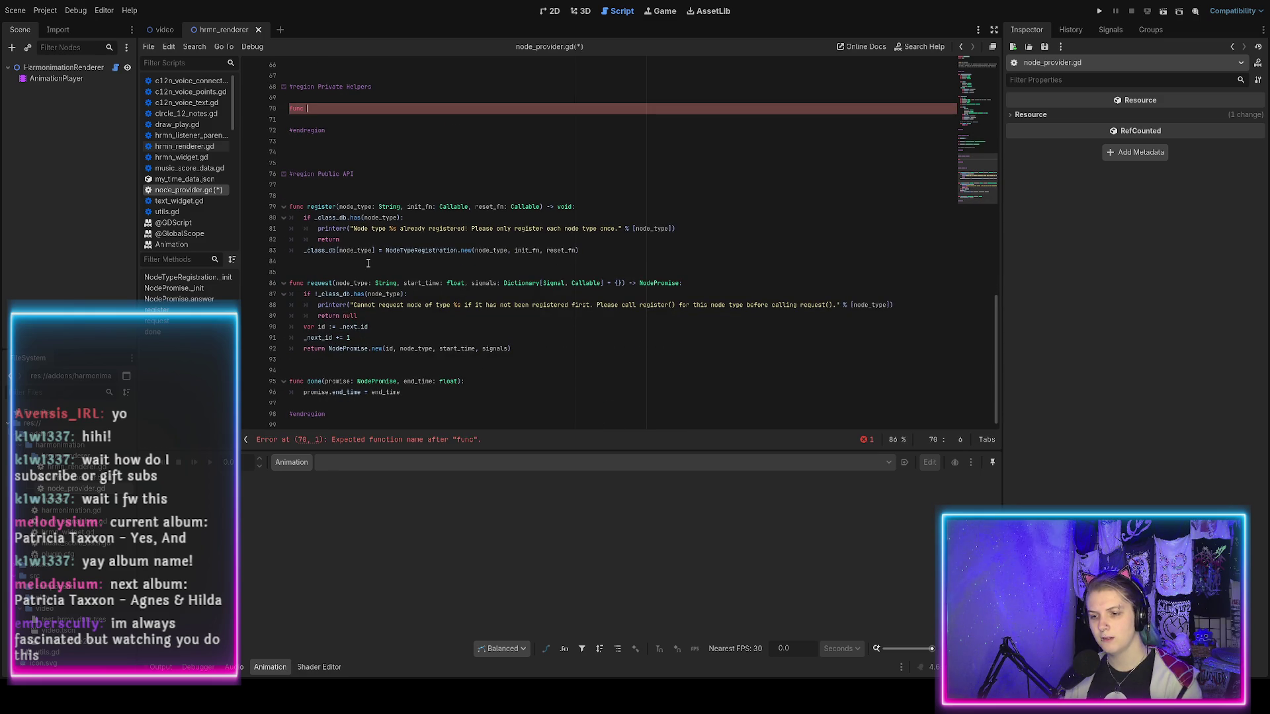
{"action": "scroll", "coordinate": [393, 274], "scroll_direction": "up", "scroll_amount": 1}
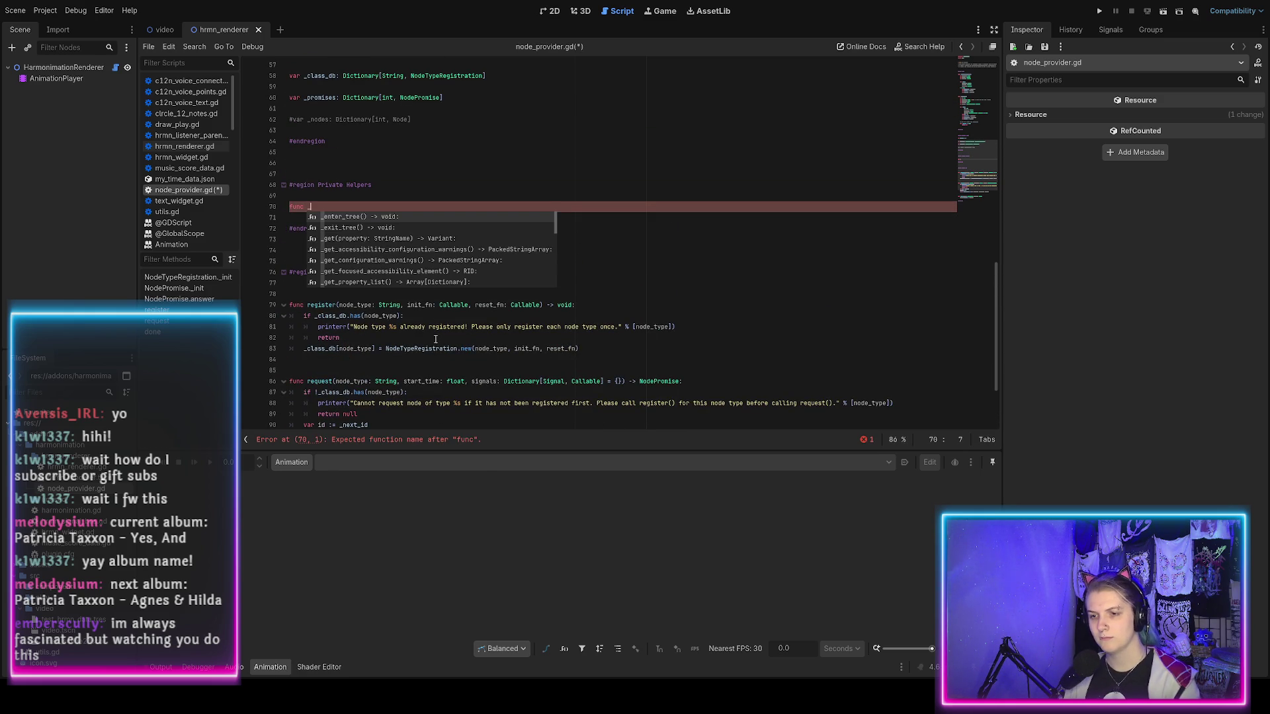
{"action": "scroll", "coordinate": [435, 339], "scroll_direction": "up", "scroll_amount": 2}
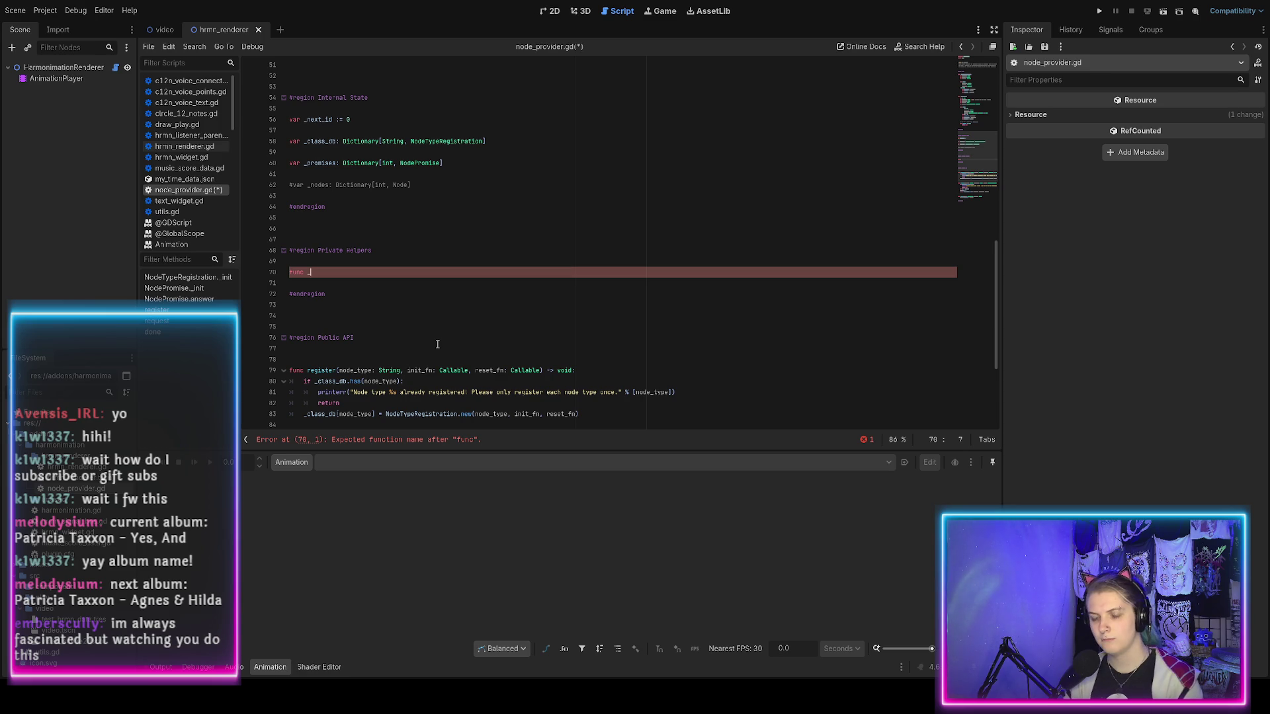
{"action": "type", "text": "answer_promise"}
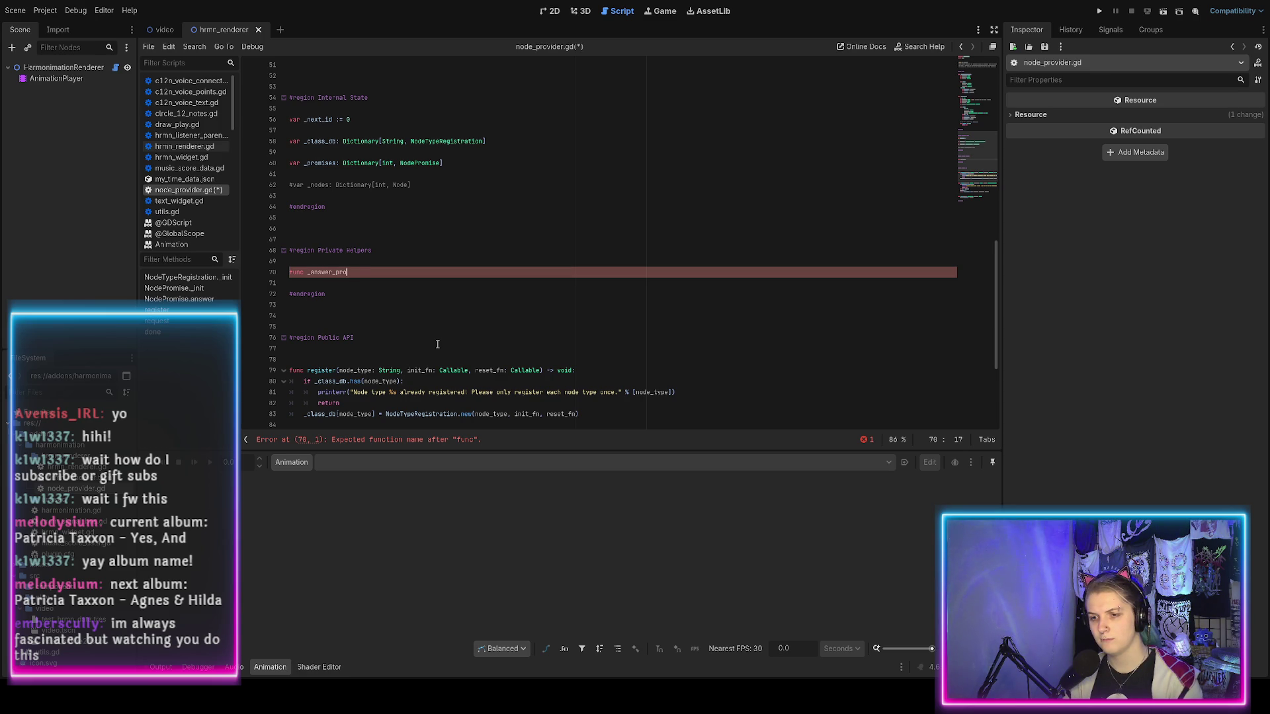
{"action": "type", "text": "("}
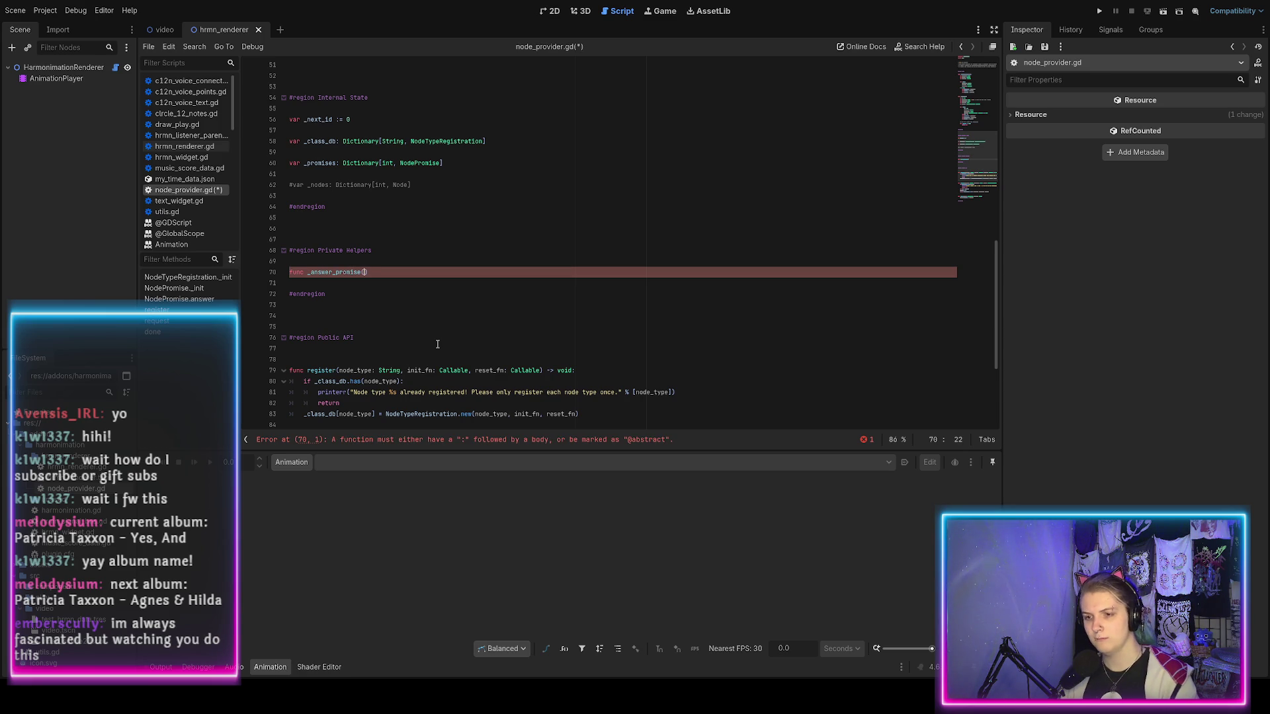
{"action": "scroll", "coordinate": [437, 344], "scroll_direction": "up", "scroll_amount": 13}
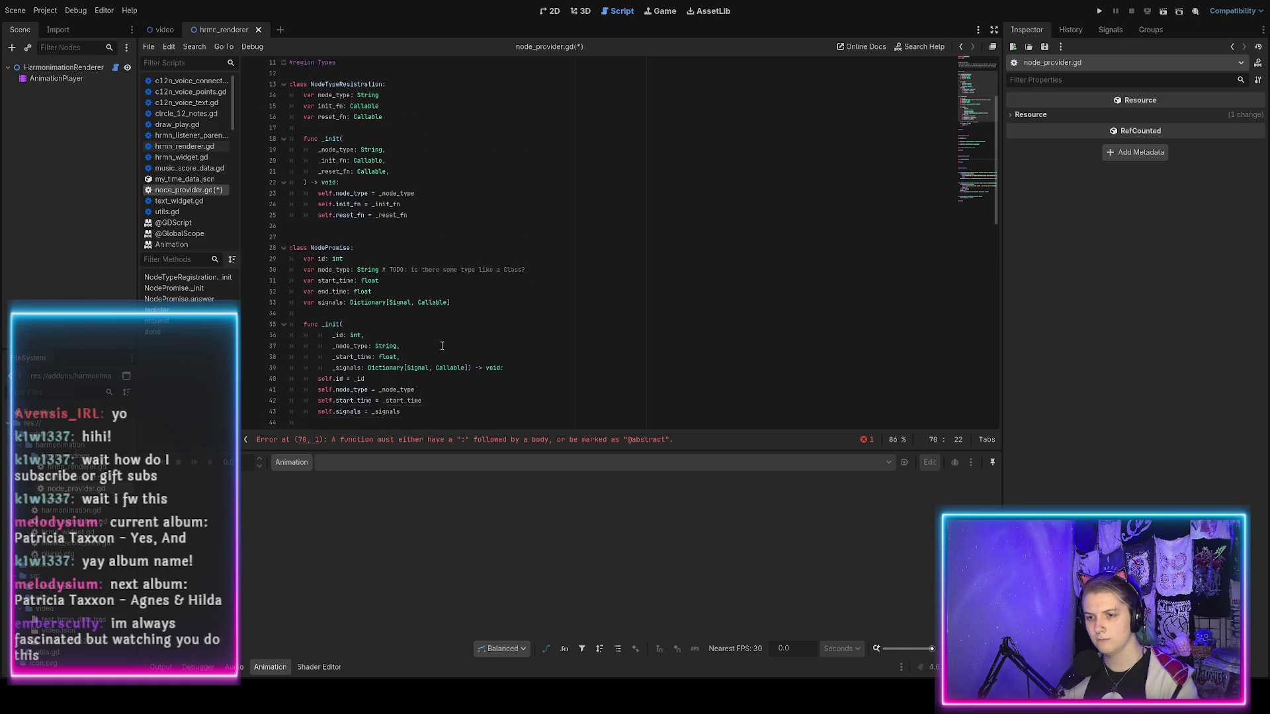
{"action": "scroll", "coordinate": [442, 345], "scroll_direction": "down", "scroll_amount": 10}
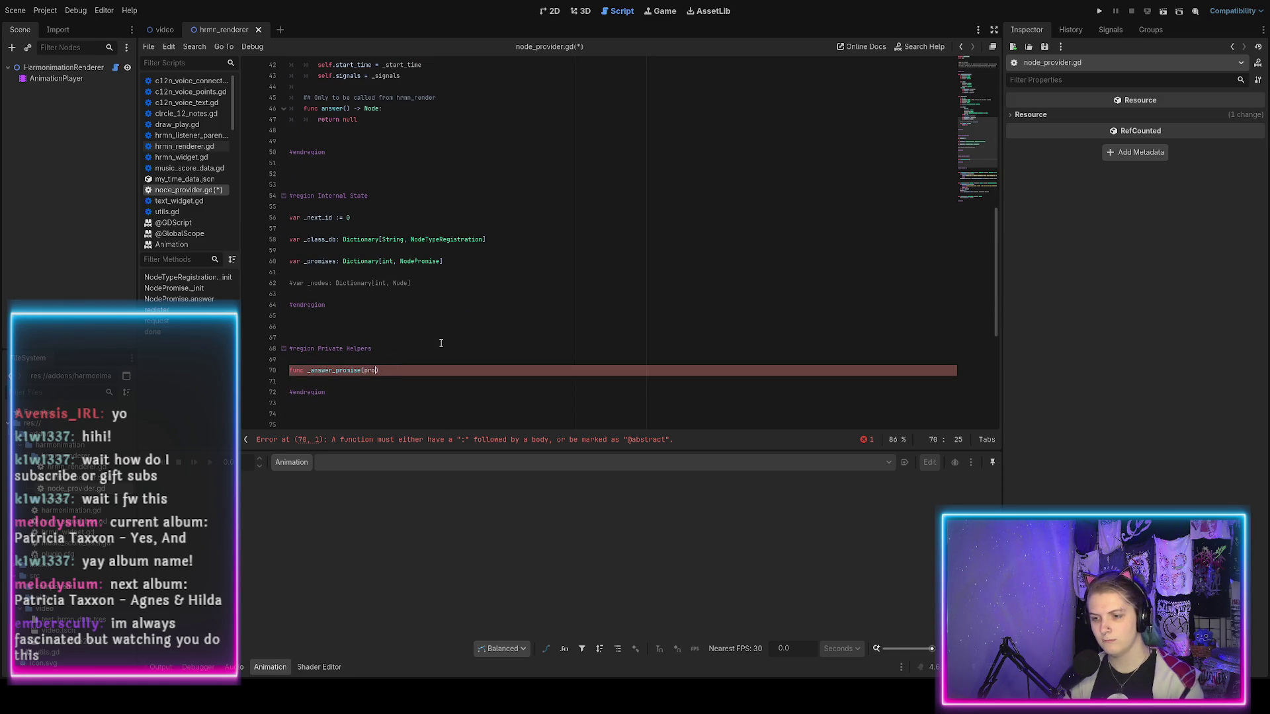
{"action": "type", "text": "mise: NodeP"}
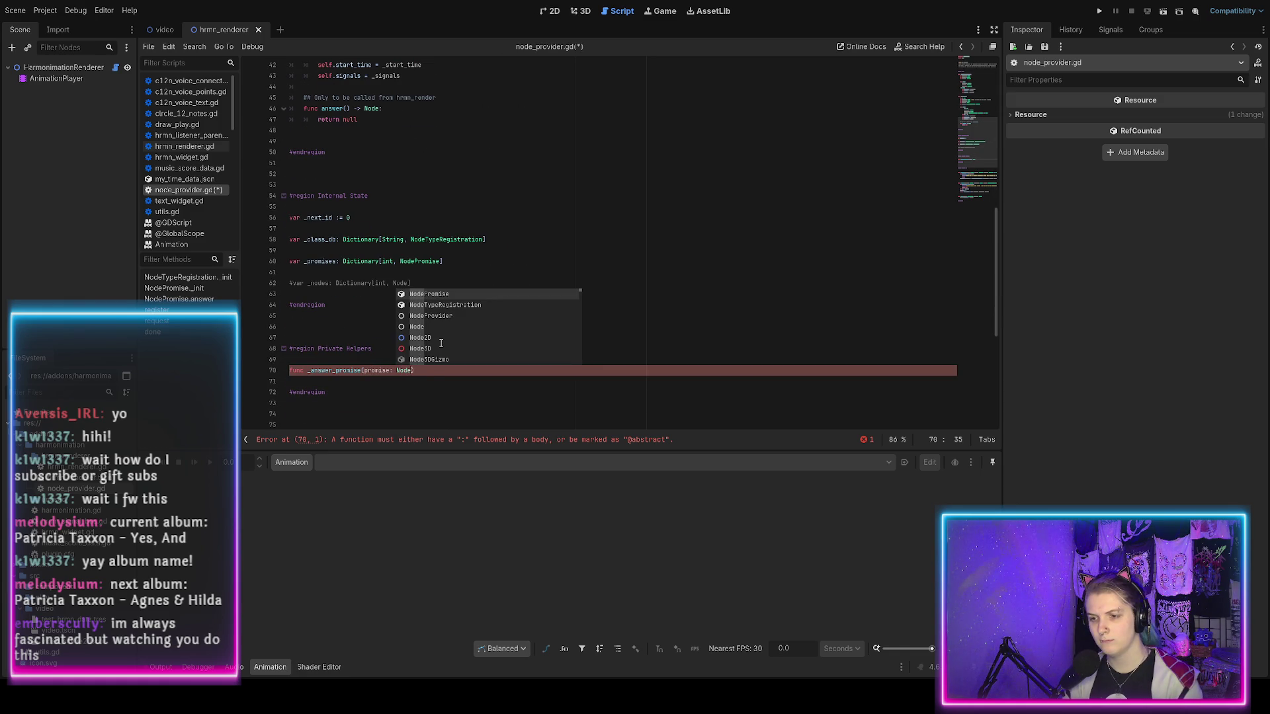
{"action": "key", "text": "Return"}
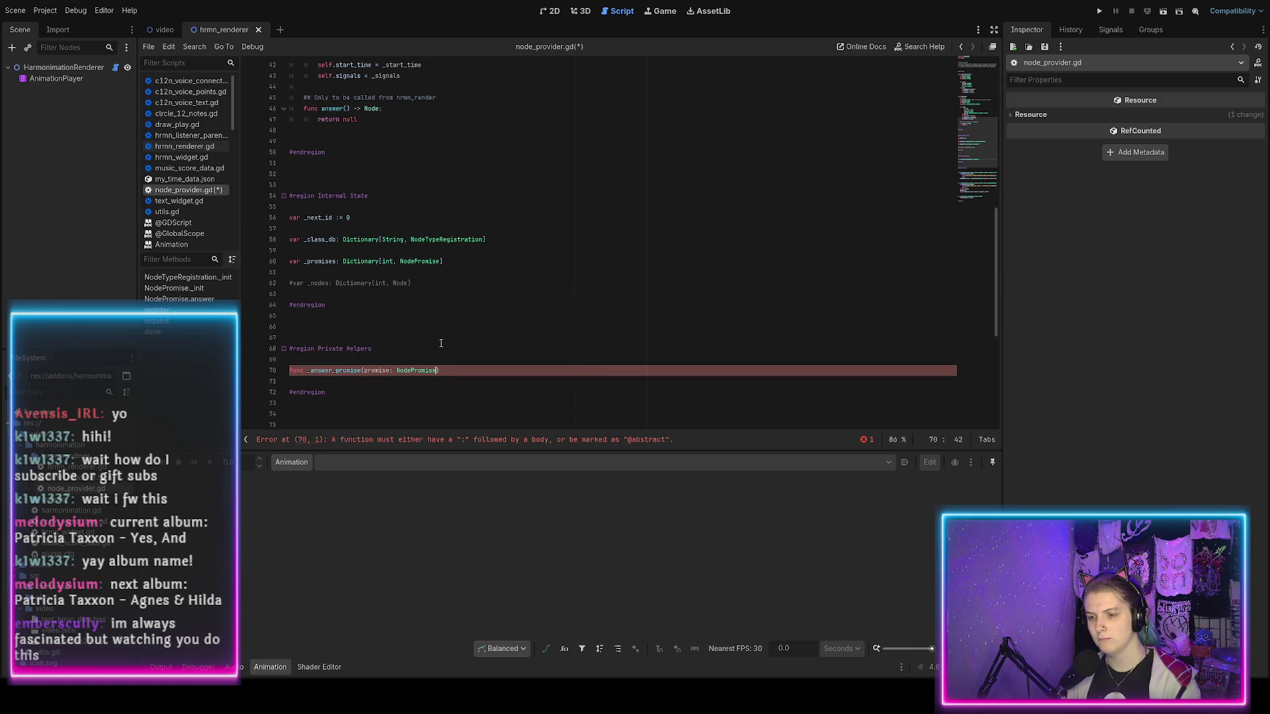
{"action": "type", "text": ") -> Node:"}
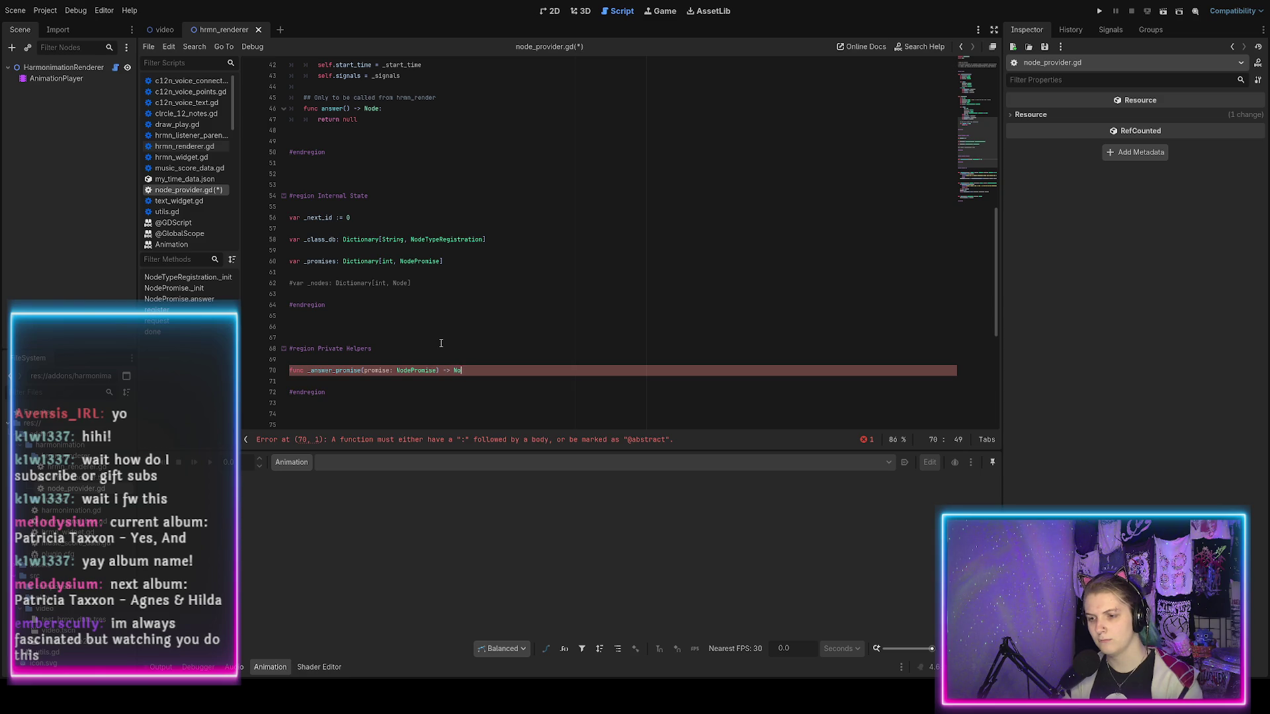
Give it the body return null # TODO: implement and save the script
{"action": "key", "text": "Return"}
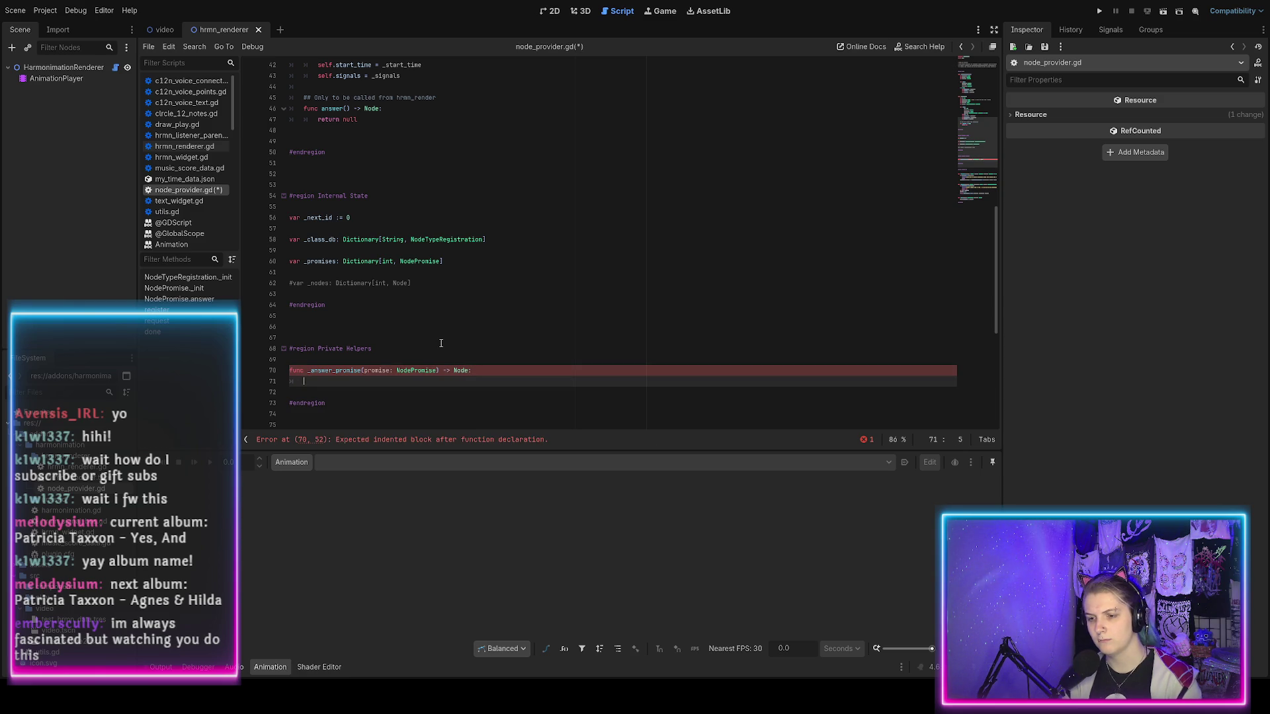
{"action": "type", "text": "urn null # T"}
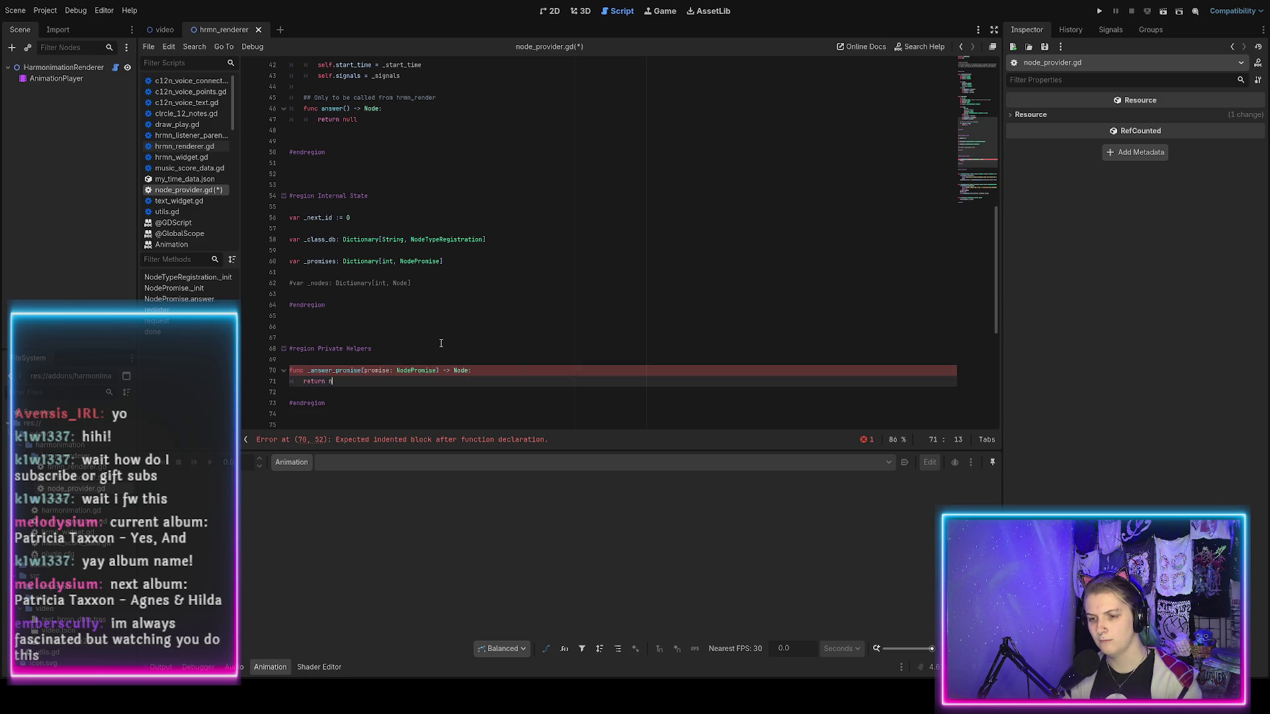
{"action": "type", "text": "ODO: implement"}
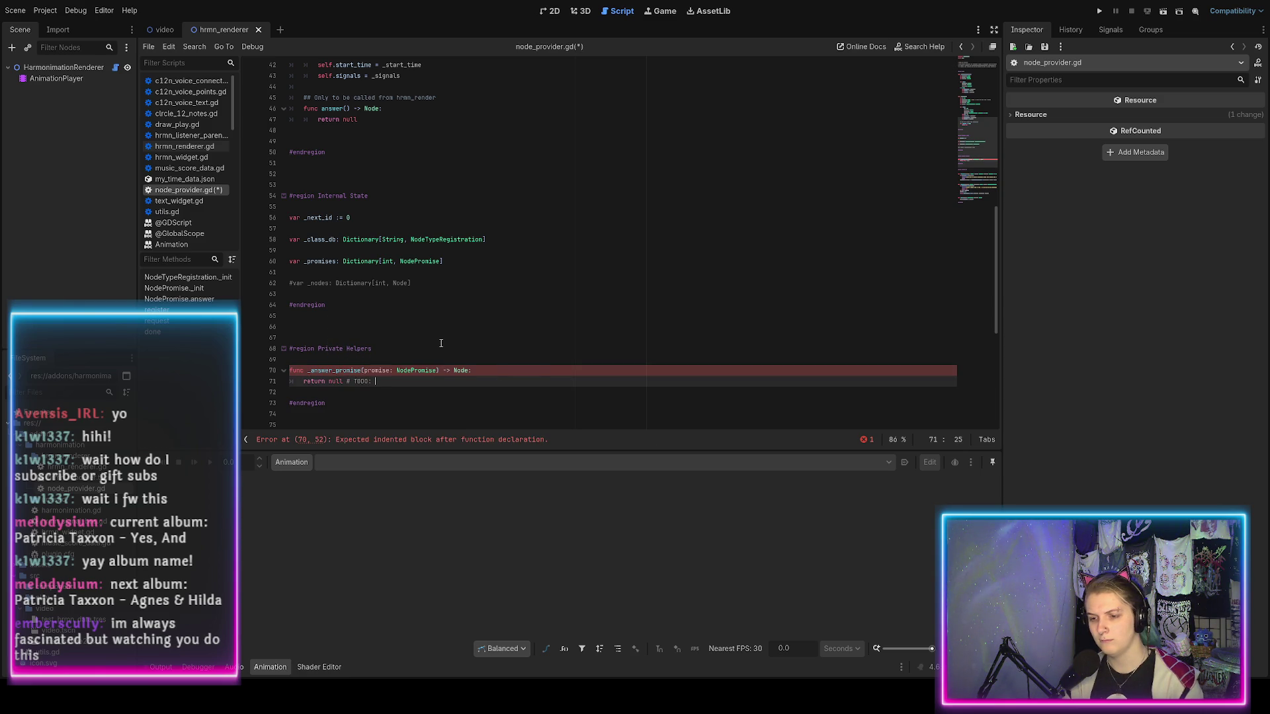
{"action": "key", "text": "ctrl+s"}
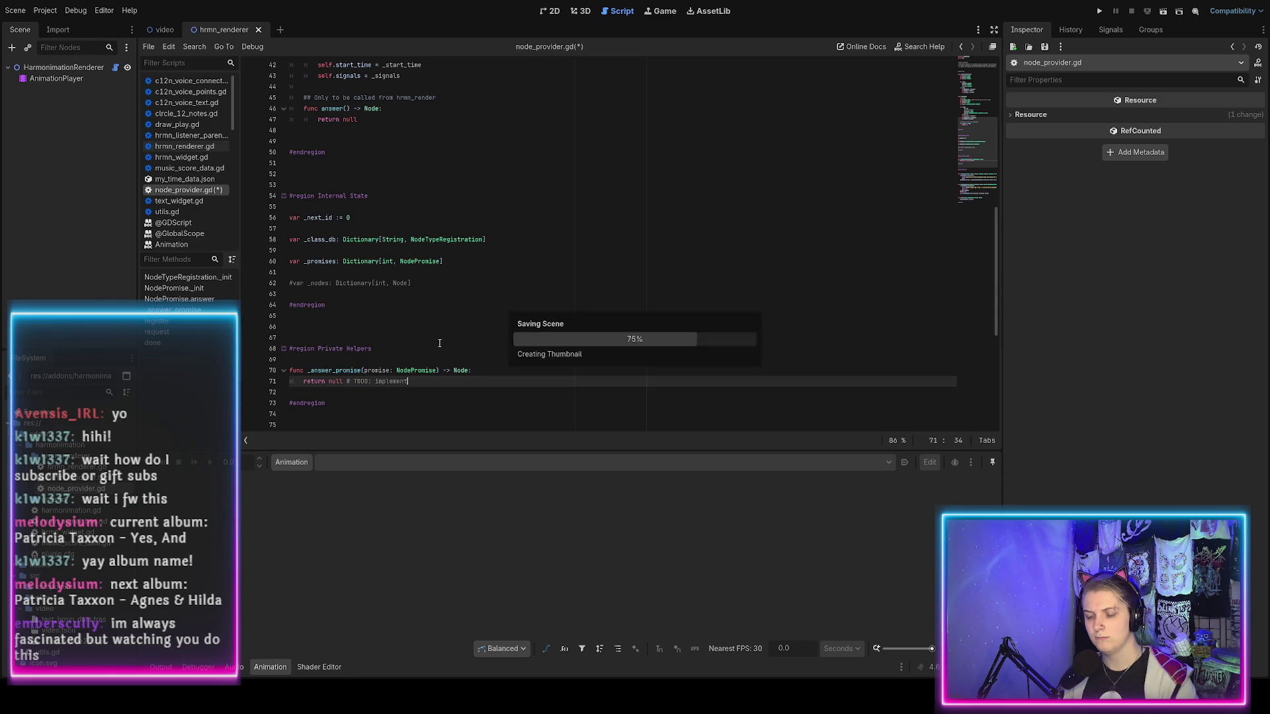
{"action": "scroll", "coordinate": [442, 347], "scroll_direction": "down", "scroll_amount": 2}
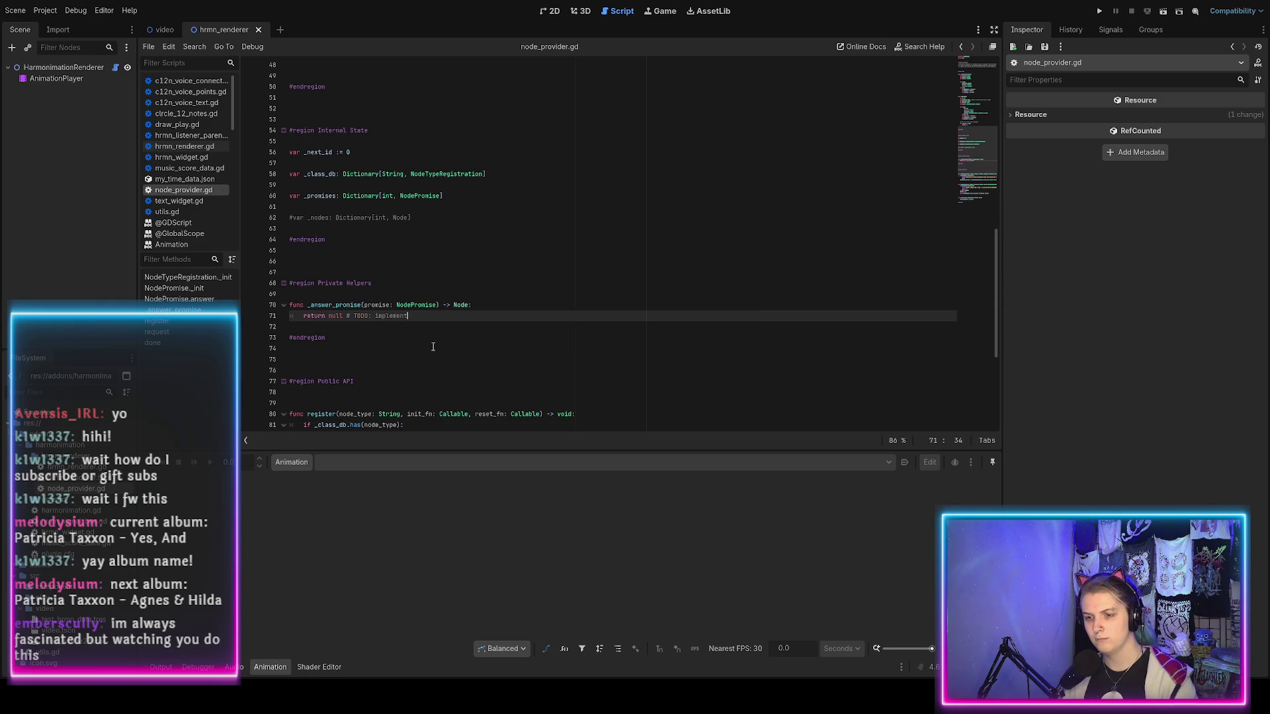
{"action": "scroll", "coordinate": [431, 345], "scroll_direction": "down", "scroll_amount": 1}
{"action": "scroll", "coordinate": [396, 328], "scroll_direction": "up", "scroll_amount": 1}
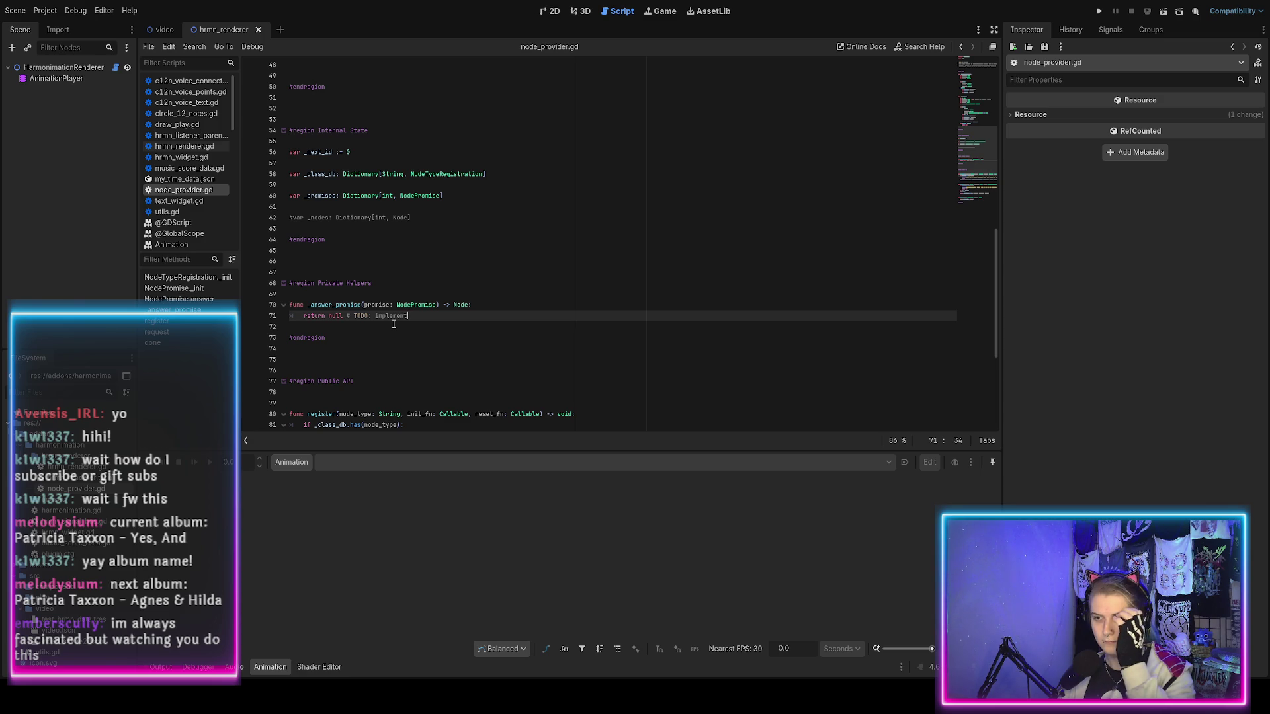
Uncomment the _nodes line, briefly try NodePromise as its key, then restore Dictionary[int, Node]
{"action": "double_click", "coordinate": [421, 196]}
{"action": "key", "text": "ctrl+c"}
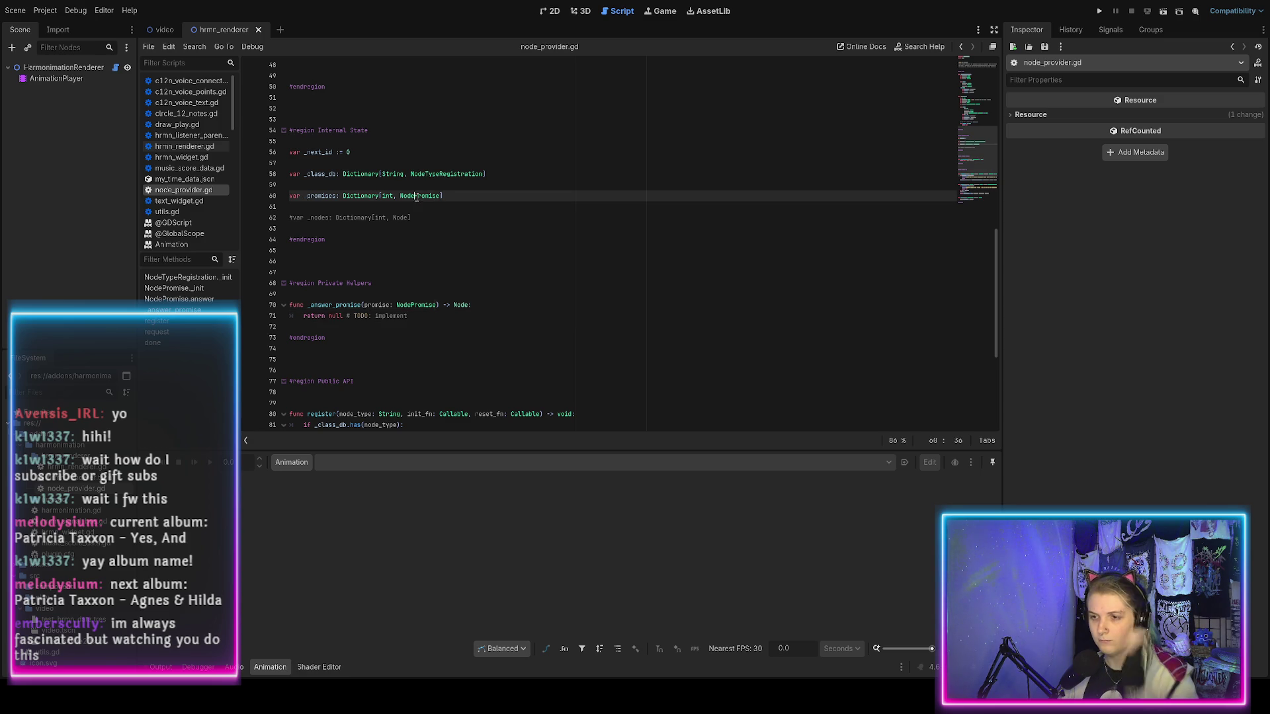
{"action": "left_click", "coordinate": [310, 219]}
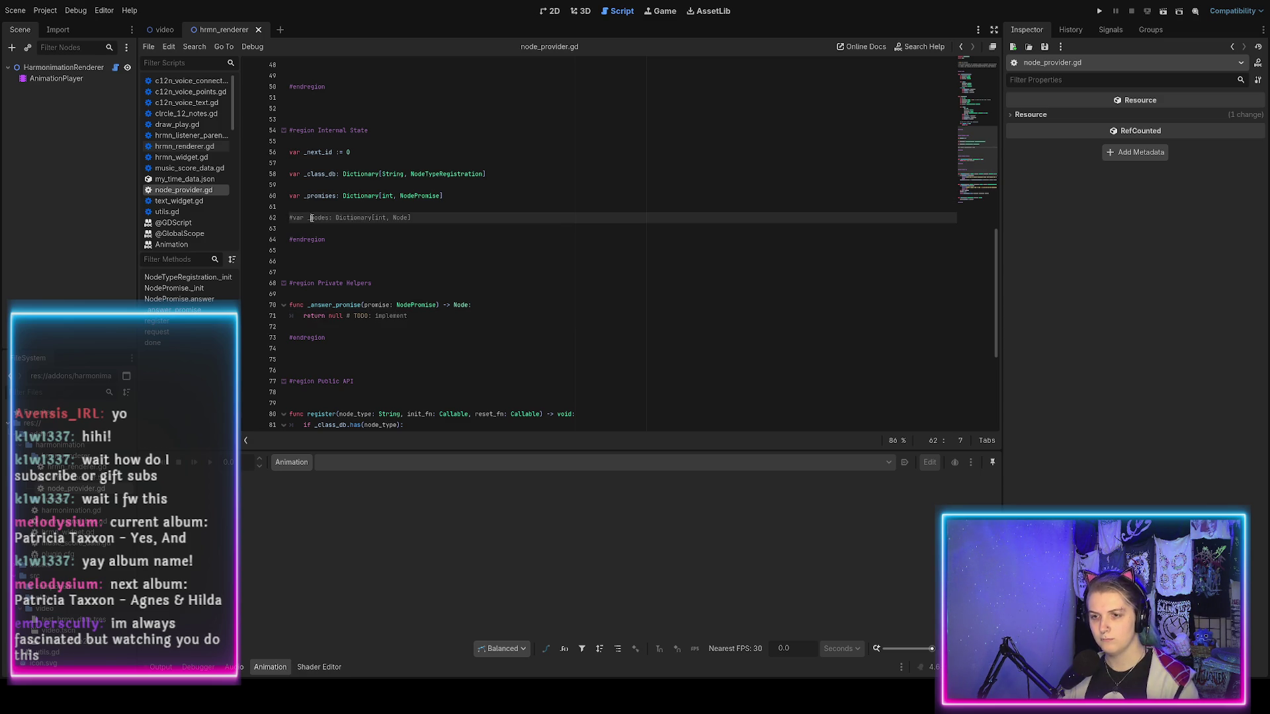
{"action": "key", "text": "Delete"}
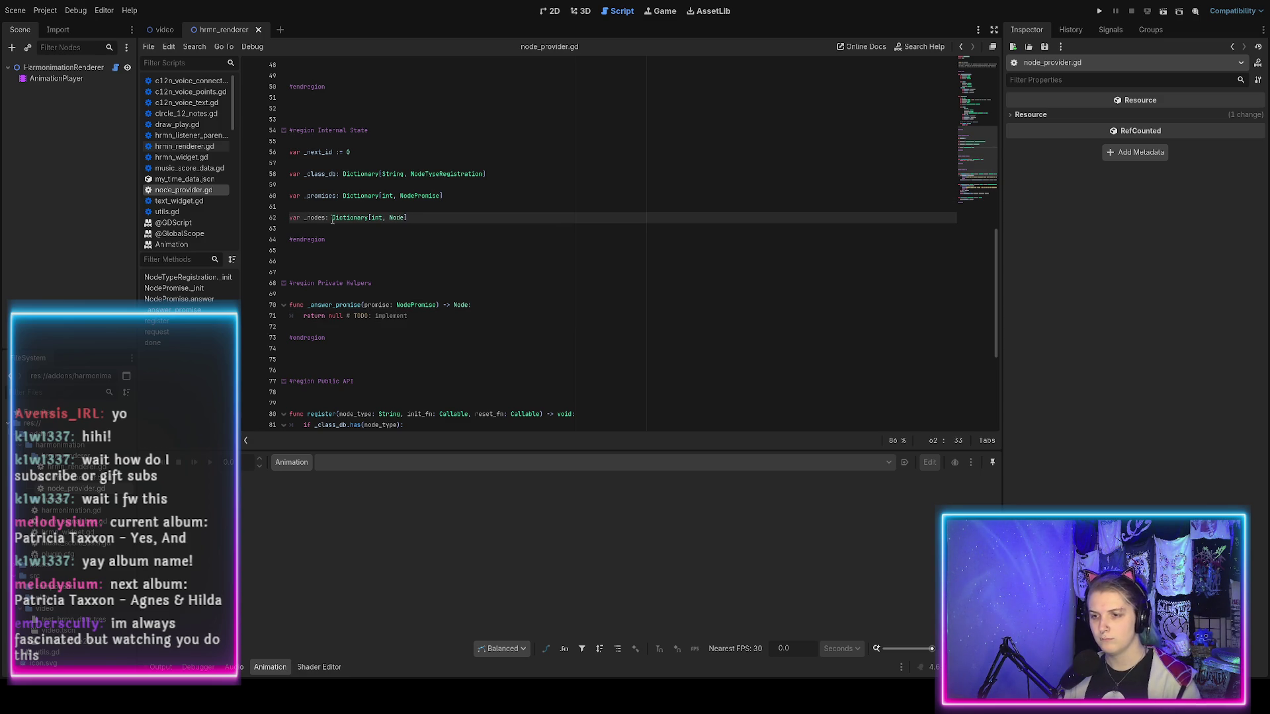
{"action": "double_click", "coordinate": [377, 217]}
{"action": "key", "text": "ctrl+v"}
{"action": "left_click", "coordinate": [441, 219]}
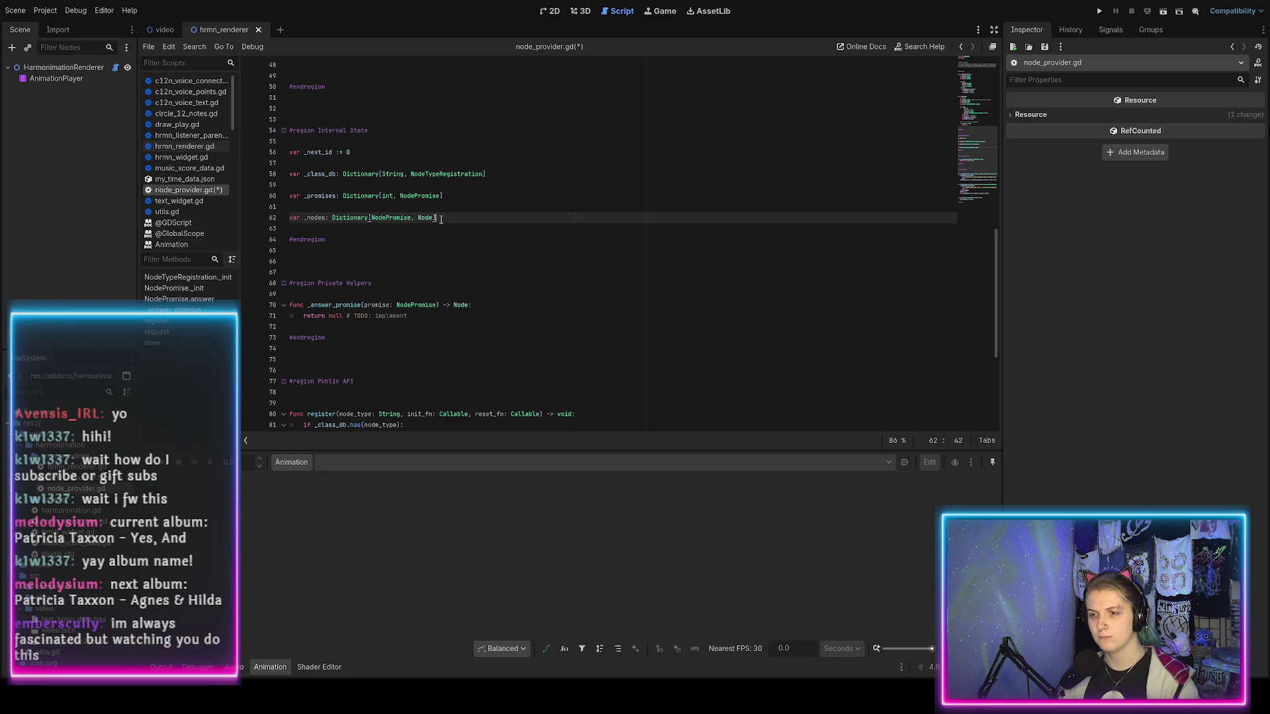
{"action": "key", "text": "ctrl+s"}
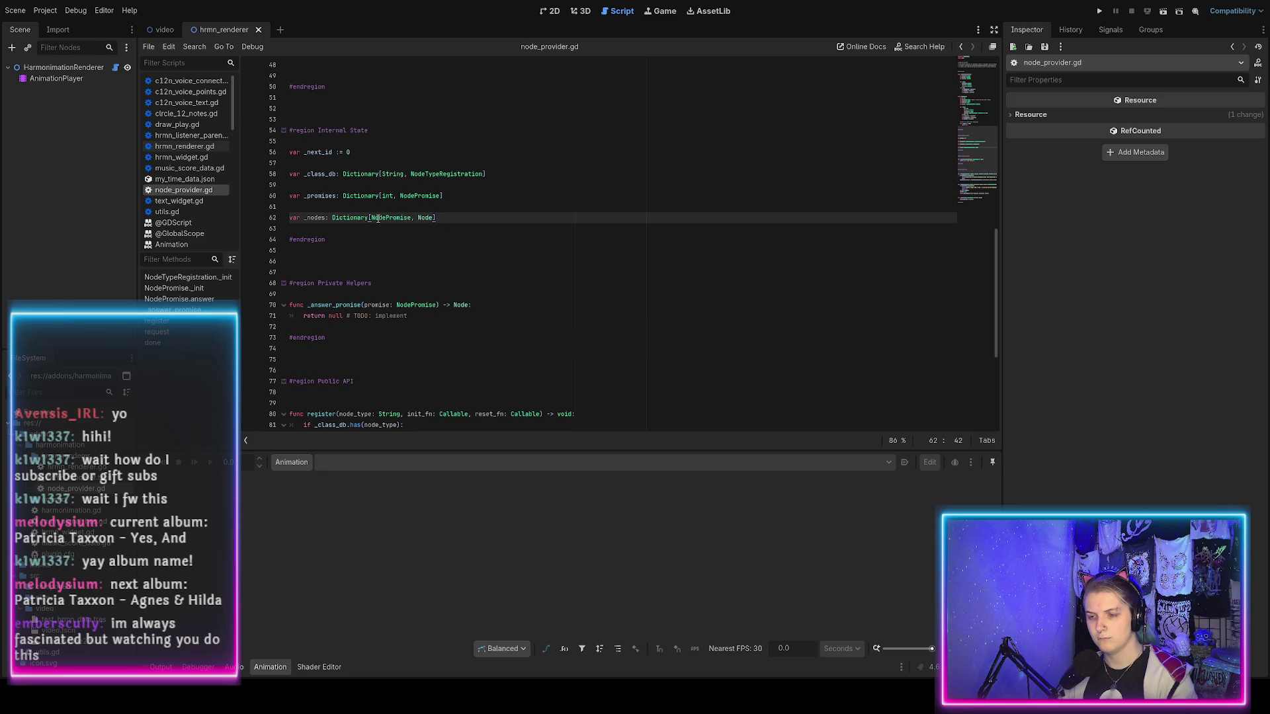
{"action": "double_click", "coordinate": [387, 196]}
{"action": "key", "text": "ctrl+c"}
{"action": "double_click", "coordinate": [390, 218]}
{"action": "key", "text": "ctrl+v"}
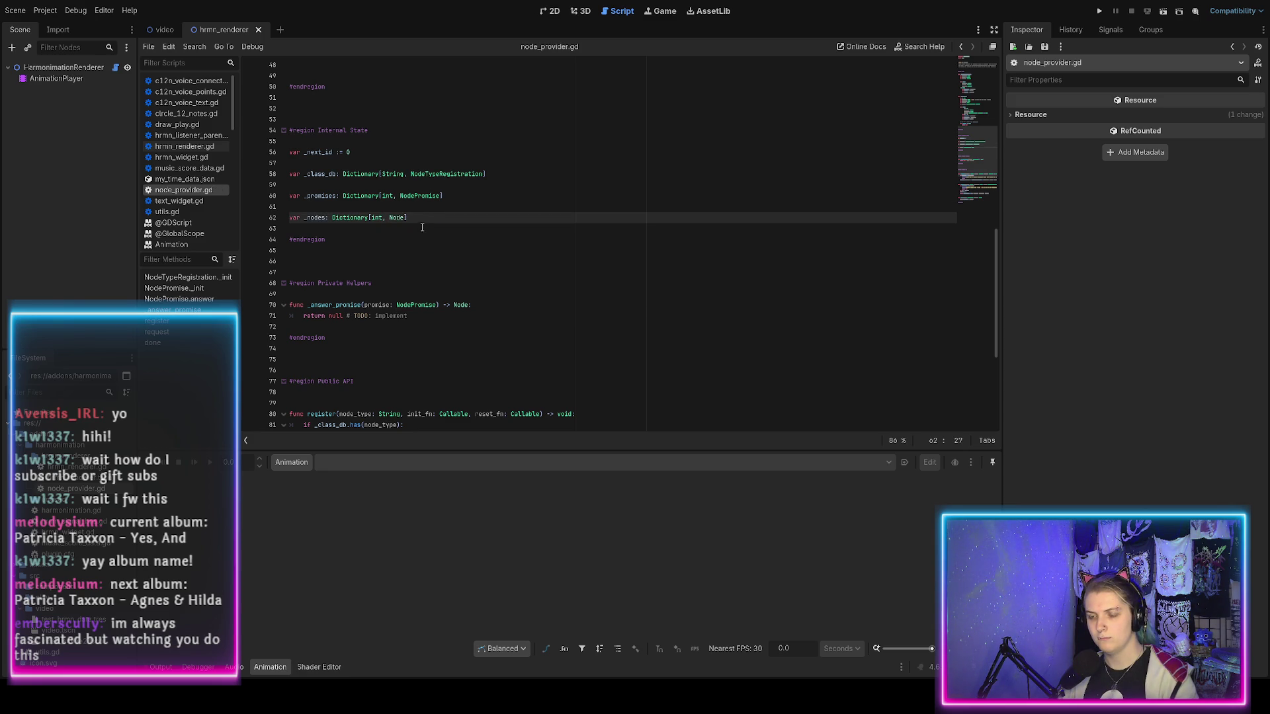
{"action": "left_click", "coordinate": [419, 217]}
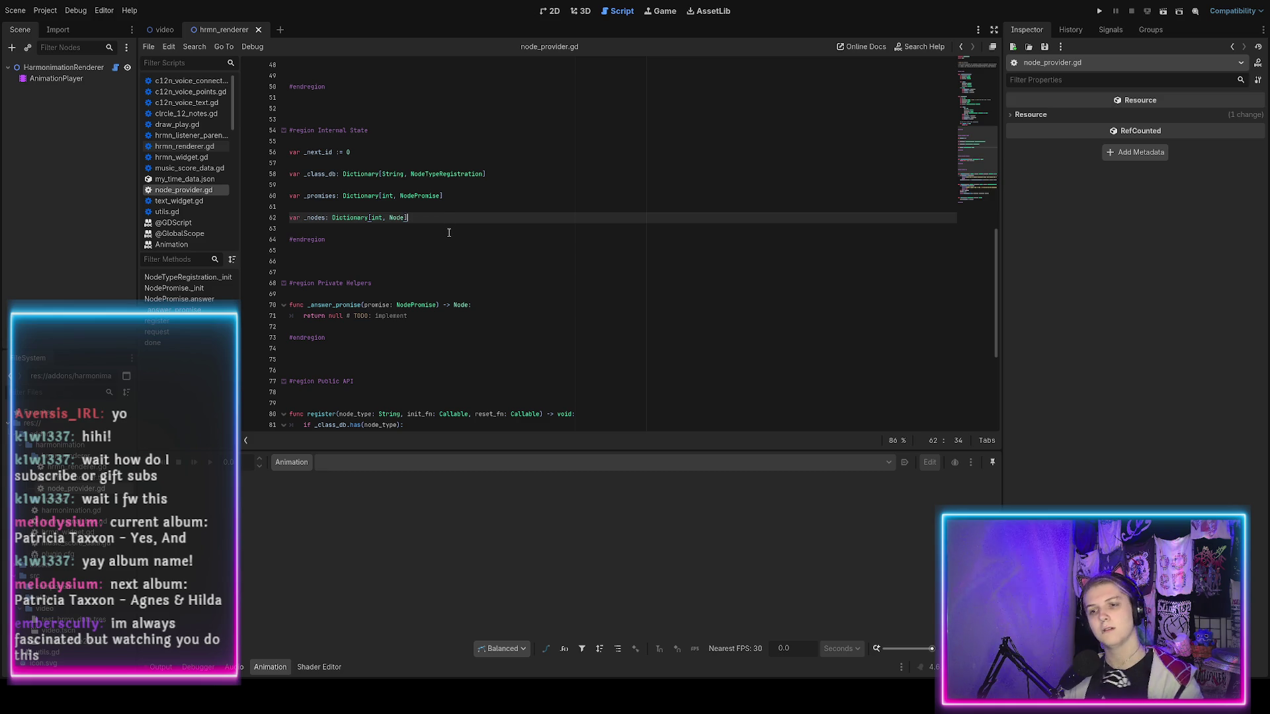
Add the doc comment '## promise id to use for next call to request()' above _next_id and save
{"action": "left_click", "coordinate": [336, 151]}
{"action": "key", "text": "ctrl+shift+Return"}
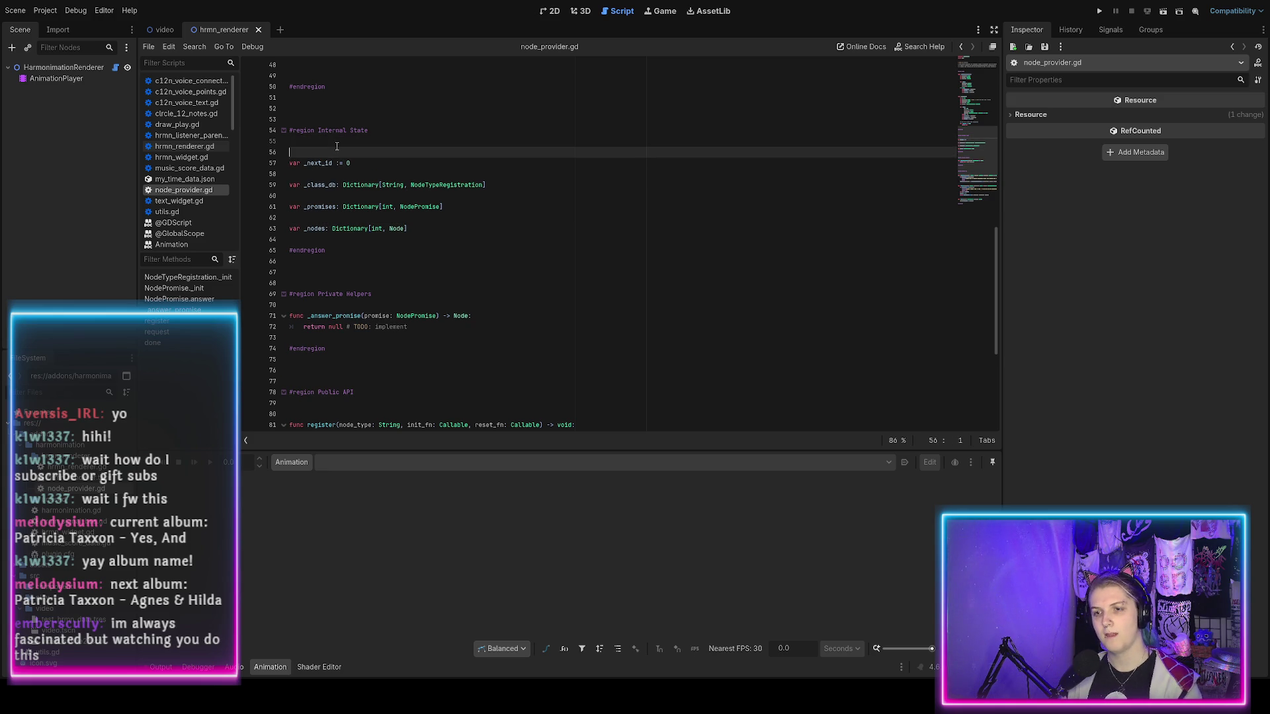
{"action": "type", "text": "next id"}
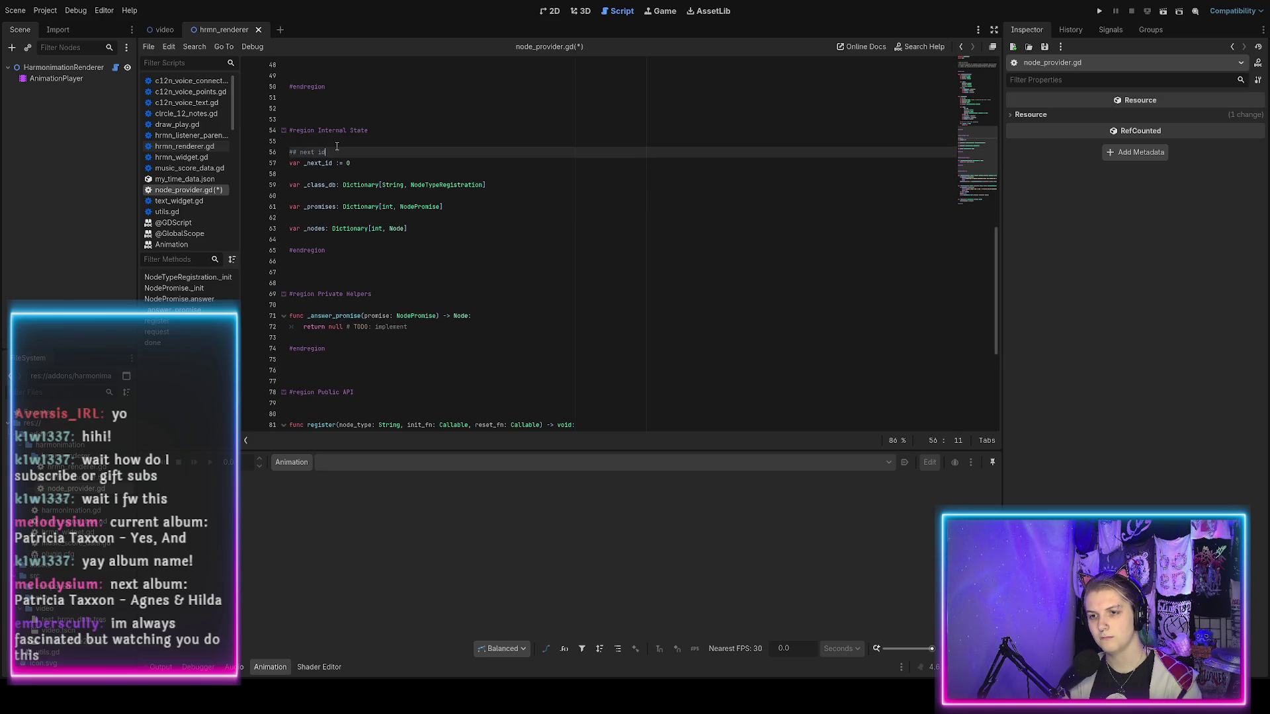
{"action": "key", "text": "BackSpace"}
{"action": "key", "text": "BackSpace"}
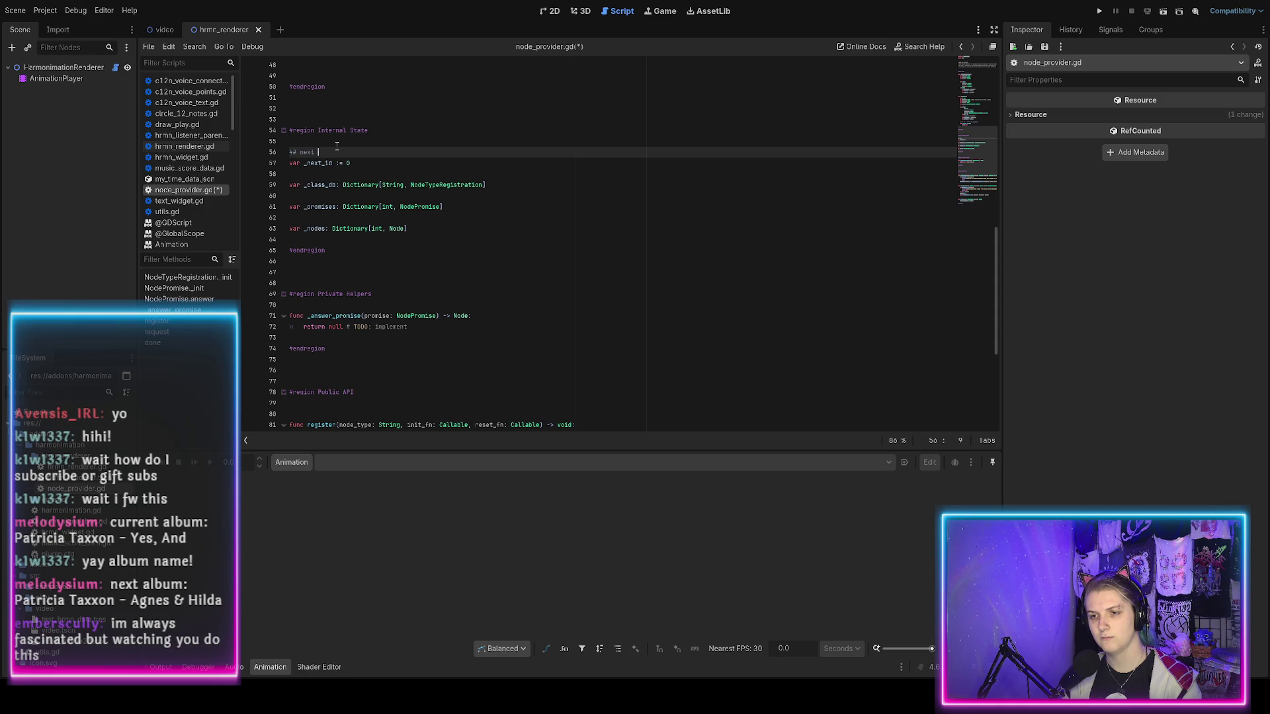
{"action": "type", "text": "promise id to u"}
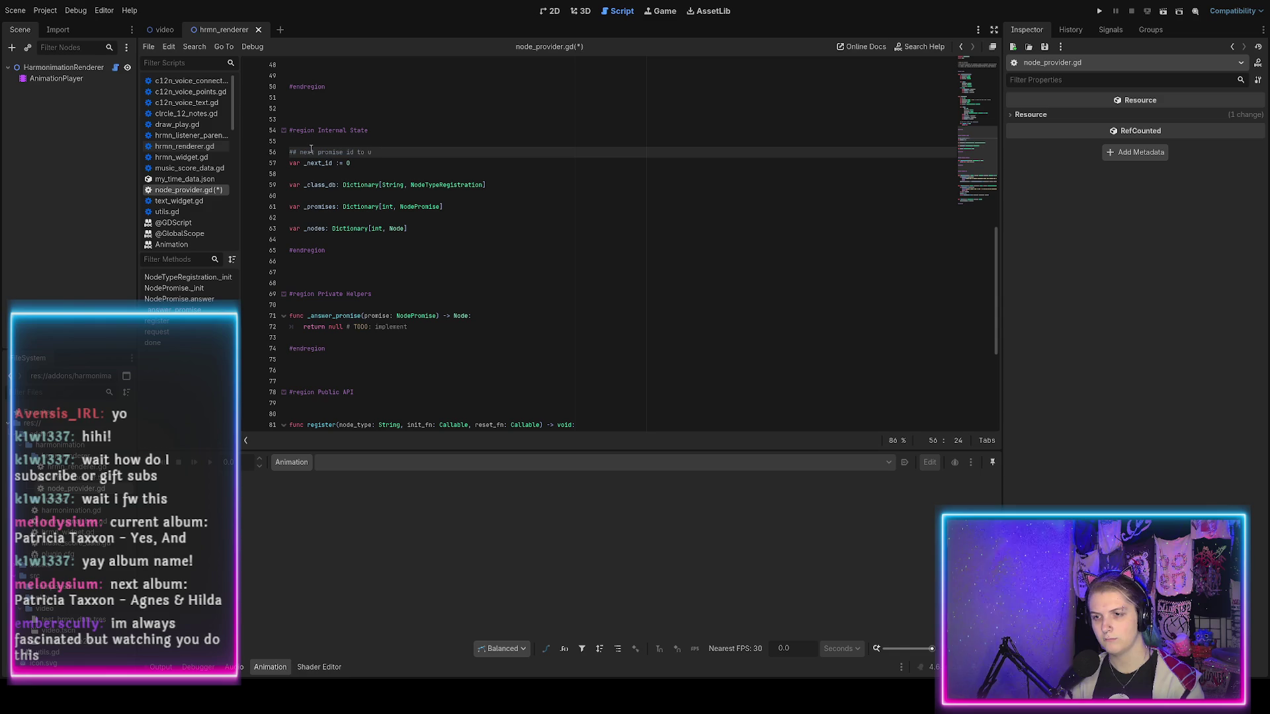
{"action": "key", "text": "BackSpace"}
{"action": "key", "text": "BackSpace"}
{"action": "key", "text": "BackSpace"}
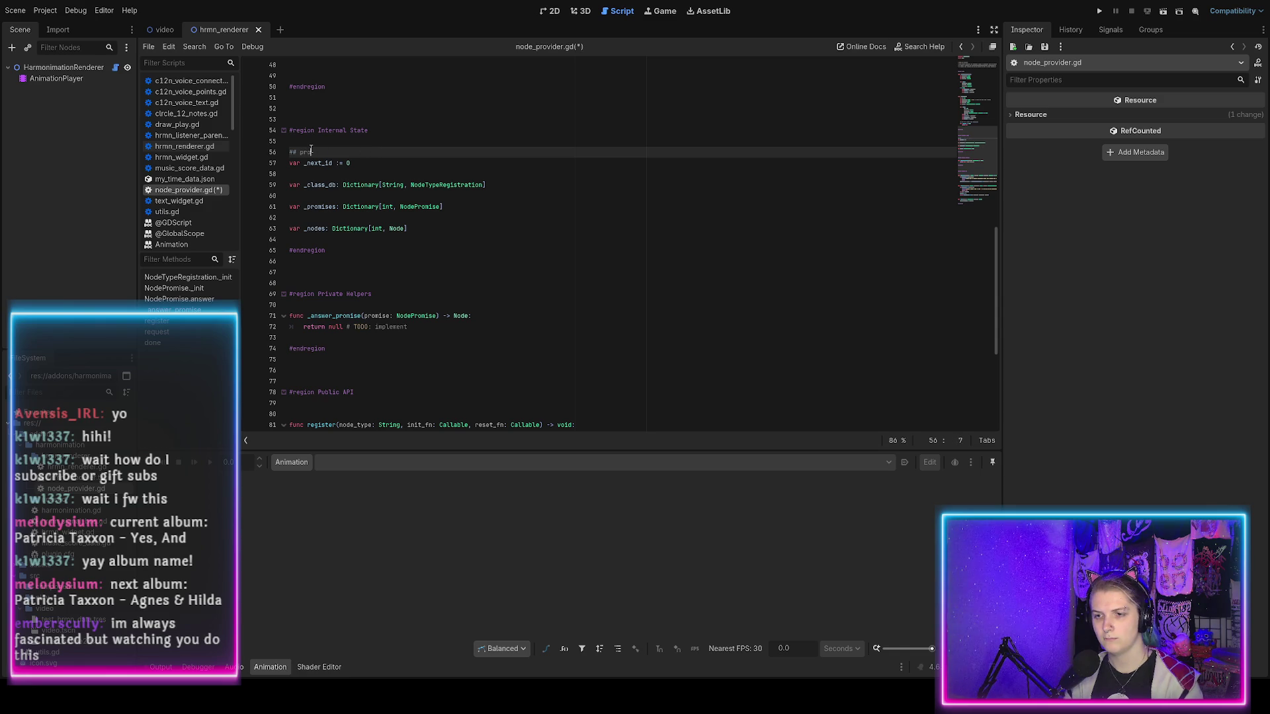
{"action": "type", "text": "promi"}
{"action": "type", "text": "mise"}
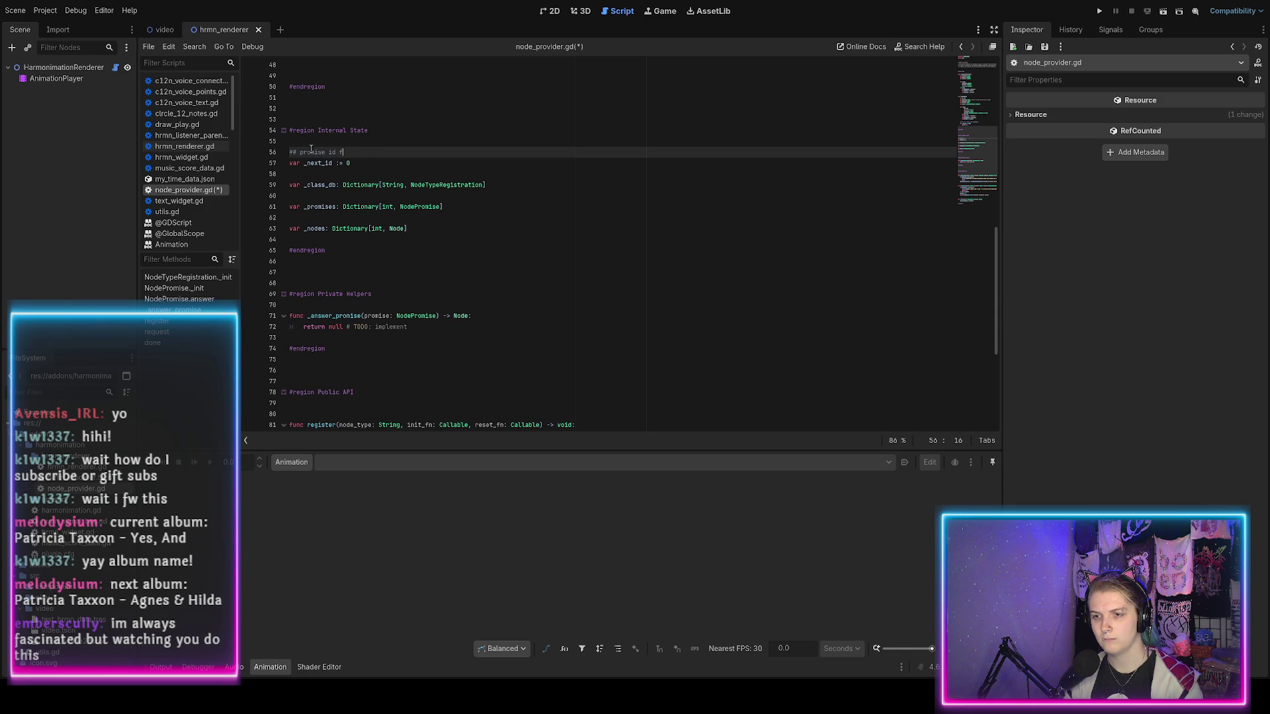
{"action": "type", "text": "o use for next cal"}
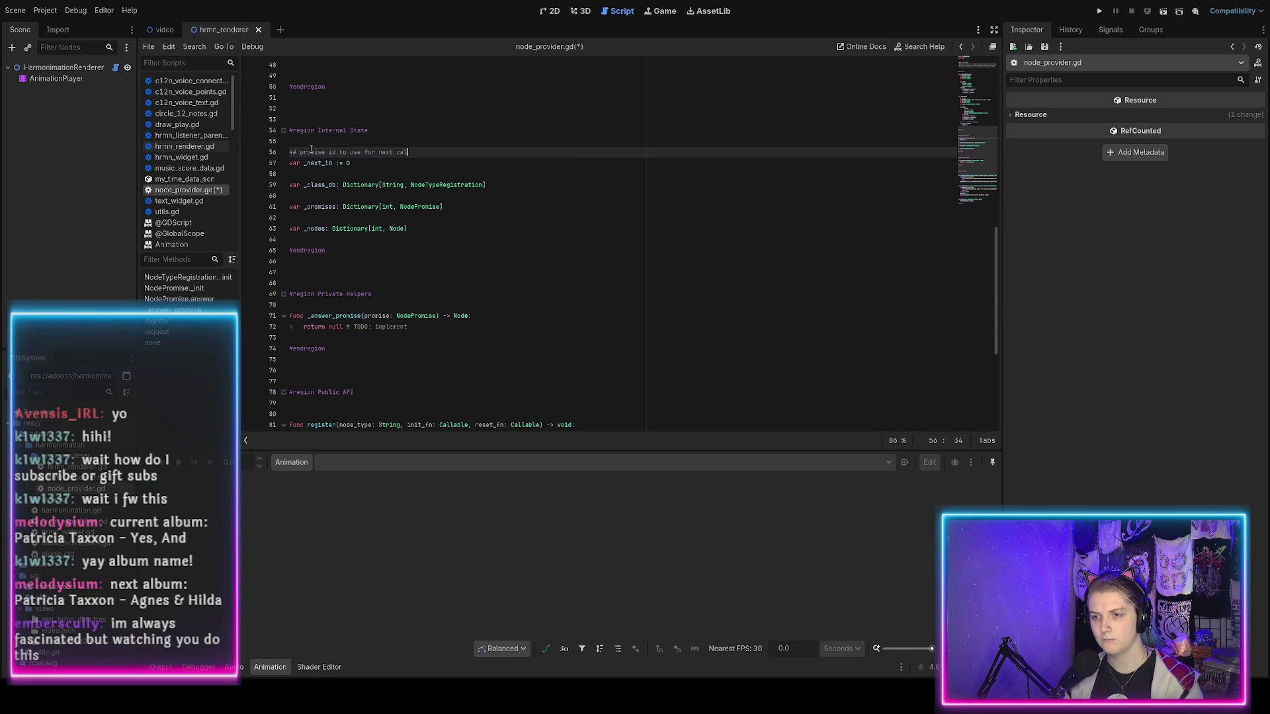
{"action": "type", "text": "romise("}
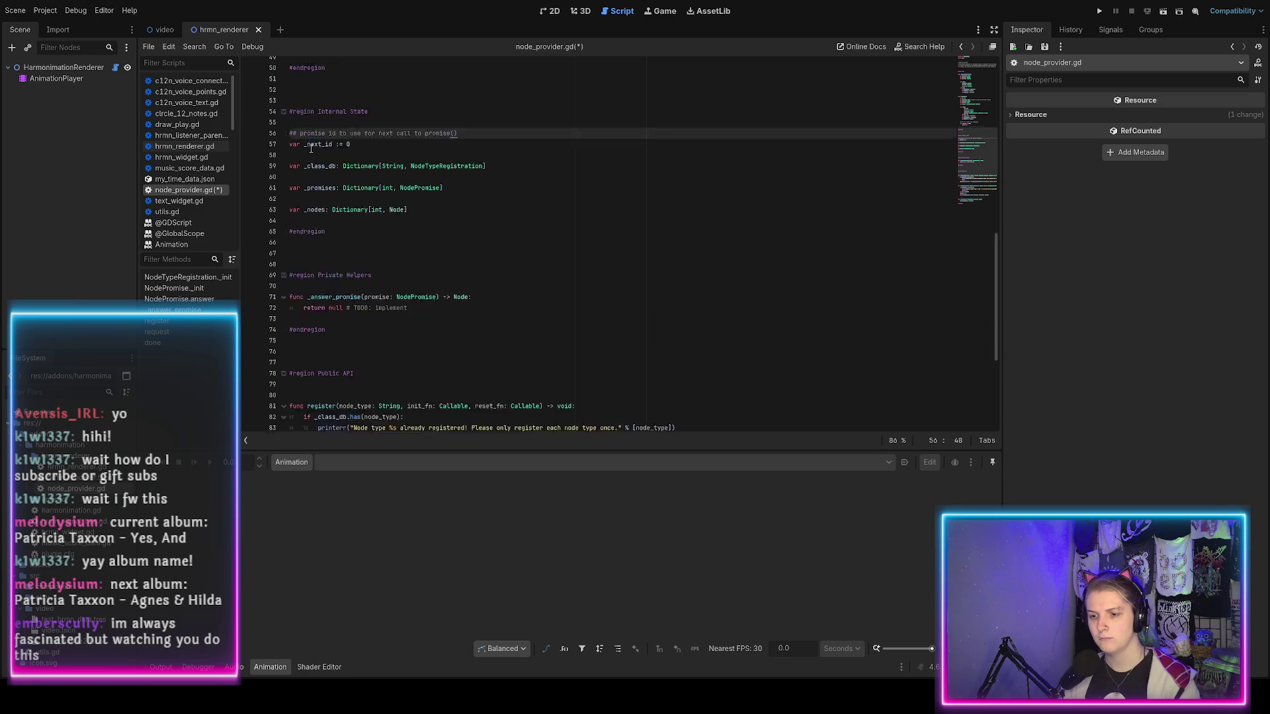
{"action": "scroll", "coordinate": [343, 340], "scroll_direction": "down", "scroll_amount": 3}
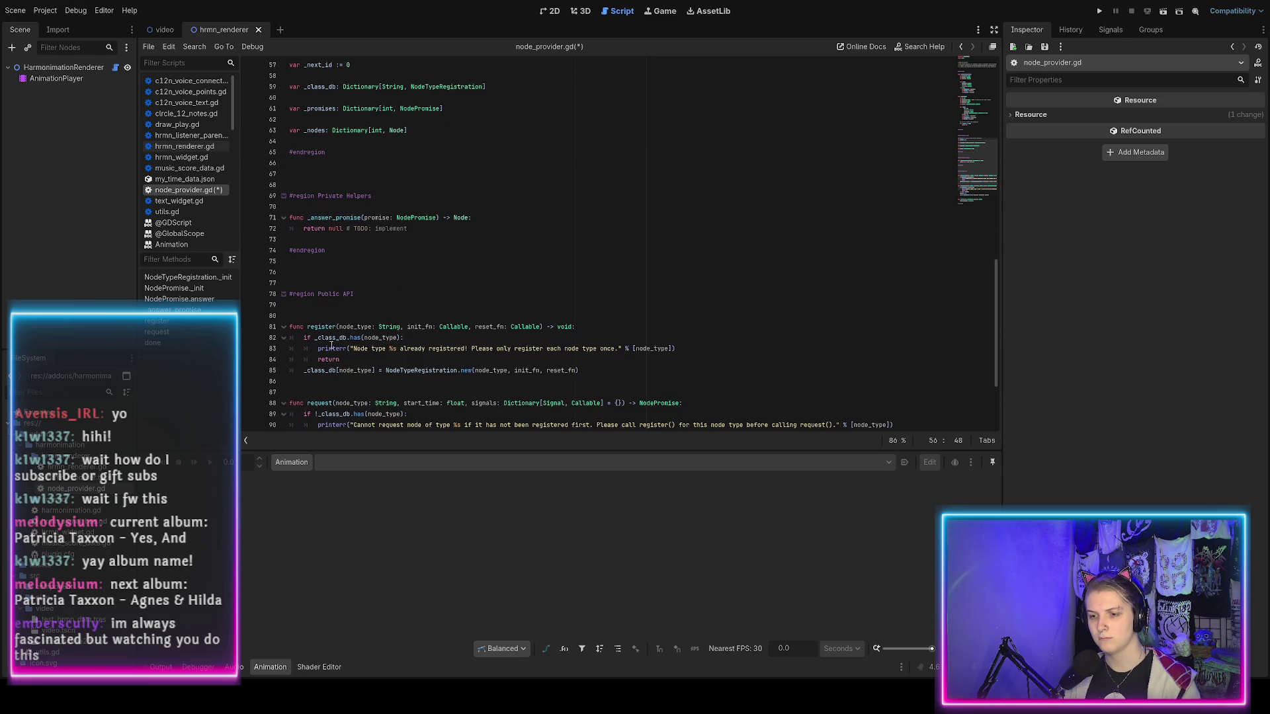
{"action": "scroll", "coordinate": [320, 397], "scroll_direction": "up", "scroll_amount": 5}
{"action": "double_click", "coordinate": [438, 218]}
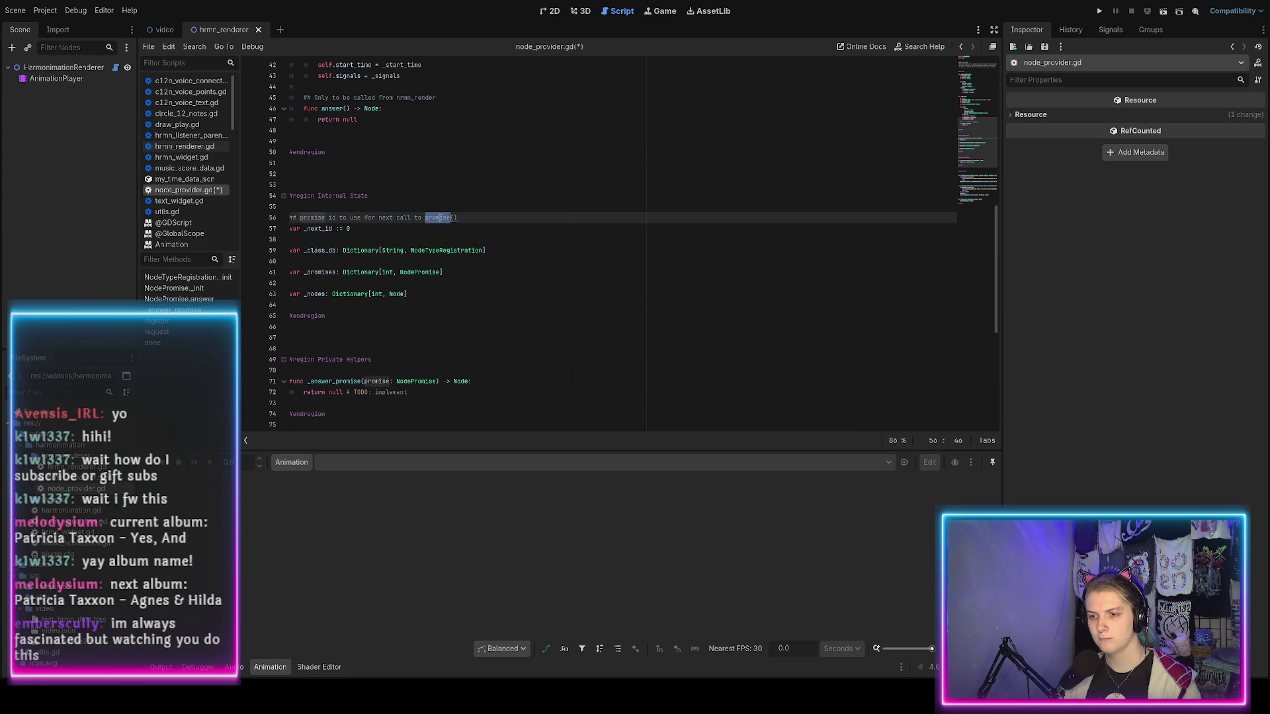
{"action": "type", "text": "request"}
{"action": "key", "text": "ctrl+s"}
{"action": "scroll", "coordinate": [441, 225], "scroll_direction": "down", "scroll_amount": 4}
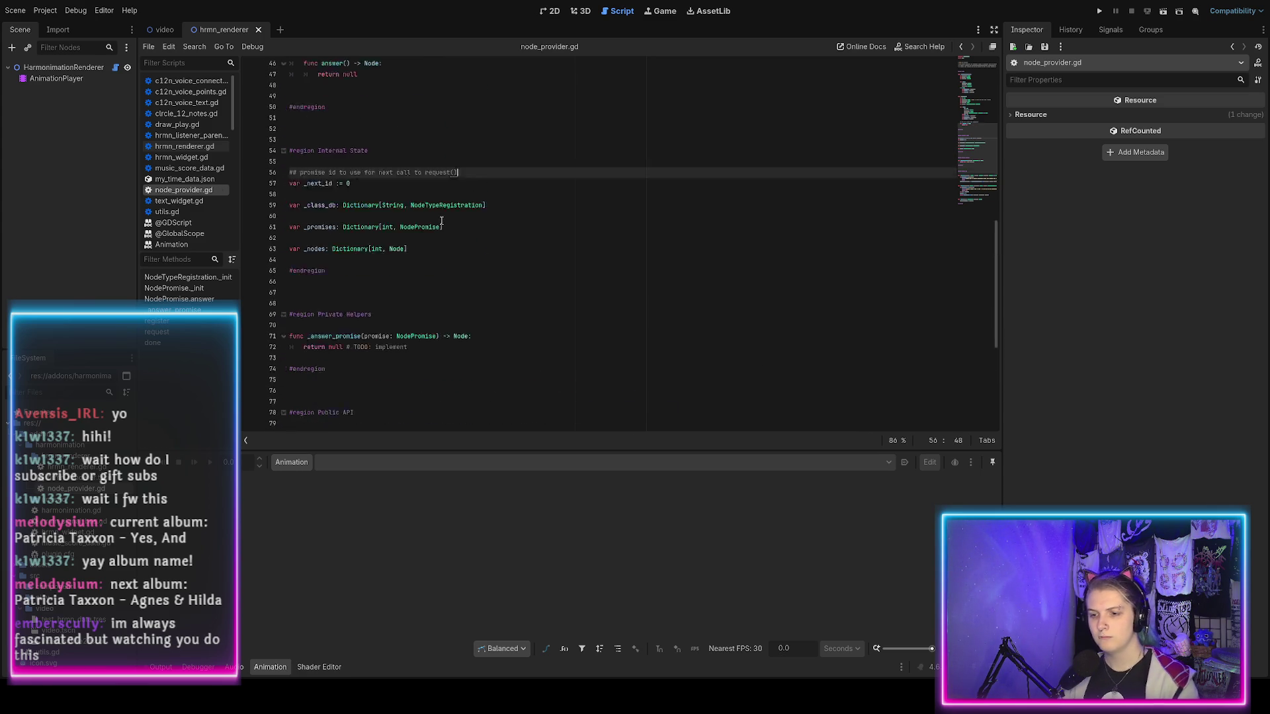
{"action": "scroll", "coordinate": [443, 232], "scroll_direction": "up", "scroll_amount": 1}
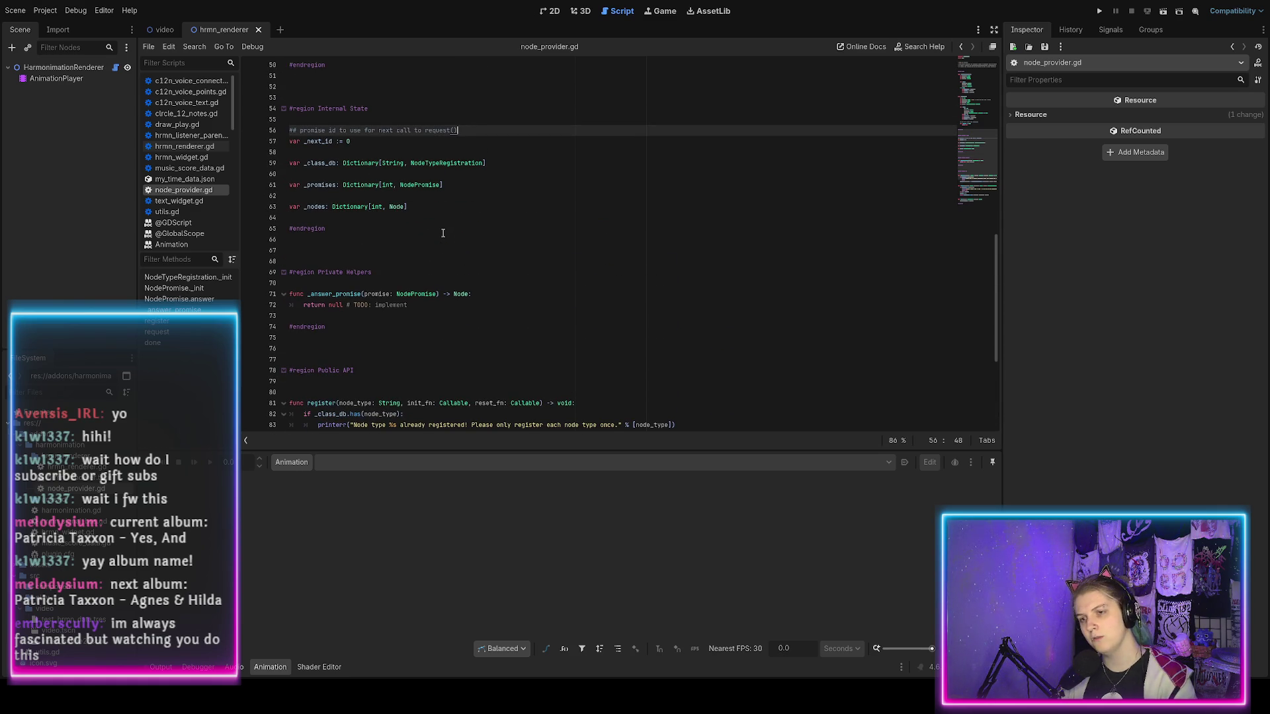
Move the _class_db declaration to the top of the Internal State region
{"action": "left_click", "coordinate": [315, 154]}
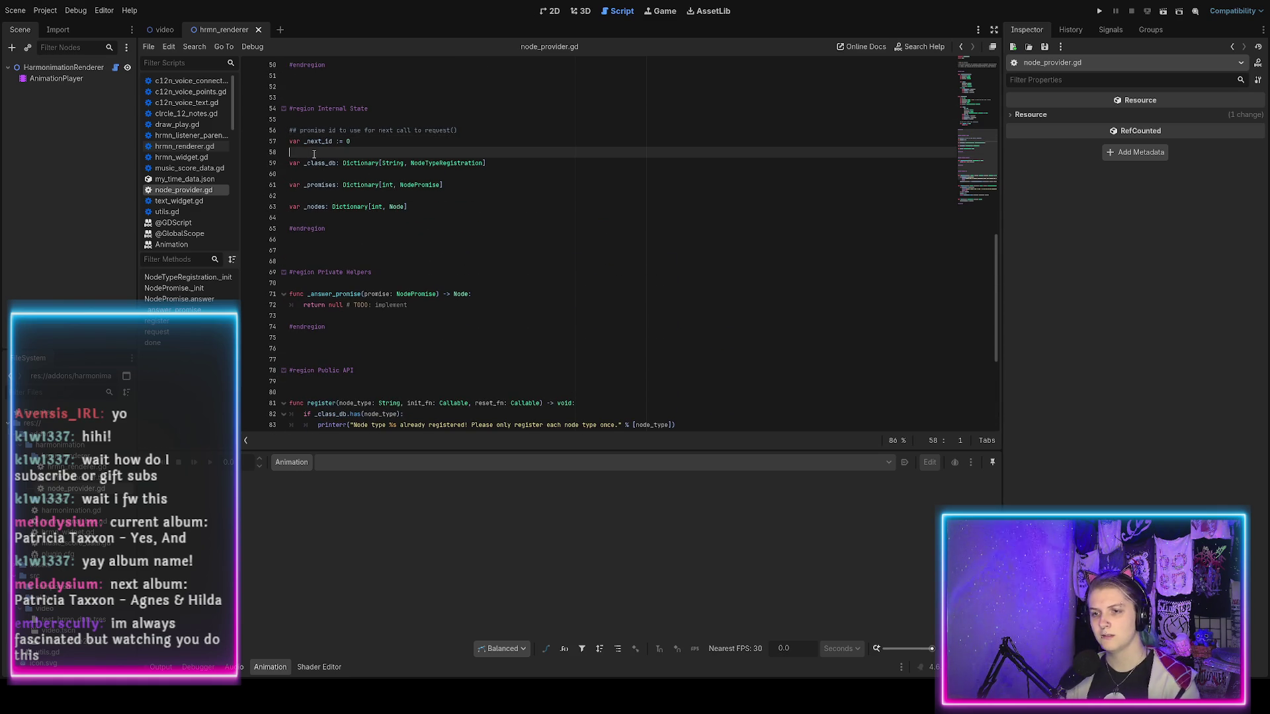
{"action": "key", "text": "shift+Down"}
{"action": "key", "text": "shift+Down"}
{"action": "key", "text": "ctrl+x"}
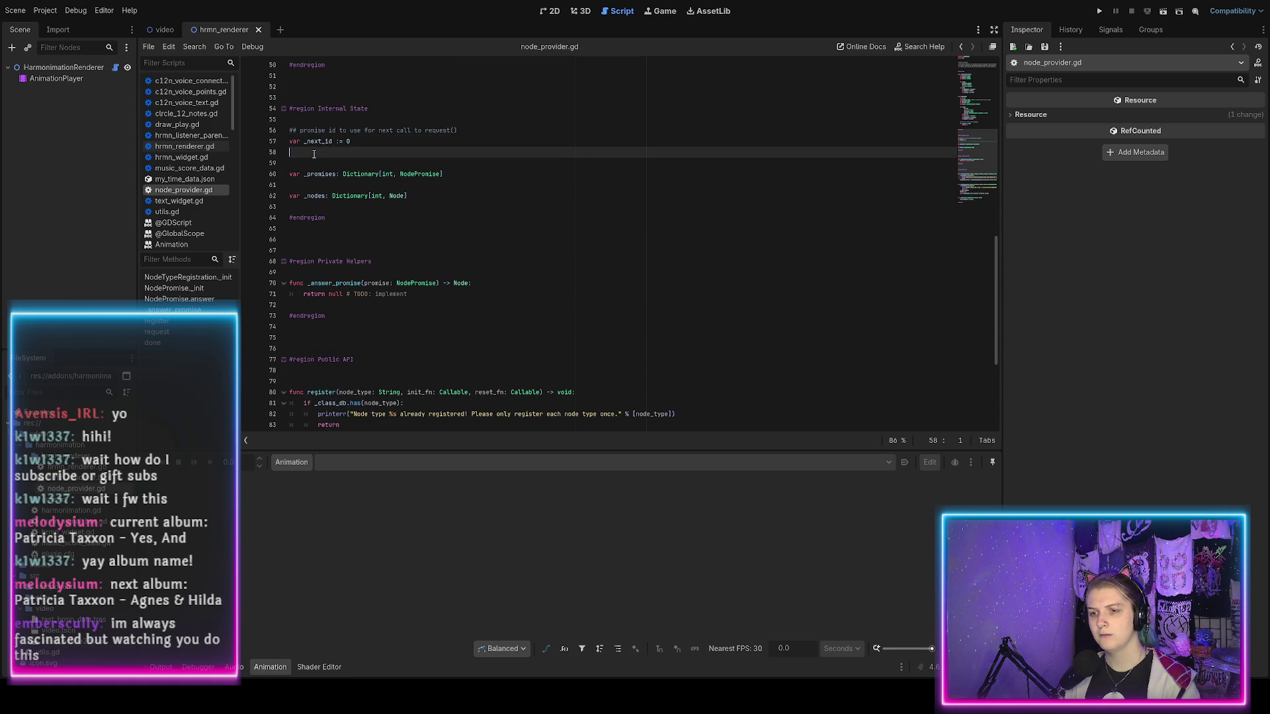
{"action": "key", "text": "Up"}
{"action": "key", "text": "Up"}
{"action": "key", "text": "Up"}
{"action": "key", "text": "Return"}
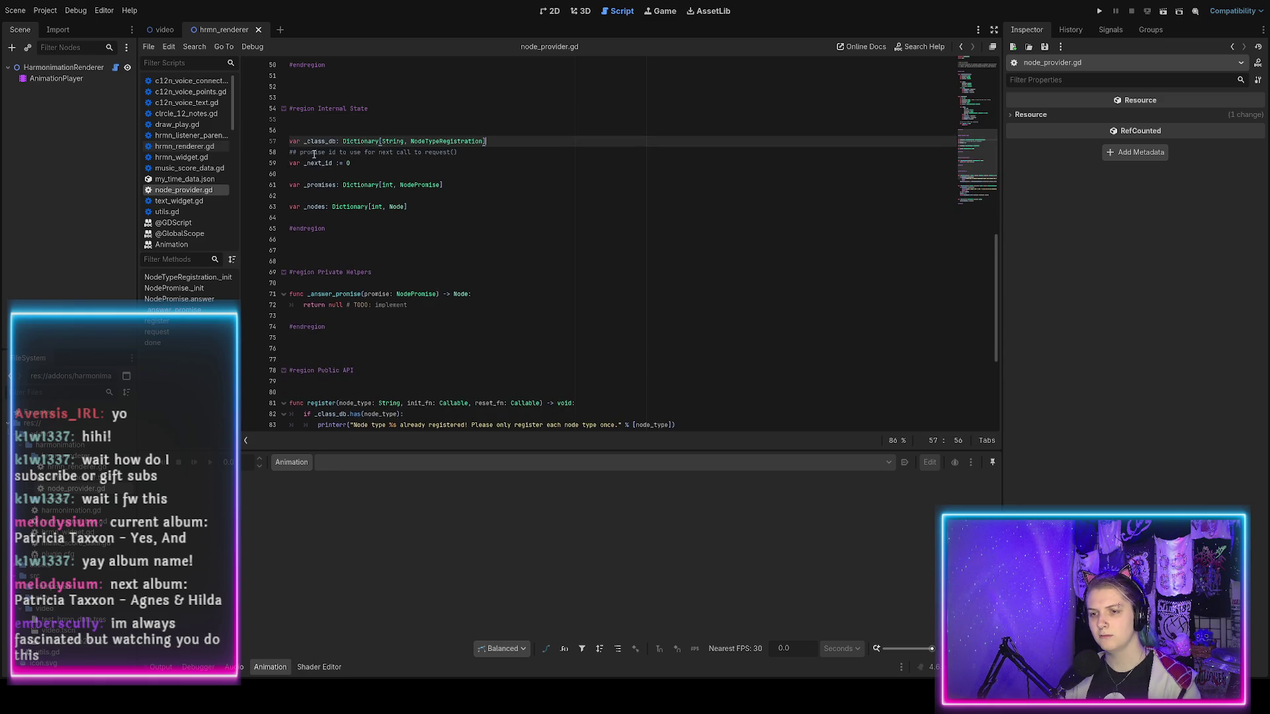
{"action": "key", "text": "ctrl+v"}
{"action": "key", "text": "Up"}
{"action": "key", "text": "Up"}
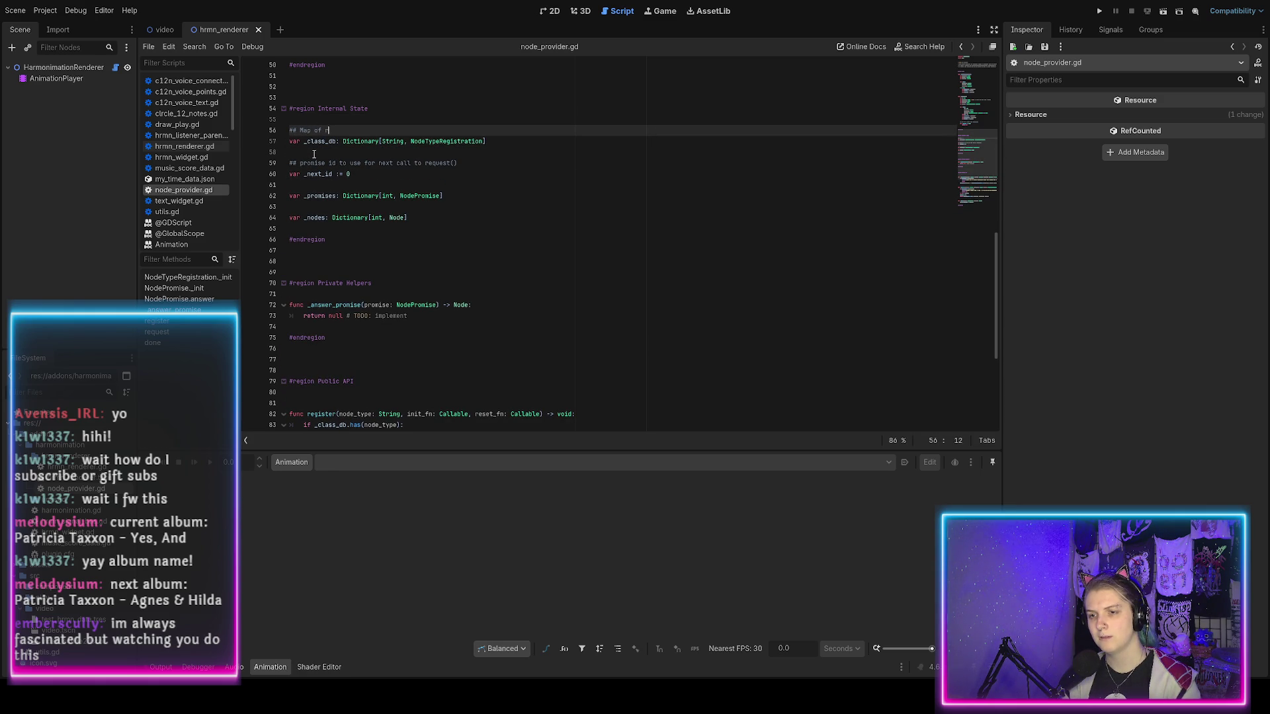
Reword its comment to 'Map of registered node types that this Provider class knows how to instantiate and return' and save
{"action": "type", "text": "tered cla"}
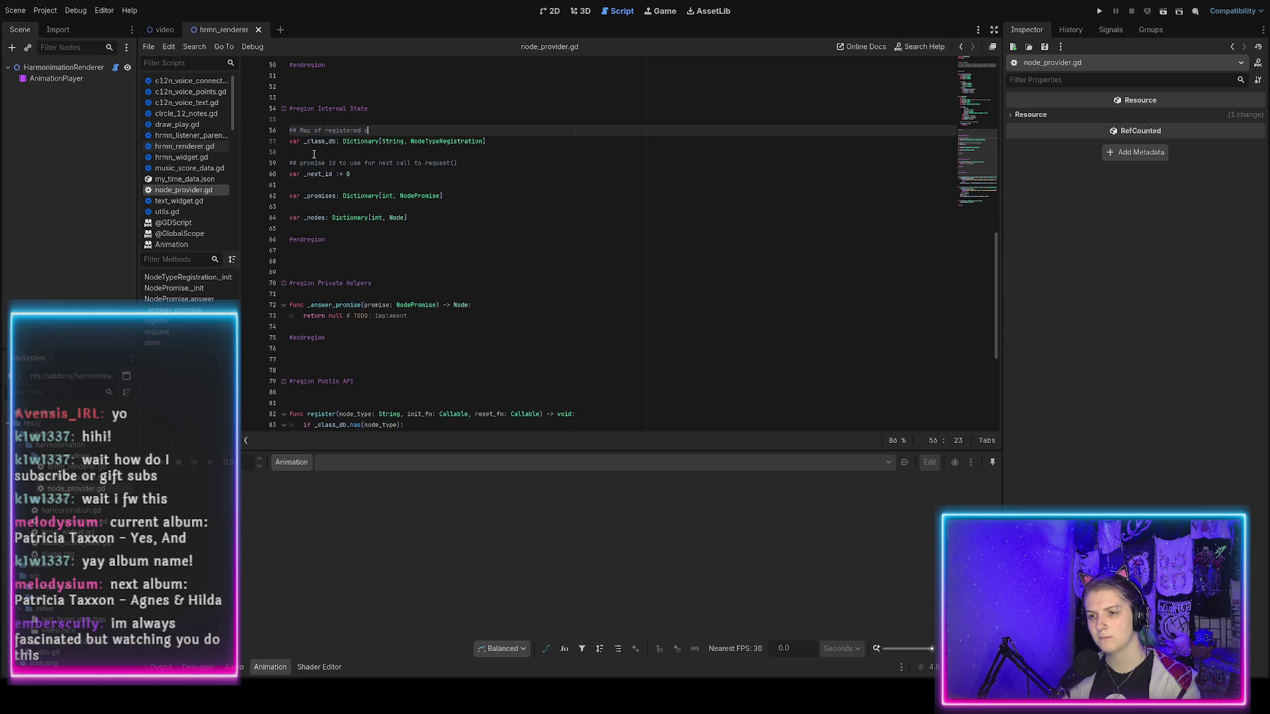
{"action": "type", "text": "sses"}
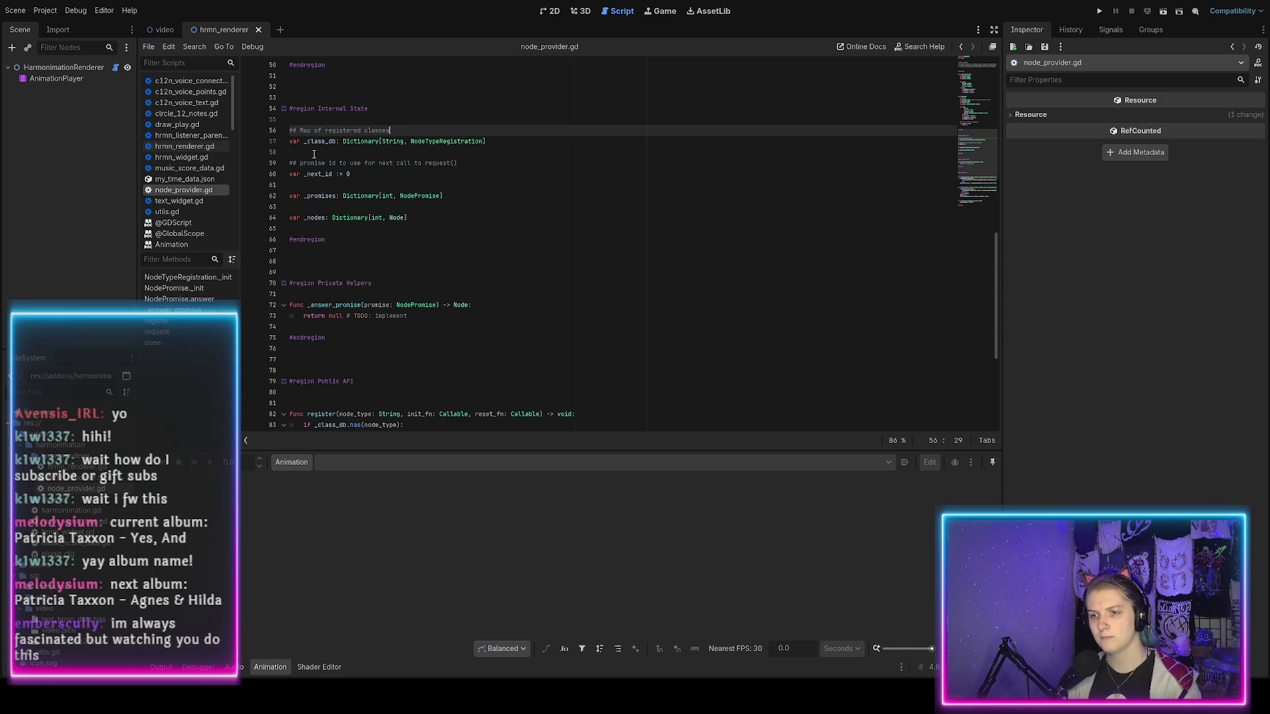
{"action": "key", "text": "ctrl+shift+Left"}
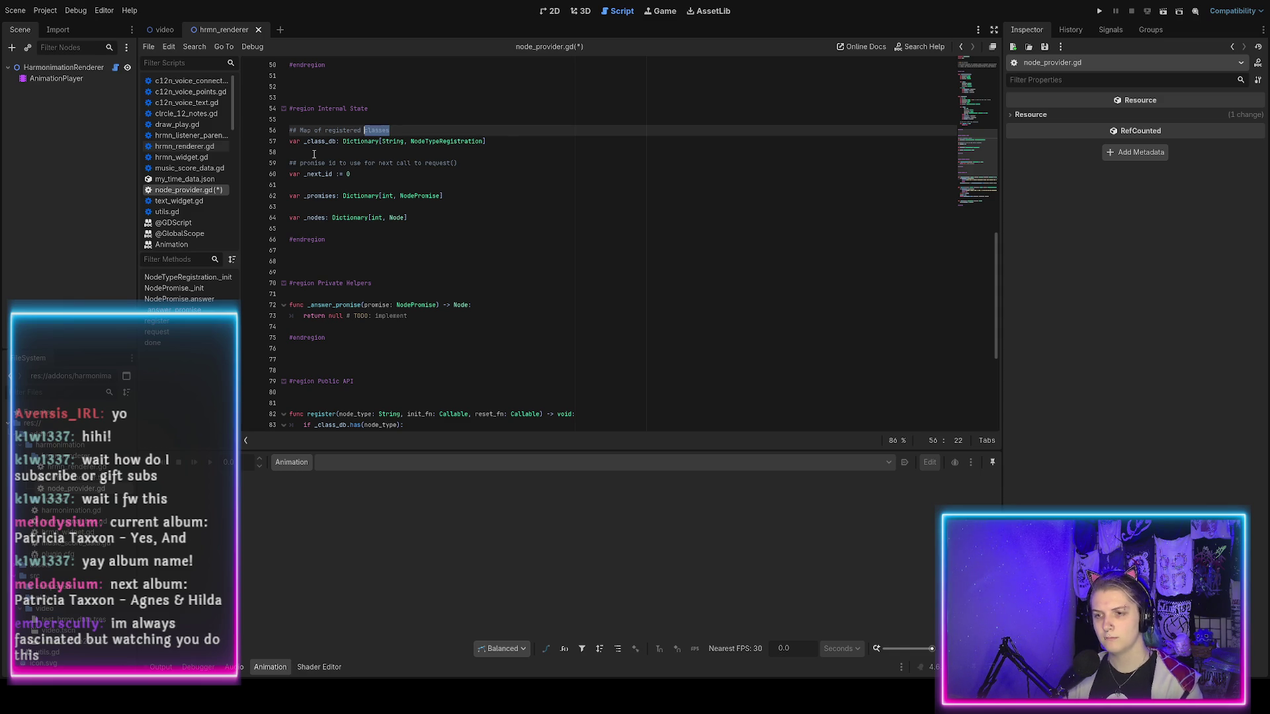
{"action": "type", "text": "node types t"}
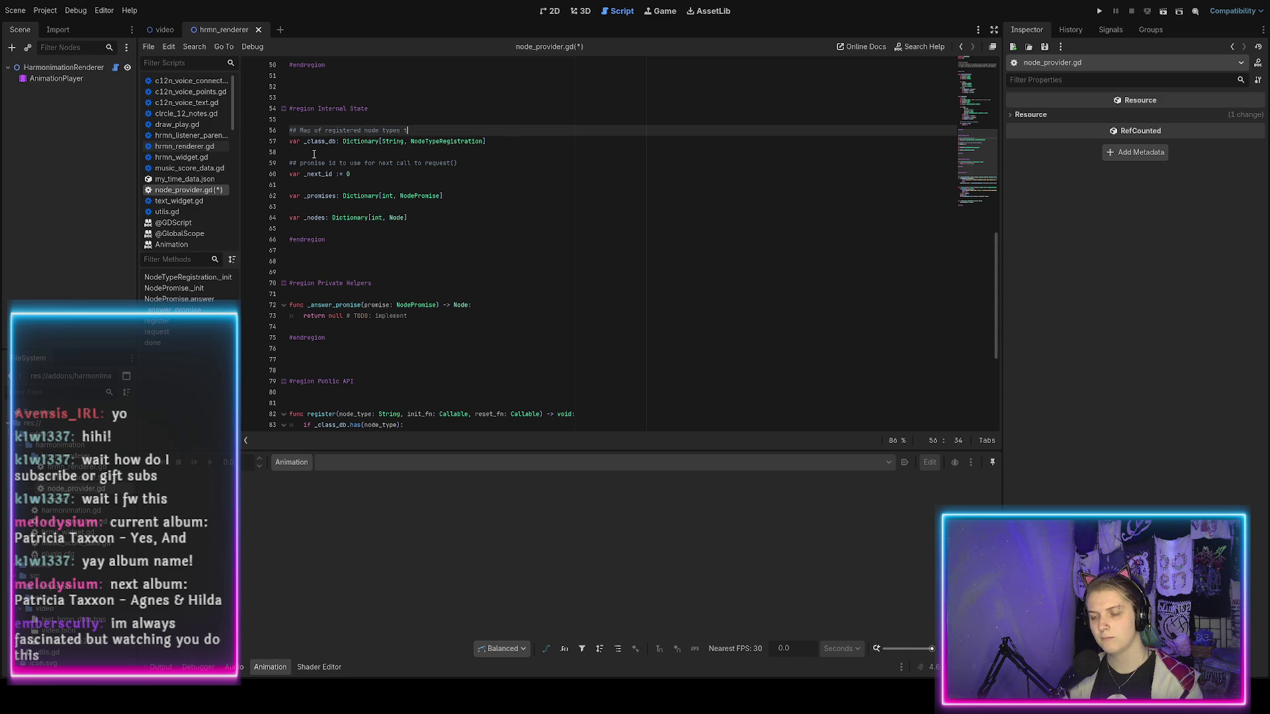
{"action": "type", "text": "hat this "}
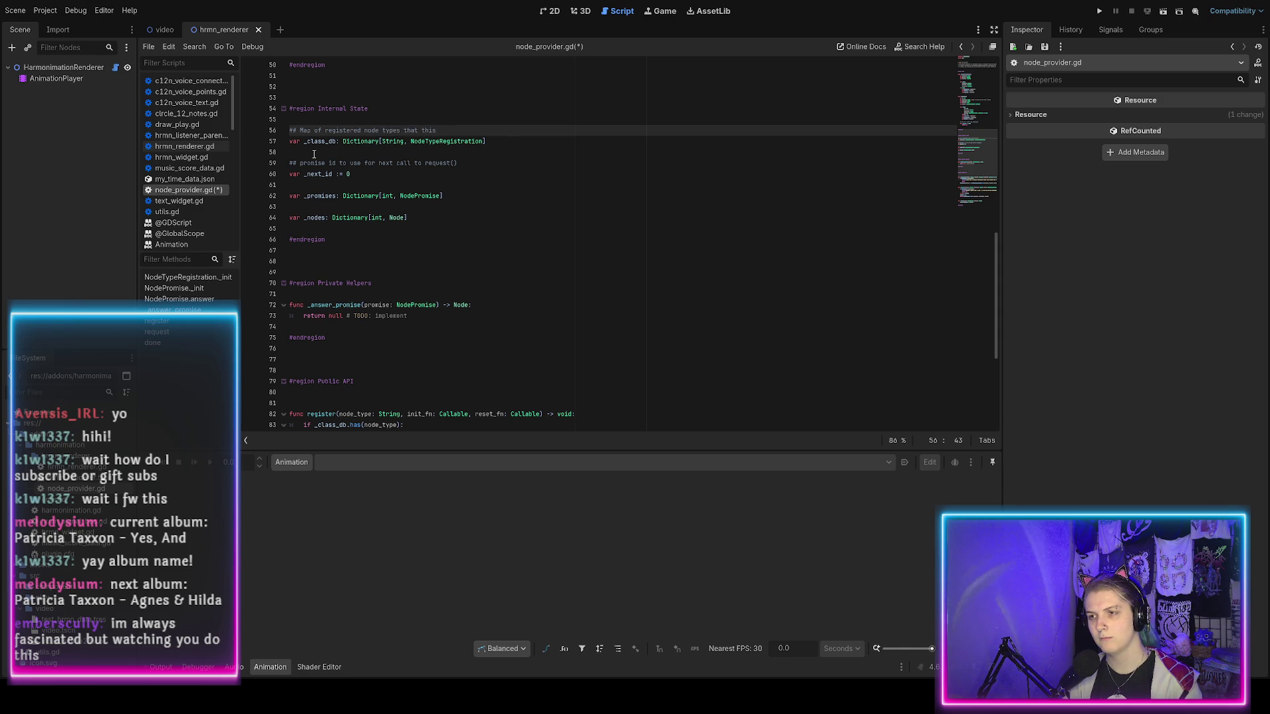
{"action": "type", "text": "Provid"}
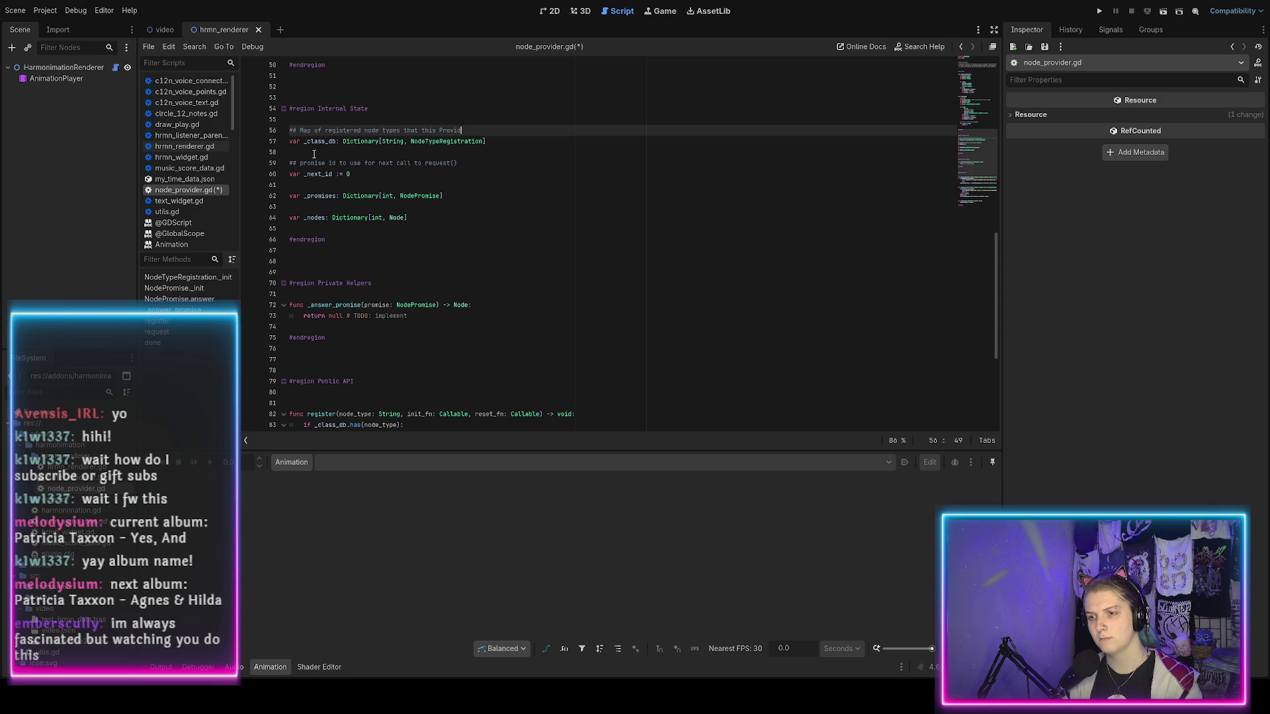
{"action": "type", "text": "er class"}
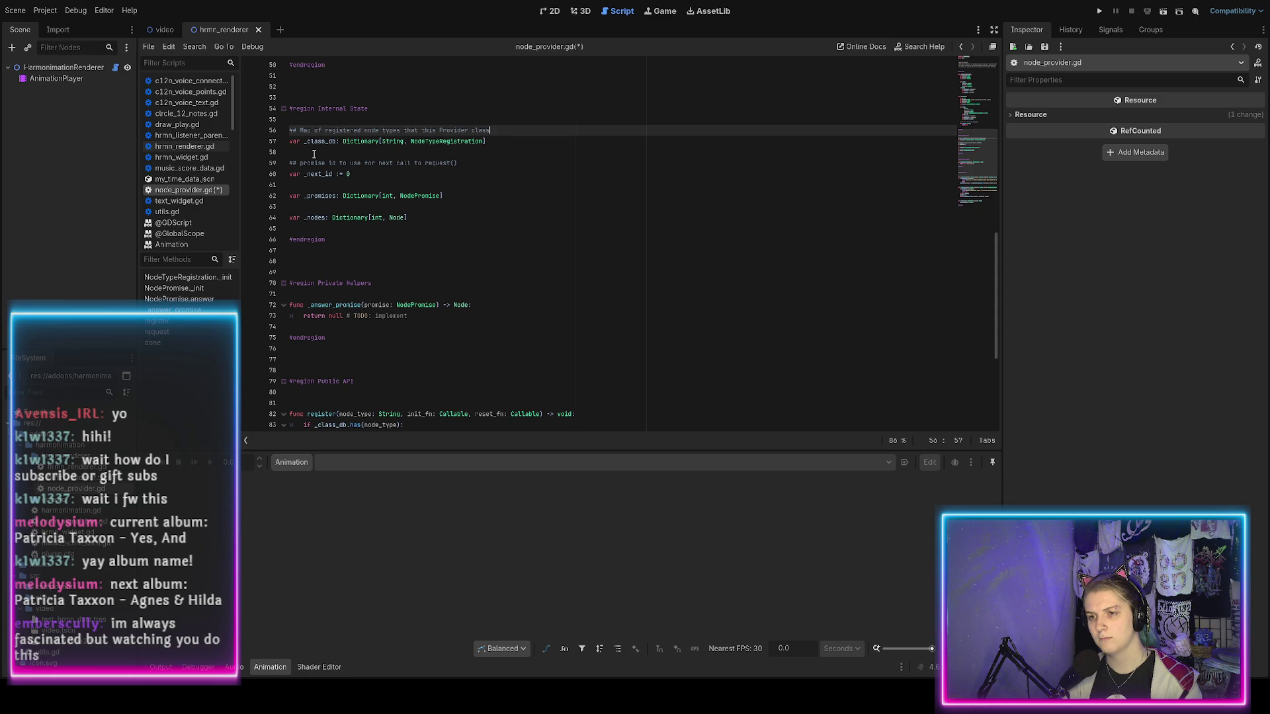
{"action": "type", "text": " knows how to"}
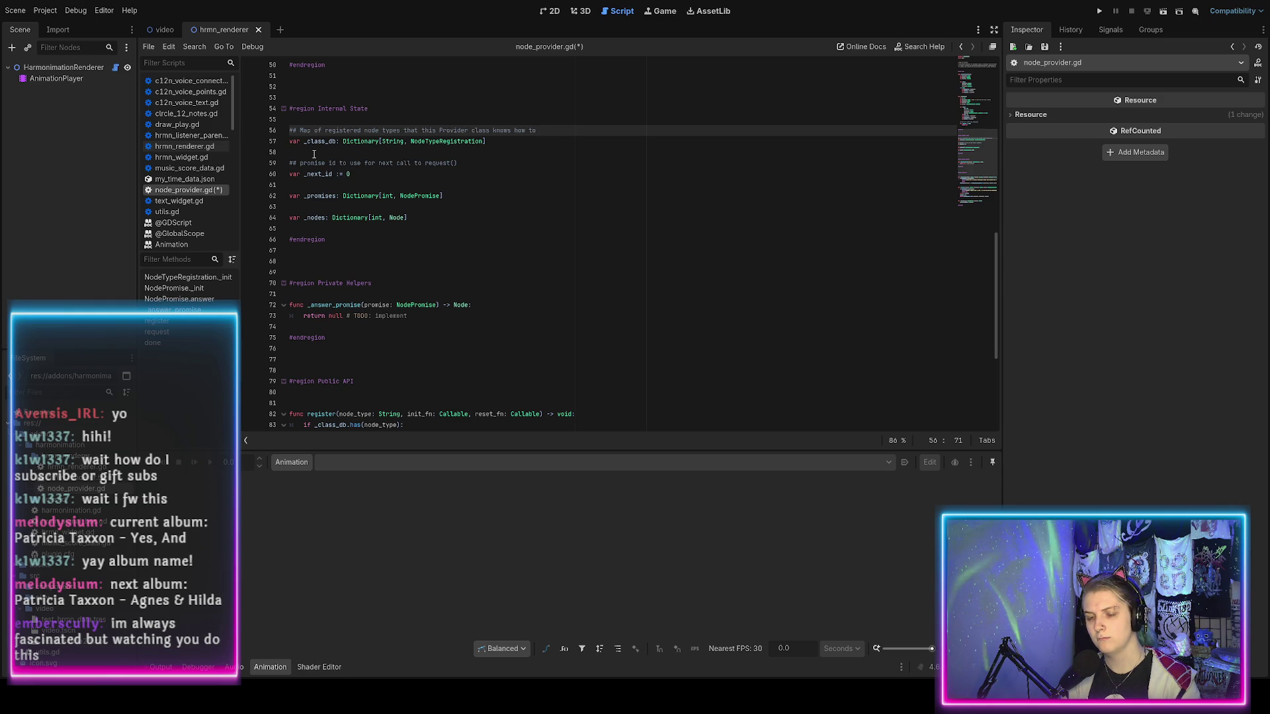
{"action": "type", "text": "instantiate and return"}
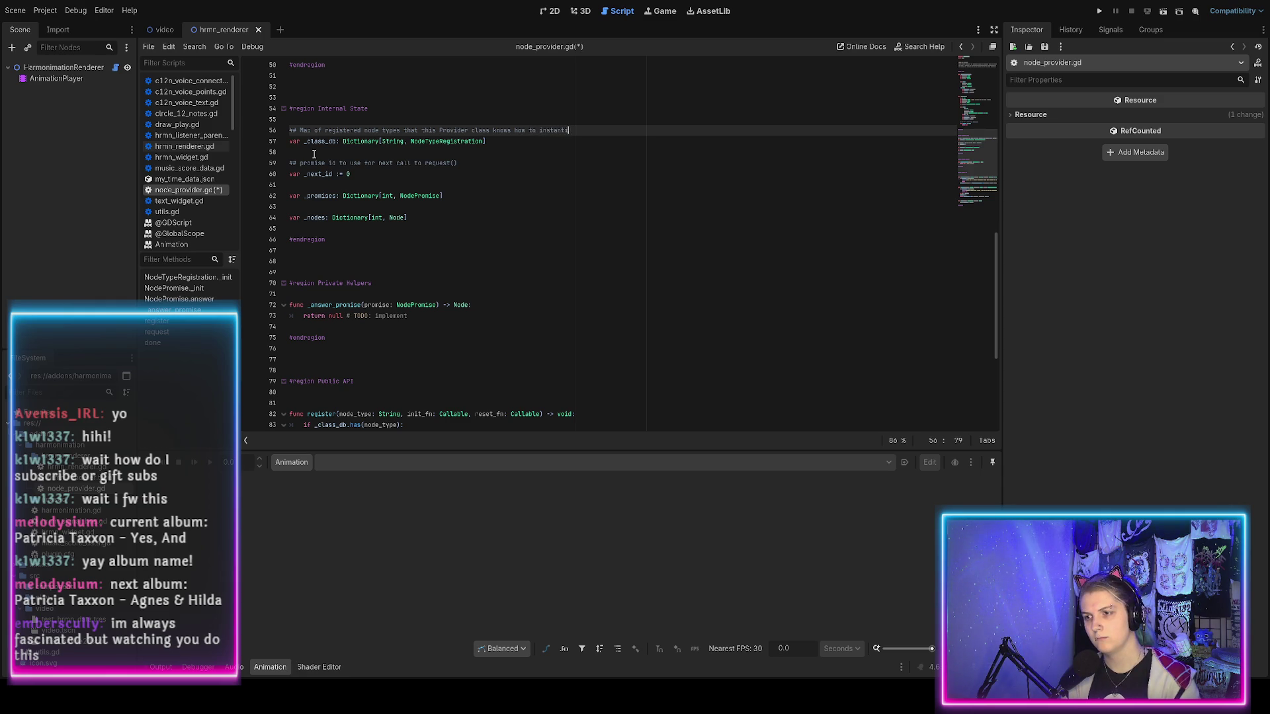
{"action": "key", "text": "ctrl+s"}
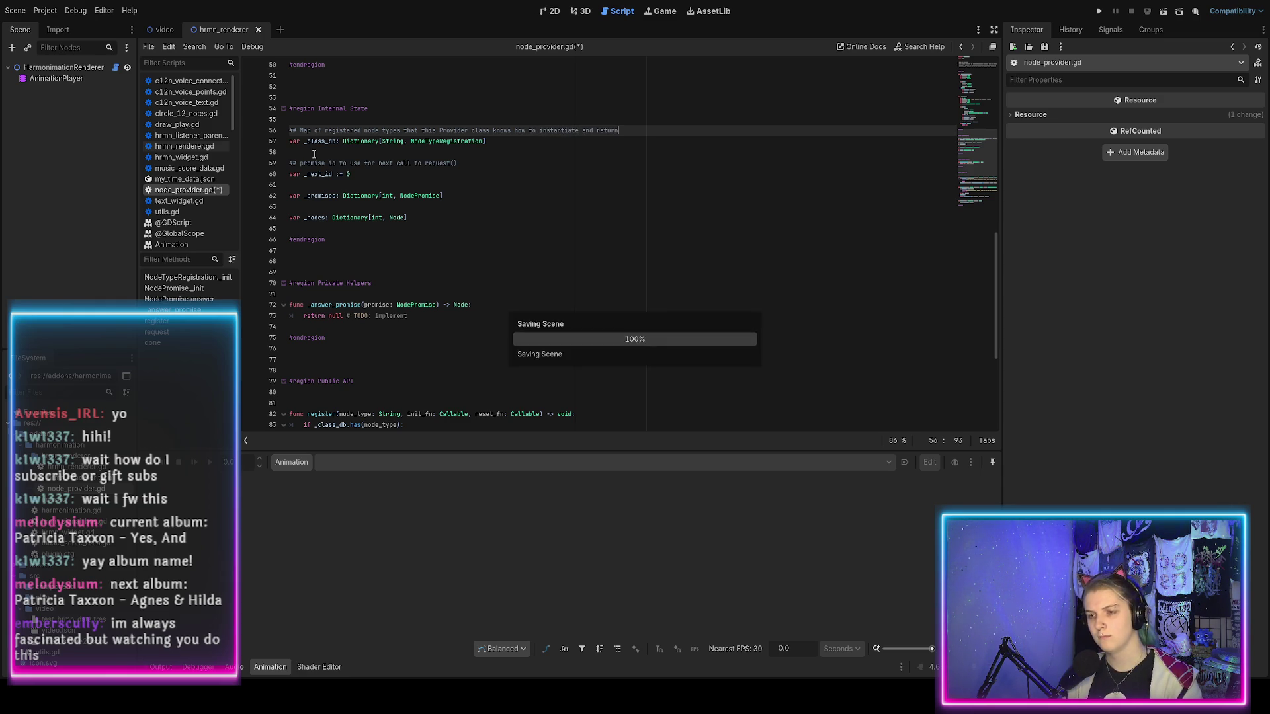
{"action": "key", "text": "ctrl+s"}
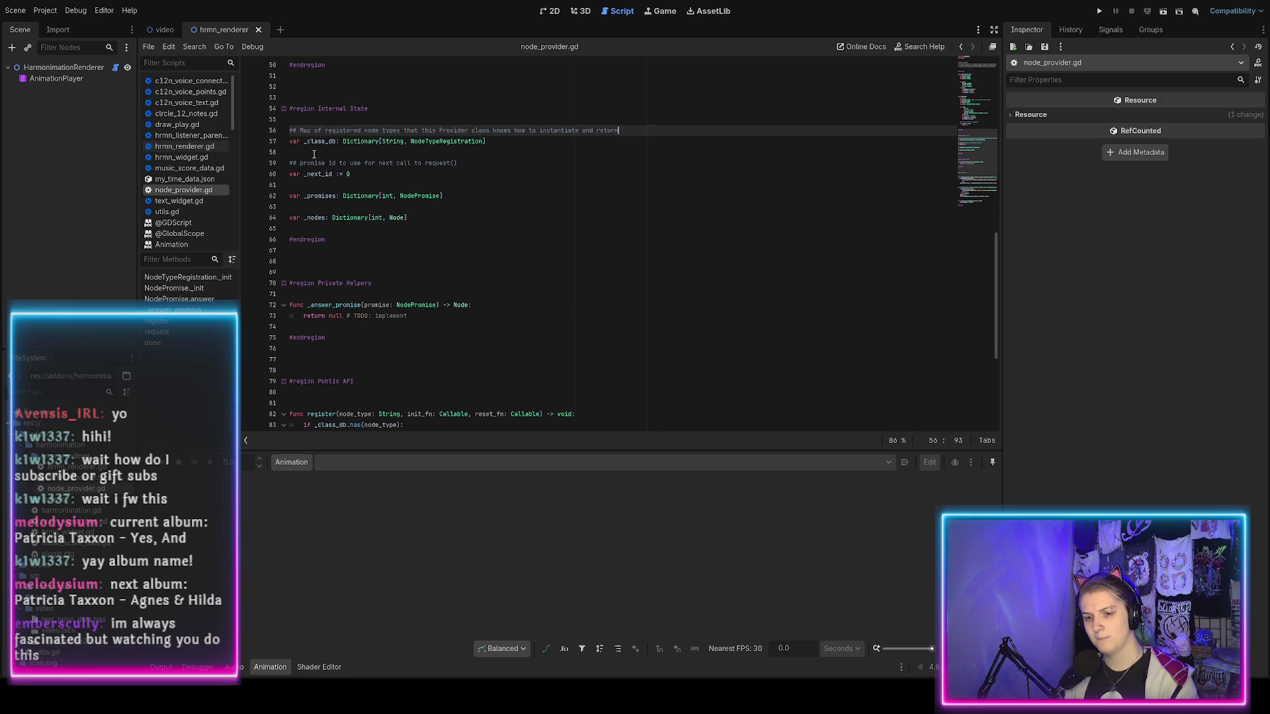
Insert '# TODO: consider adding: parent (for add to tree)' above register() and save node_provider.gd
{"action": "scroll", "coordinate": [310, 155], "scroll_direction": "down", "scroll_amount": 3}
{"action": "left_click", "coordinate": [326, 309]}
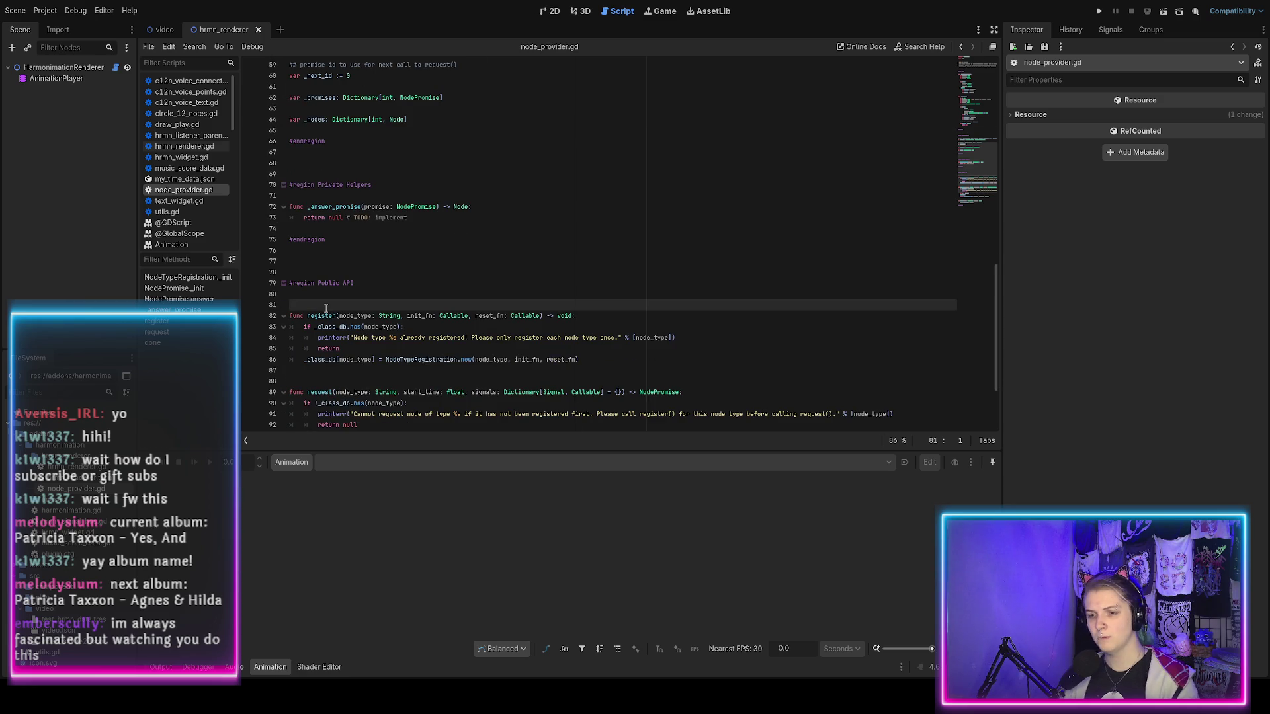
{"action": "type", "text": "consider adding: pa"}
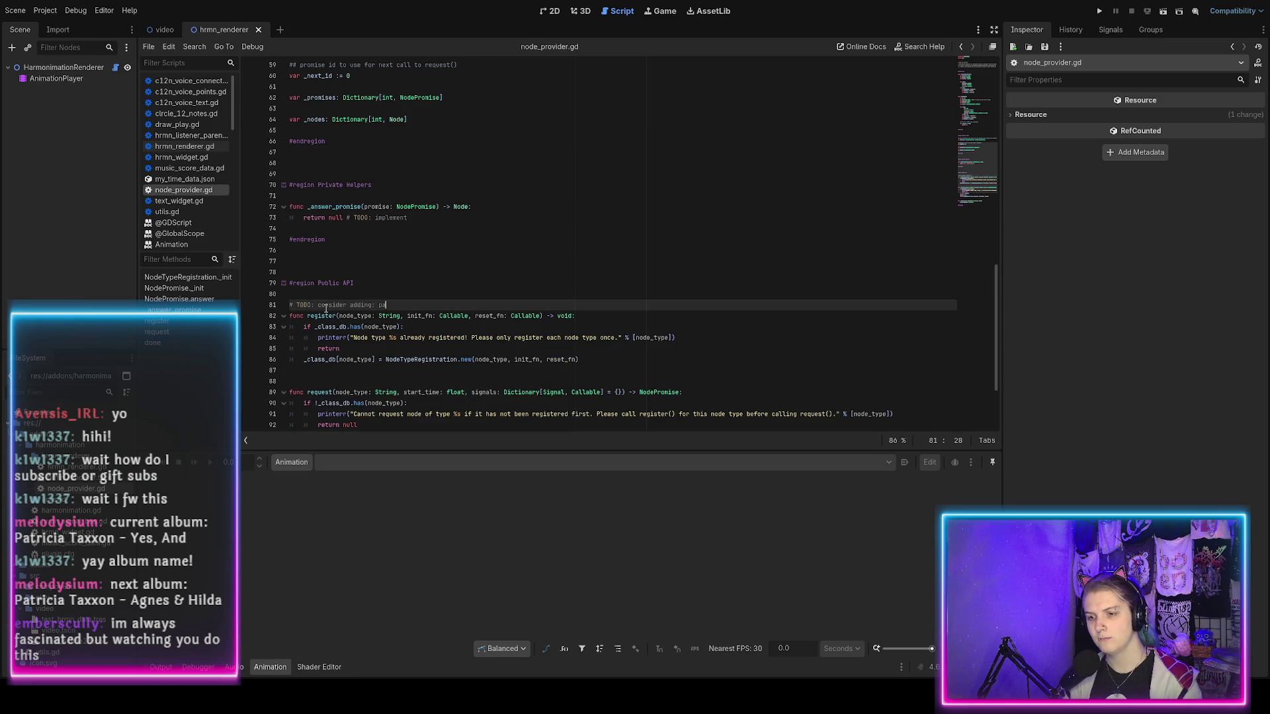
{"action": "type", "text": "rent"}
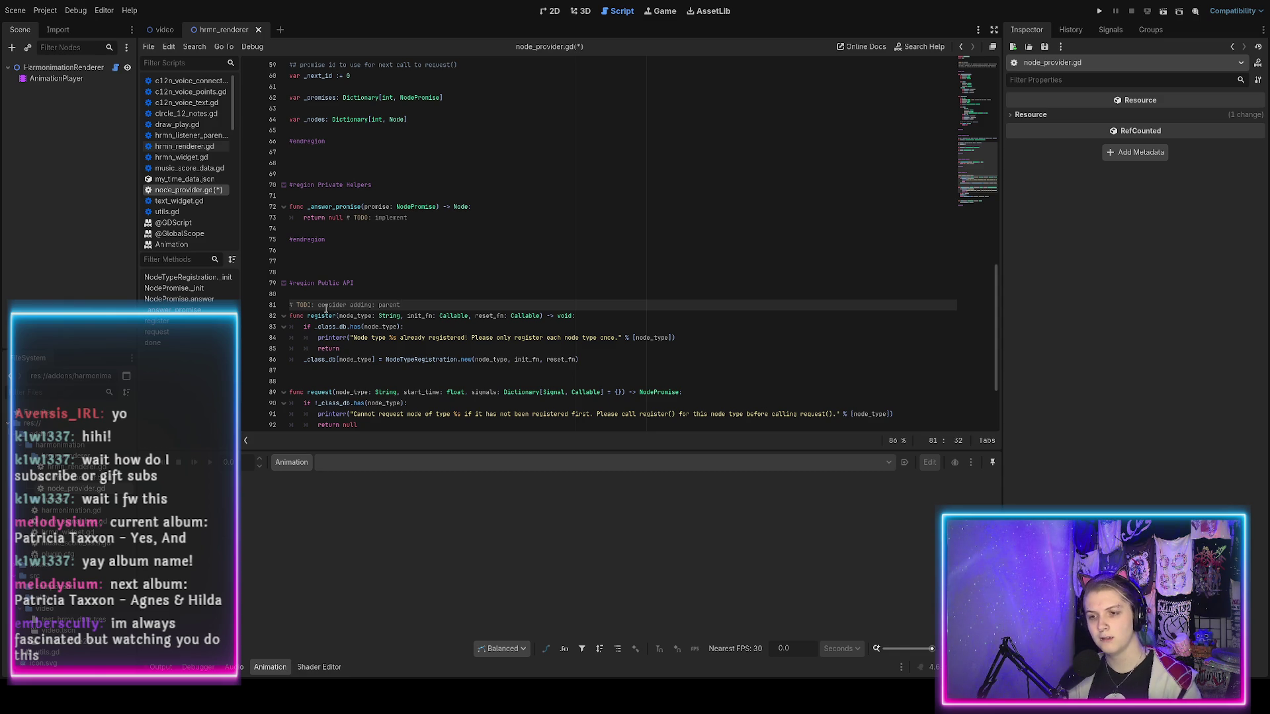
{"action": "type", "text": "(for add"}
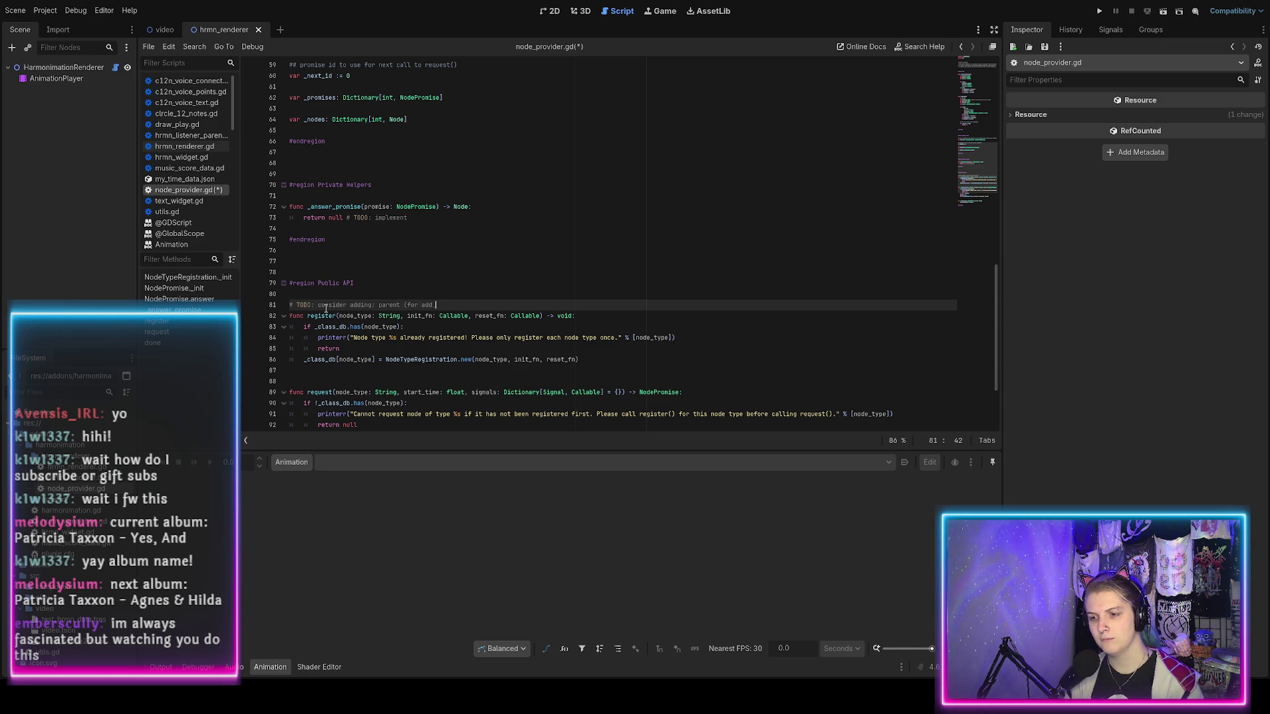
{"action": "key", "text": "BackSpace"}
{"action": "key", "text": "BackSpace"}
{"action": "key", "text": "BackSpace"}
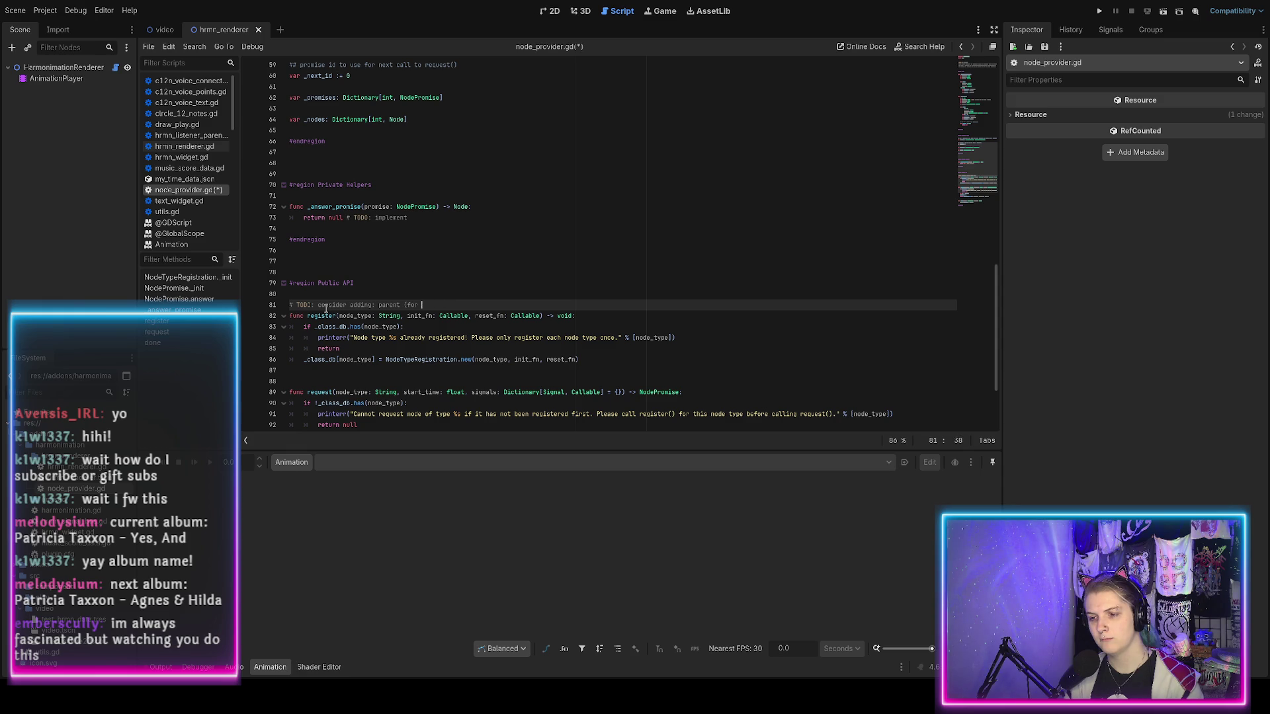
{"action": "type", "text": "dd to tree)"}
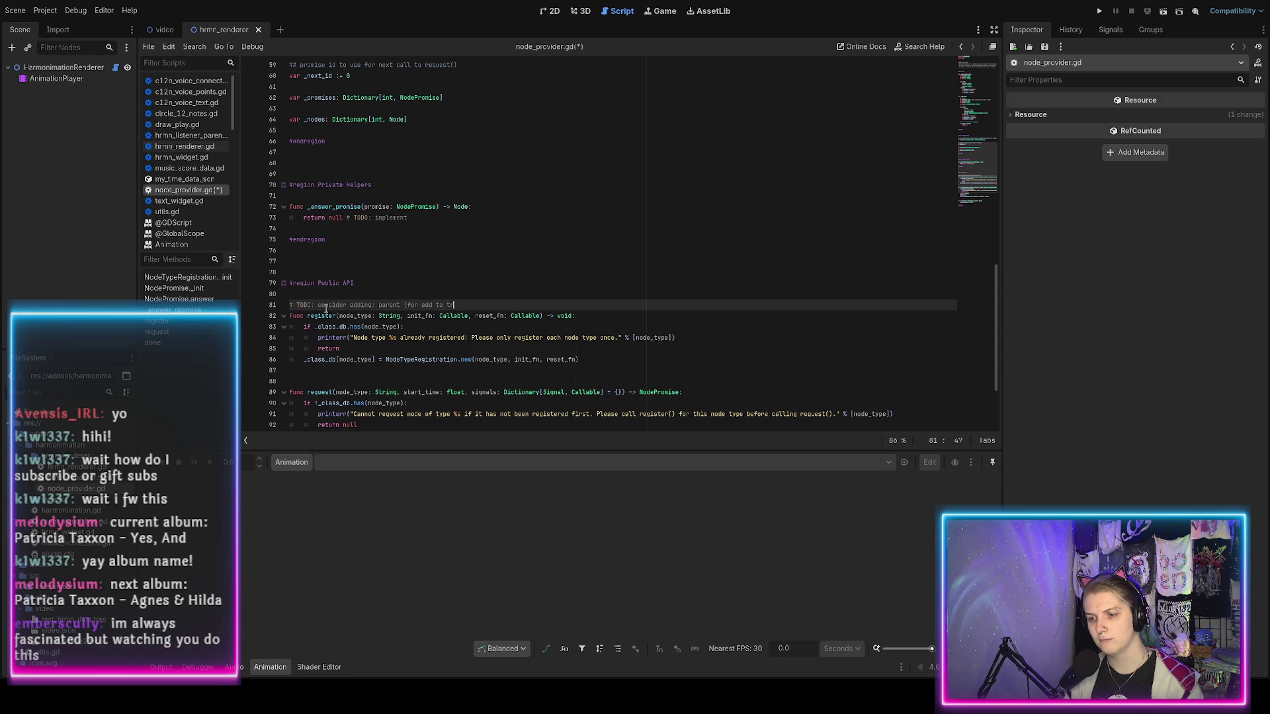
{"action": "key", "text": "ctrl+s"}
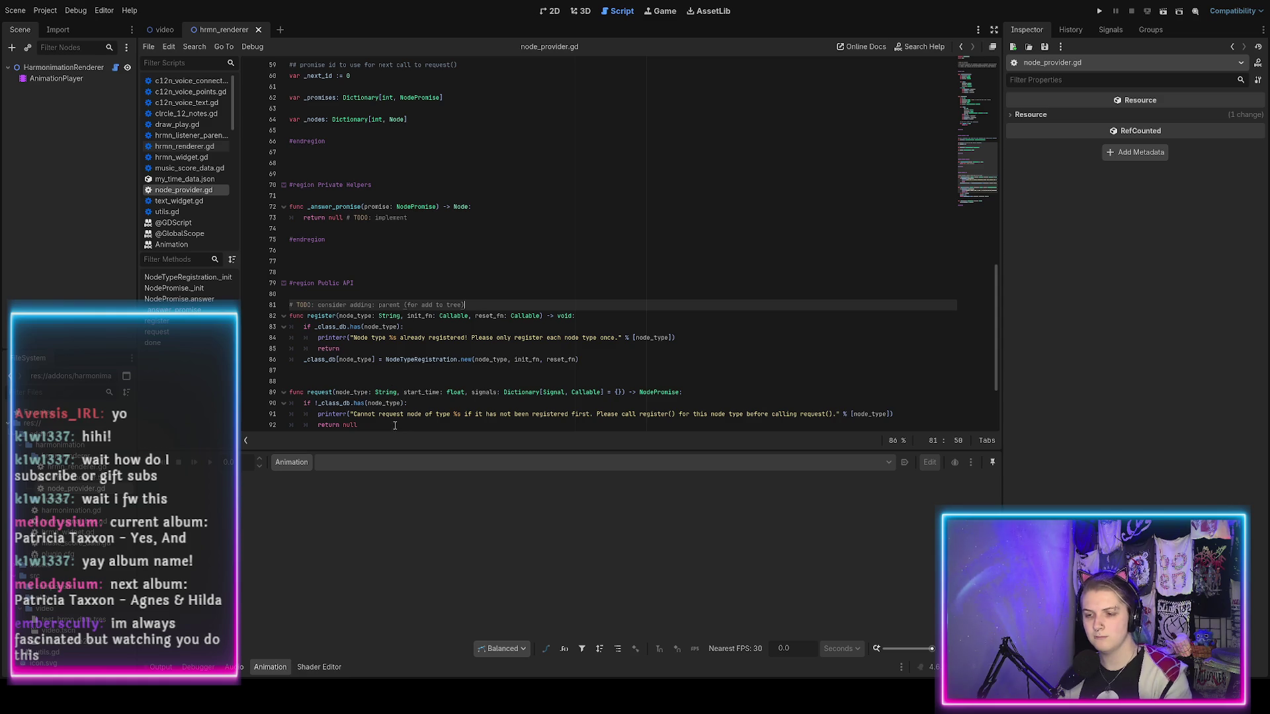
Open c12n_voice_text.gd and highlight the text variable where _ready builds pitch labels
{"action": "left_click", "coordinate": [185, 103]}
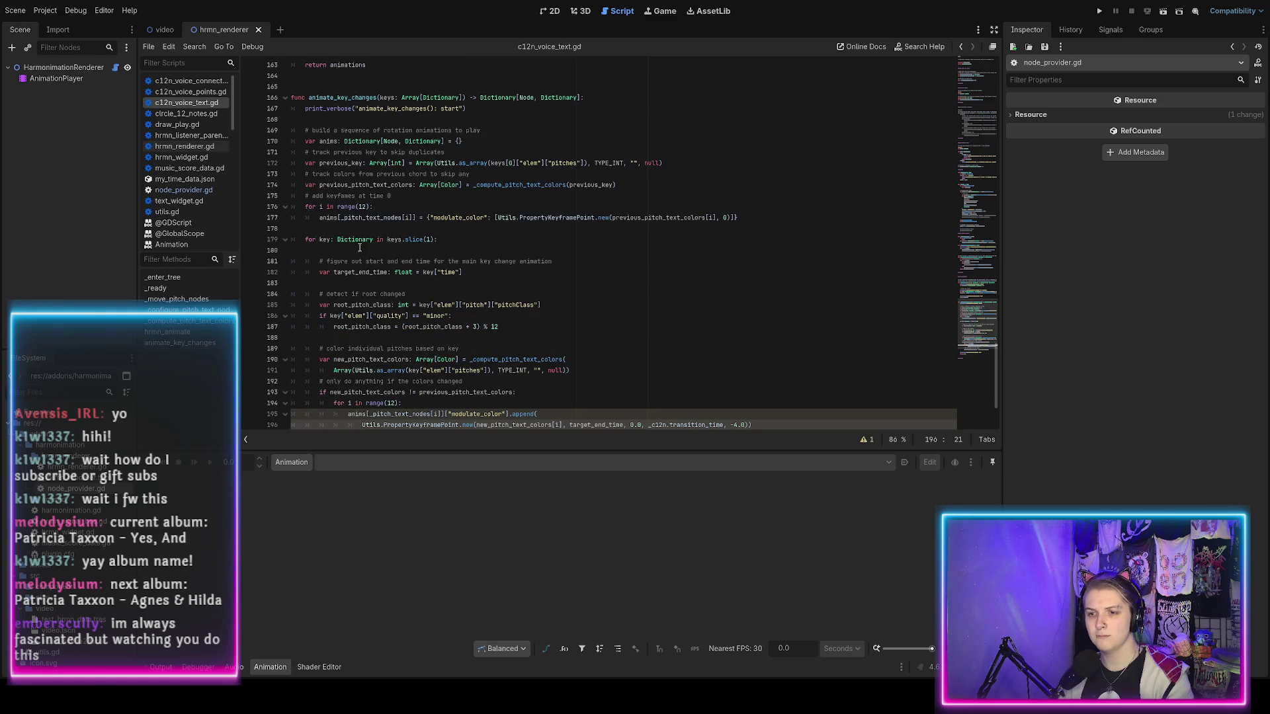
{"action": "scroll", "coordinate": [424, 292], "scroll_direction": "up", "scroll_amount": 15}
{"action": "scroll", "coordinate": [424, 292], "scroll_direction": "up", "scroll_amount": 10}
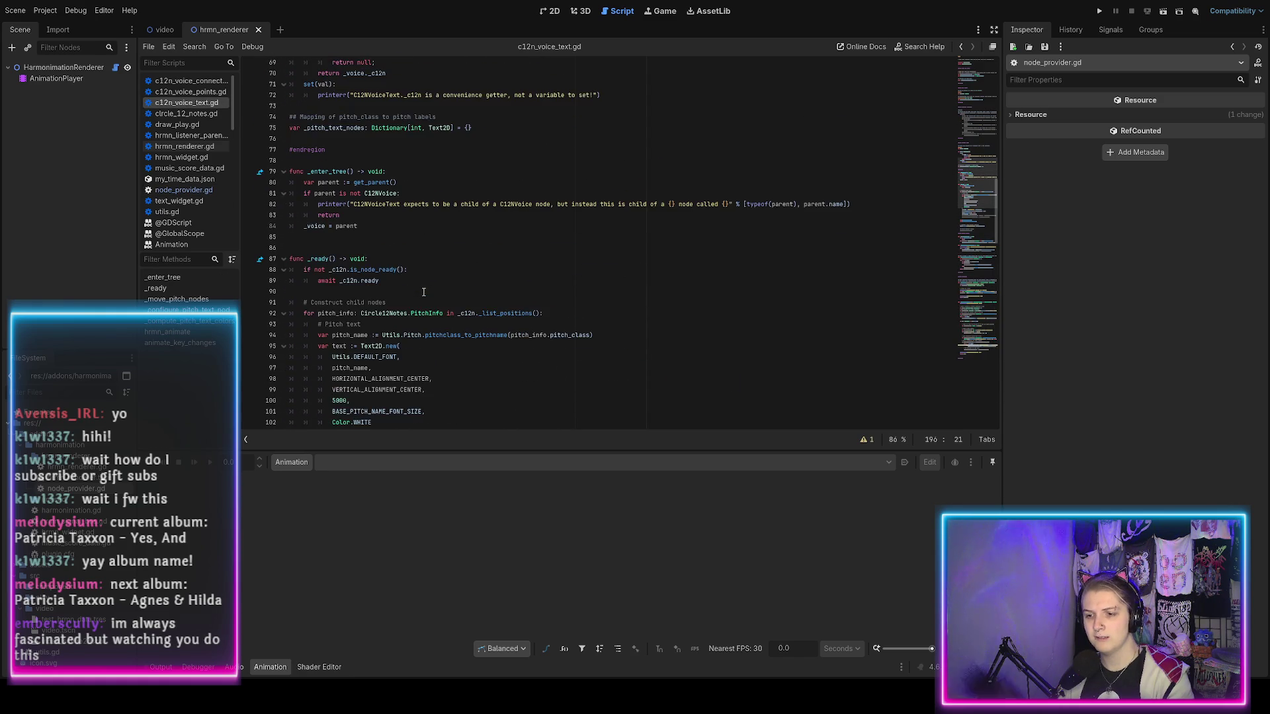
{"action": "scroll", "coordinate": [423, 265], "scroll_direction": "down", "scroll_amount": 1}
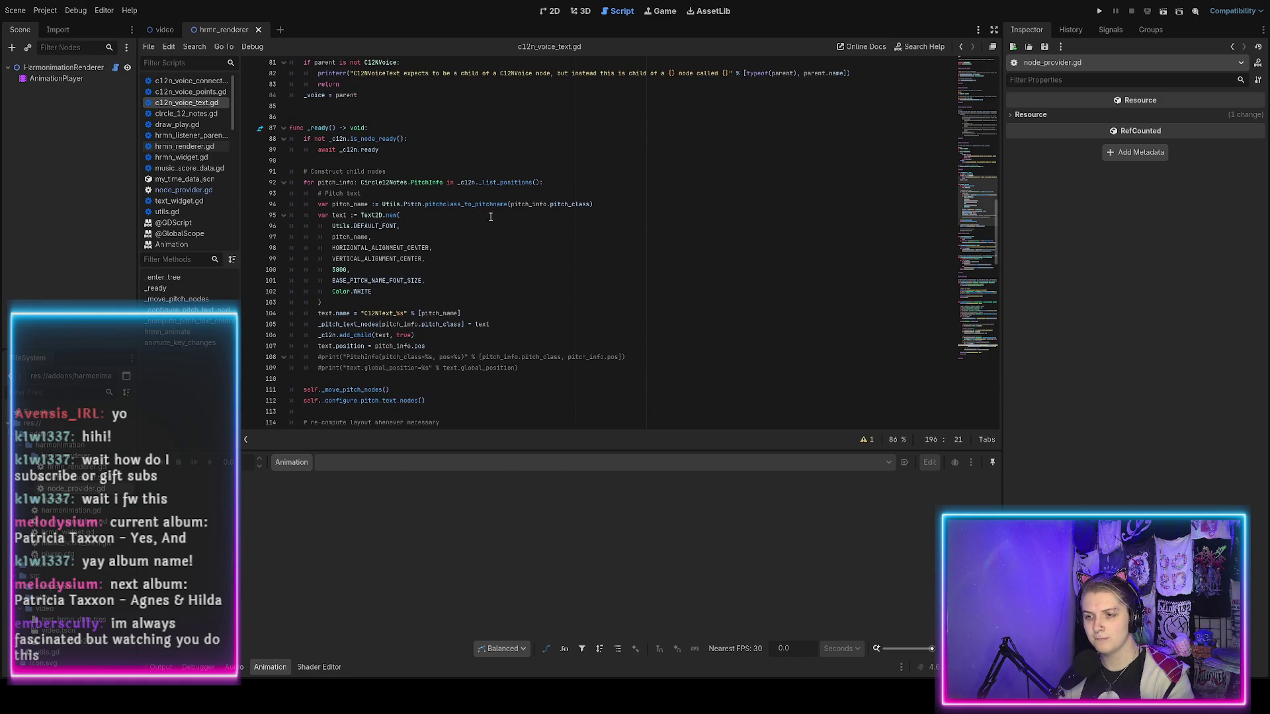
{"action": "double_click", "coordinate": [339, 215]}
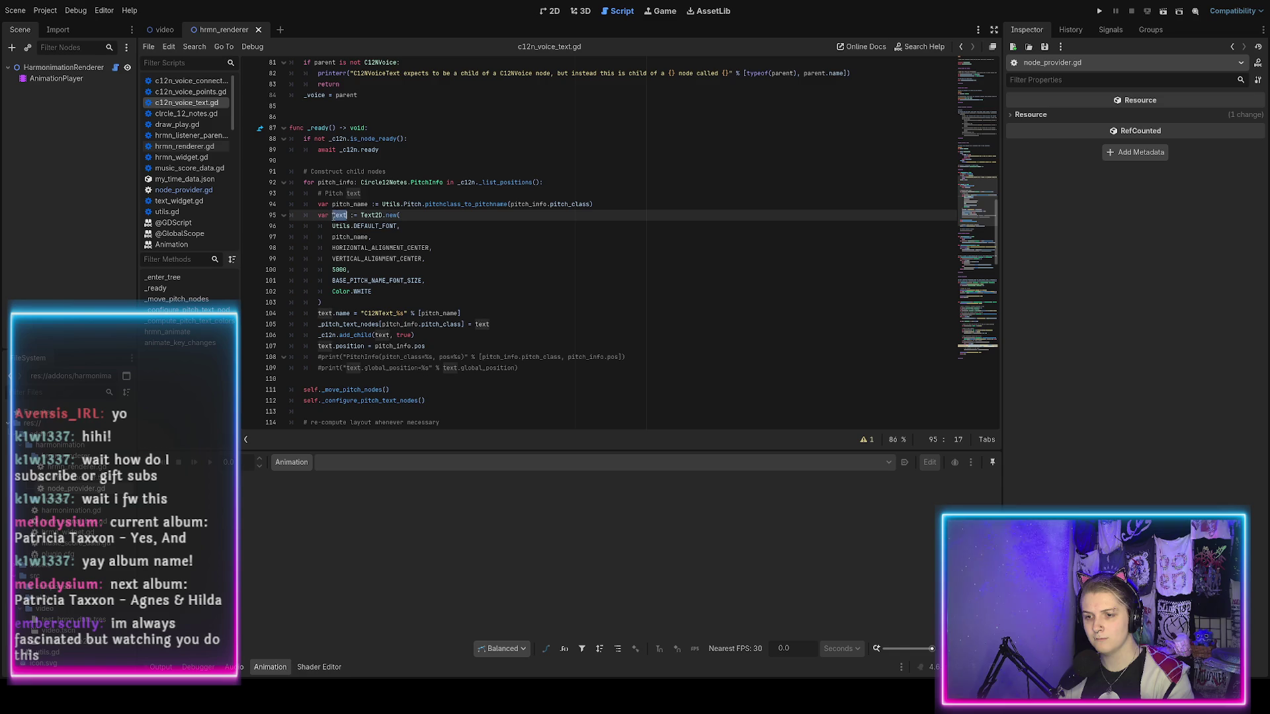
{"action": "scroll", "coordinate": [370, 257], "scroll_direction": "down", "scroll_amount": 2}
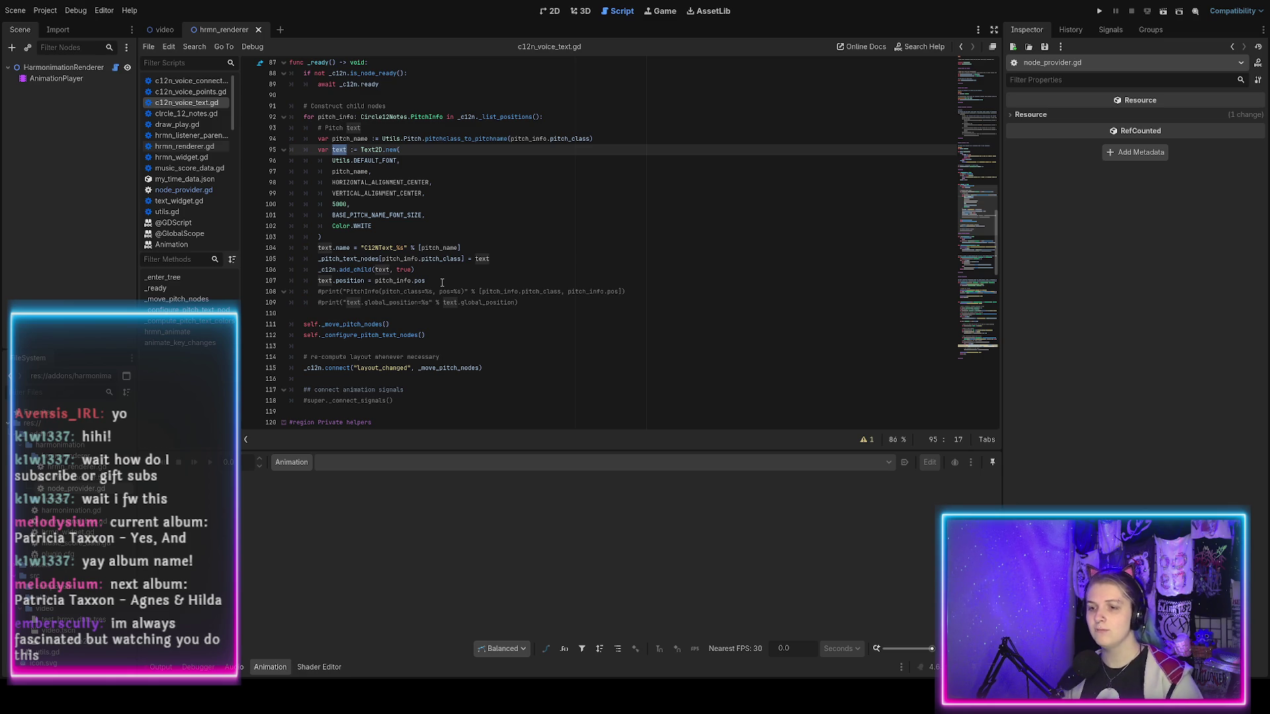
Go to _move_pitch_nodes at line 122 from the Filter Methods list
{"action": "left_click", "coordinate": [370, 324], "text": "ctrl"}
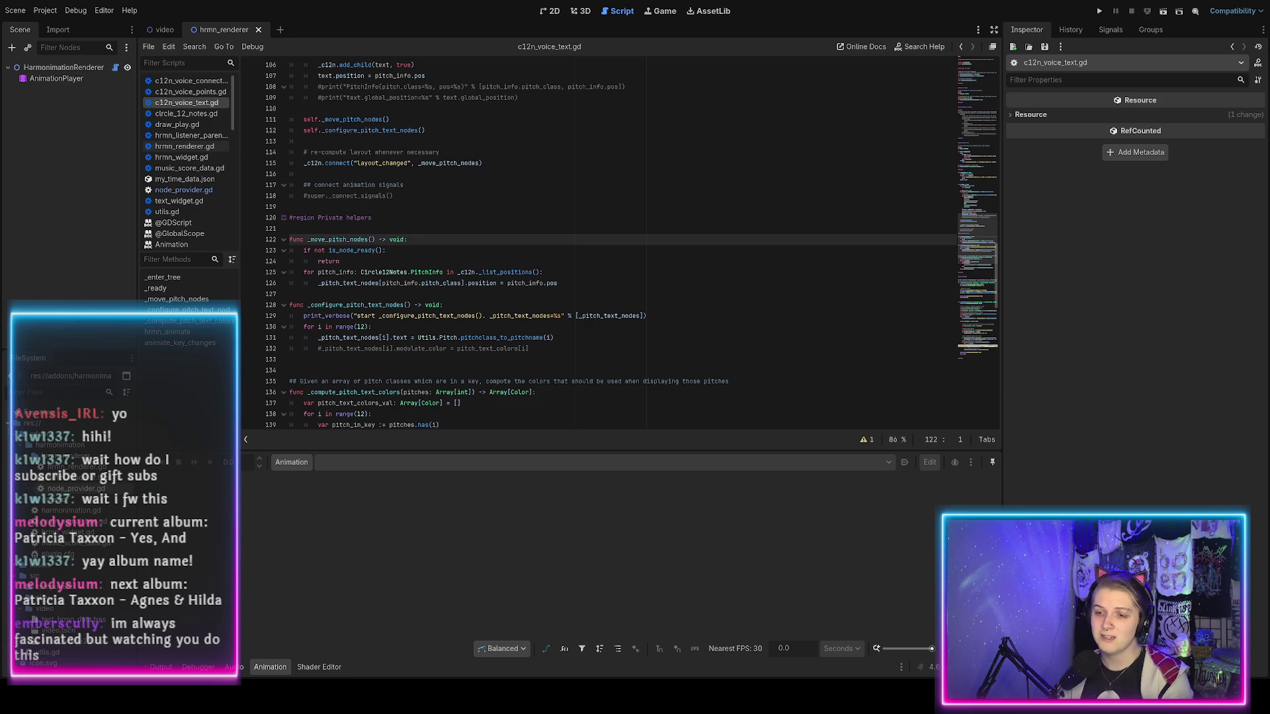
{"action": "left_click", "coordinate": [184, 190]}
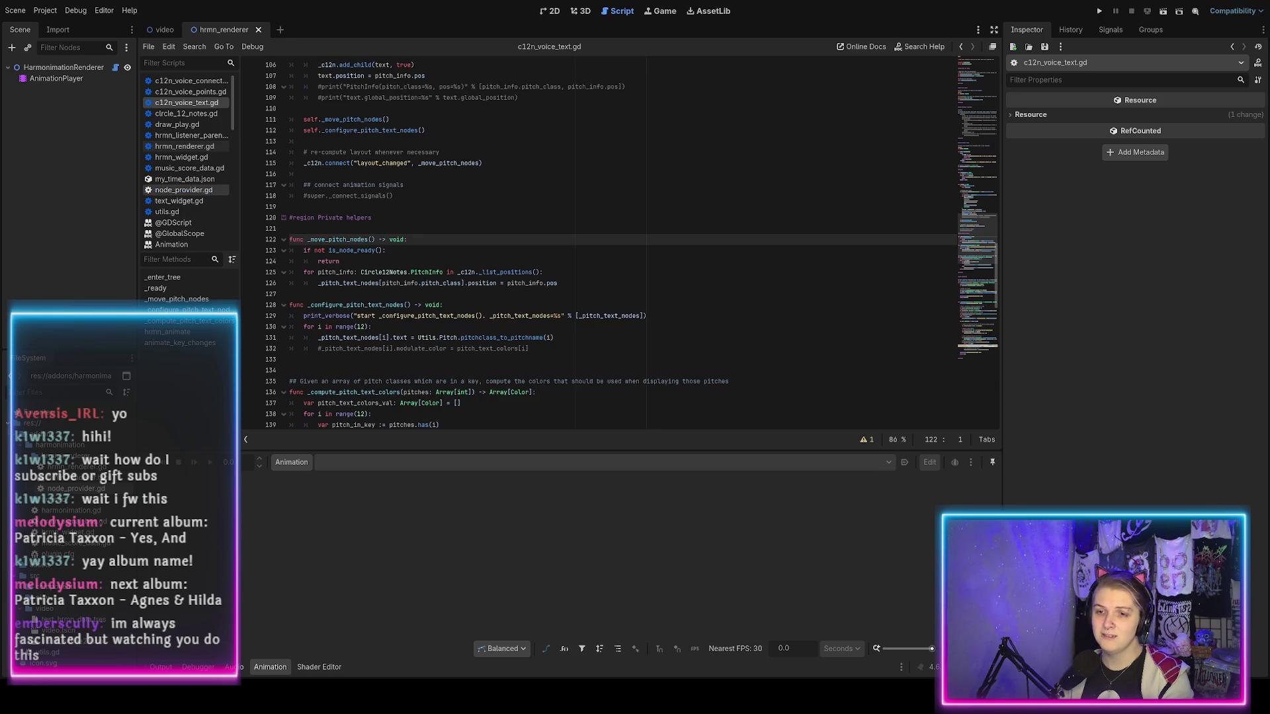
{"action": "scroll", "coordinate": [370, 283], "scroll_direction": "up", "scroll_amount": 15}
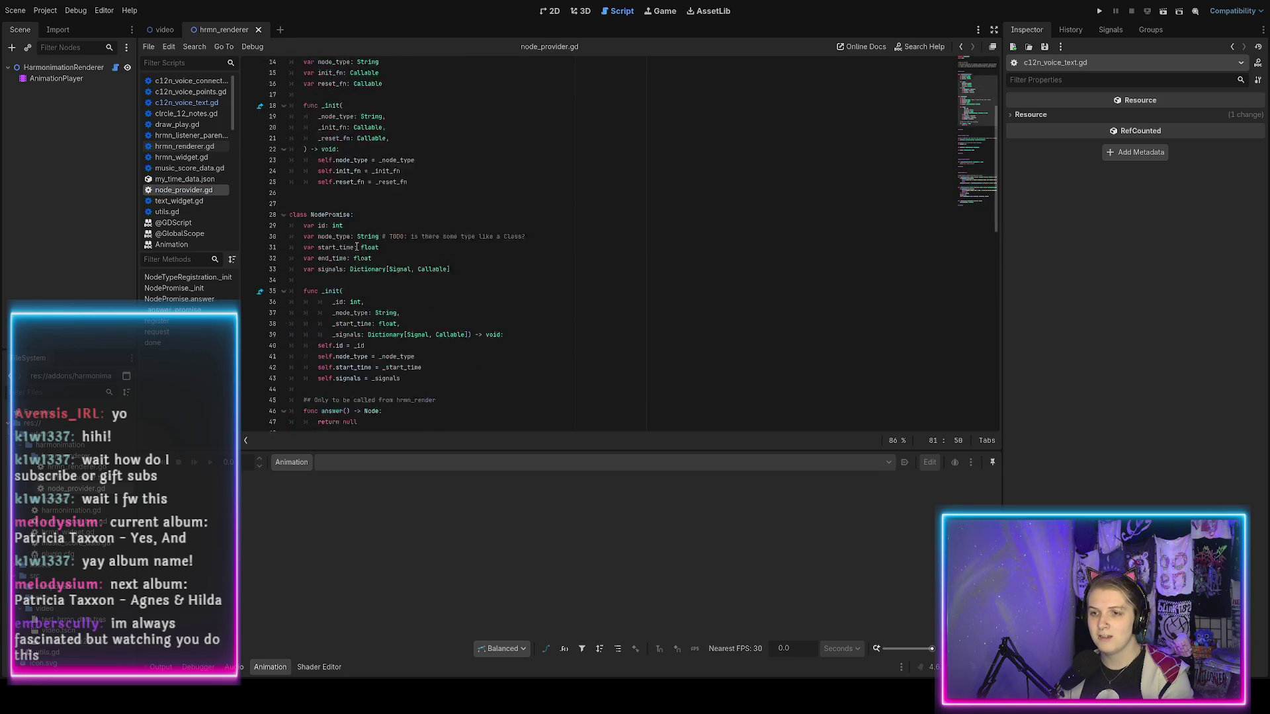
{"action": "left_click", "coordinate": [386, 64]}
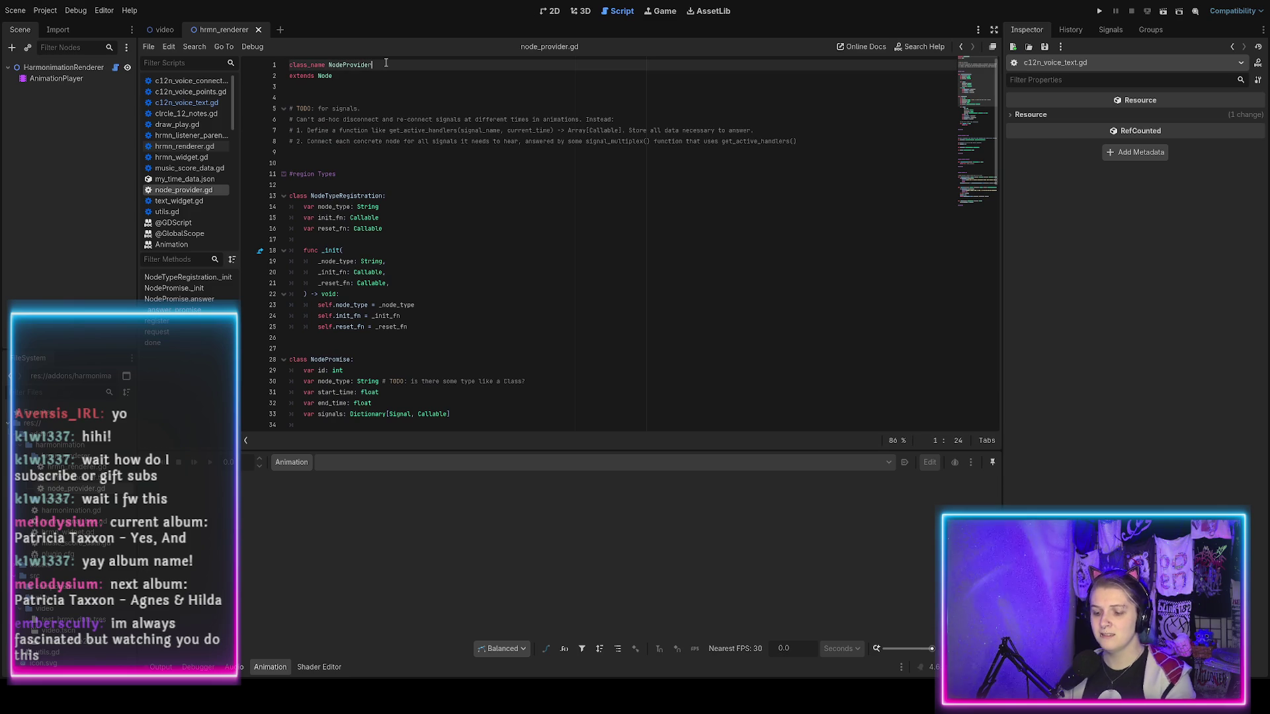
{"action": "key", "text": "Home"}
{"action": "key", "text": "Return"}
{"action": "key", "text": "Up"}
{"action": "key", "text": "Return"}
{"action": "key", "text": "Up"}
{"action": "type", "text": "@tool"}
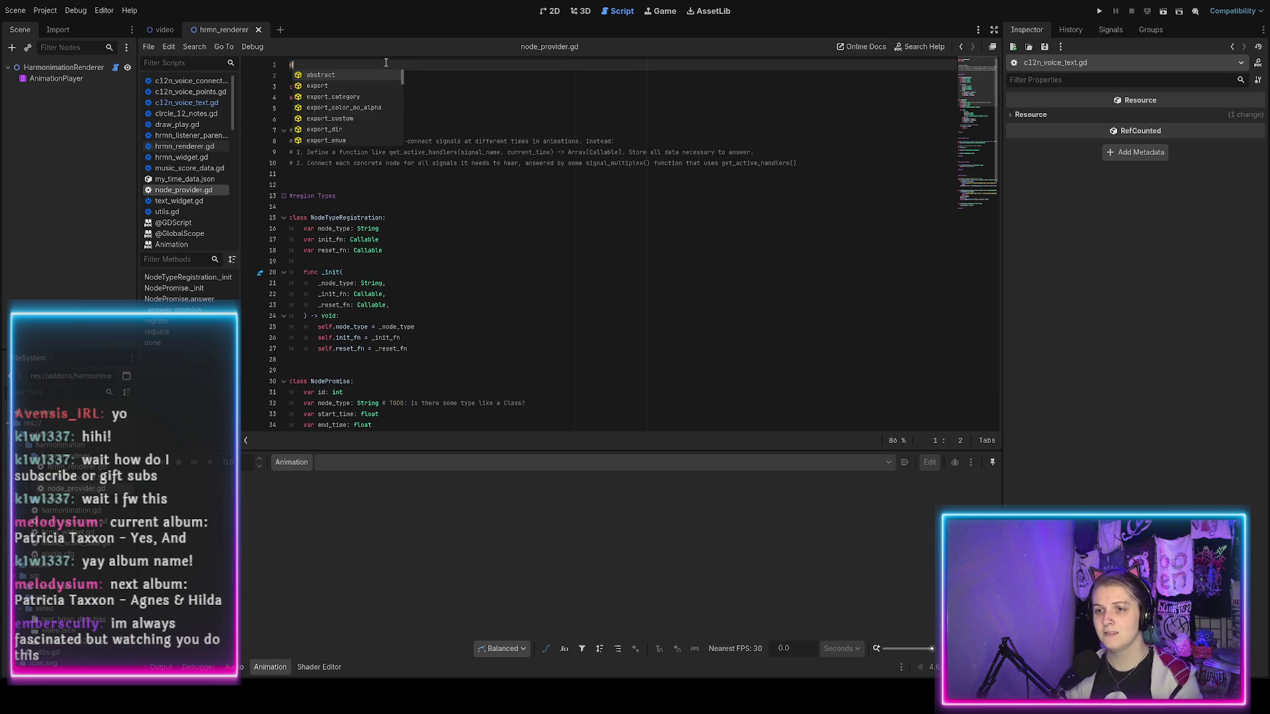
{"action": "key", "text": "Escape"}
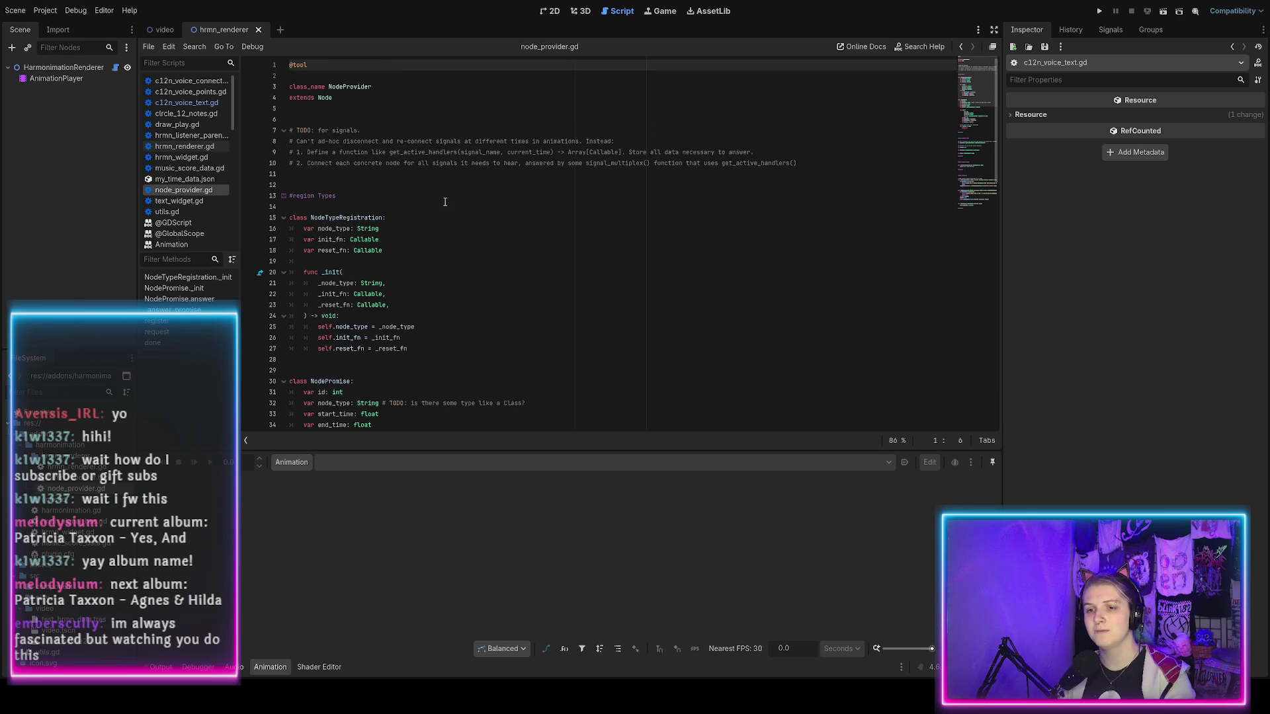
{"action": "scroll", "coordinate": [445, 202], "scroll_direction": "down", "scroll_amount": 12}
{"action": "scroll", "coordinate": [445, 202], "scroll_direction": "down", "scroll_amount": 4}
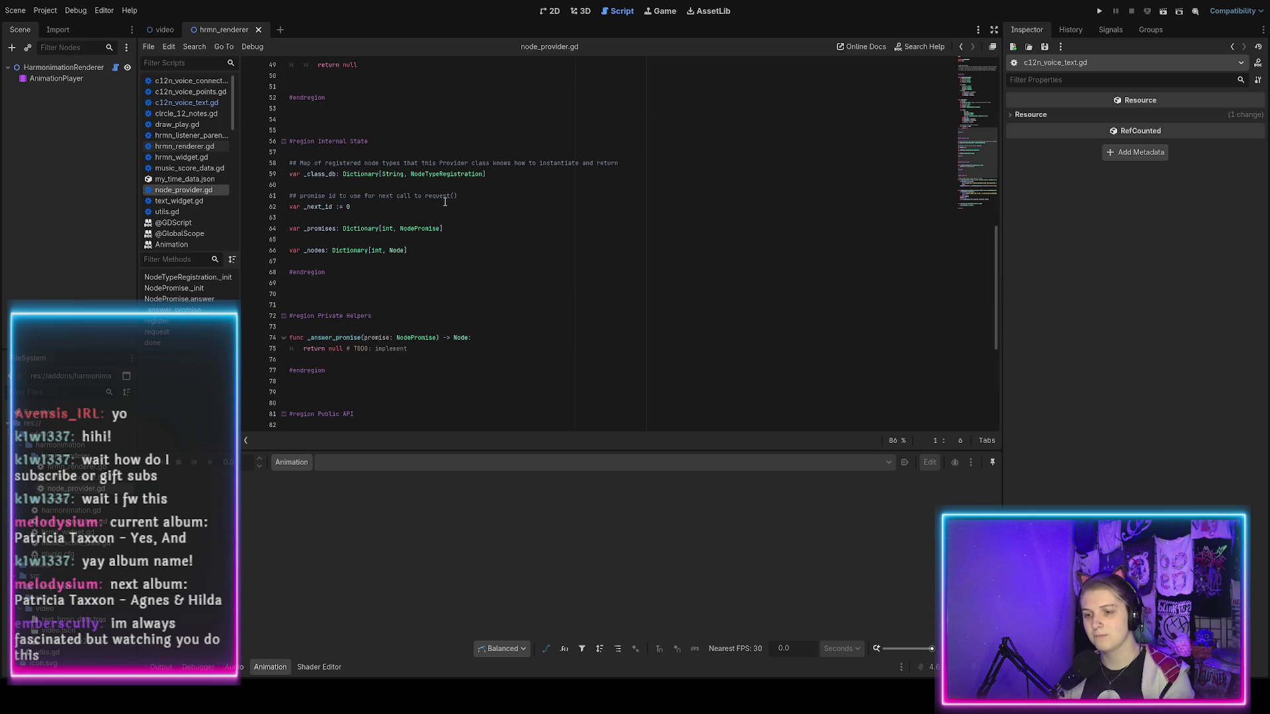
{"action": "left_click", "coordinate": [368, 217]}
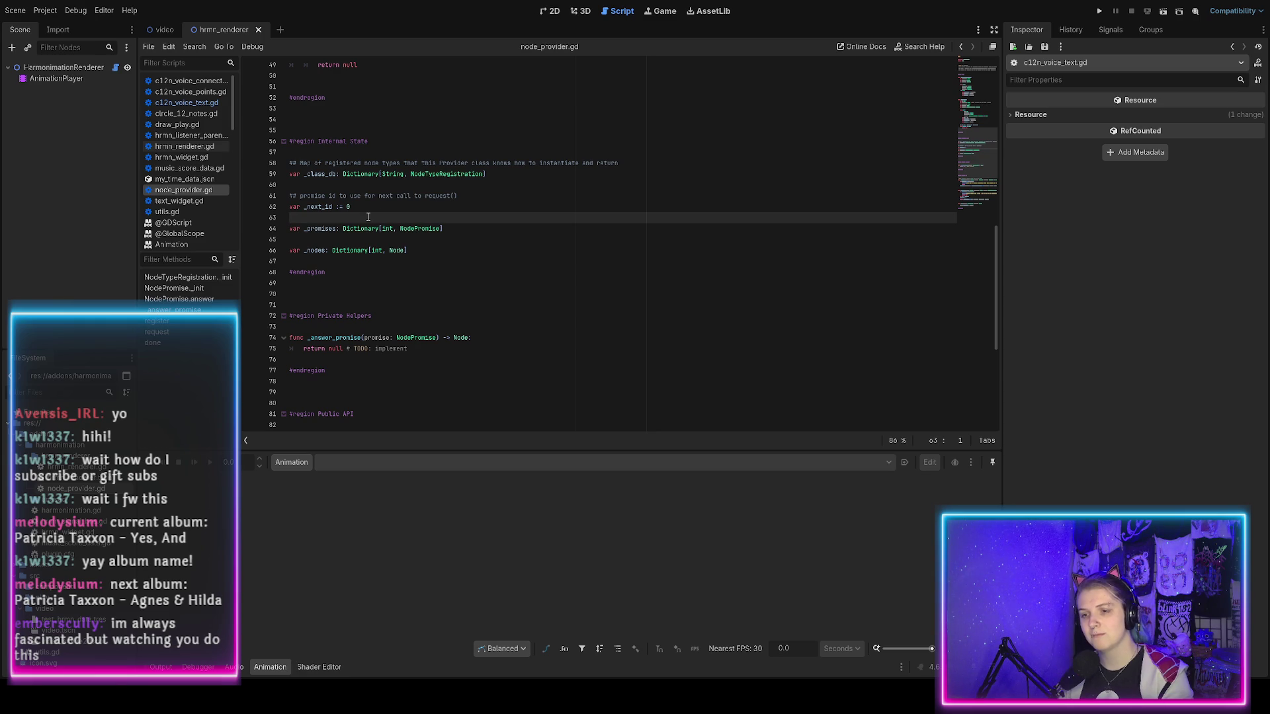
{"action": "scroll", "coordinate": [367, 217], "scroll_direction": "down", "scroll_amount": 3}
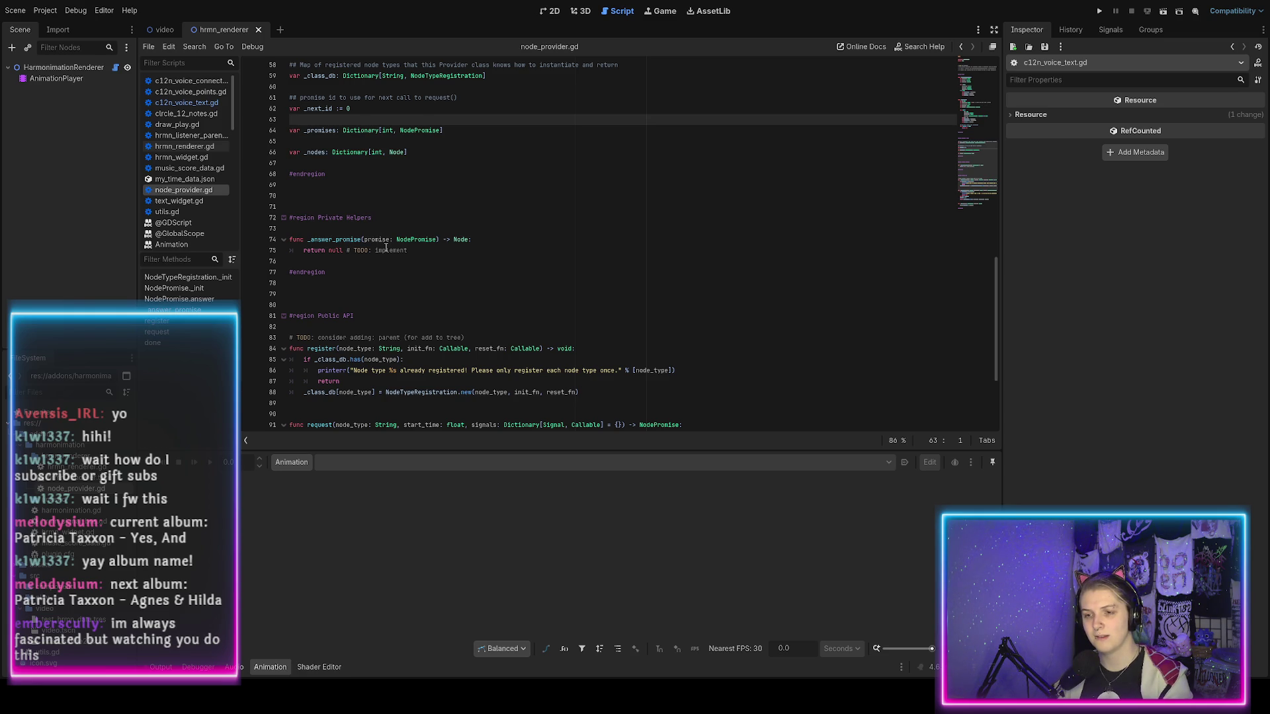
{"action": "scroll", "coordinate": [385, 248], "scroll_direction": "up", "scroll_amount": 1}
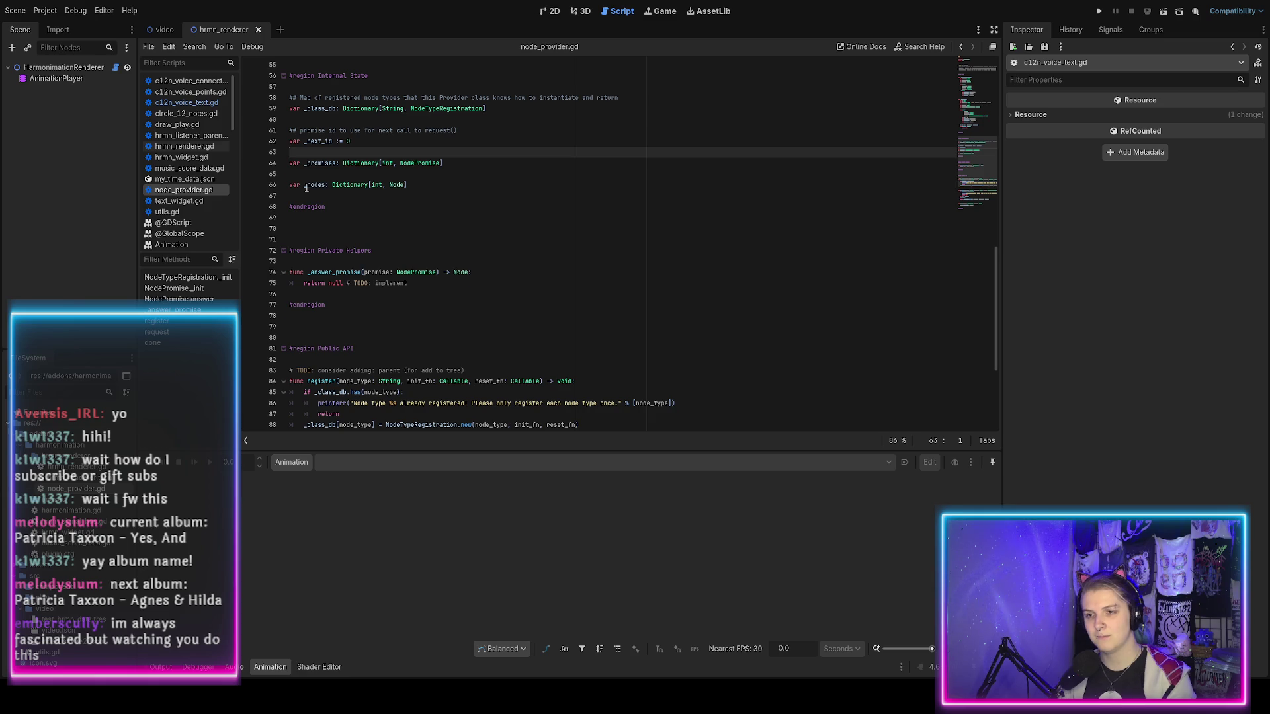
Add the doc comment '## currently active promises to fulfill' above _promises
{"action": "key", "text": "Return"}
{"action": "type", "text": "## "}
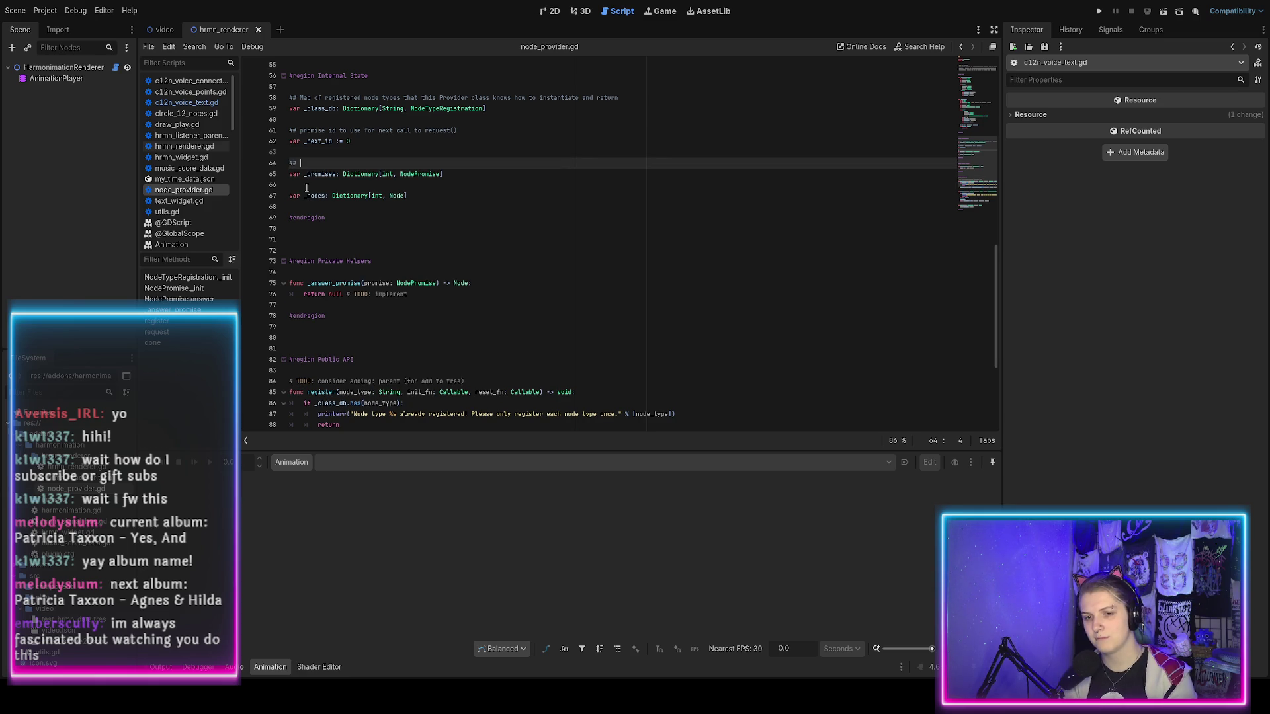
{"action": "type", "text": "currently"}
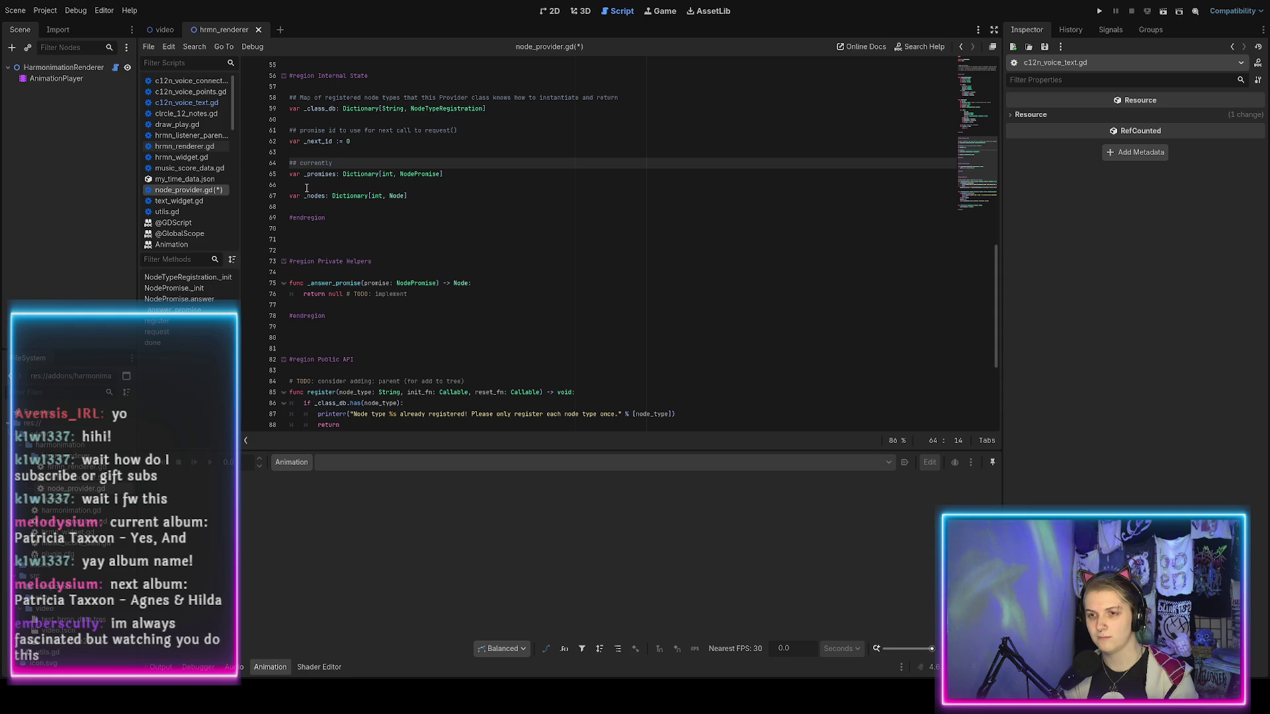
{"action": "key", "text": "ctrl+shift+Left"}
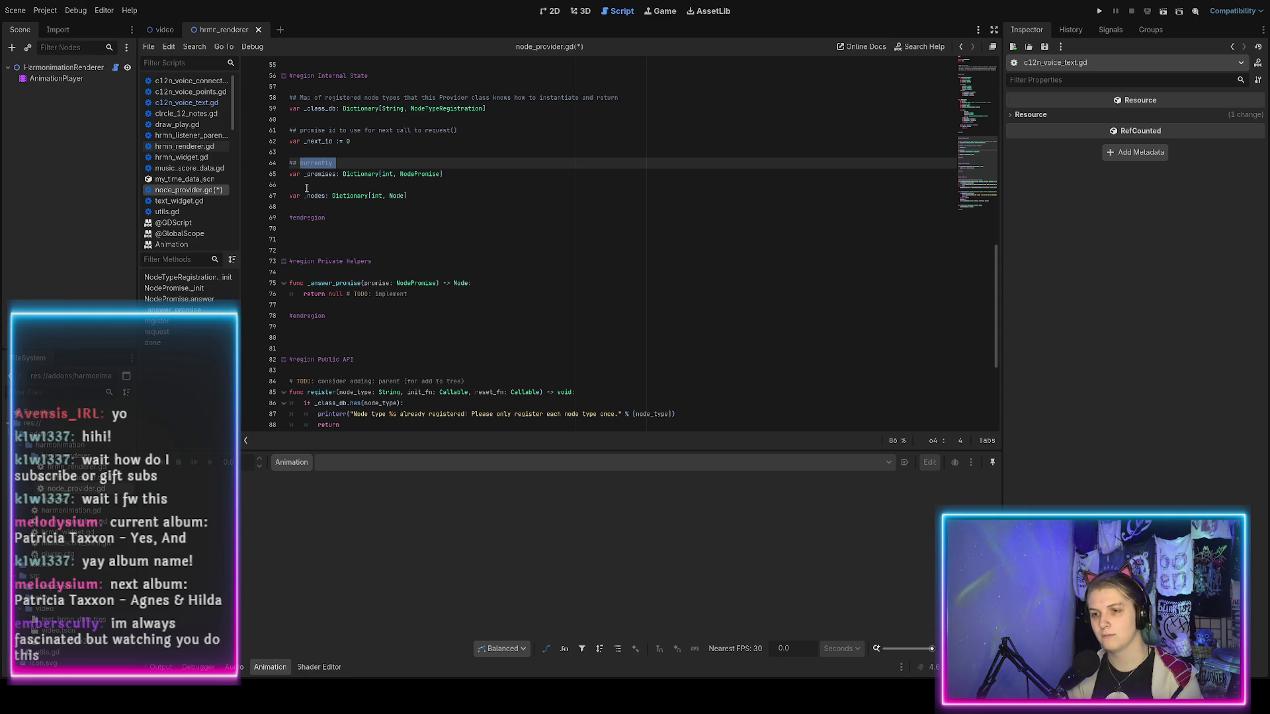
{"action": "type", "text": "currently active promi"}
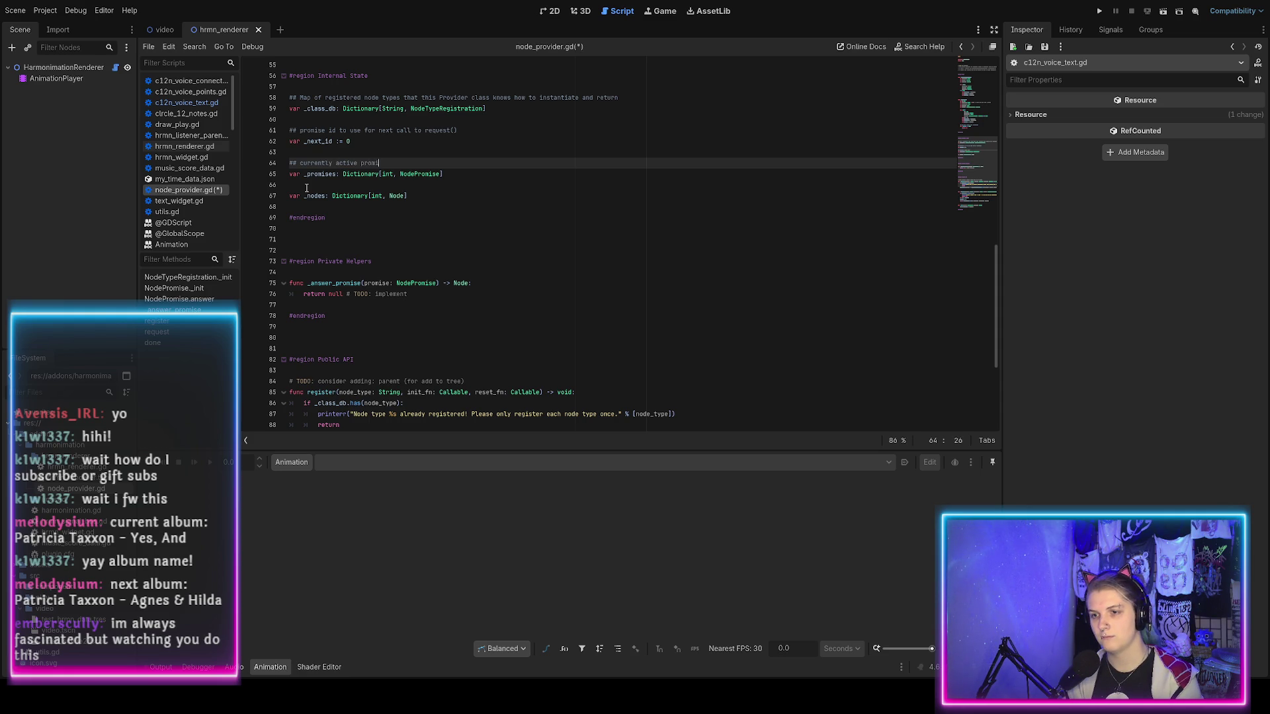
{"action": "type", "text": "ses to"}
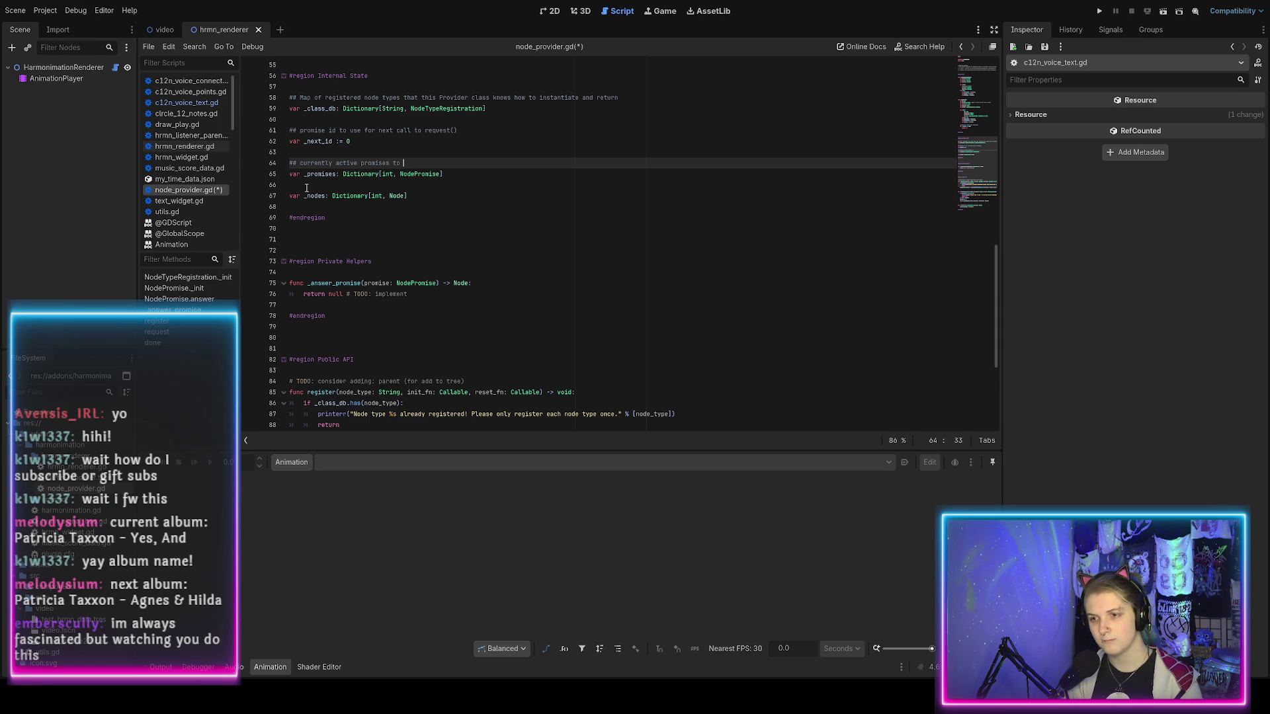
{"action": "type", "text": "fulfill"}
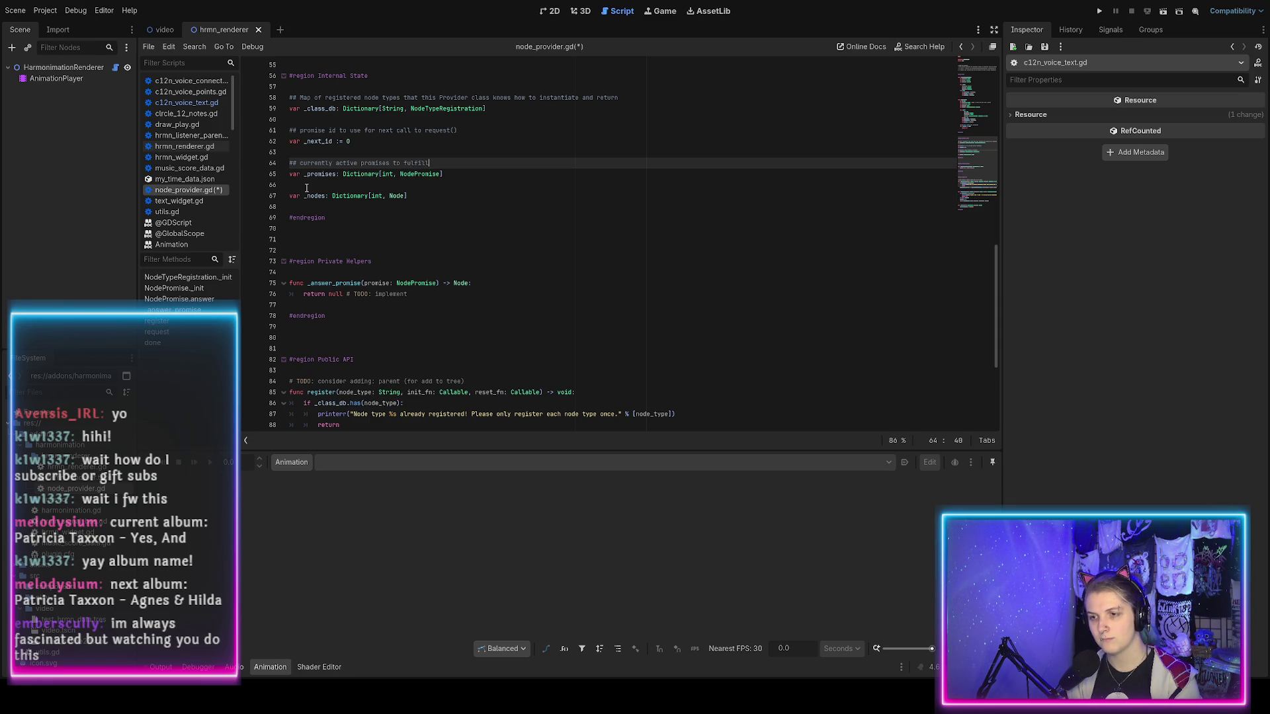
Add the doc comment '## concrete Nodes created to answer' above _nodes
{"action": "left_click", "coordinate": [307, 188]}
{"action": "key", "text": "Return"}
{"action": "type", "text": "## concrete "}
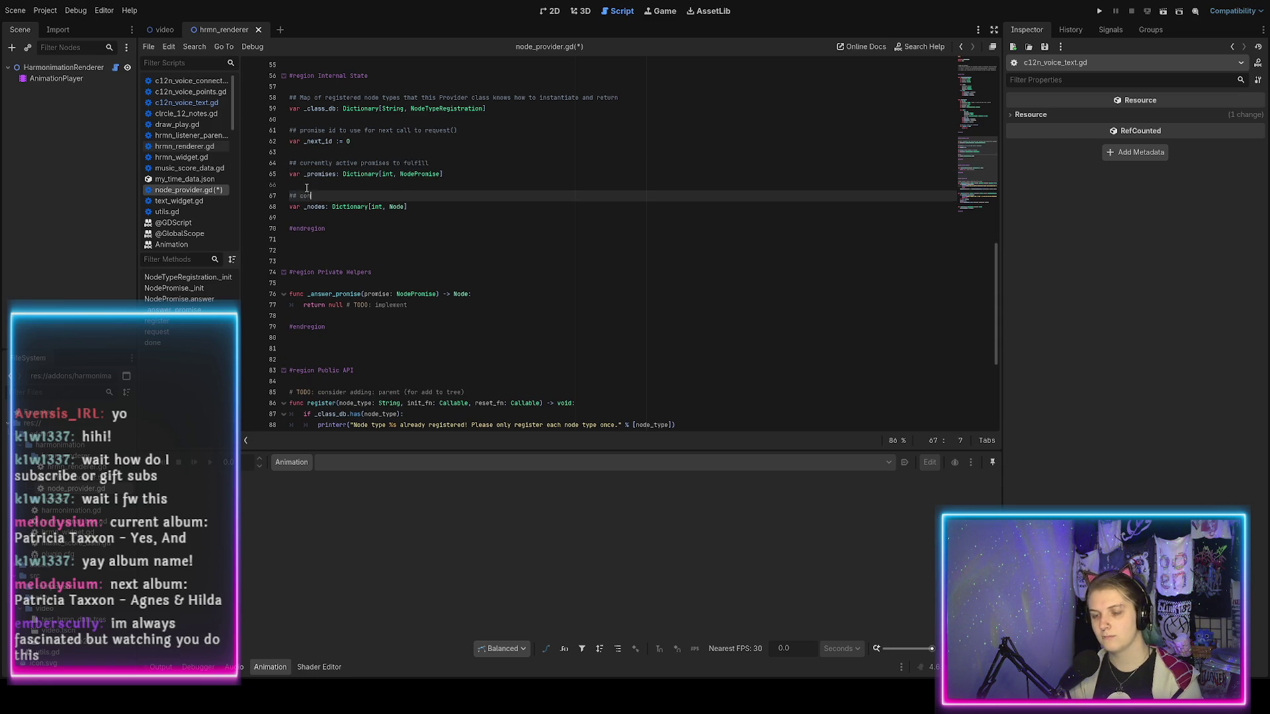
{"action": "type", "text": "Nodes created"}
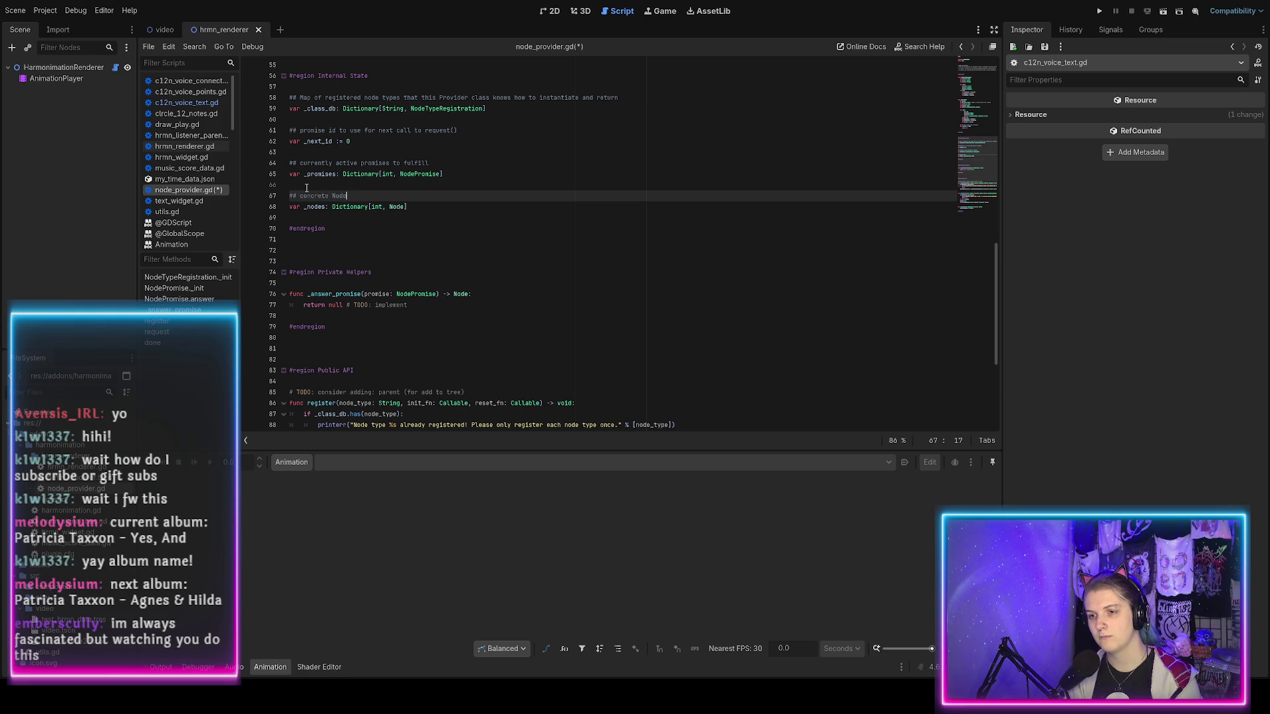
{"action": "type", "text": " to answer"}
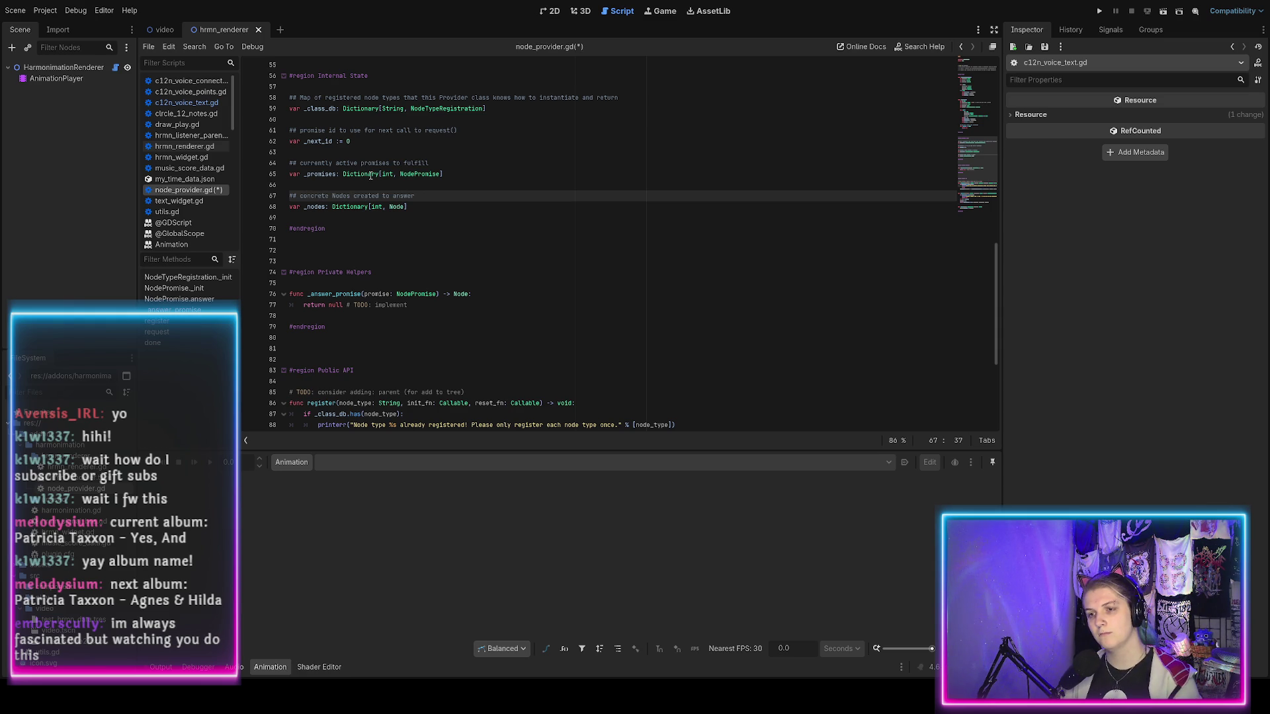
Retype _promises as Dictionary[String, Dictionary] = {} with a trailing full-type comment
{"action": "double_click", "coordinate": [418, 174]}
{"action": "type", "text": "Dictiona"}
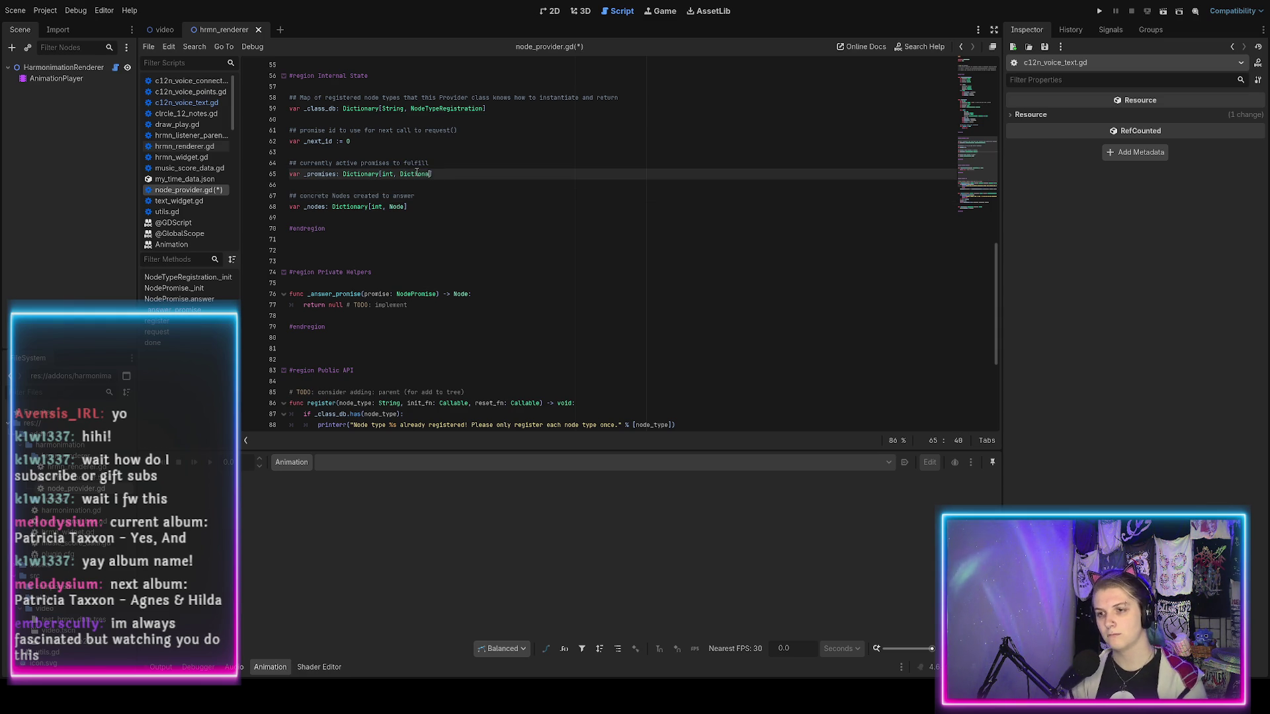
{"action": "type", "text": "ry"}
{"action": "key", "text": "shift+Home"}
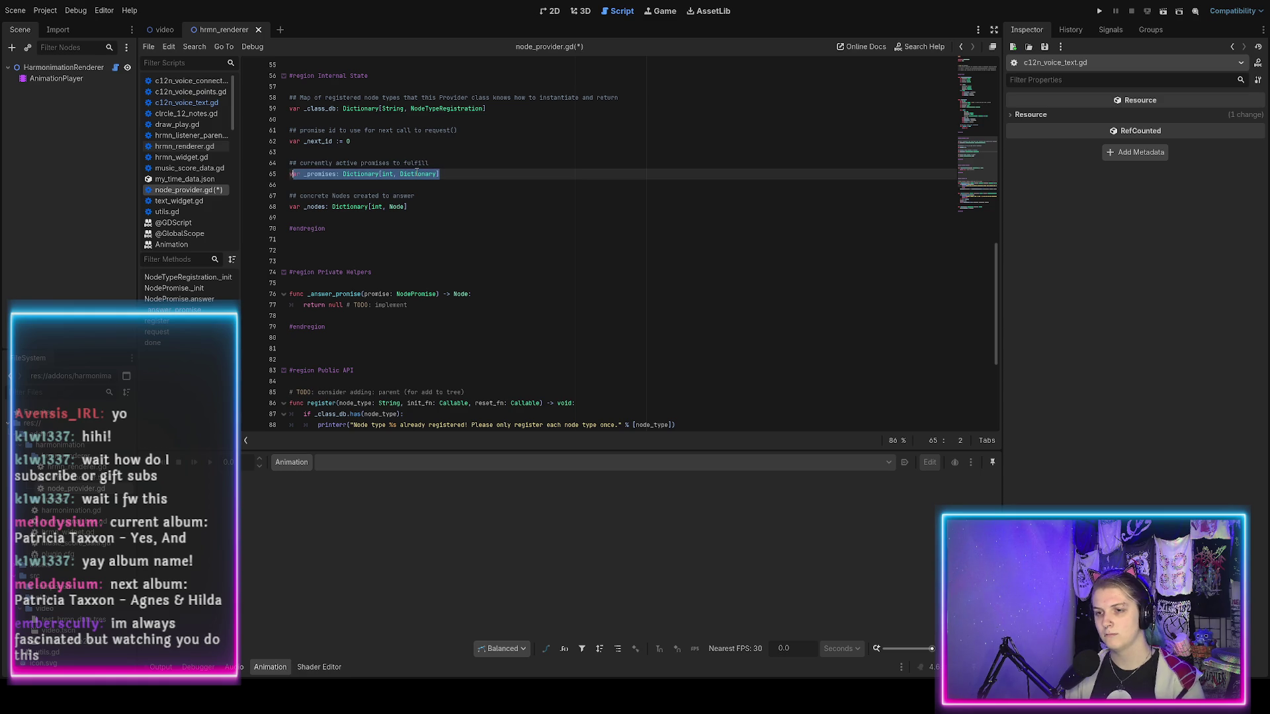
{"action": "key", "text": "ctrl+shift+Right"}
{"action": "key", "text": "ctrl+shift+Right"}
{"action": "key", "text": "ctrl+shift+Right"}
{"action": "key", "text": "End"}
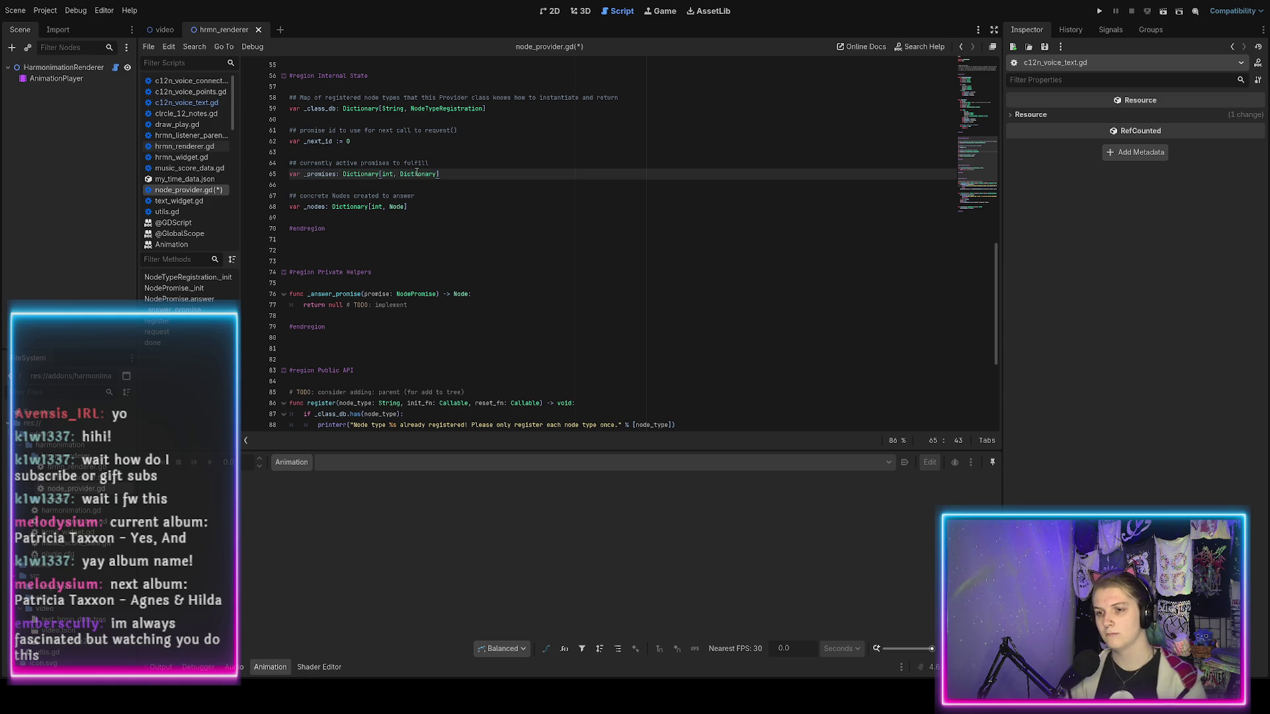
{"action": "key", "text": "BackSpace"}
{"action": "key", "text": "BackSpace"}
{"action": "type", "text": "= "}
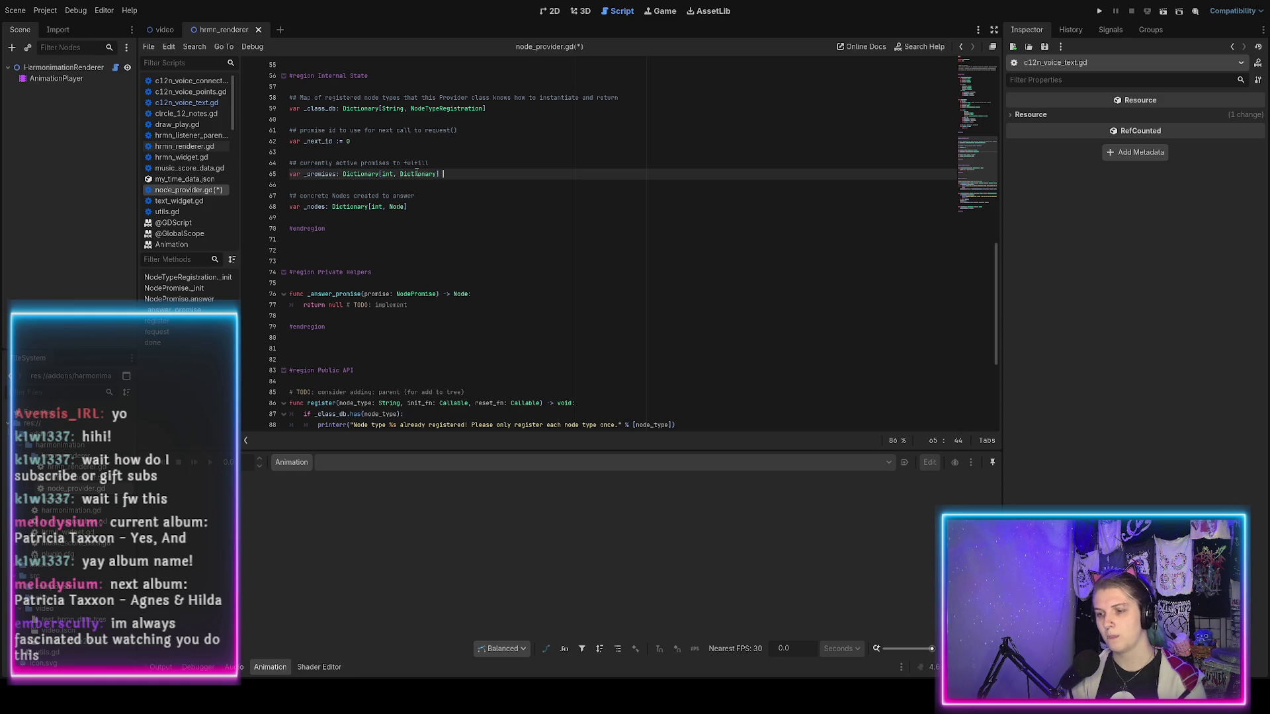
{"action": "type", "text": "# full ty"}
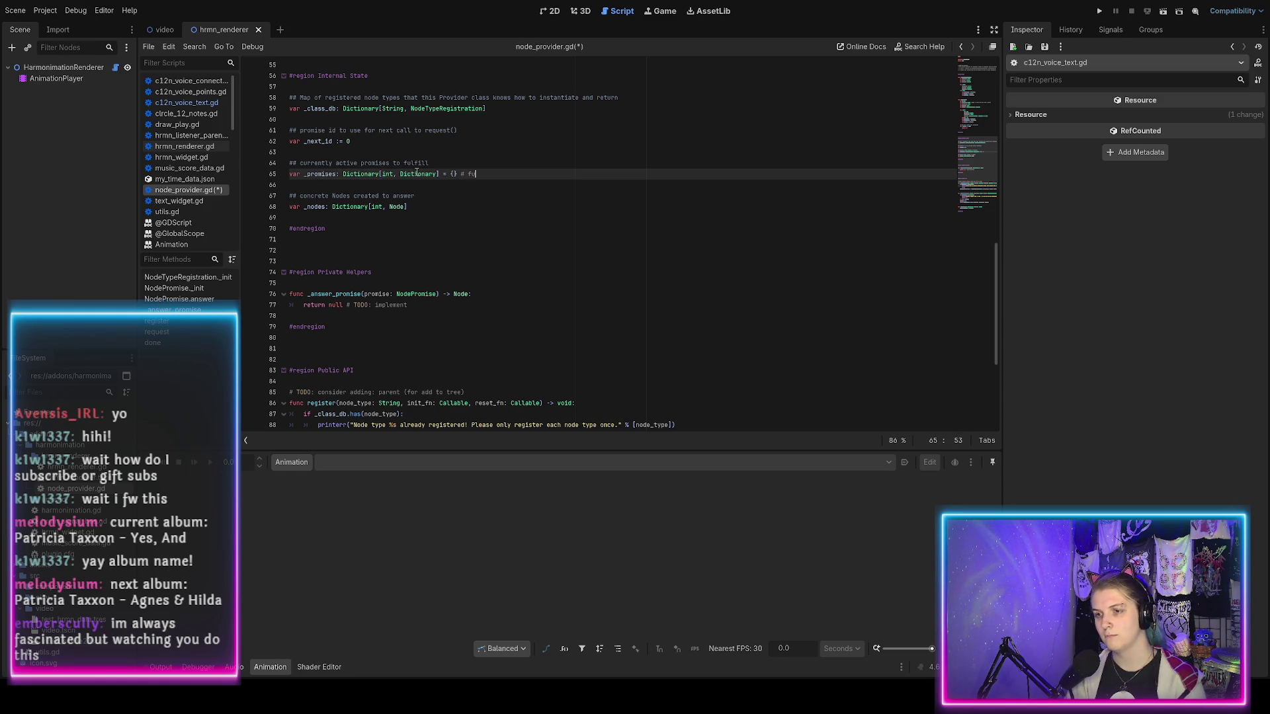
{"action": "type", "text": "Dictionary[int, Dictionary]"}
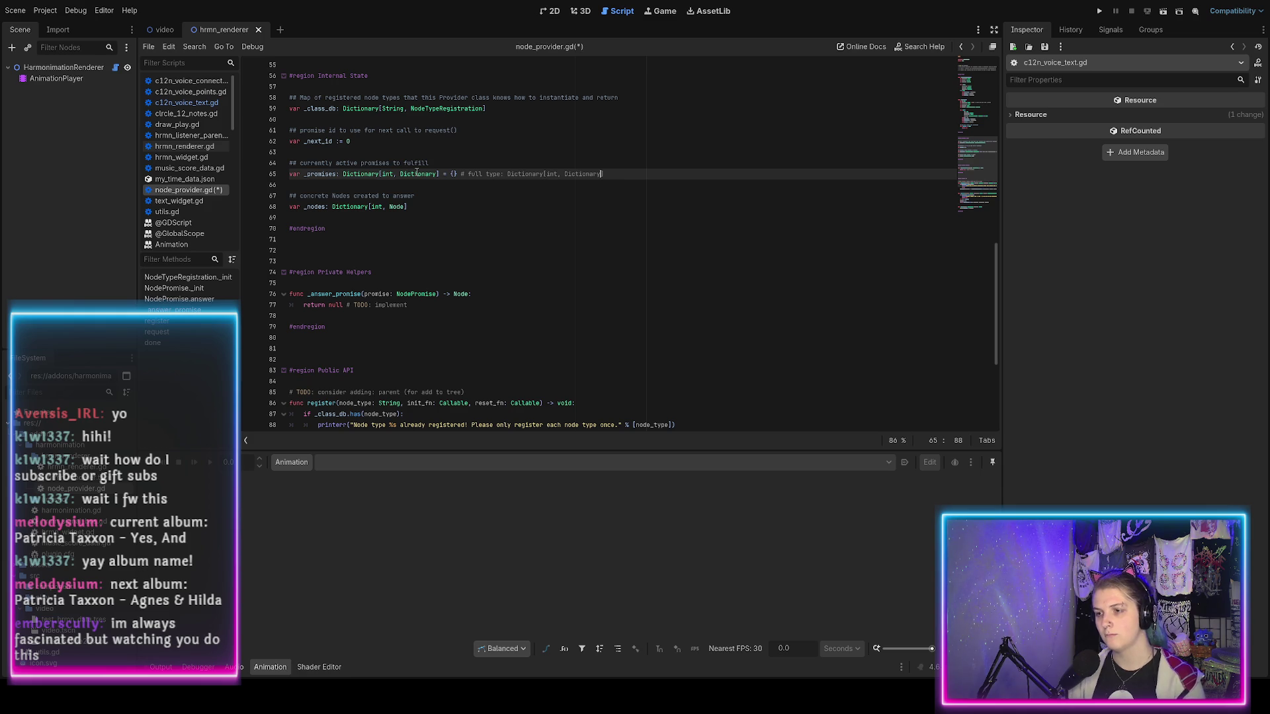
{"action": "type", "text": "int"}
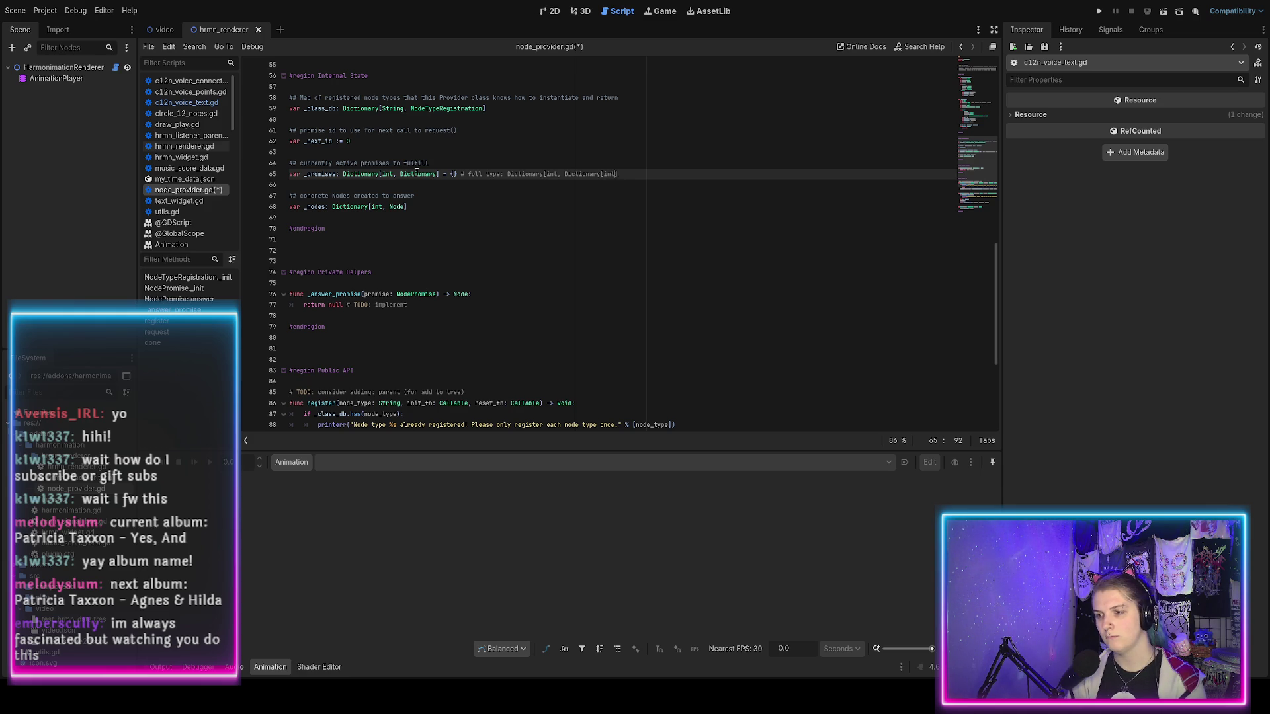
{"action": "type", "text": "ePromise"}
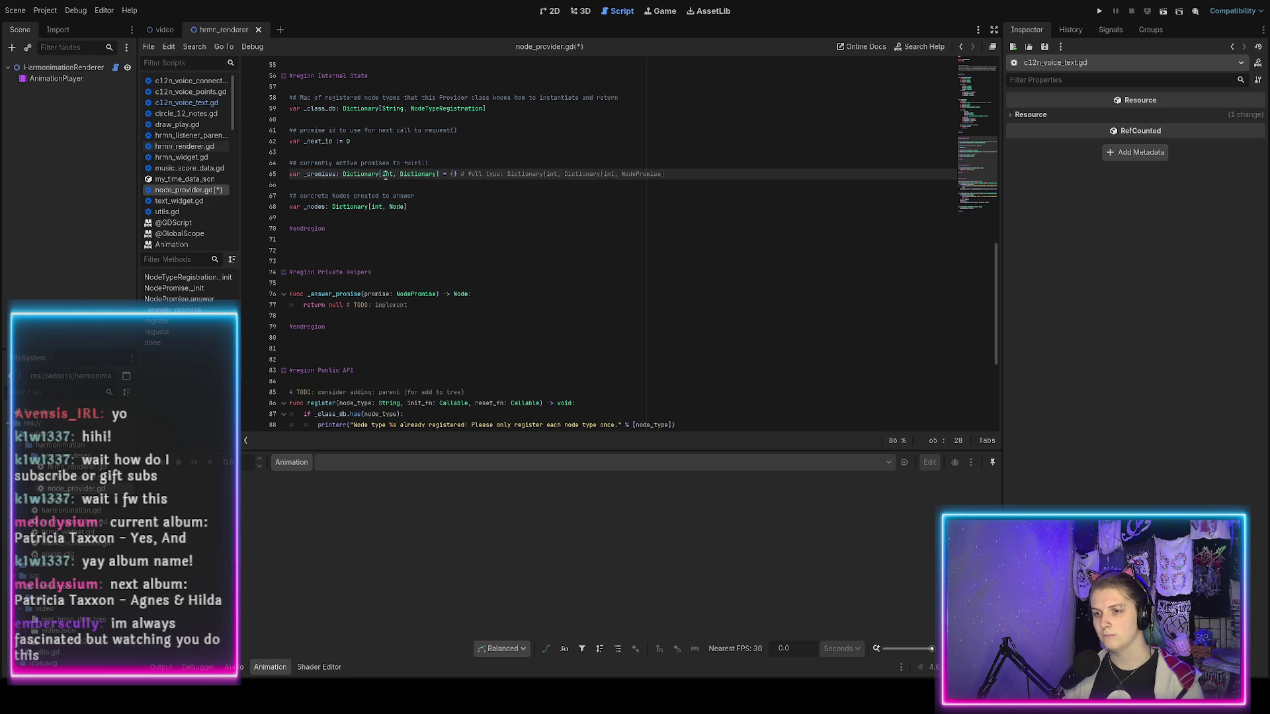
{"action": "double_click", "coordinate": [386, 174]}
{"action": "type", "text": "String"}
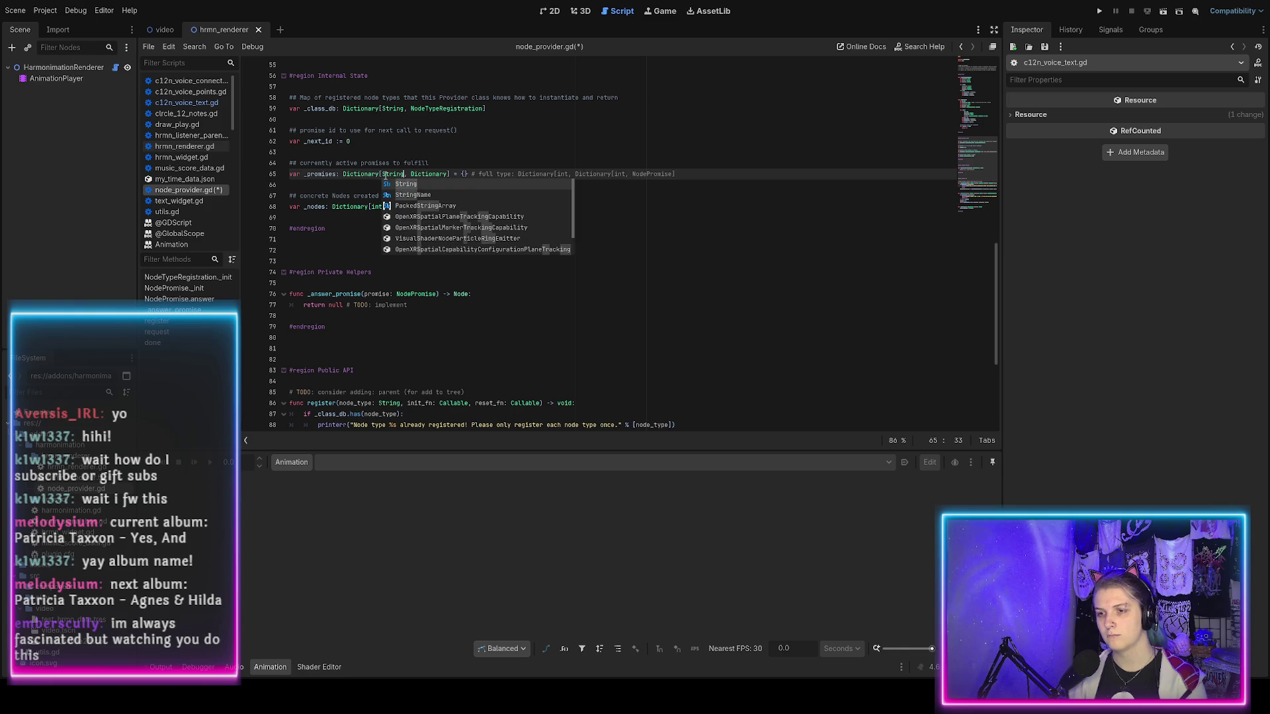
{"action": "key", "text": "Return"}
Change the _nodes type to Dictionary[String, Dictionary[int, Node]]
{"action": "left_click", "coordinate": [333, 207]}
{"action": "type", "text": "Dictionary[String"}
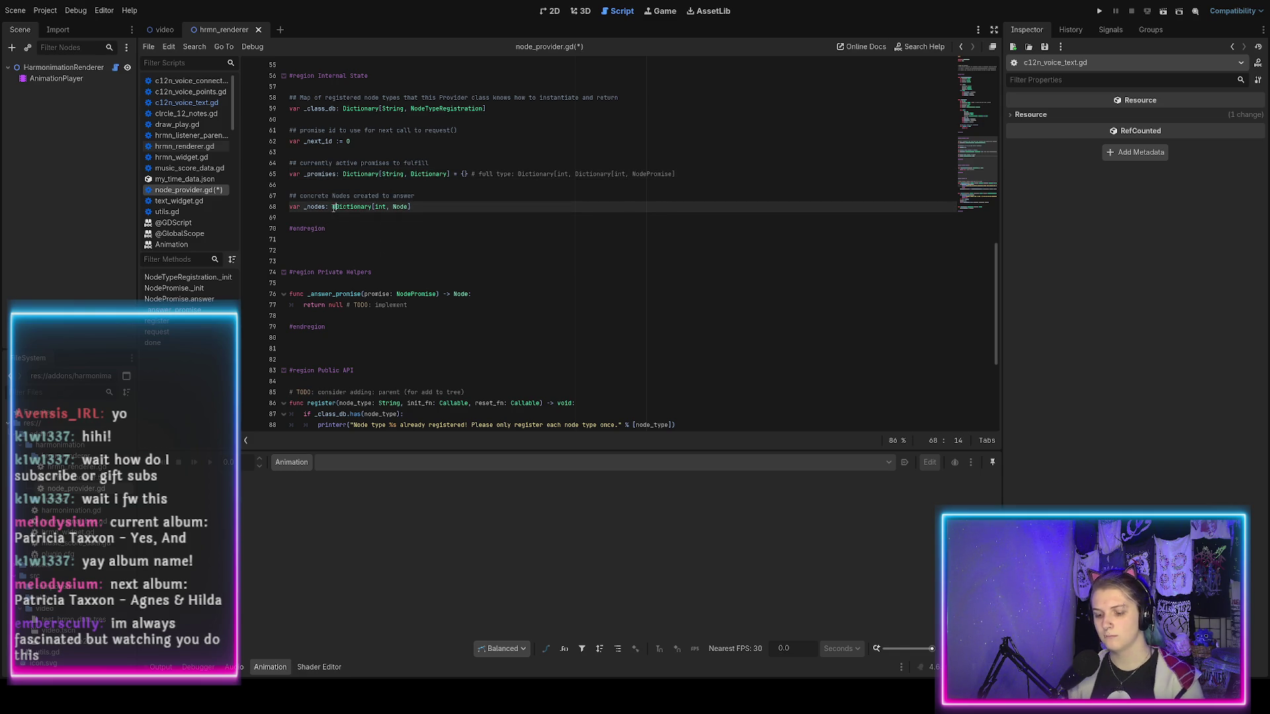
{"action": "type", "text": ", Dictionary["}
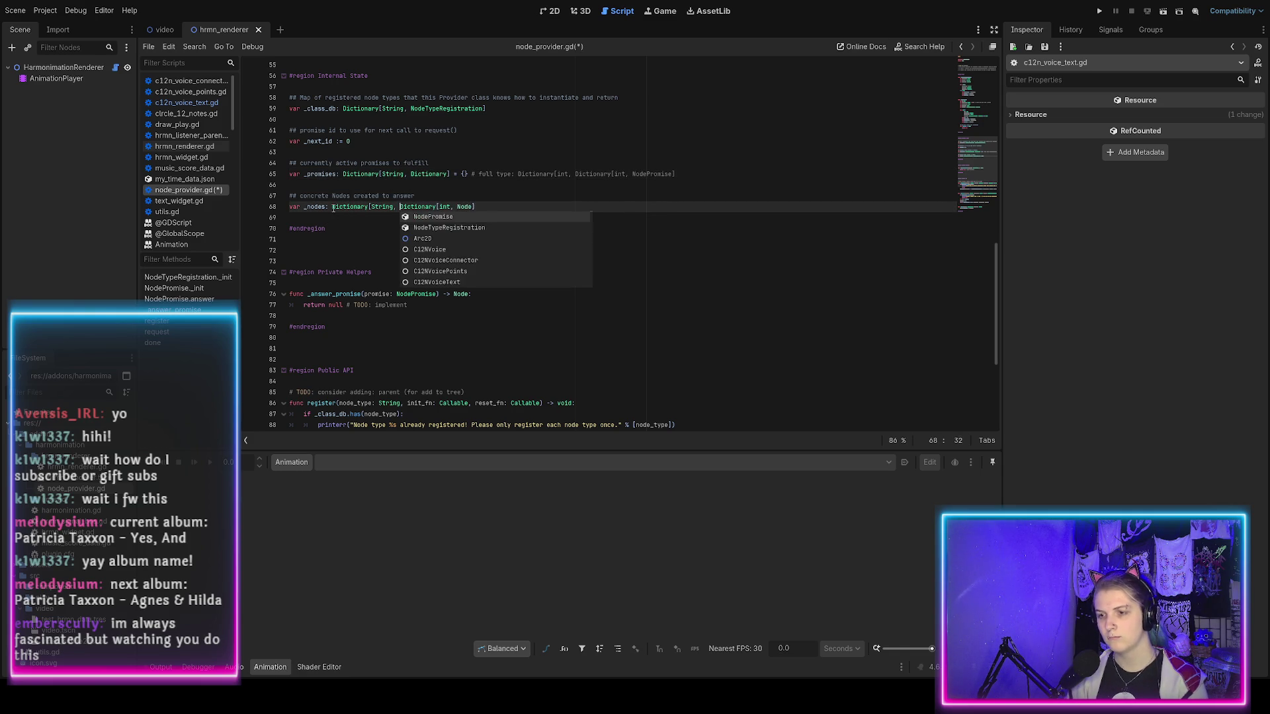
{"action": "key", "text": "End"}
{"action": "type", "text": "]"}
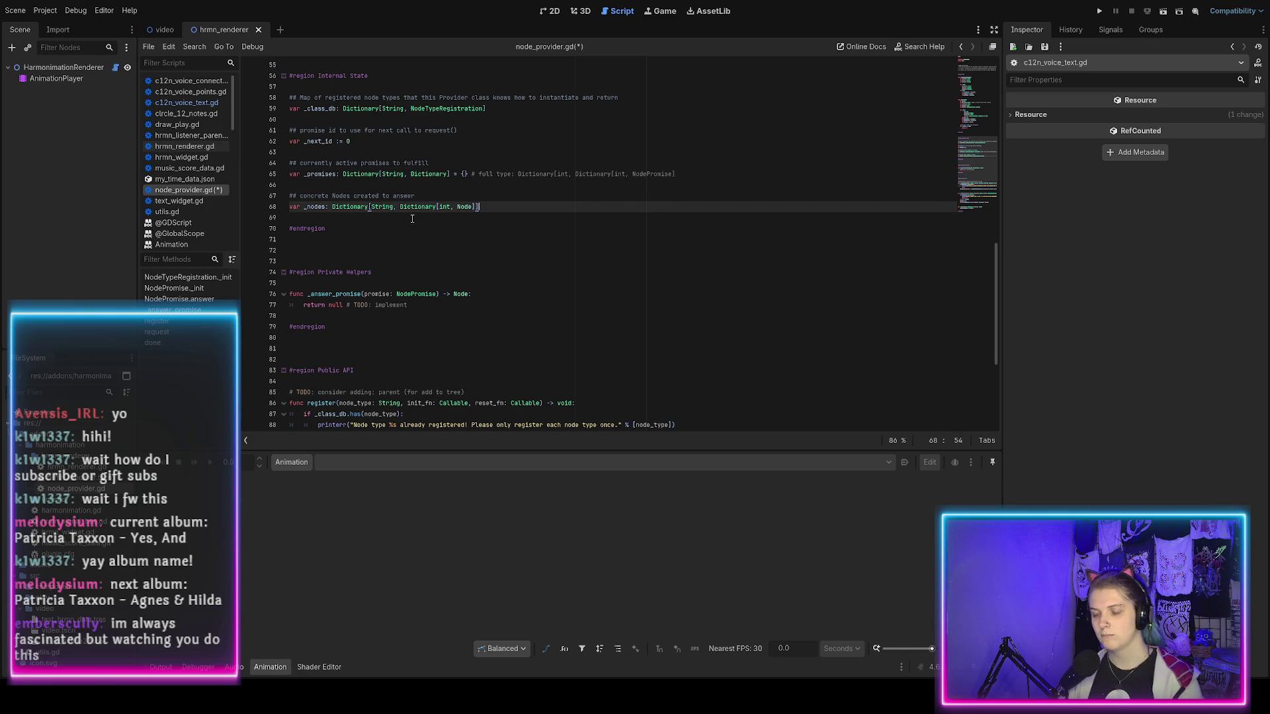
{"action": "double_click", "coordinate": [382, 207]}
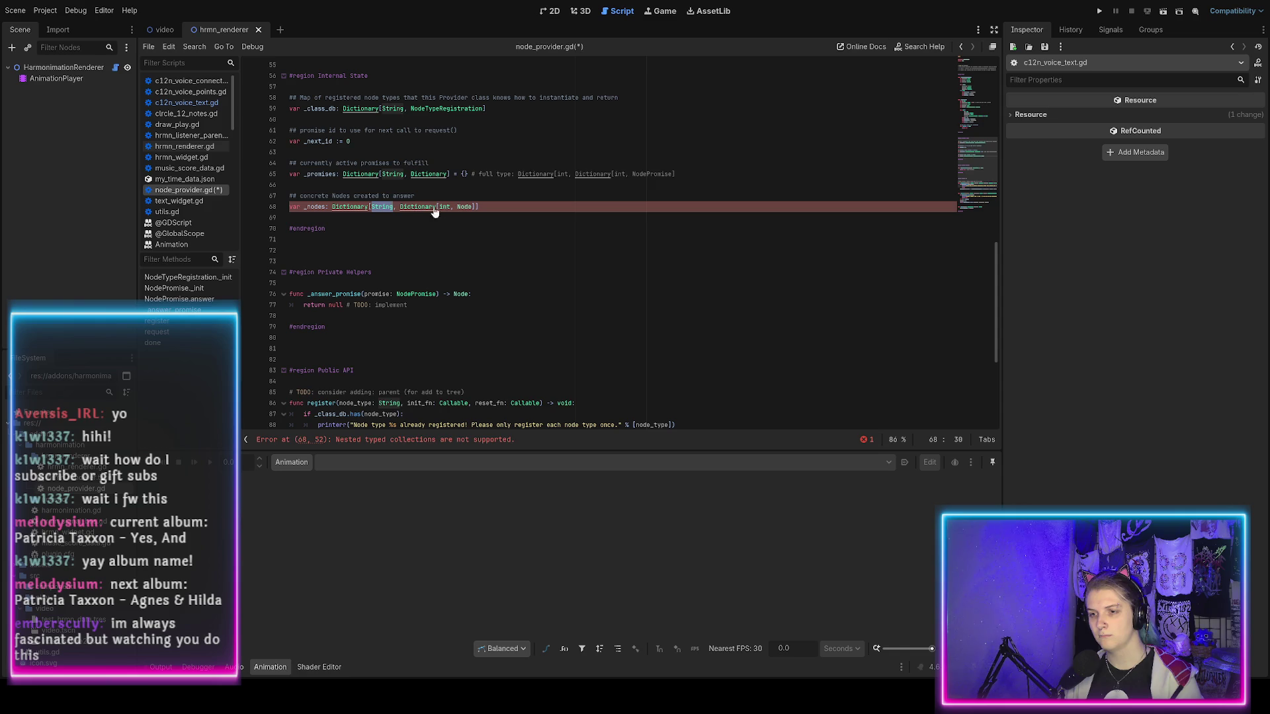
Put '## full type: Dictionary[String, Dictionary[int, Node]]' on its own line above _nodes
{"action": "left_click_drag", "start_coordinate": [333, 207], "coordinate": [509, 205]}
{"action": "left_click", "coordinate": [509, 205]}
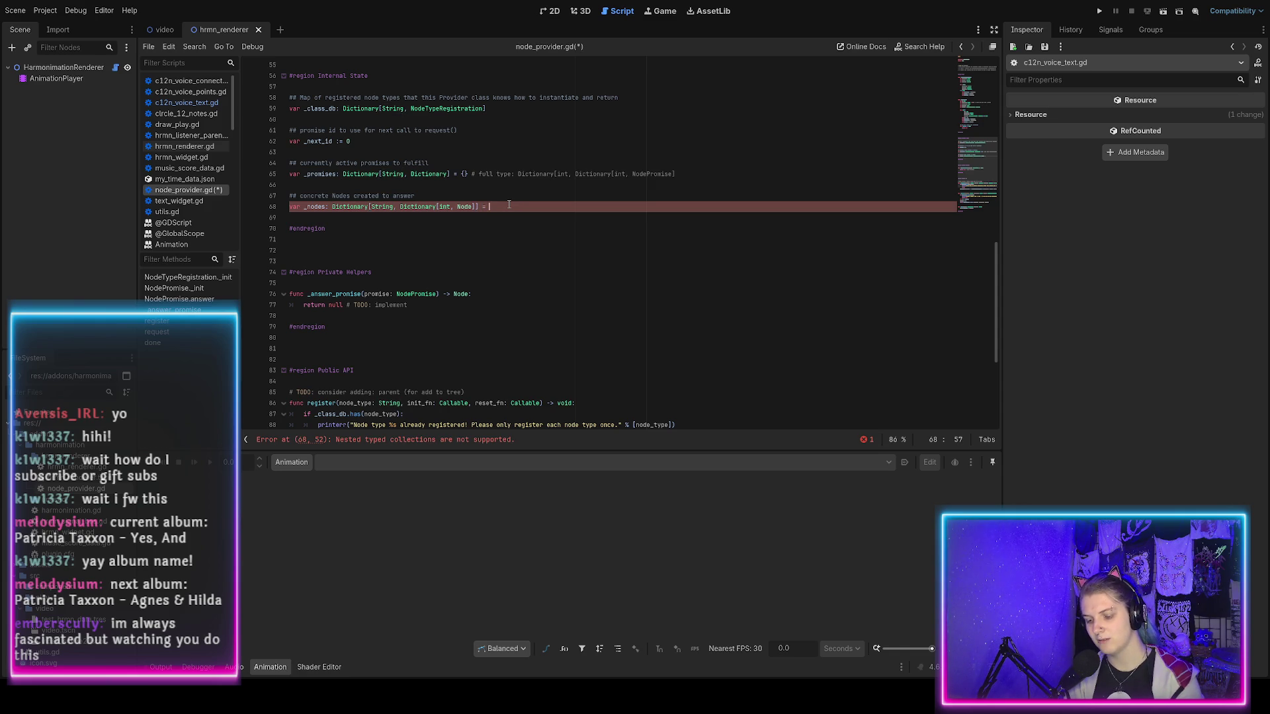
{"action": "type", "text": "{} # "}
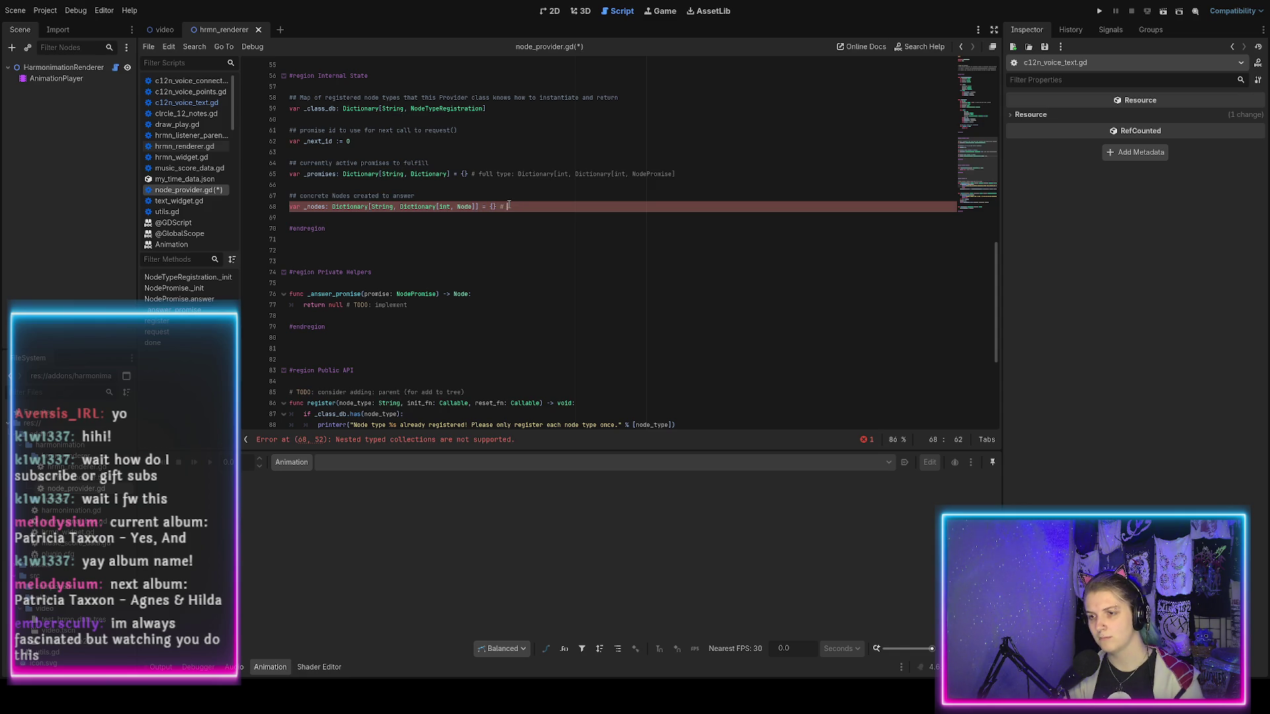
{"action": "type", "text": "full type: "}
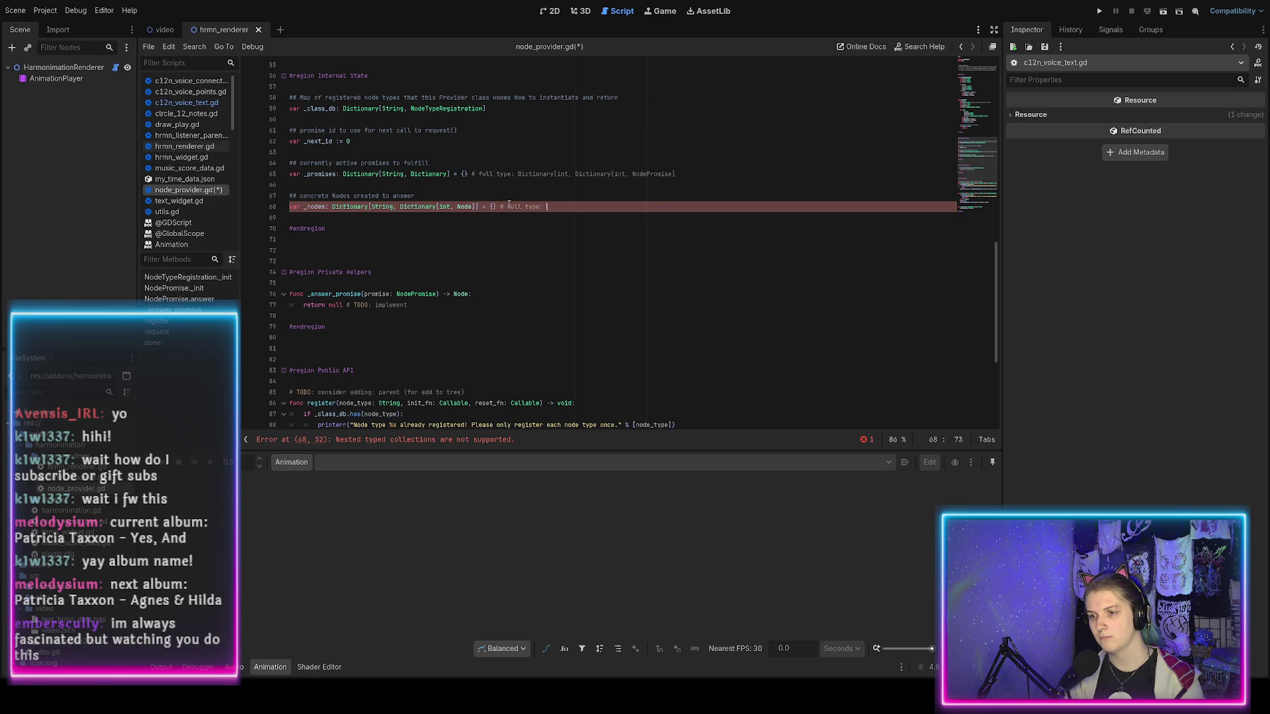
{"action": "type", "text": "Dictionary[String, Dictionary[int, Node]]"}
{"action": "left_click", "coordinate": [501, 206], "text": "shift"}
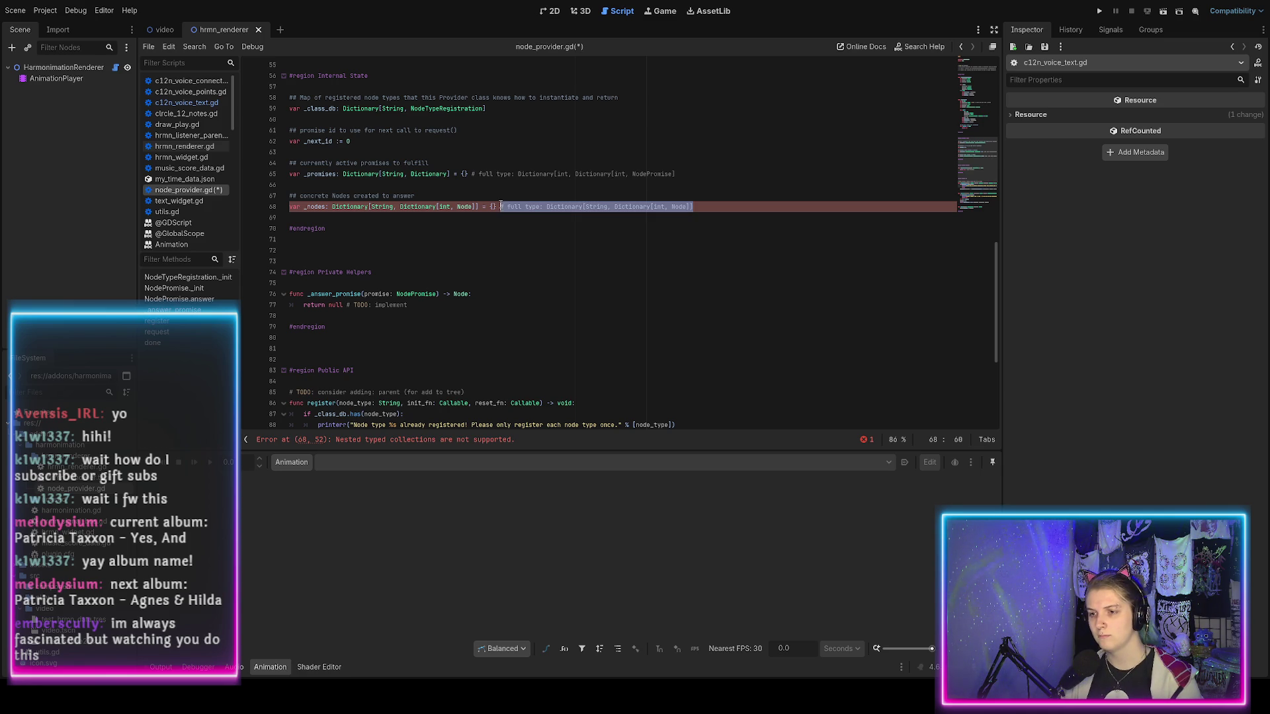
{"action": "key", "text": "ctrl+x"}
{"action": "key", "text": "Home"}
{"action": "key", "text": "Return"}
{"action": "key", "text": "Up"}
{"action": "key", "text": "ctrl+v"}
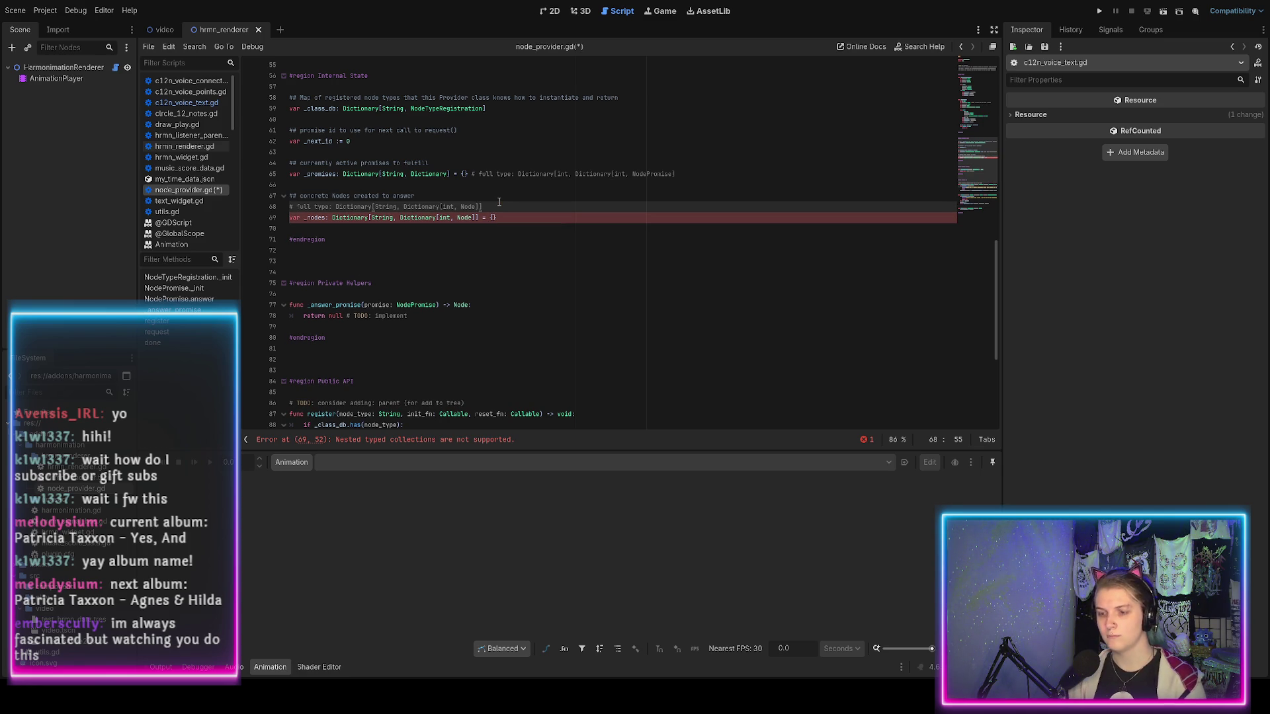
{"action": "key", "text": "ctrl+k"}
Move the _promises full-type comment onto its own line above the declaration and save
{"action": "left_click", "coordinate": [481, 187]}
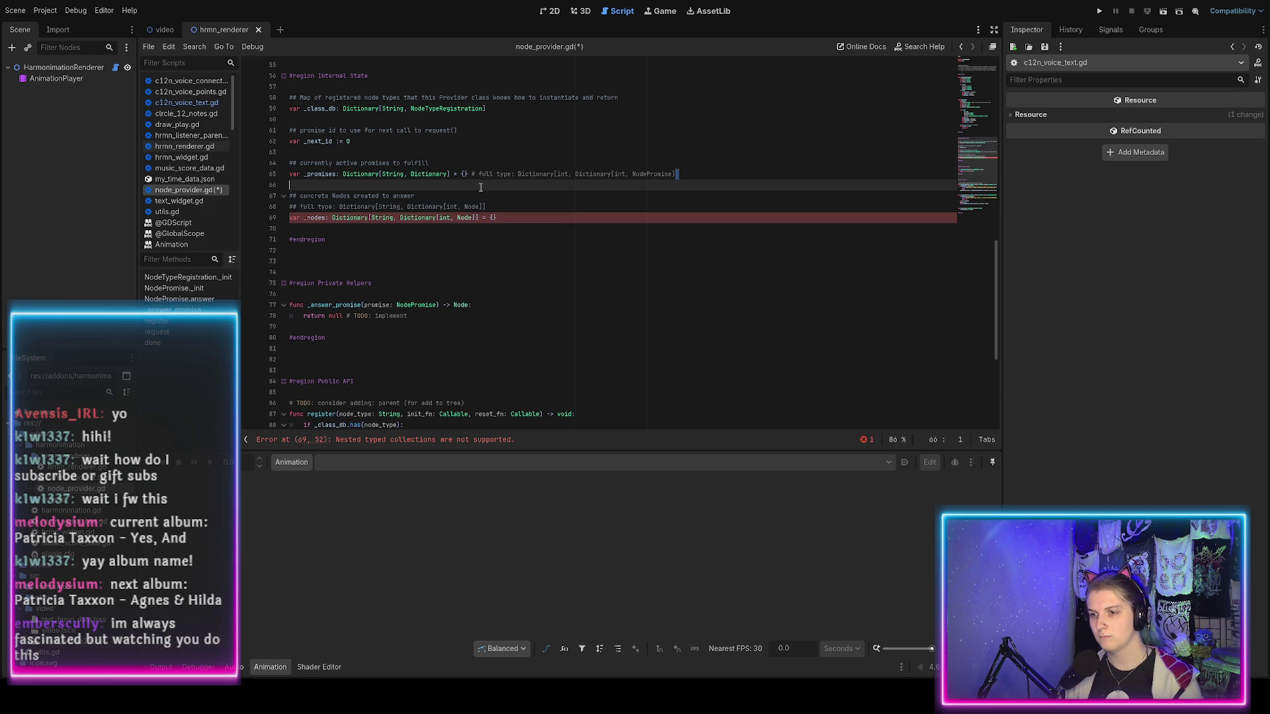
{"action": "left_click_drag", "start_coordinate": [481, 187], "coordinate": [475, 178]}
{"action": "key", "text": "ctrl+x"}
{"action": "key", "text": "Home"}
{"action": "key", "text": "Return"}
{"action": "key", "text": "Up"}
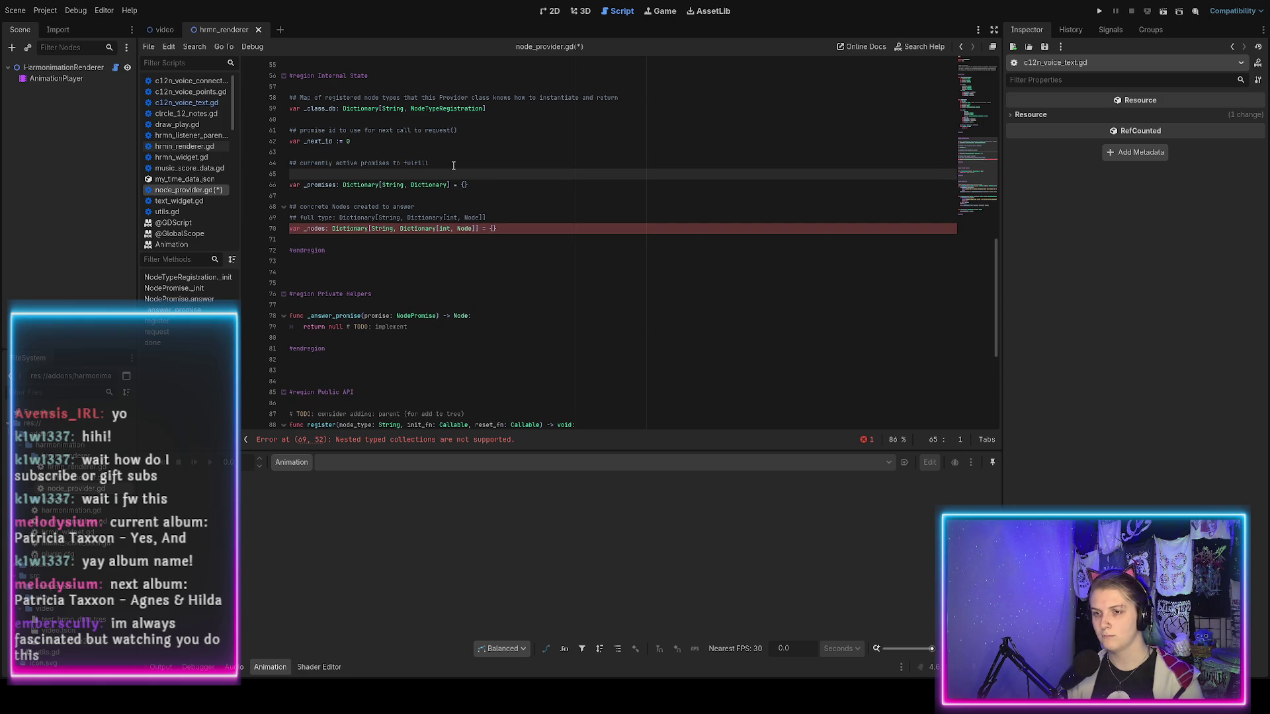
{"action": "key", "text": "ctrl+v"}
{"action": "key", "text": "ctrl+s"}
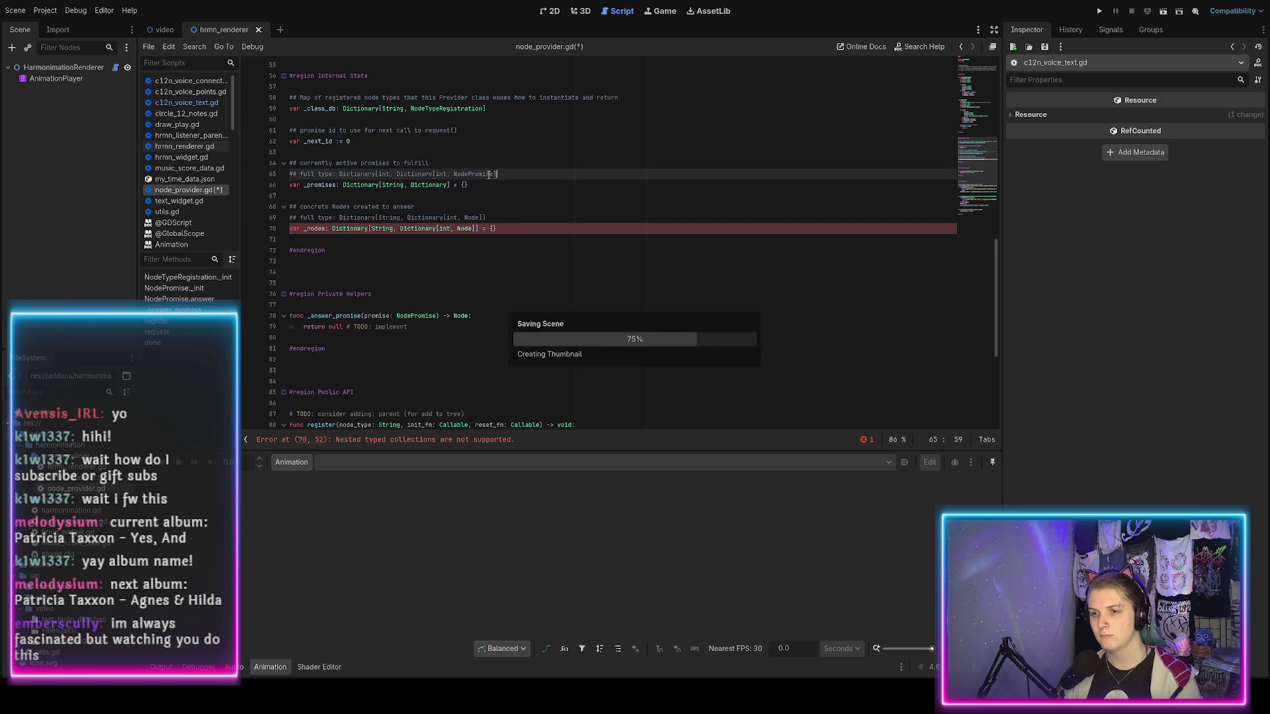
Remove the nested [int, Node] from the _nodes type and save
{"action": "left_click", "coordinate": [435, 229]}
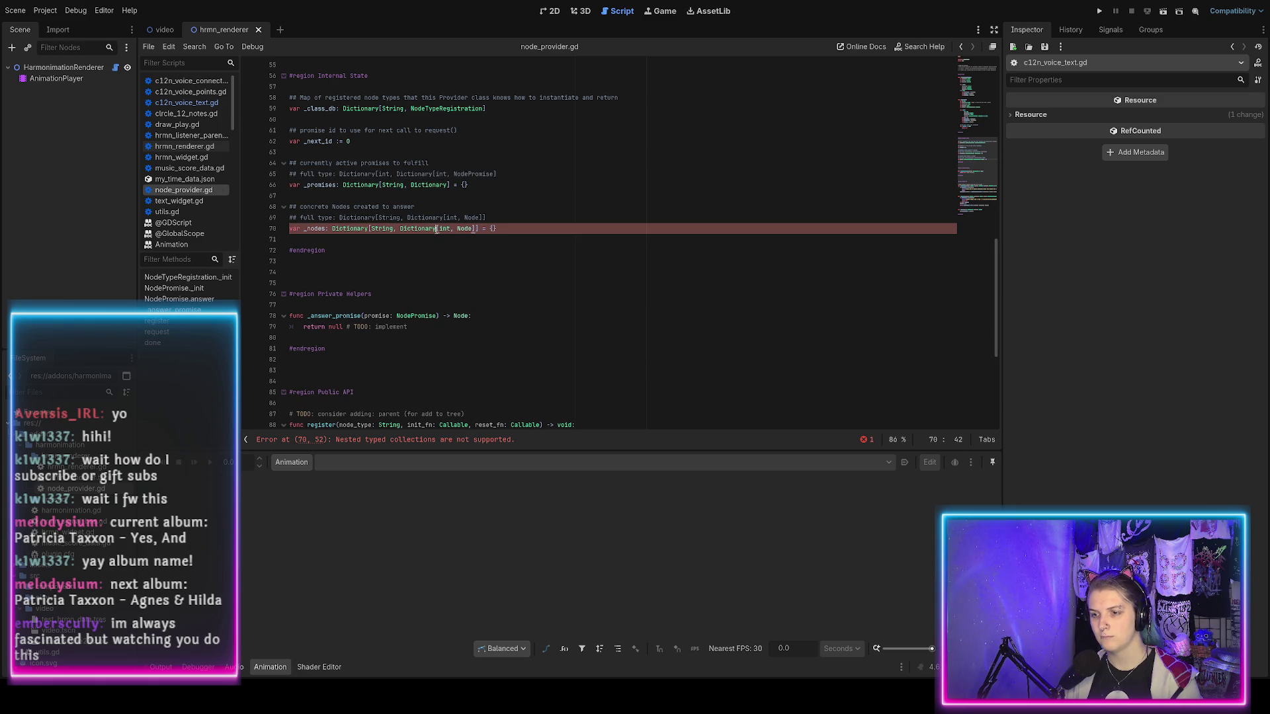
{"action": "left_click", "coordinate": [474, 230], "text": "shift"}
{"action": "key", "text": "BackSpace"}
{"action": "key", "text": "ctrl+s"}
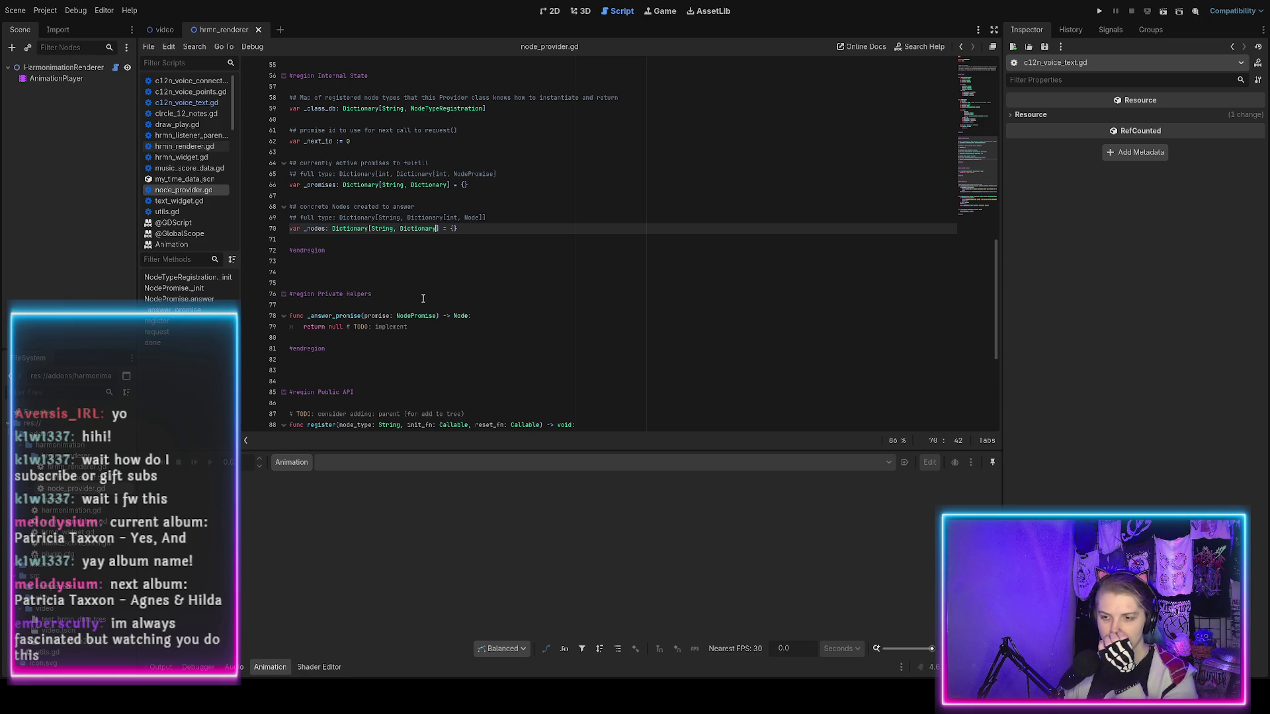
Start replacing null in answer()'s return, then back out of the misspelled call
{"action": "scroll", "coordinate": [327, 326], "scroll_direction": "up", "scroll_amount": 8}
{"action": "double_click", "coordinate": [349, 261]}
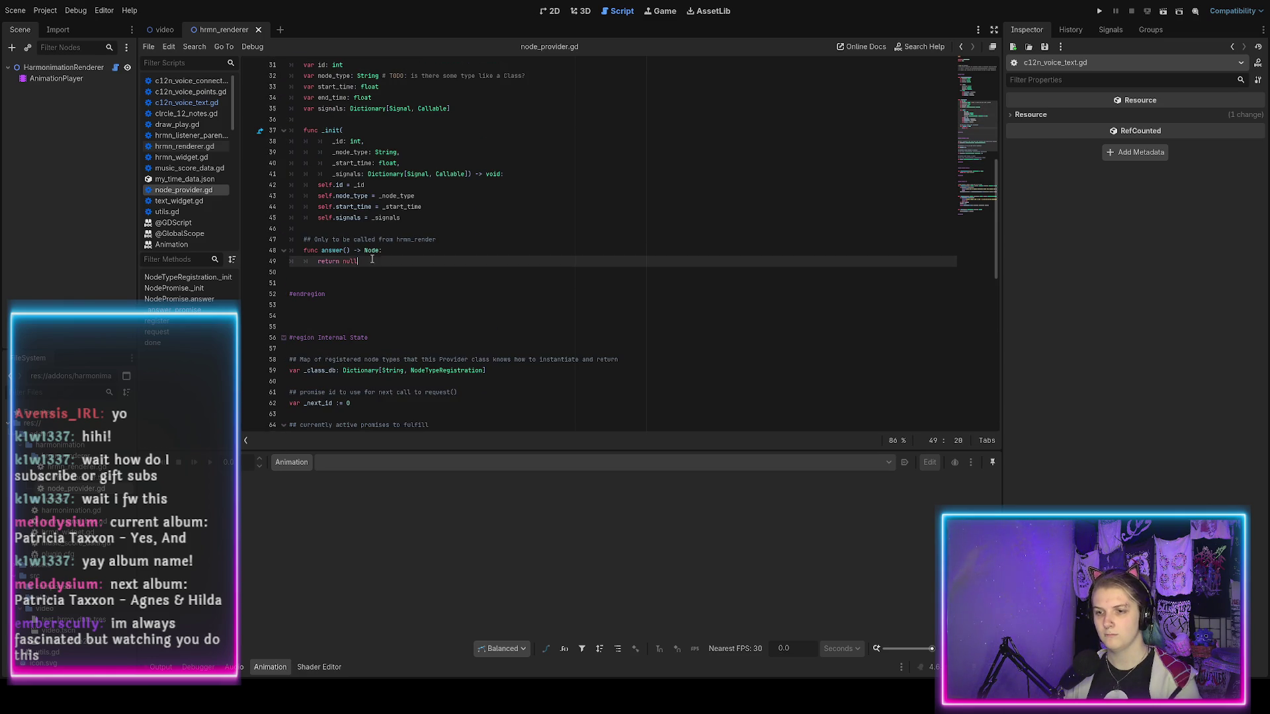
{"action": "type", "text": "answer"}
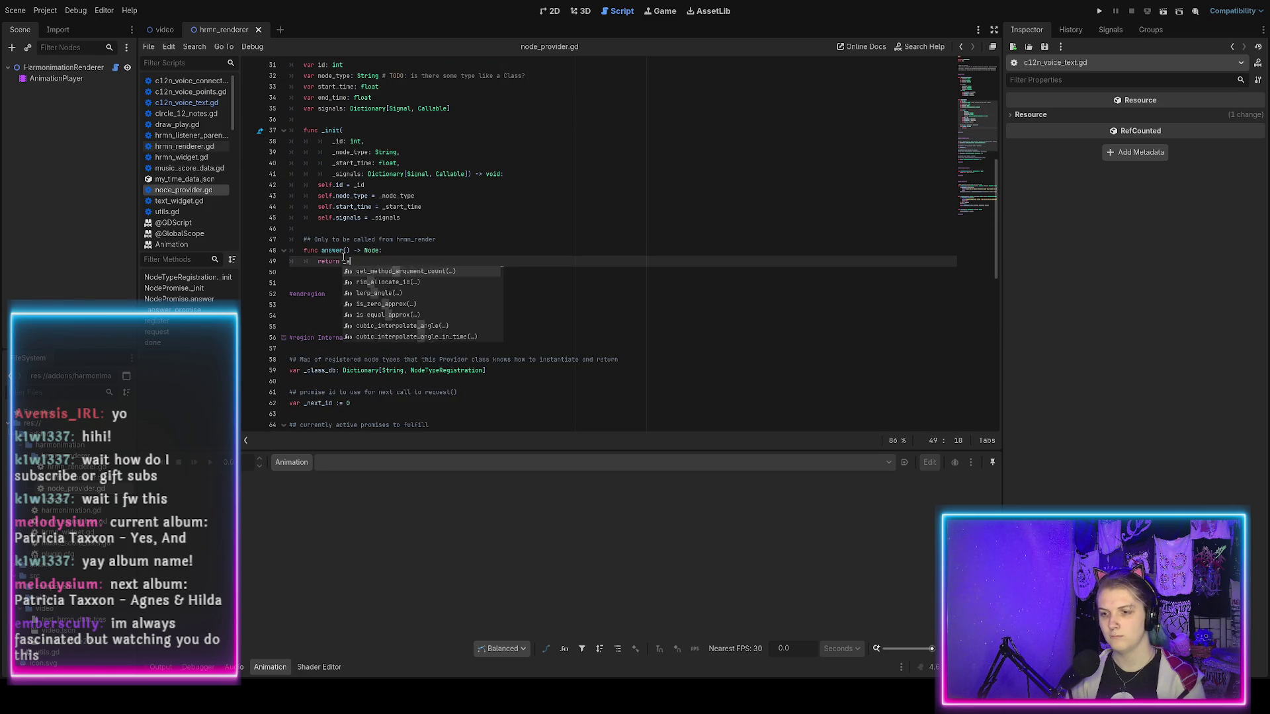
{"action": "key", "text": "BackSpace"}
{"action": "key", "text": "BackSpace"}
{"action": "key", "text": "BackSpace"}
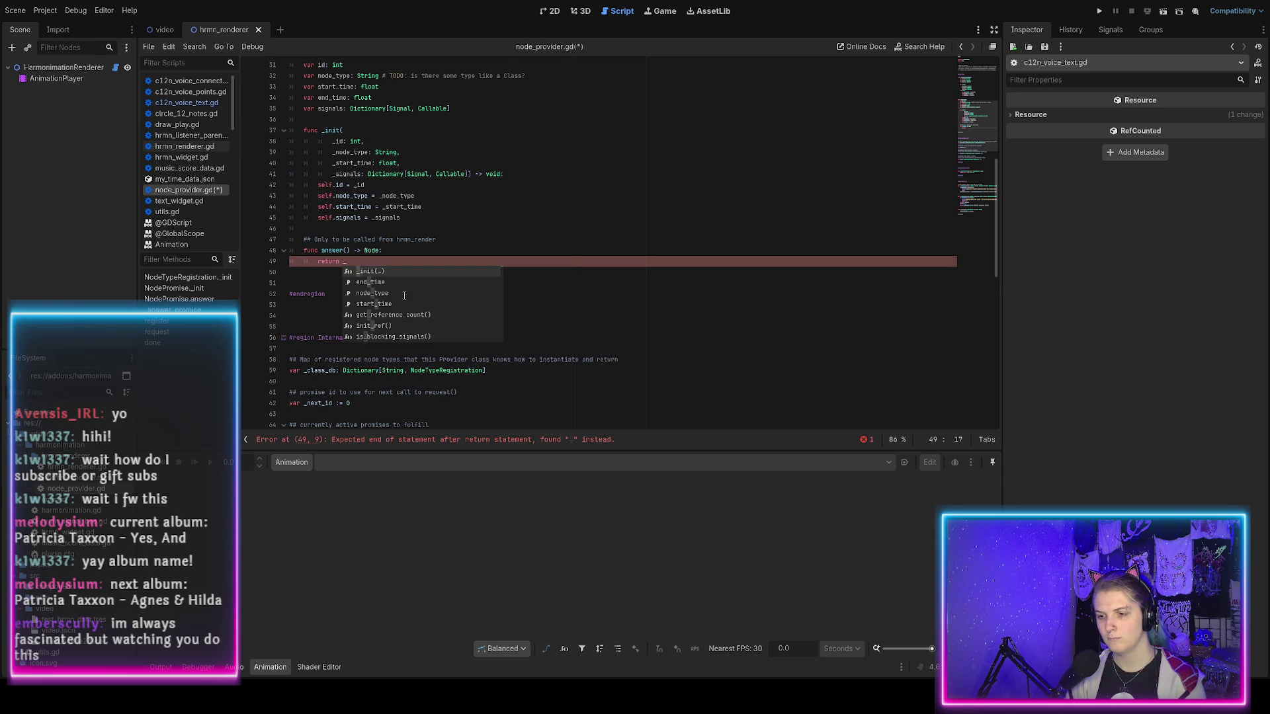
{"action": "type", "text": "anser"}
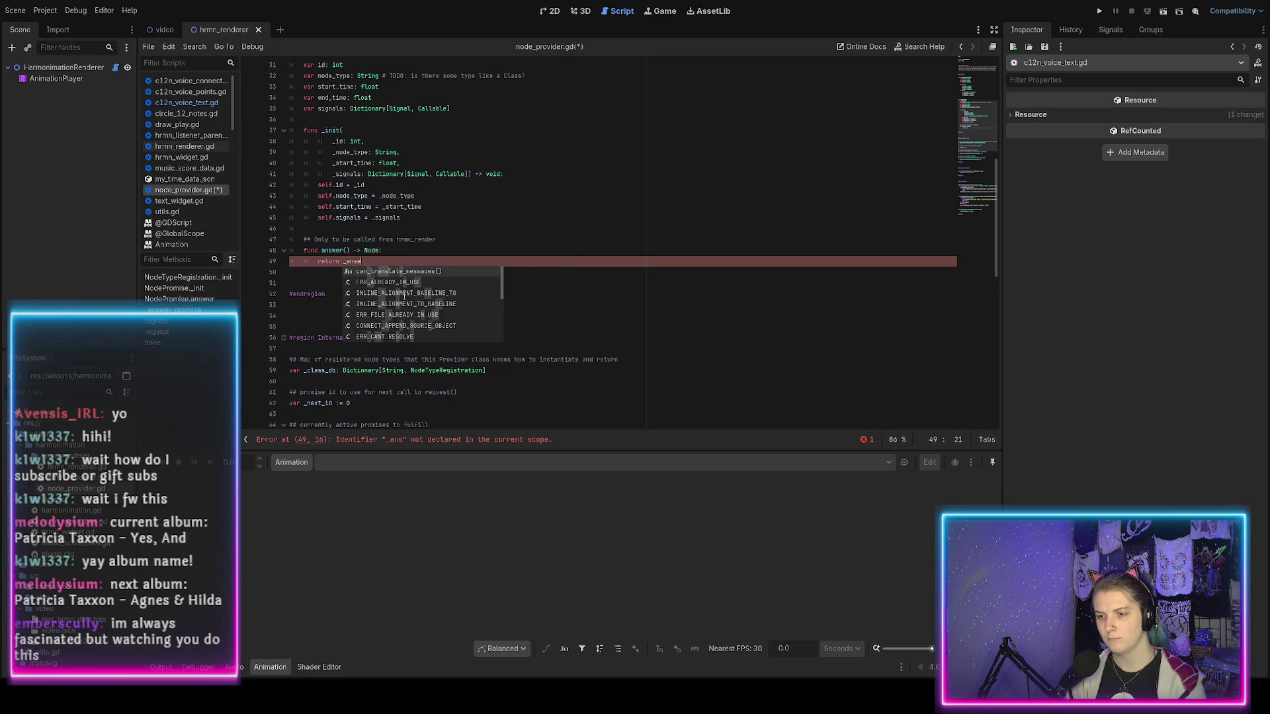
{"action": "key", "text": "BackSpace"}
{"action": "key", "text": "BackSpace"}
{"action": "key", "text": "BackSpace"}
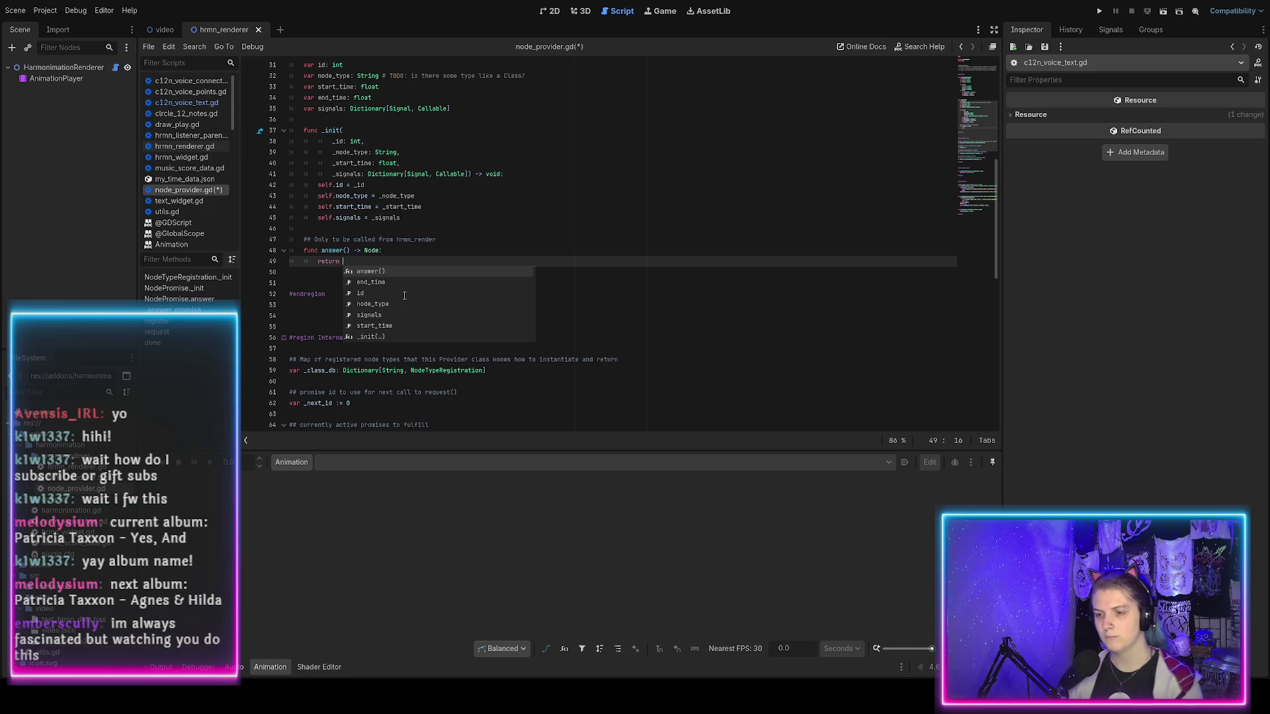
{"action": "key", "text": "Escape"}
{"action": "scroll", "coordinate": [402, 291], "scroll_direction": "up", "scroll_amount": 5}
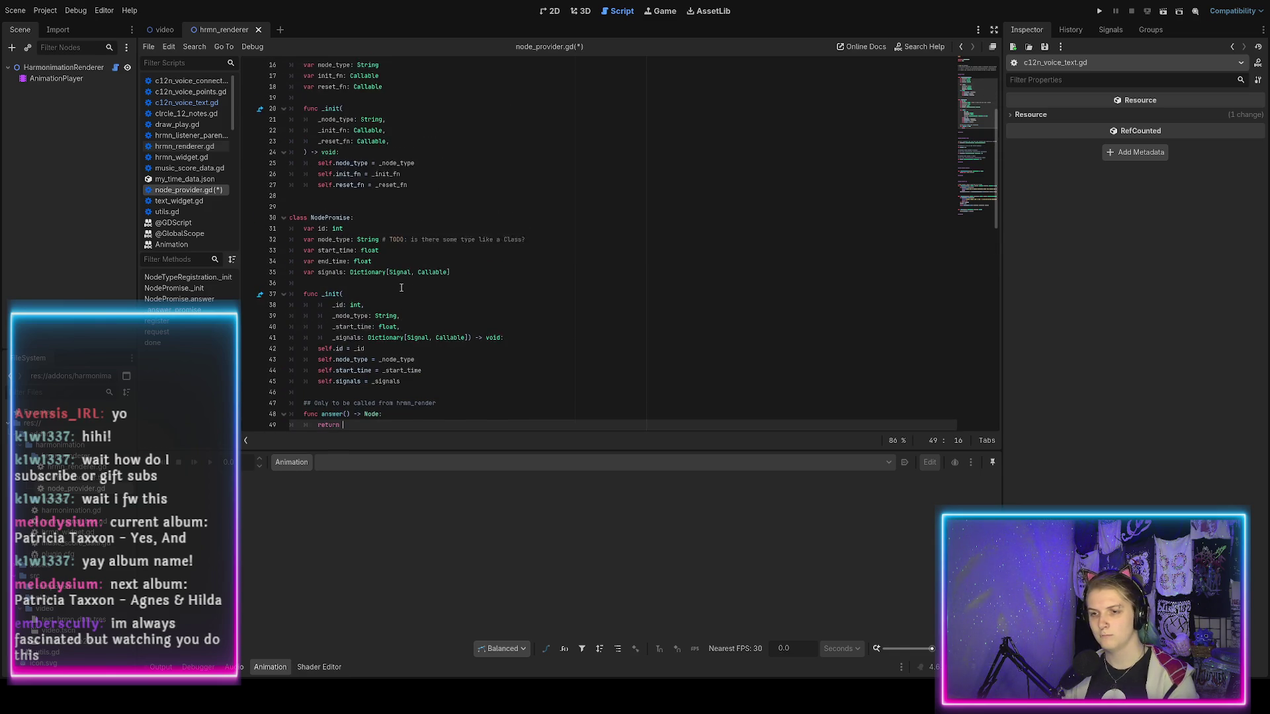
{"action": "scroll", "coordinate": [400, 287], "scroll_direction": "down", "scroll_amount": 1}
{"action": "scroll", "coordinate": [401, 266], "scroll_direction": "up", "scroll_amount": 3}
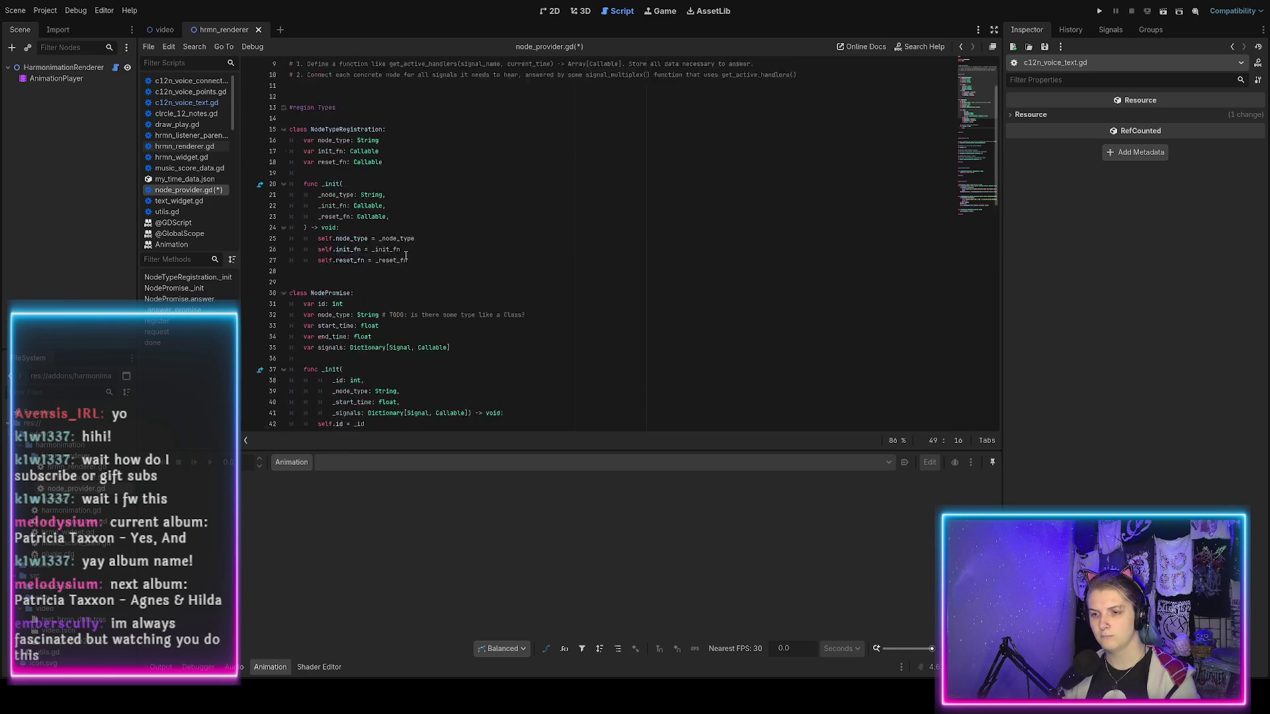
{"action": "scroll", "coordinate": [463, 291], "scroll_direction": "down", "scroll_amount": 1}
Declare 'var _provider: NodeProvider' in NodePromise and save
{"action": "left_click", "coordinate": [479, 305]}
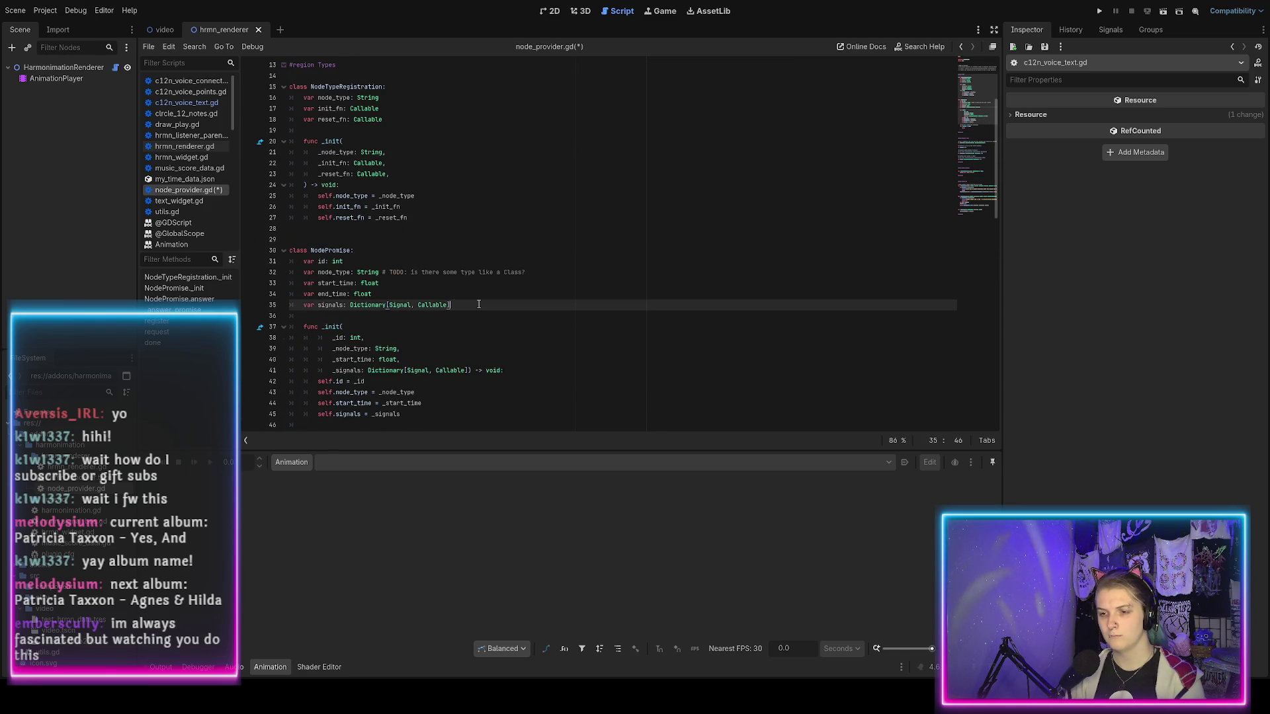
{"action": "key", "text": "Return"}
{"action": "type", "text": "var _"}
{"action": "scroll", "coordinate": [479, 305], "scroll_direction": "up", "scroll_amount": 3}
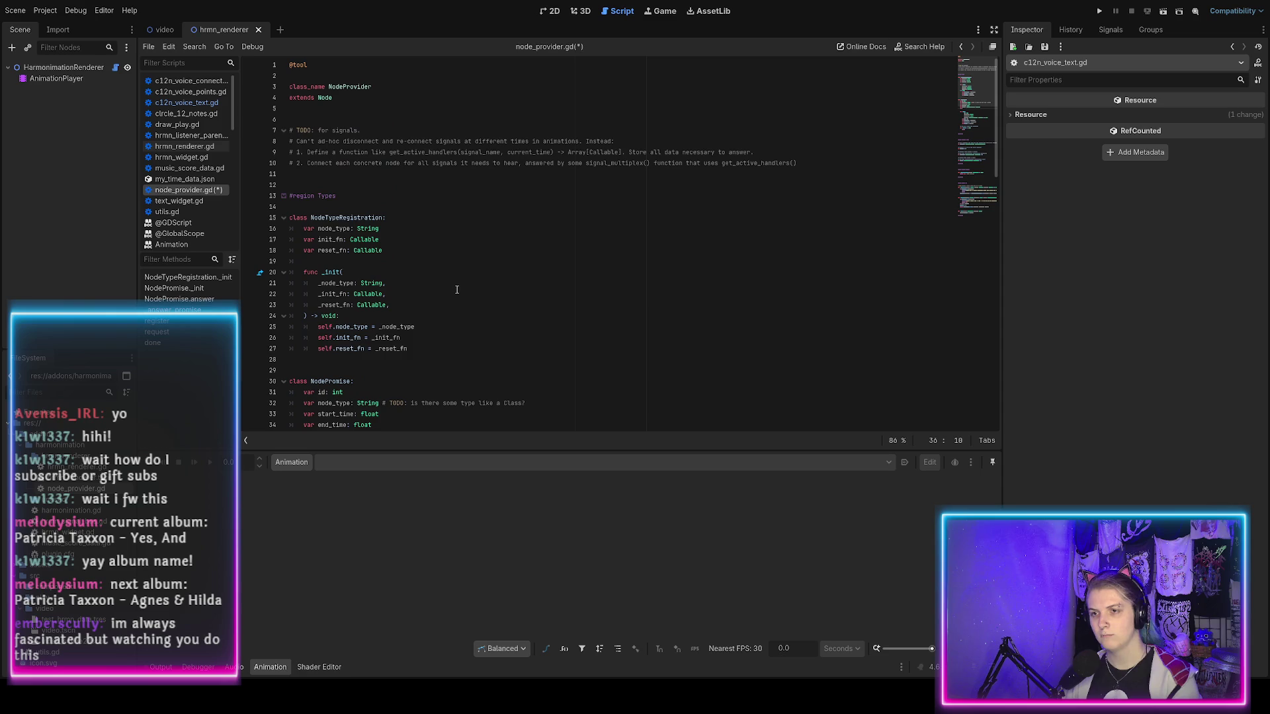
{"action": "type", "text": "Node"}
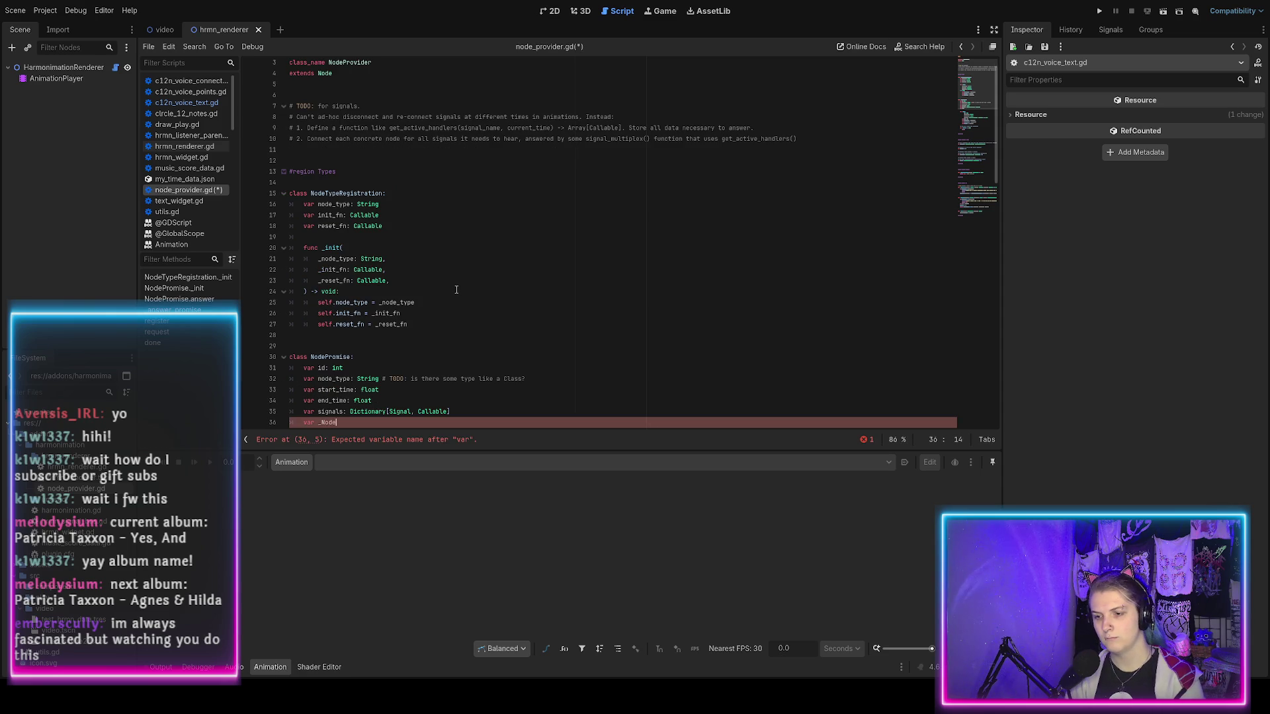
{"action": "key", "text": "BackSpace"}
{"action": "key", "text": "BackSpace"}
{"action": "key", "text": "BackSpace"}
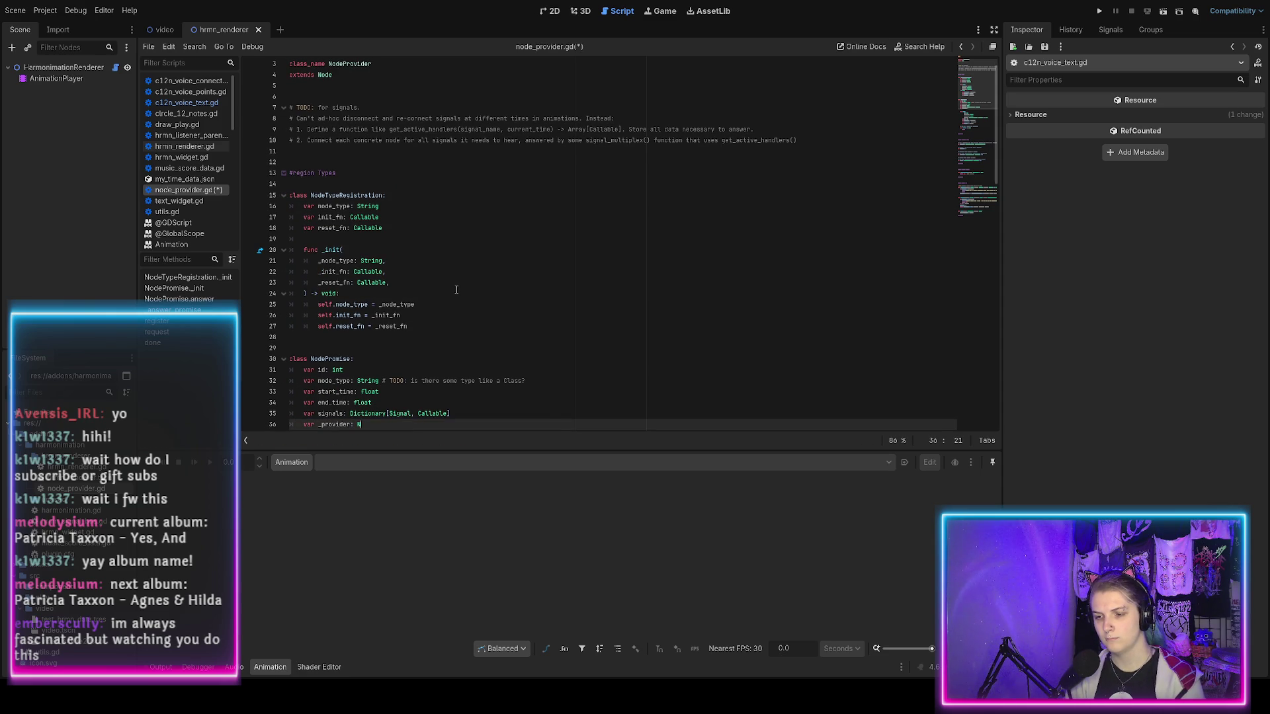
{"action": "type", "text": "NodeProv"}
{"action": "key", "text": "Return"}
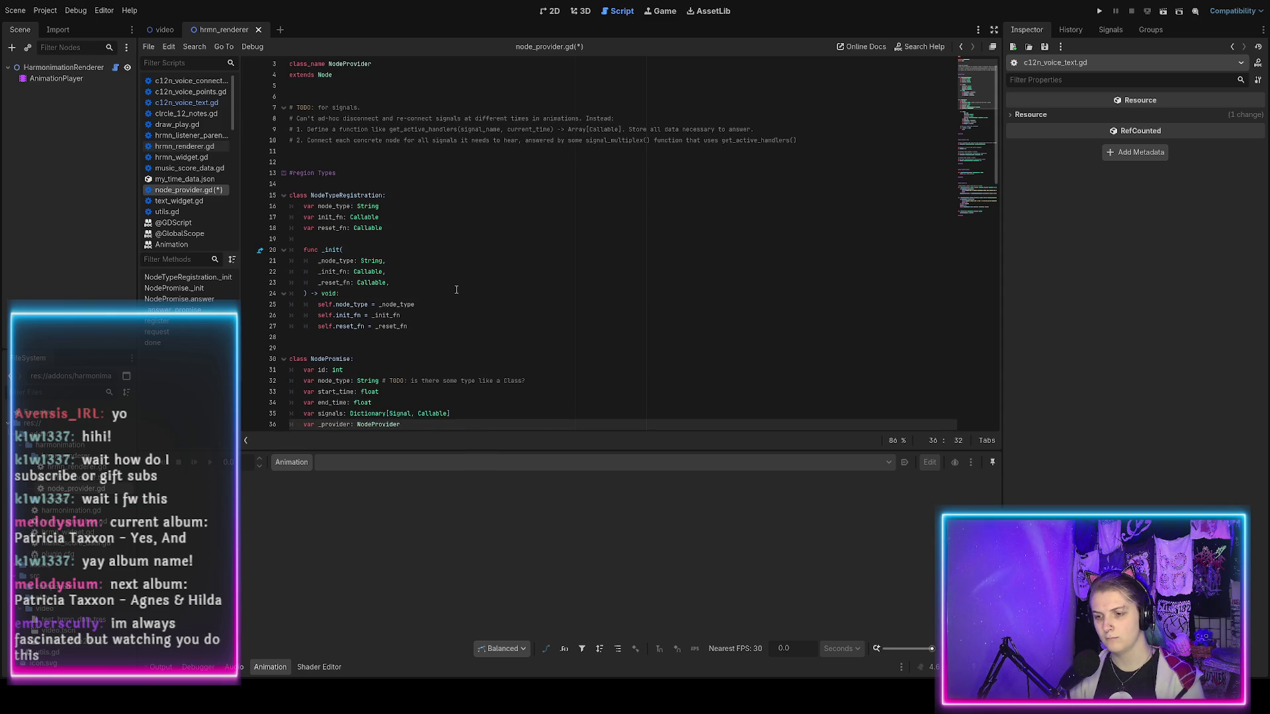
{"action": "scroll", "coordinate": [437, 301], "scroll_direction": "down", "scroll_amount": 5}
{"action": "key", "text": "ctrl+s"}
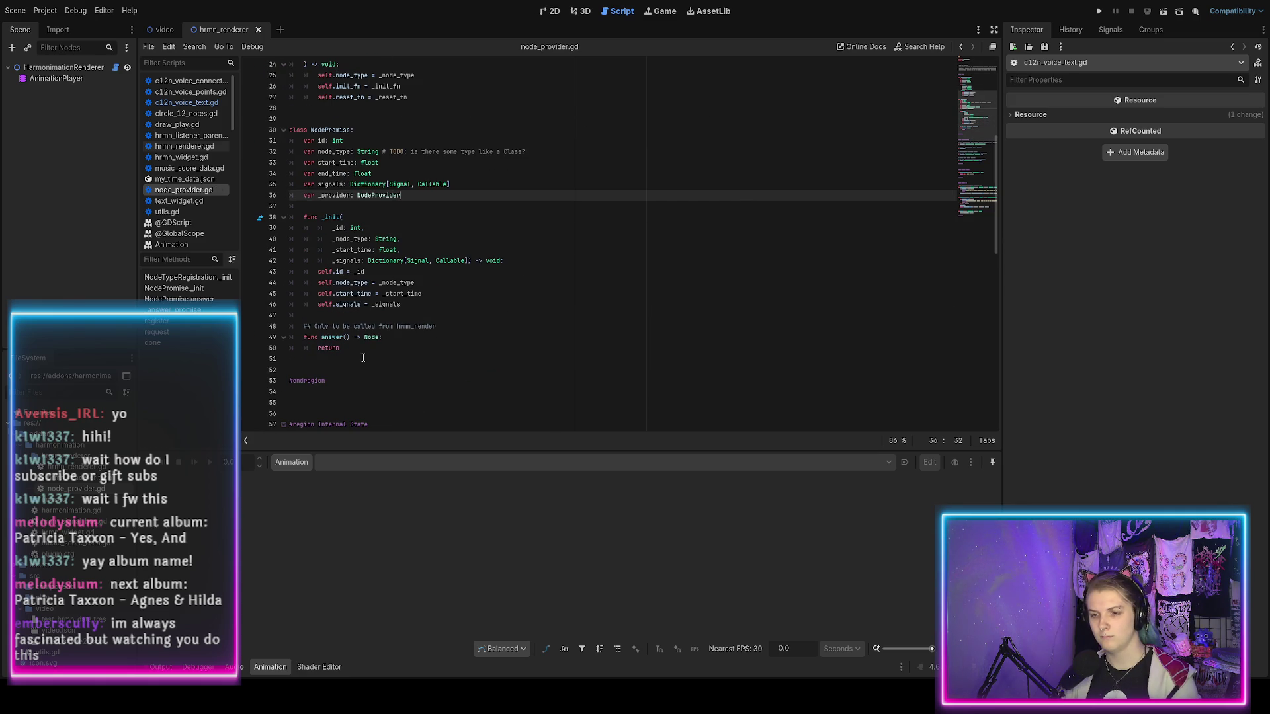
Make answer() return _provider._answer_promise(self)
{"action": "left_click", "coordinate": [362, 349]}
{"action": "type", "text": "_provider."}
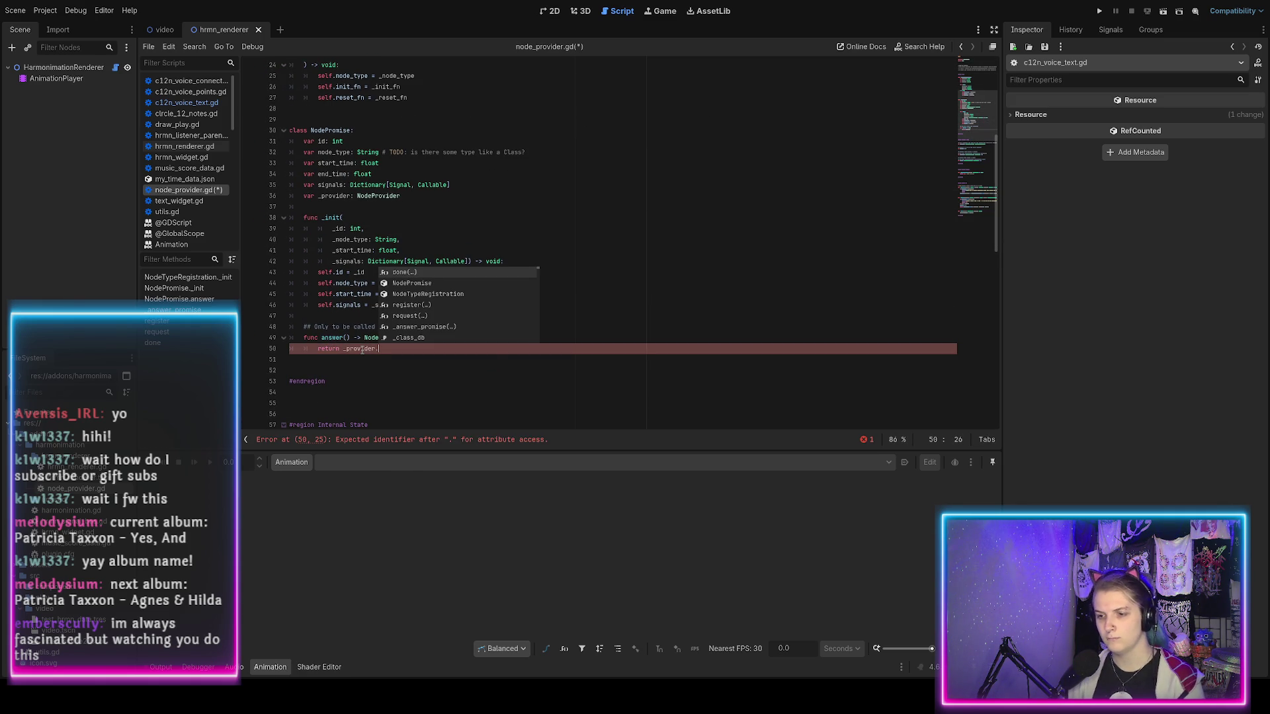
{"action": "key", "text": "Down"}
{"action": "key", "text": "Down"}
{"action": "key", "text": "Down"}
{"action": "key", "text": "Return"}
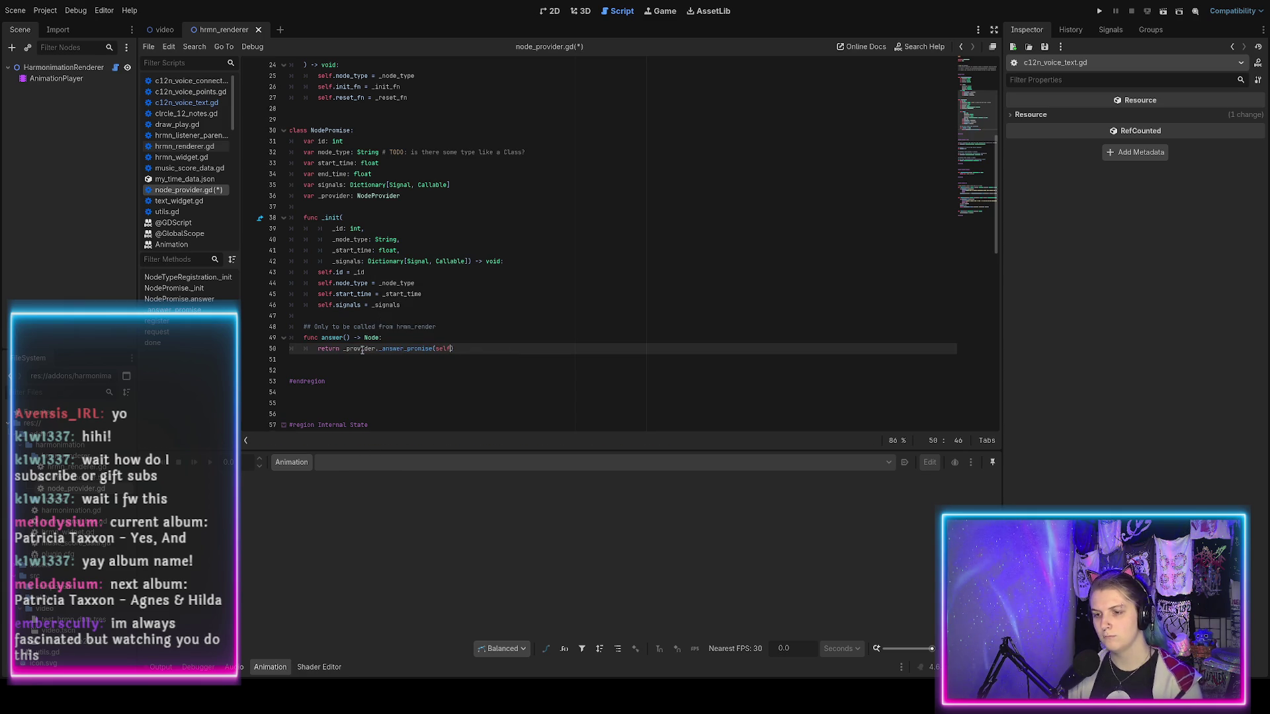
{"action": "scroll", "coordinate": [344, 318], "scroll_direction": "up", "scroll_amount": 1}
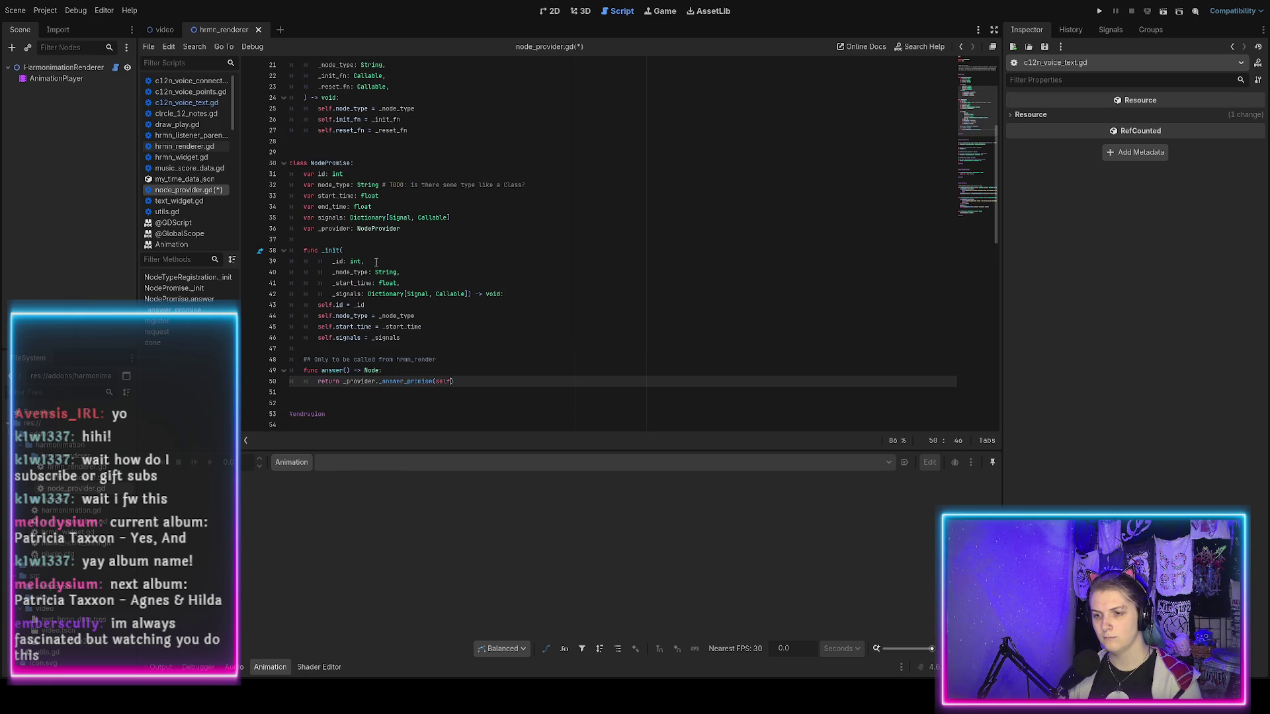
Move _provider to the top of NodePromise and add a __provider: NodeProvider parameter to _init
{"action": "left_click", "coordinate": [402, 228]}
{"action": "key", "text": "alt+Up"}
{"action": "key", "text": "alt+Up"}
{"action": "key", "text": "alt+Up"}
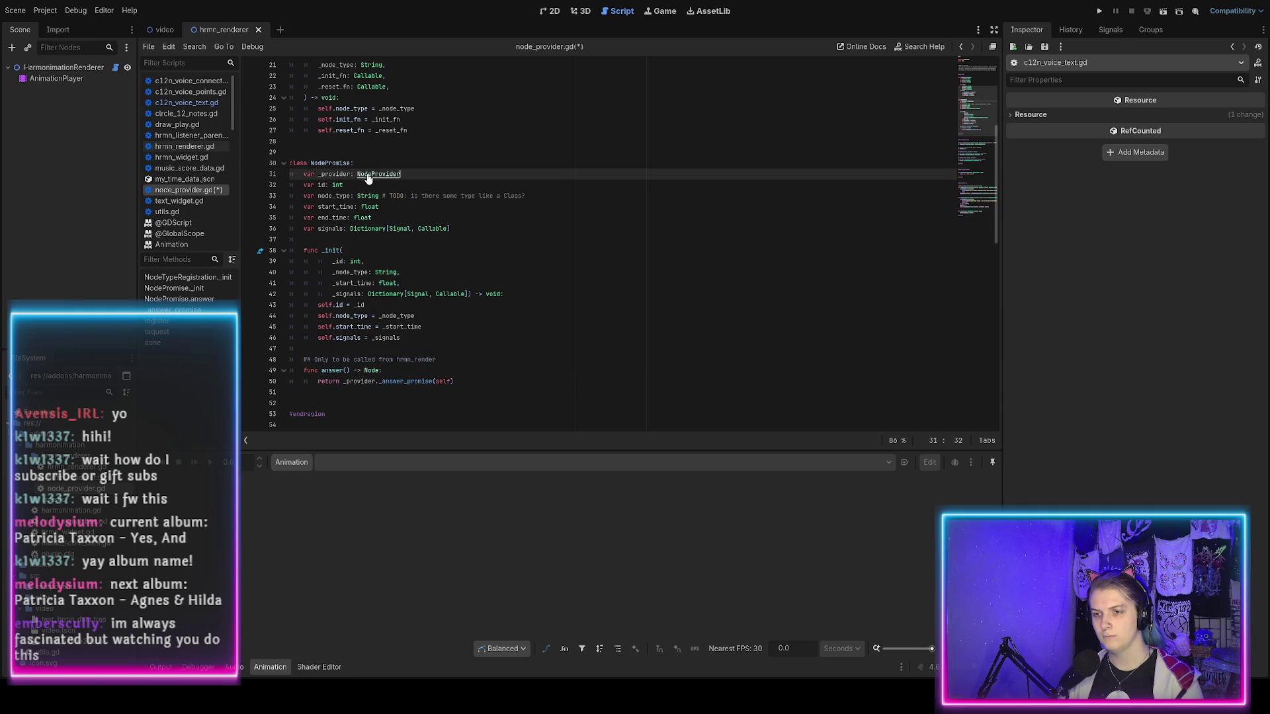
{"action": "left_click", "coordinate": [366, 250]}
{"action": "key", "text": "Return"}
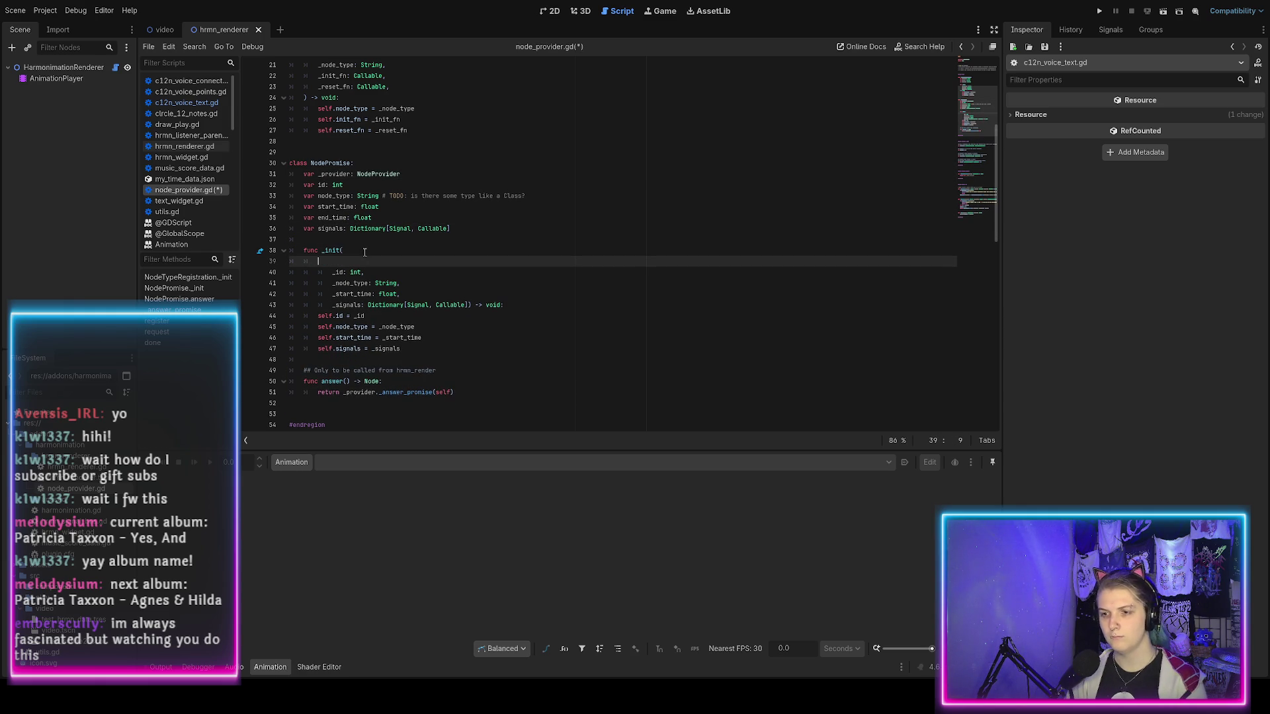
{"action": "type", "text": "__pro"}
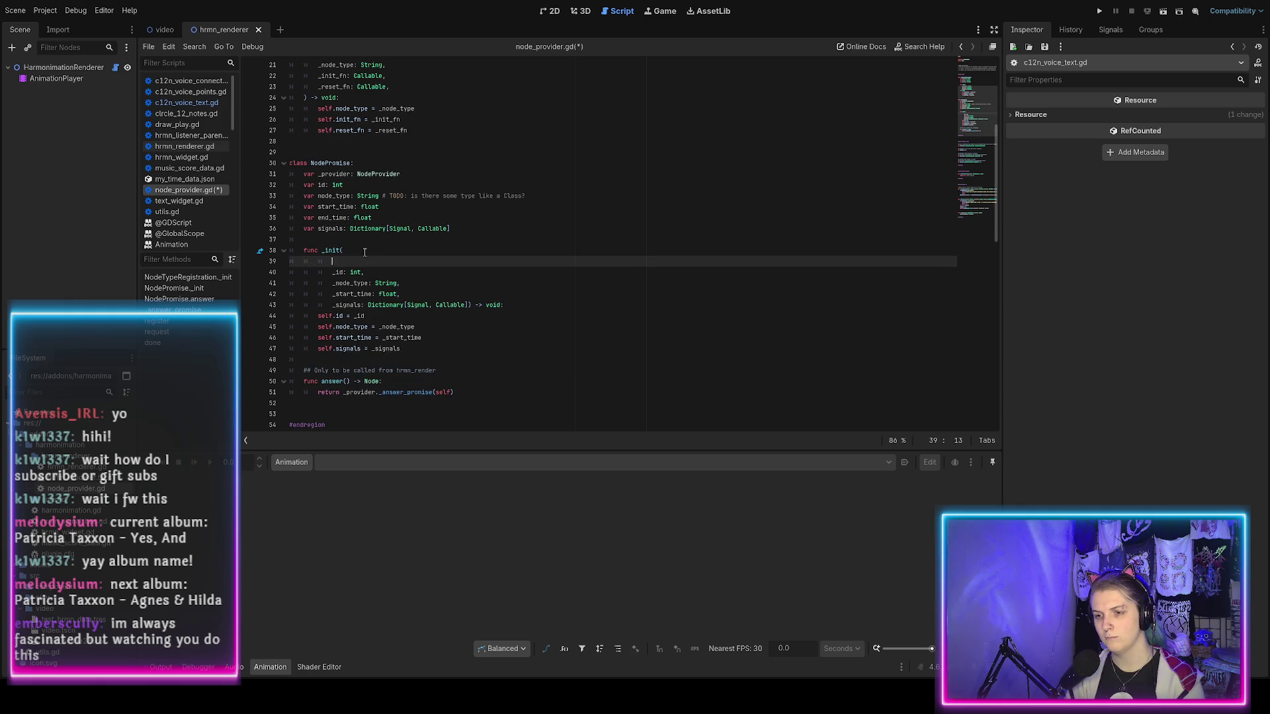
{"action": "type", "text": "vider: N"}
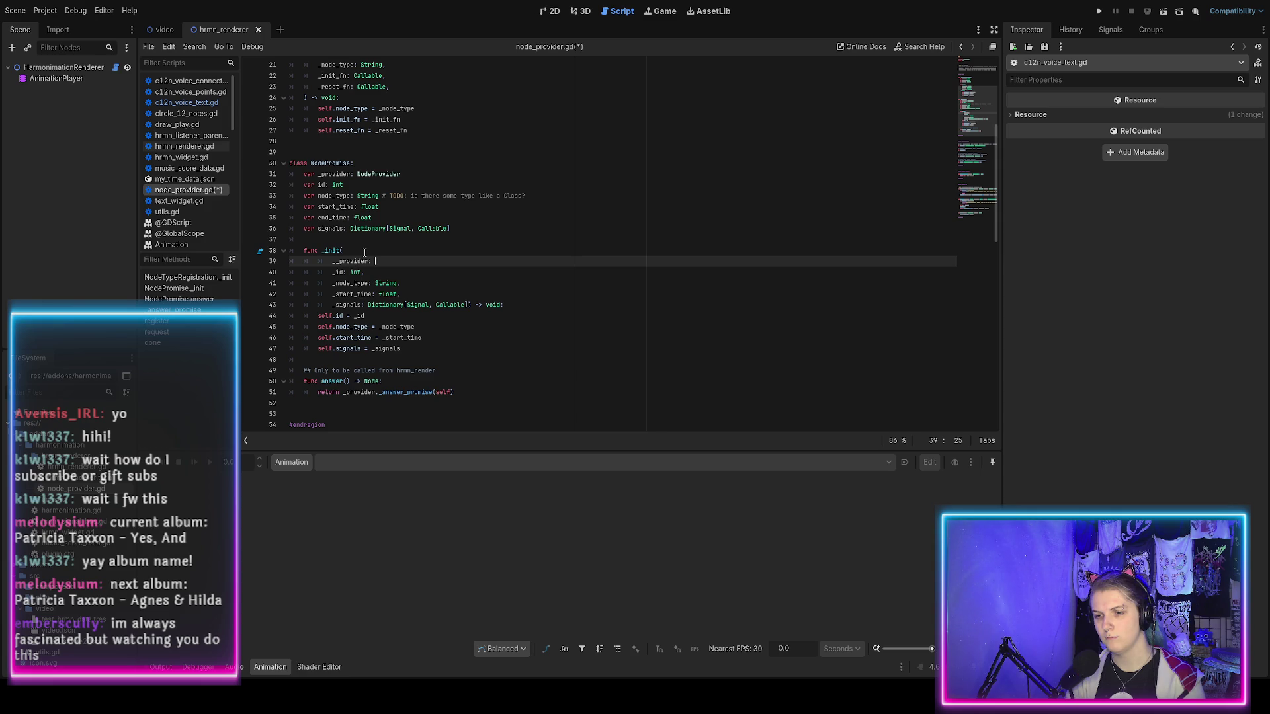
{"action": "type", "text": "odePro"}
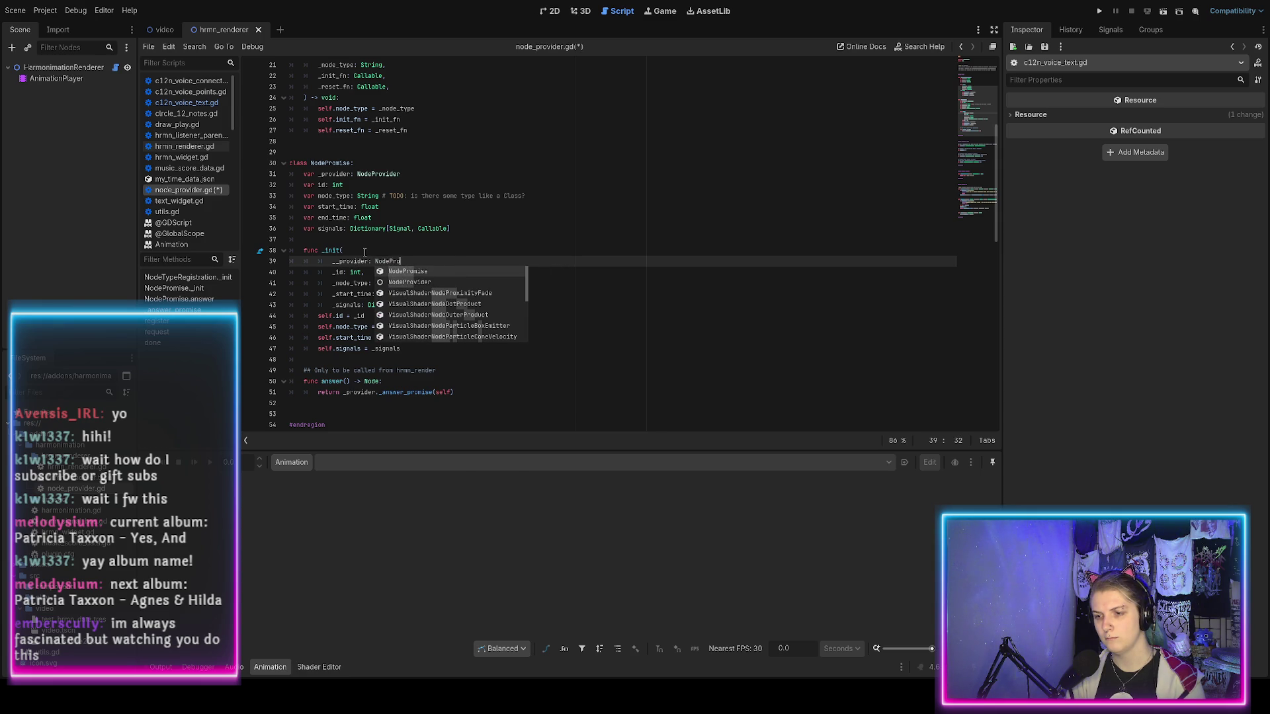
{"action": "key", "text": "Down"}
{"action": "key", "text": "Return"}
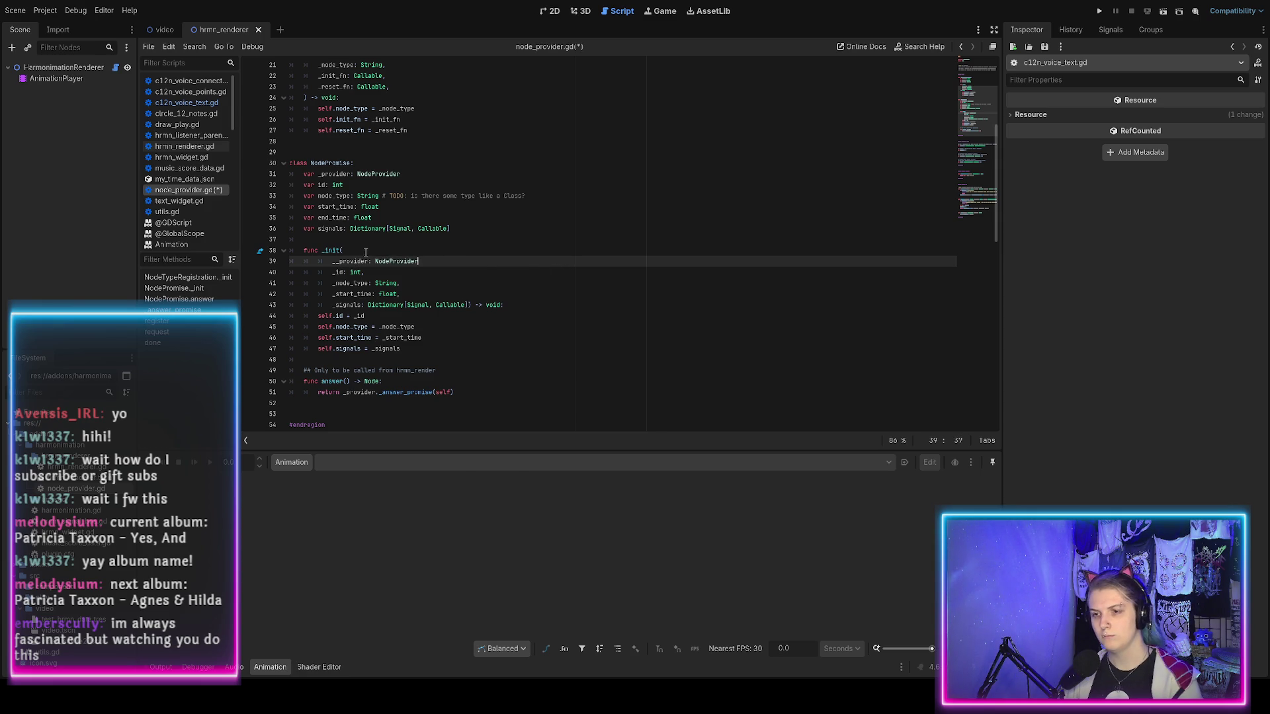
Assign self._provider from the parameter in _init, save, and add the missing comma
{"action": "scroll", "coordinate": [418, 250], "scroll_direction": "down", "scroll_amount": 2}
{"action": "left_click", "coordinate": [520, 239]}
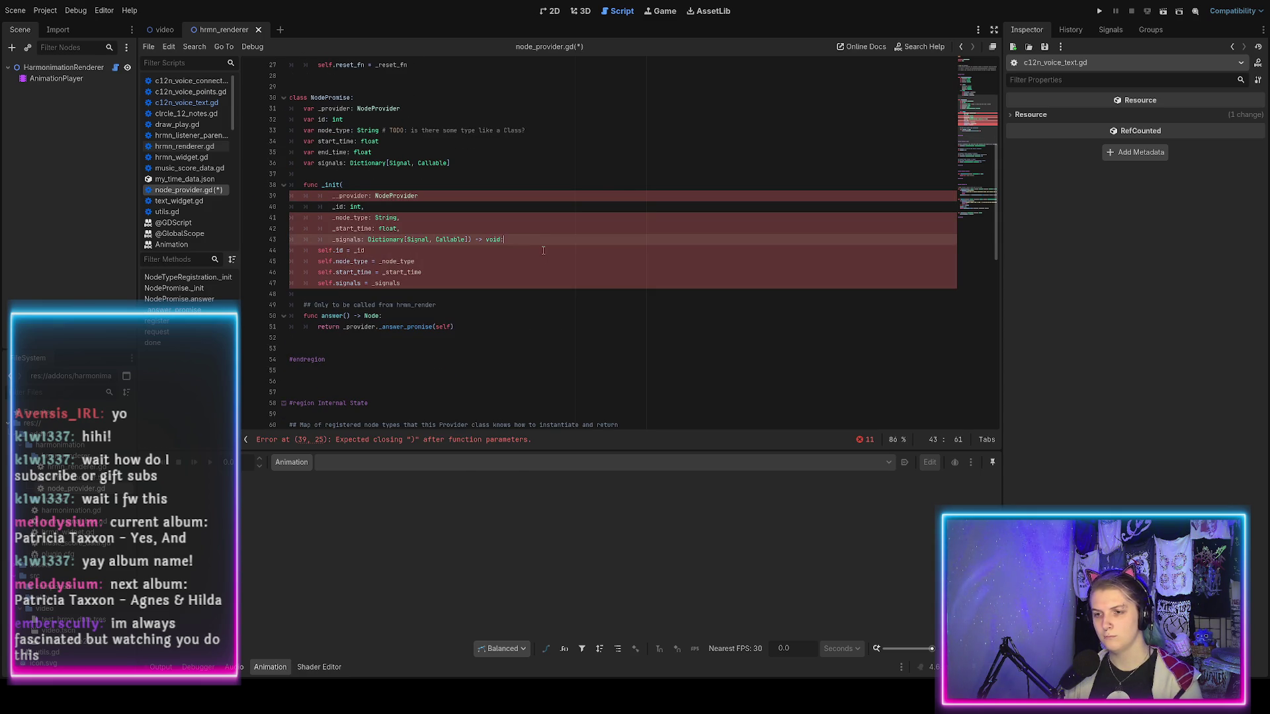
{"action": "key", "text": "Return"}
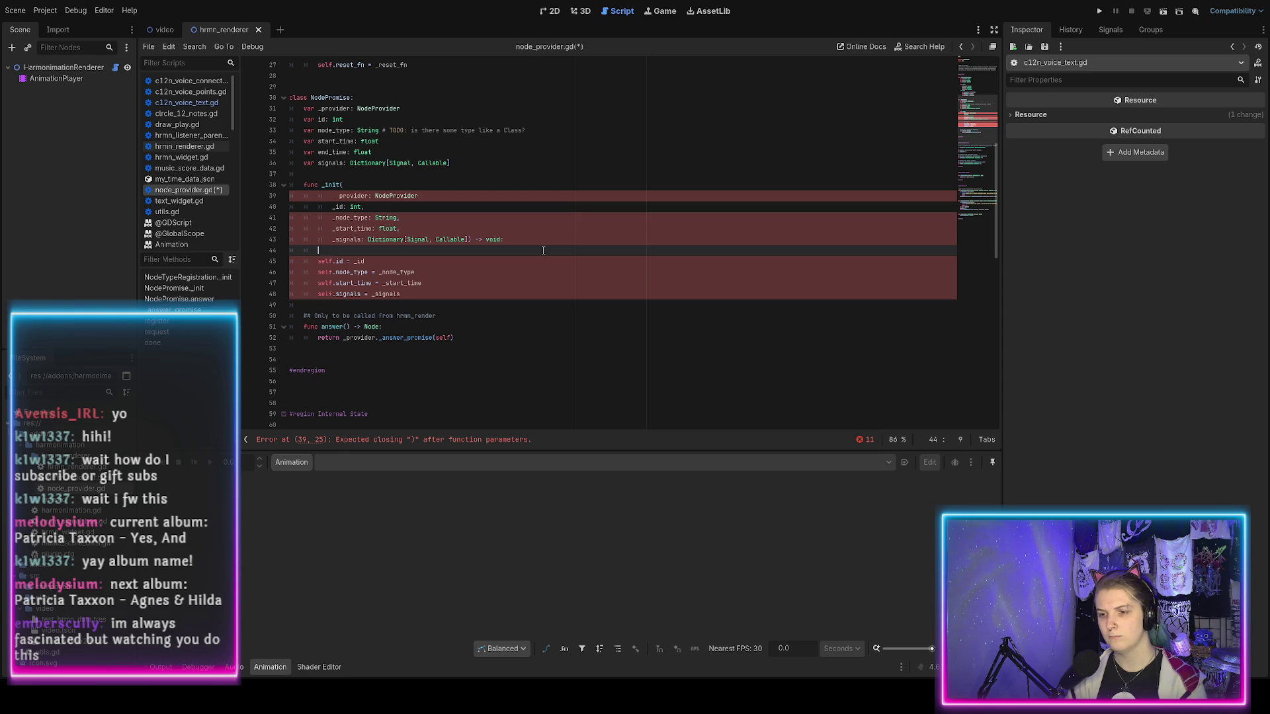
{"action": "type", "text": "self._provider = "}
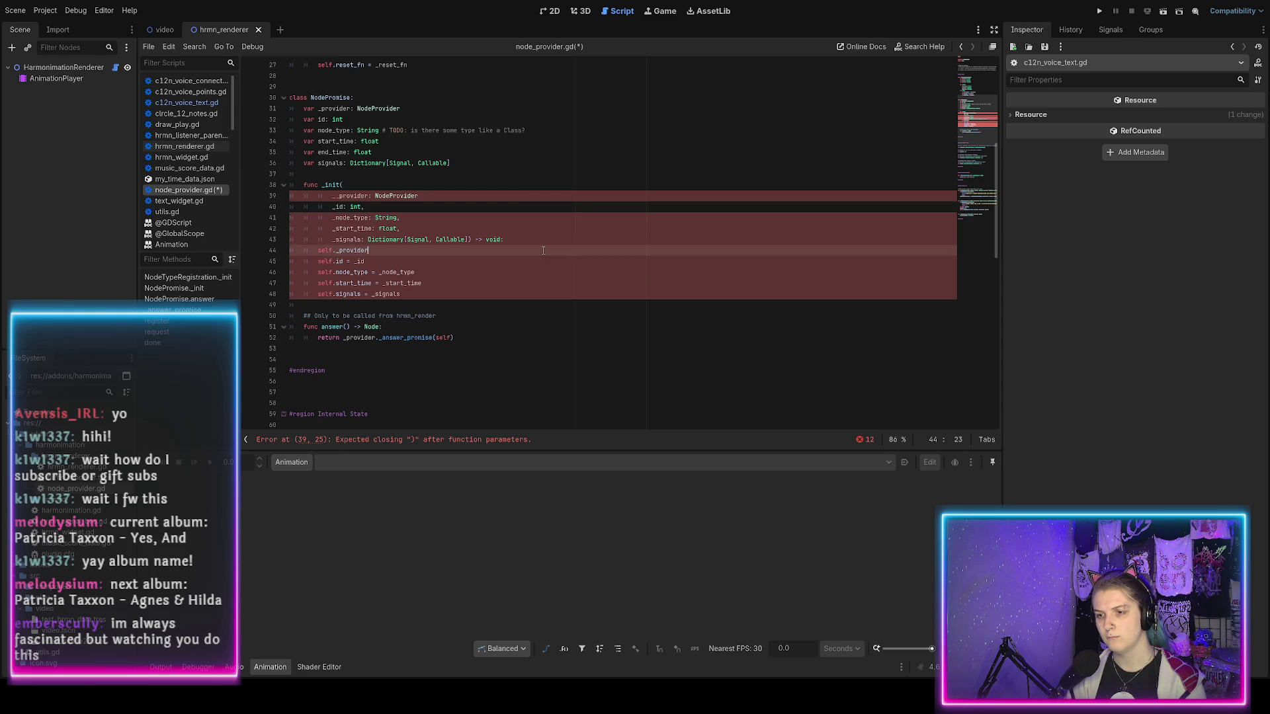
{"action": "type", "text": "_provider"}
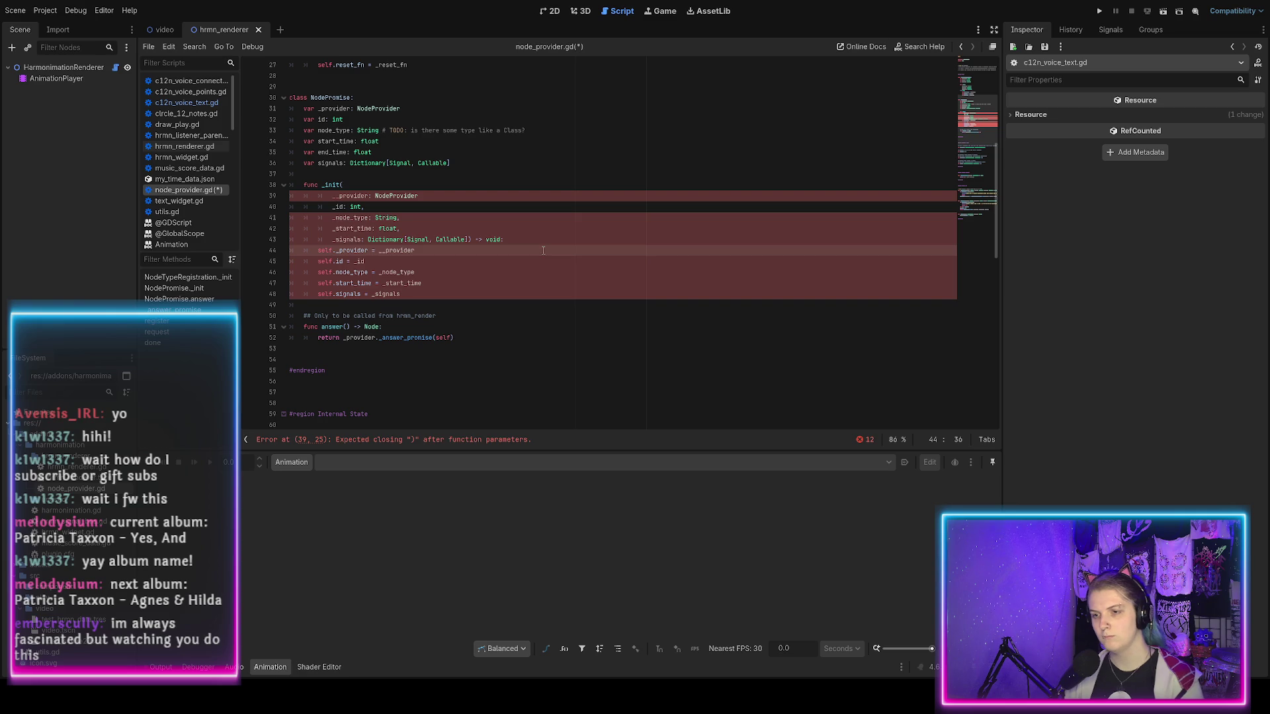
{"action": "key", "text": "ctrl+s"}
{"action": "left_click", "coordinate": [439, 201]}
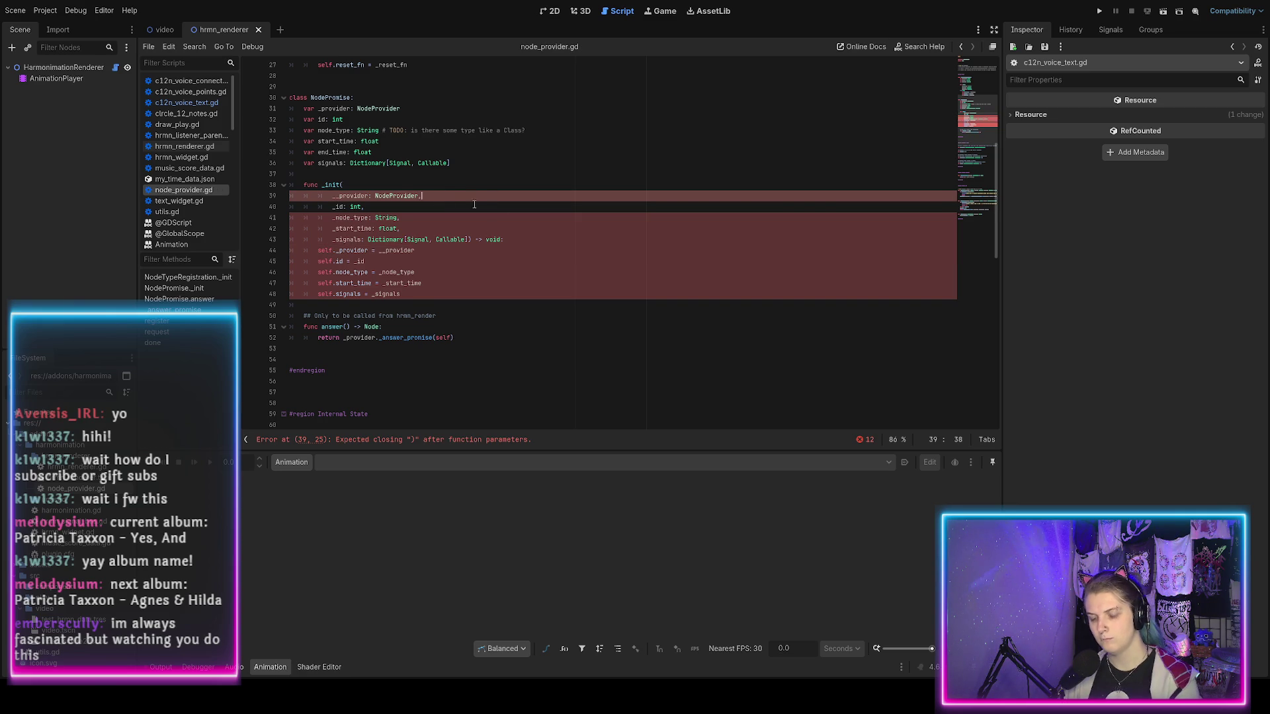
{"action": "type", "text": ","}
{"action": "left_click", "coordinate": [416, 250]}
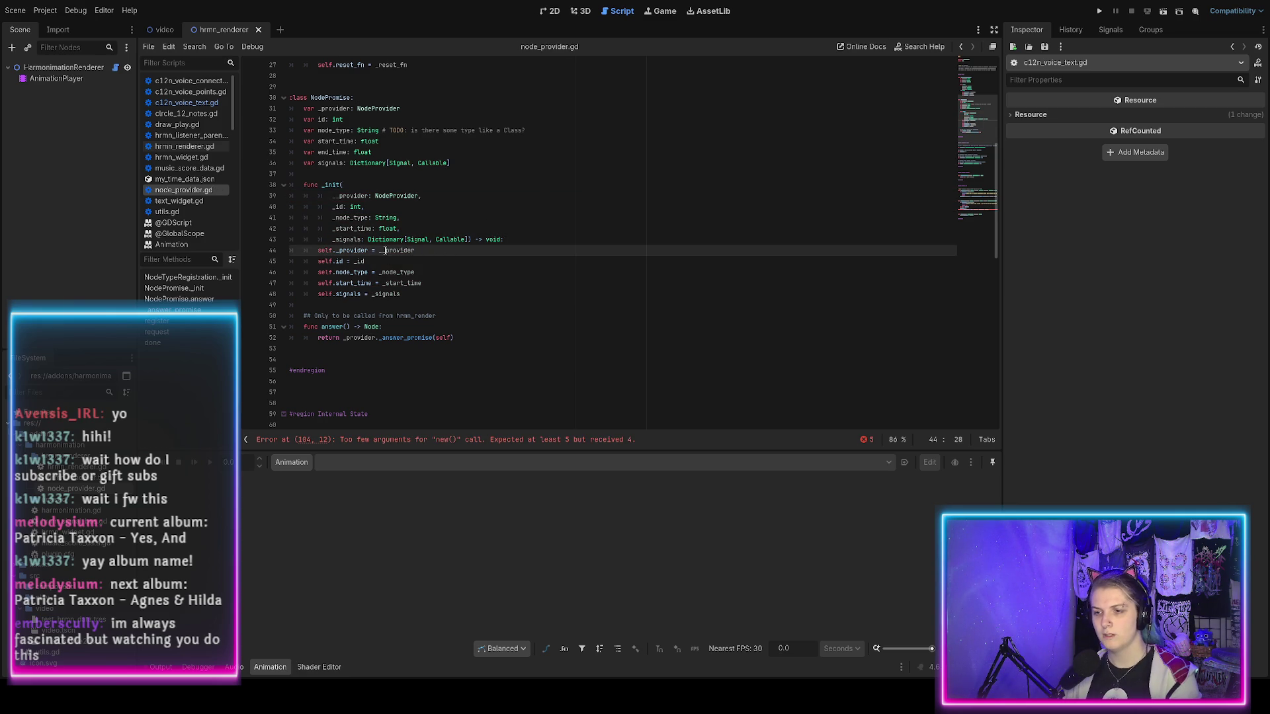
Select the TODO comment after the mode_type type hint in NodePromise
{"action": "scroll", "coordinate": [366, 260], "scroll_direction": "up", "scroll_amount": 1}
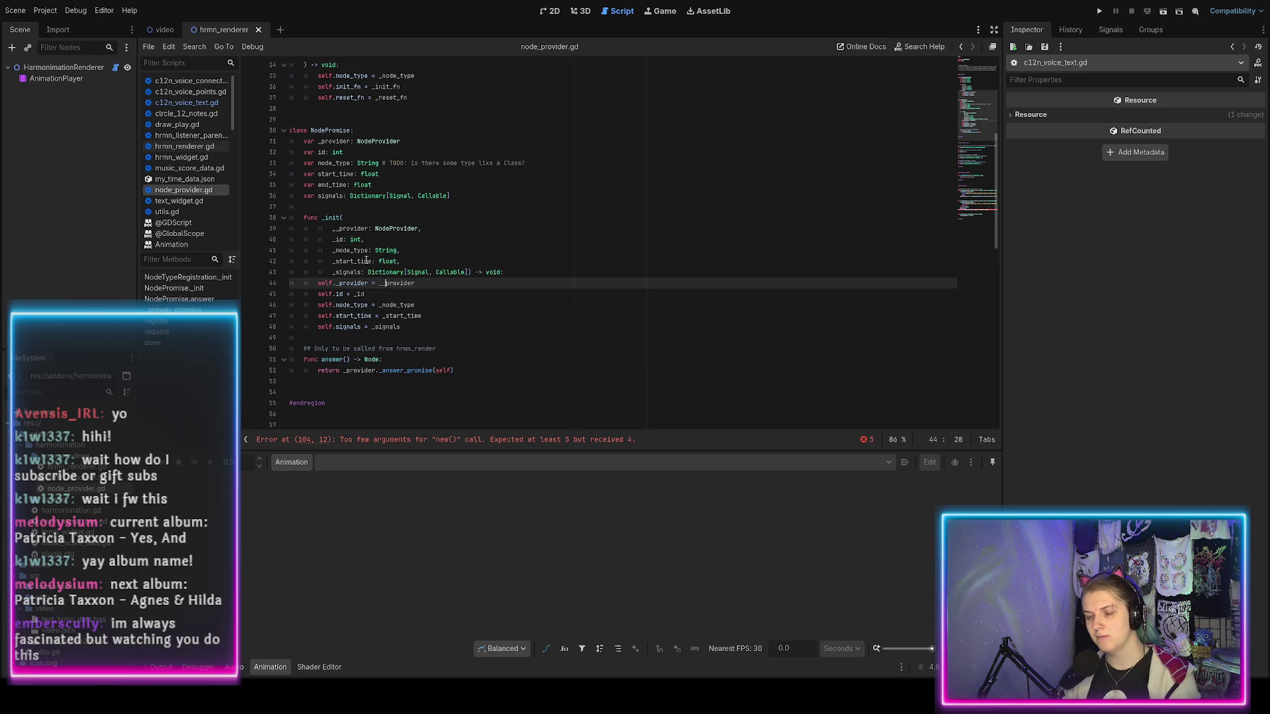
{"action": "left_click", "coordinate": [385, 132]}
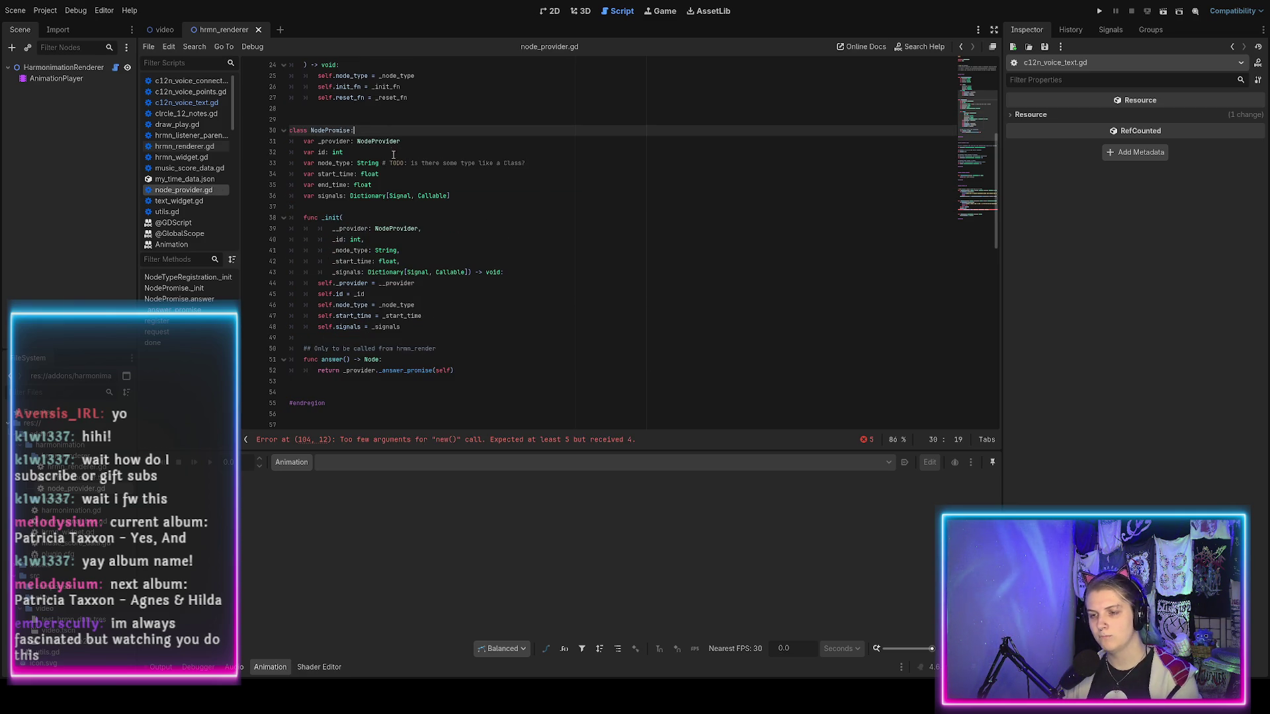
{"action": "left_click", "coordinate": [377, 163]}
{"action": "key", "text": "shift+End"}
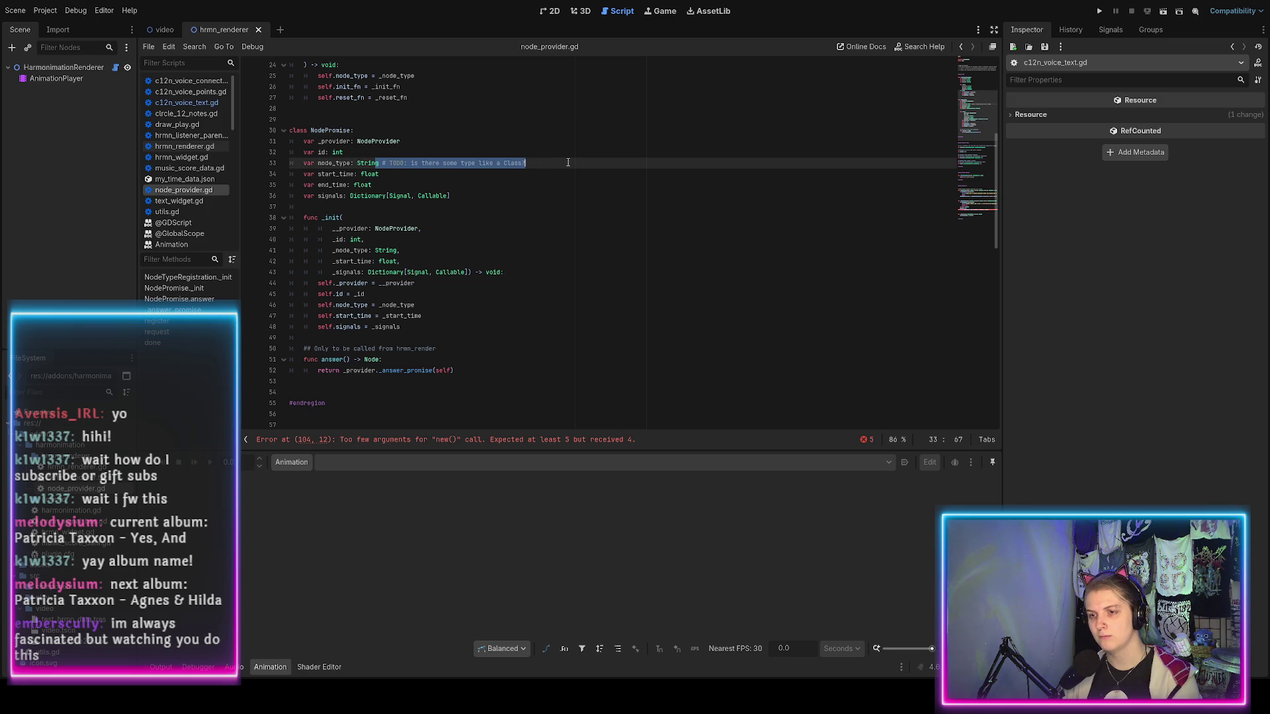
Save the cleaned-up mode_type line and scroll down to the Private Helpers region
{"action": "type", "text": "g"}
{"action": "key", "text": "Escape"}
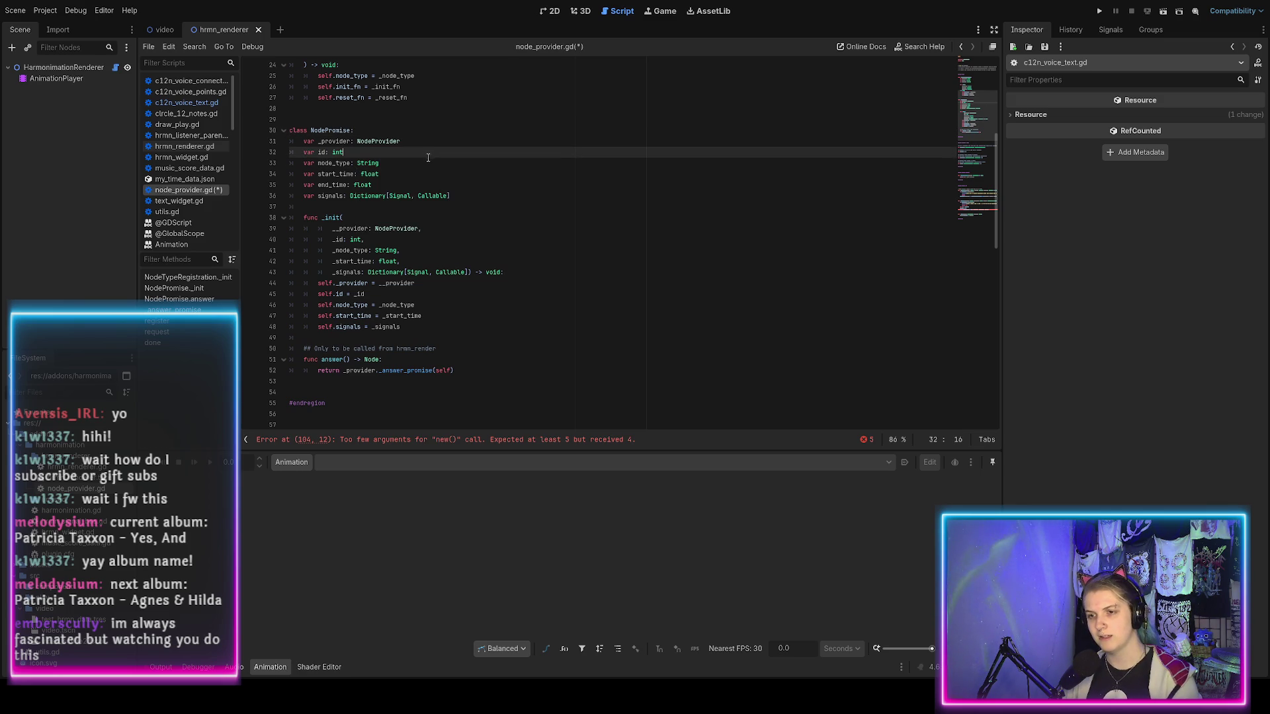
{"action": "key", "text": "ctrl+s"}
{"action": "scroll", "coordinate": [463, 205], "scroll_direction": "down", "scroll_amount": 5}
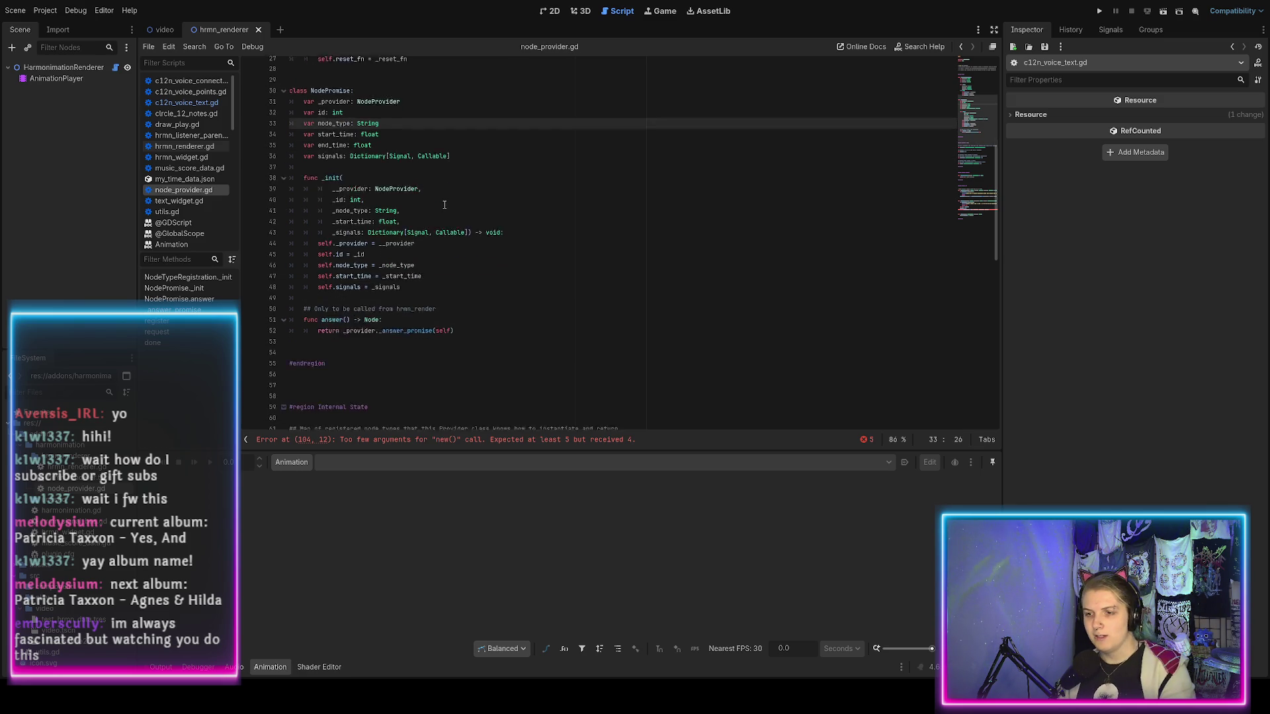
{"action": "scroll", "coordinate": [446, 205], "scroll_direction": "down", "scroll_amount": 3}
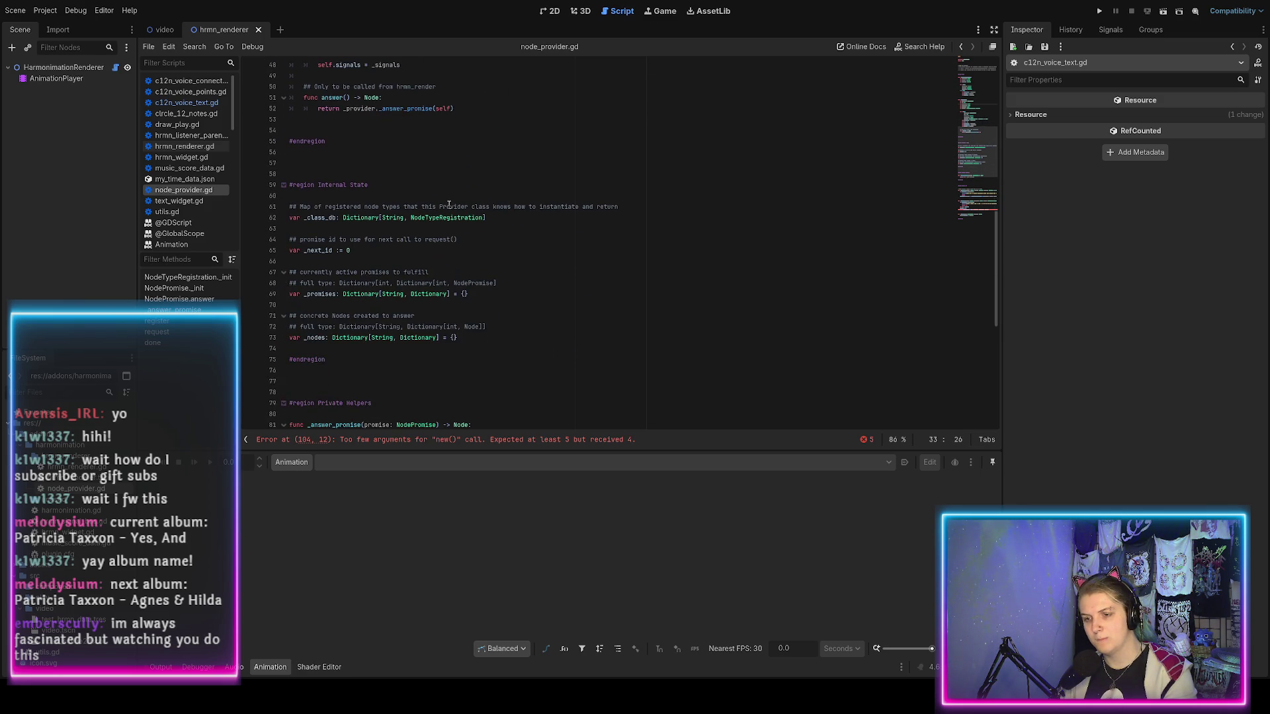
{"action": "scroll", "coordinate": [448, 205], "scroll_direction": "down", "scroll_amount": 1}
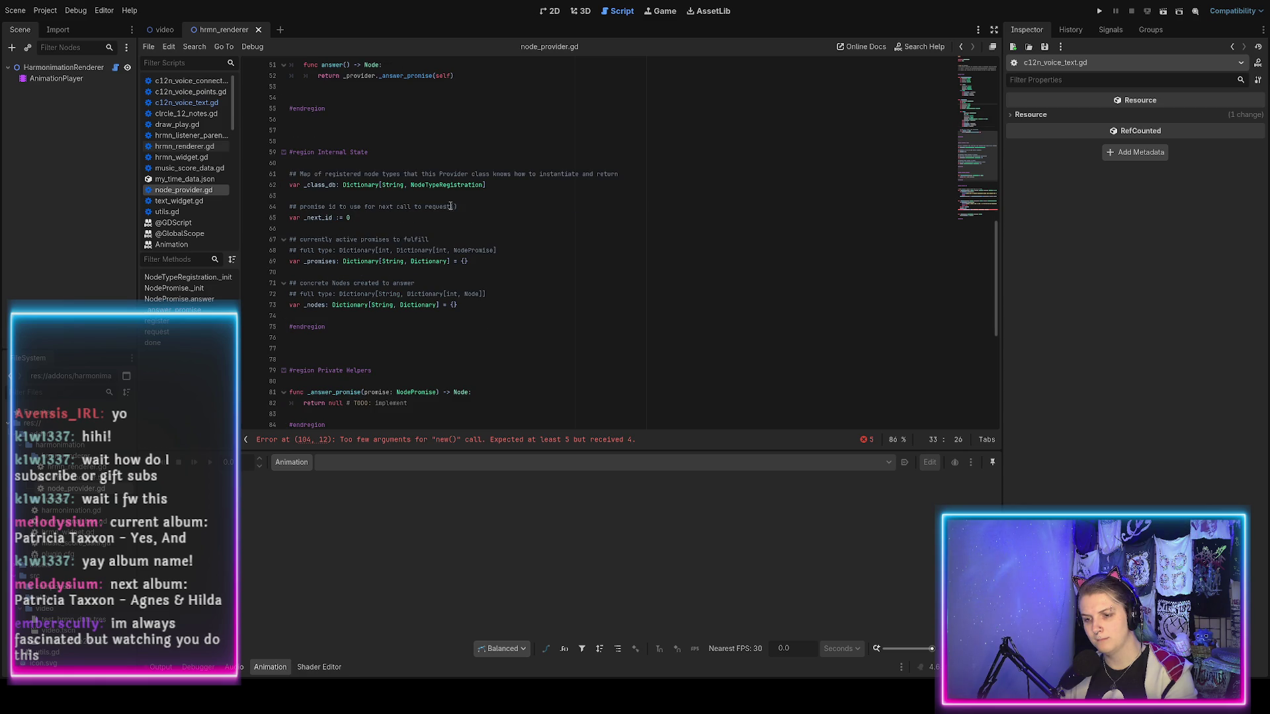
{"action": "scroll", "coordinate": [451, 207], "scroll_direction": "up", "scroll_amount": 4}
{"action": "scroll", "coordinate": [447, 224], "scroll_direction": "down", "scroll_amount": 5}
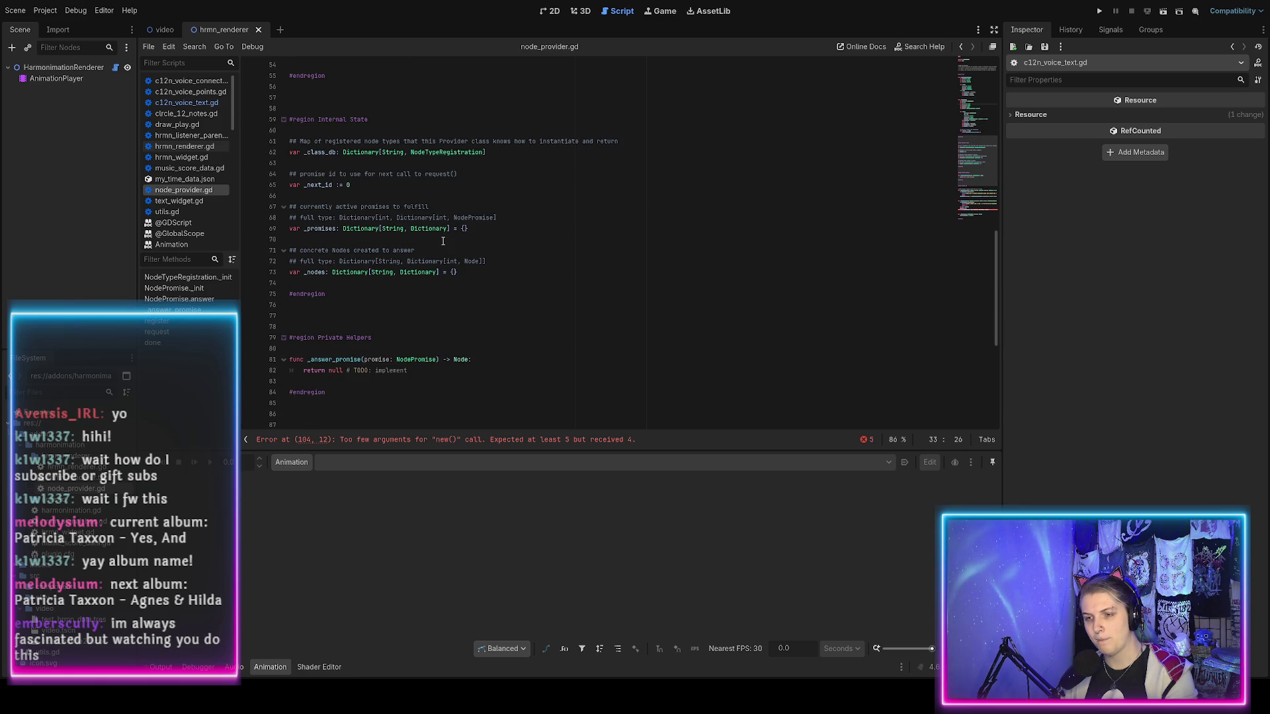
{"action": "scroll", "coordinate": [444, 241], "scroll_direction": "down", "scroll_amount": 2}
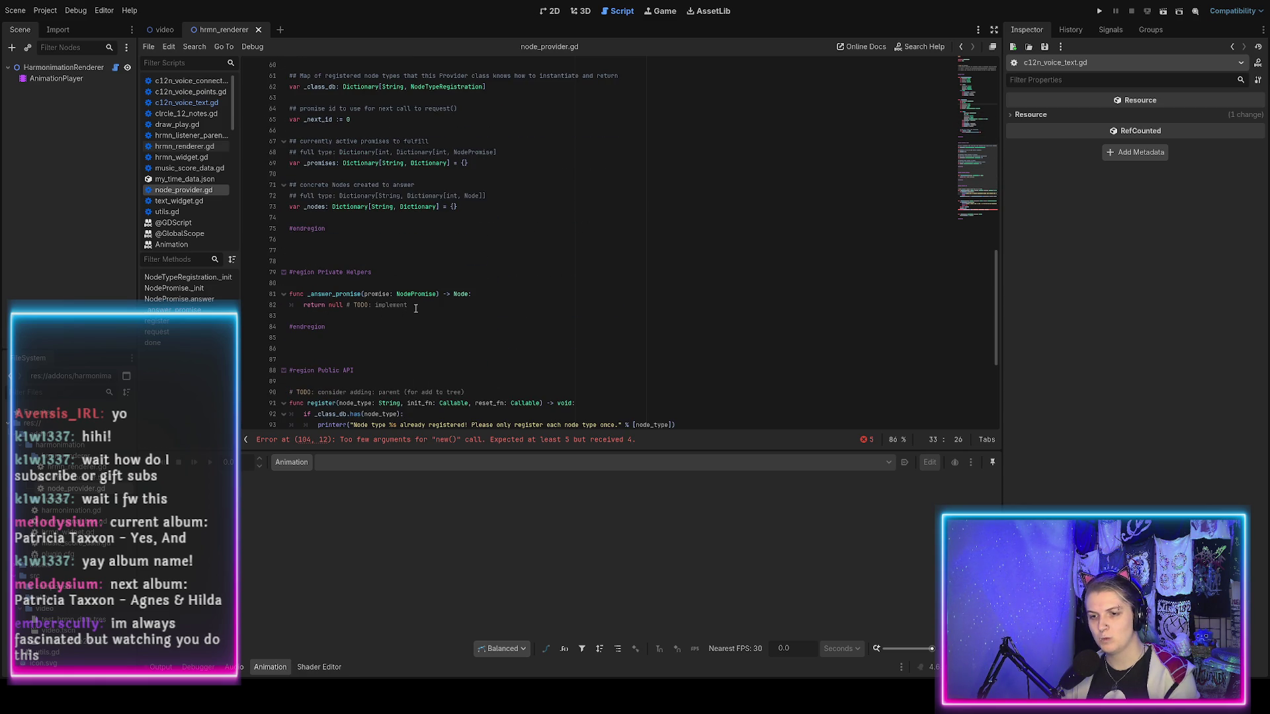
Add blank lines after _answer_promise and begin typing 'func _answer_signal('
{"action": "left_click", "coordinate": [419, 304]}
{"action": "key", "text": "Return"}
{"action": "key", "text": "BackSpace"}
{"action": "key", "text": "Return"}
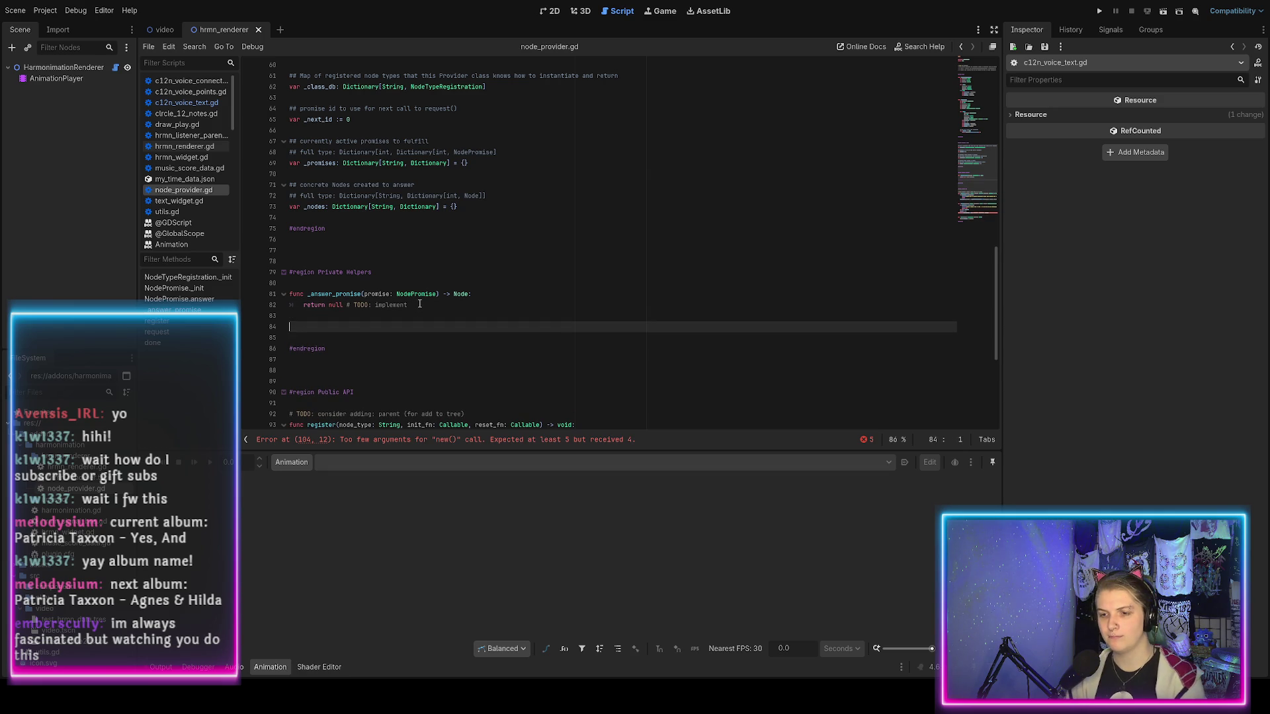
{"action": "key", "text": "BackSpace"}
{"action": "key", "text": "BackSpace"}
{"action": "key", "text": "Return"}
{"action": "key", "text": "Return"}
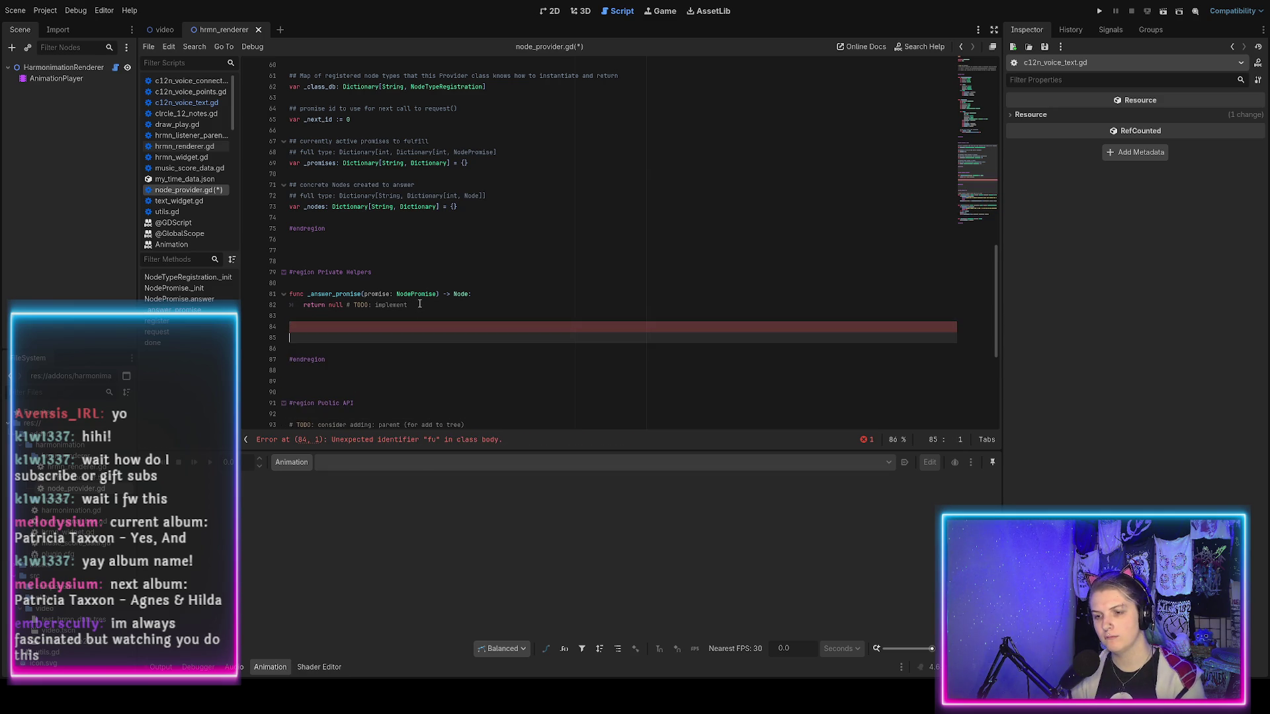
{"action": "key", "text": "Up"}
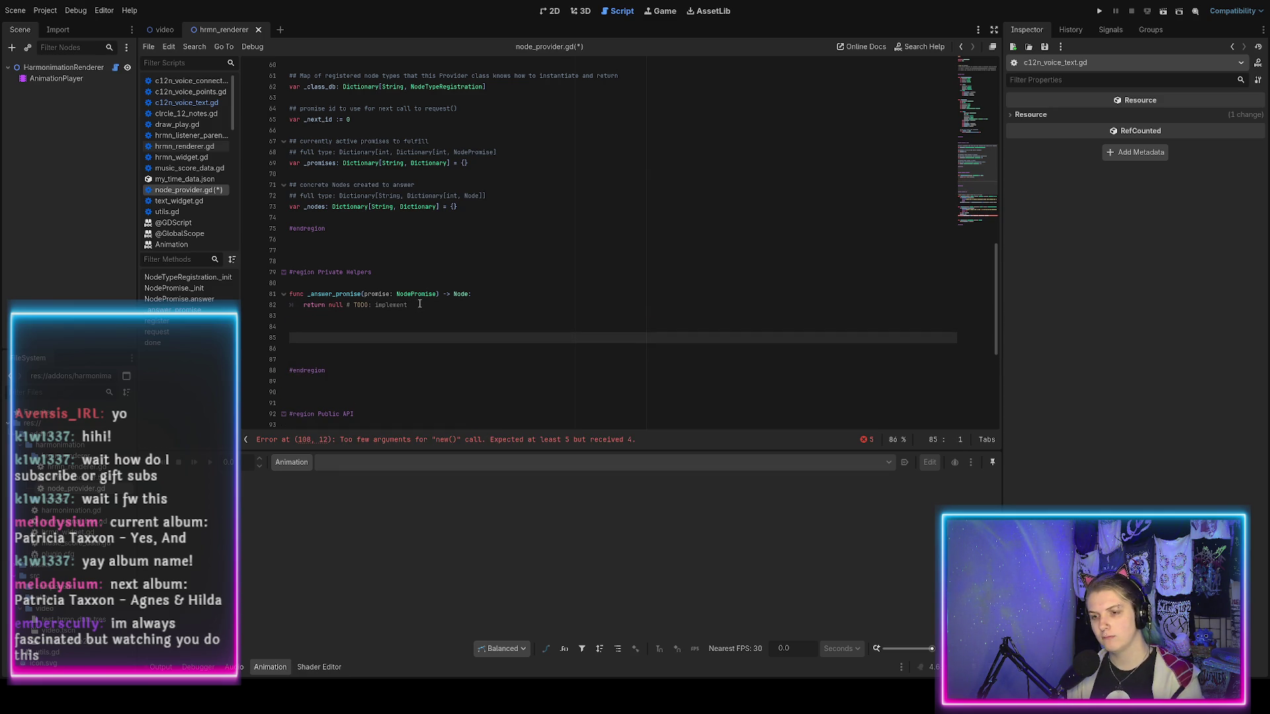
{"action": "type", "text": "fun"}
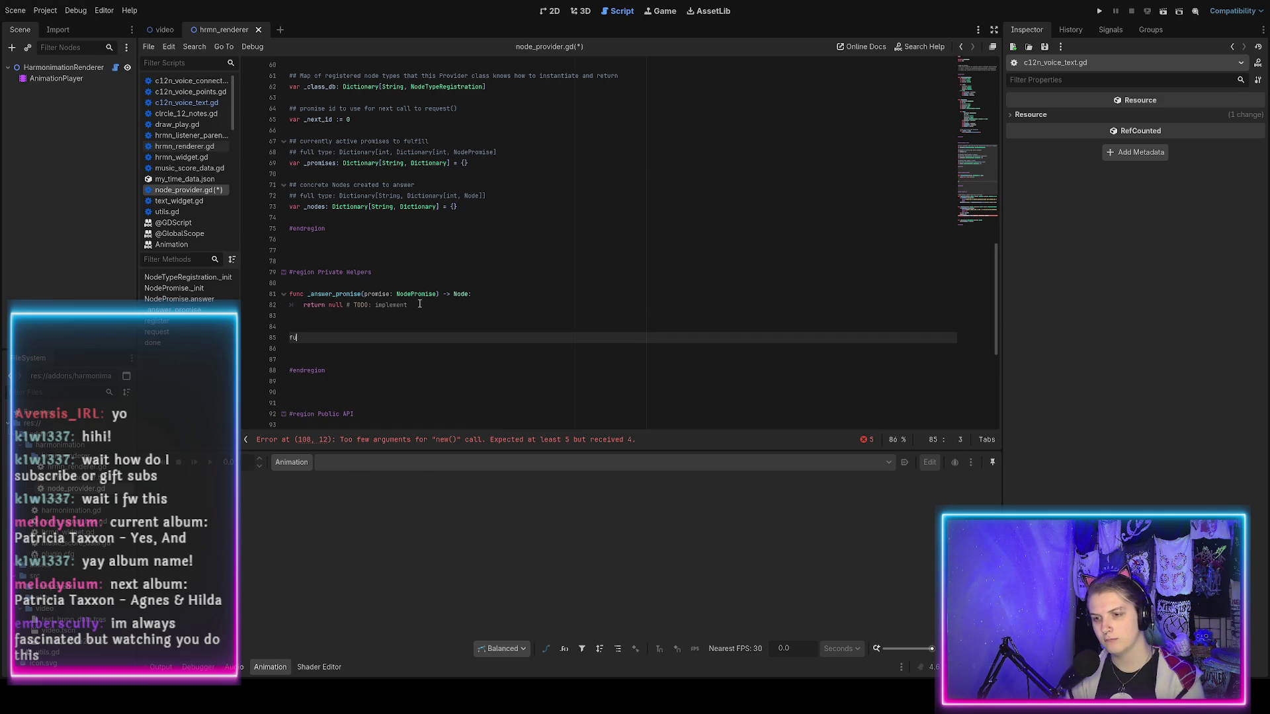
{"action": "type", "text": "c "}
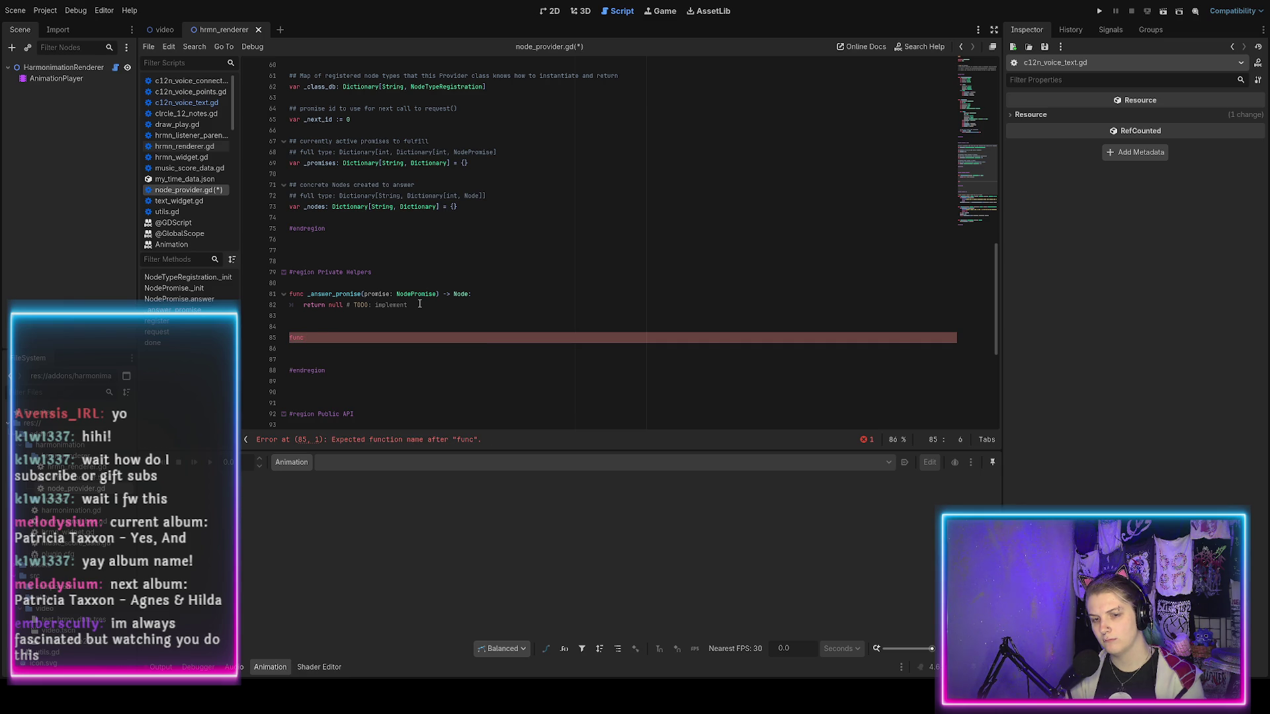
{"action": "type", "text": "_an"}
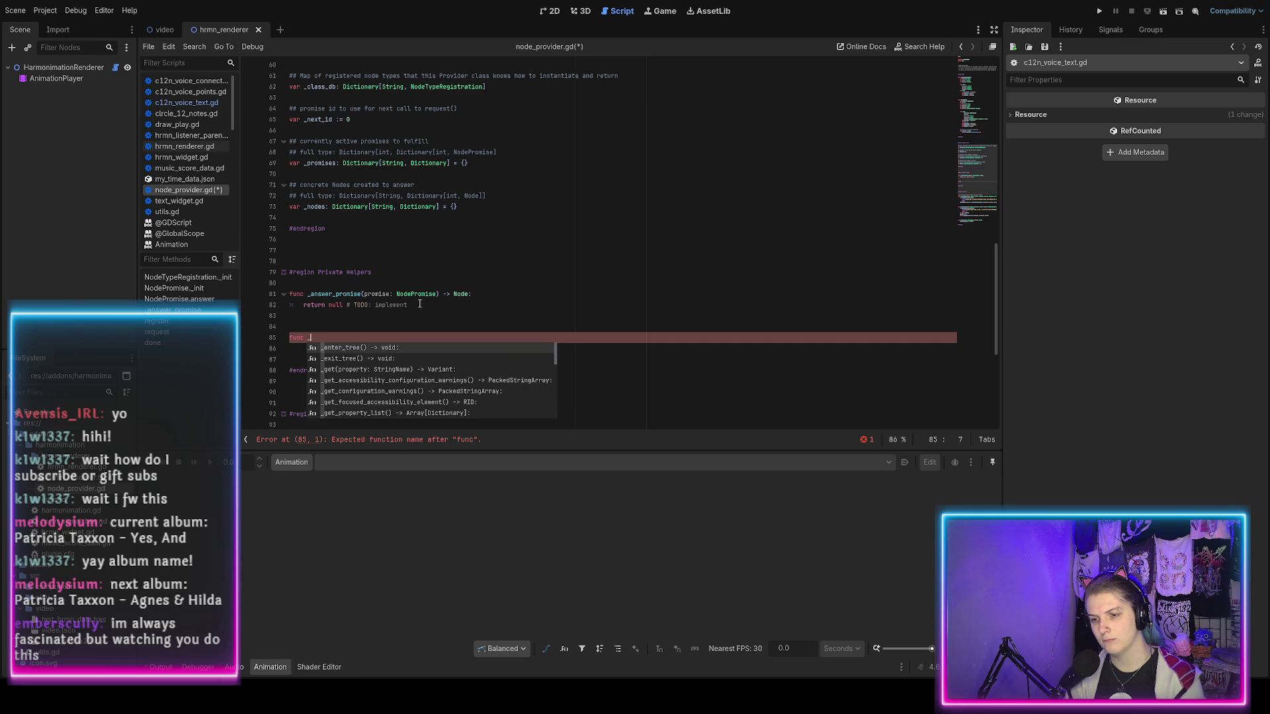
{"action": "type", "text": "swer_si"}
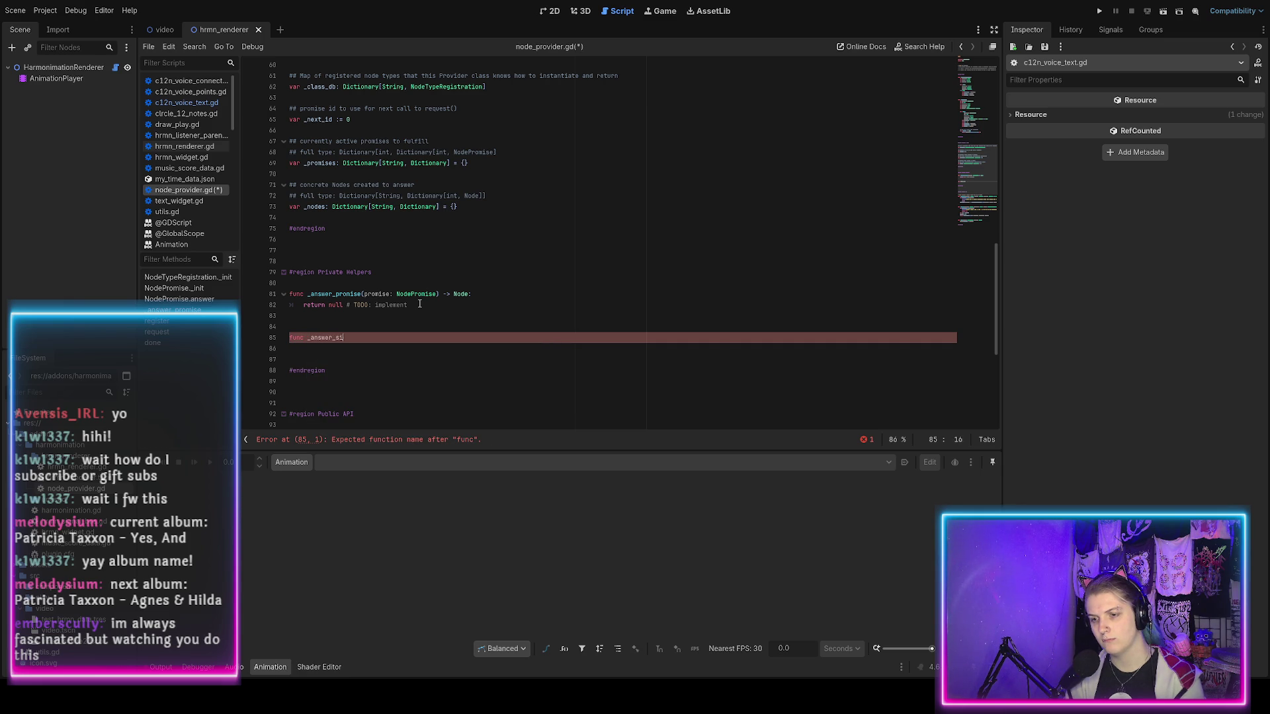
{"action": "type", "text": "gnal("}
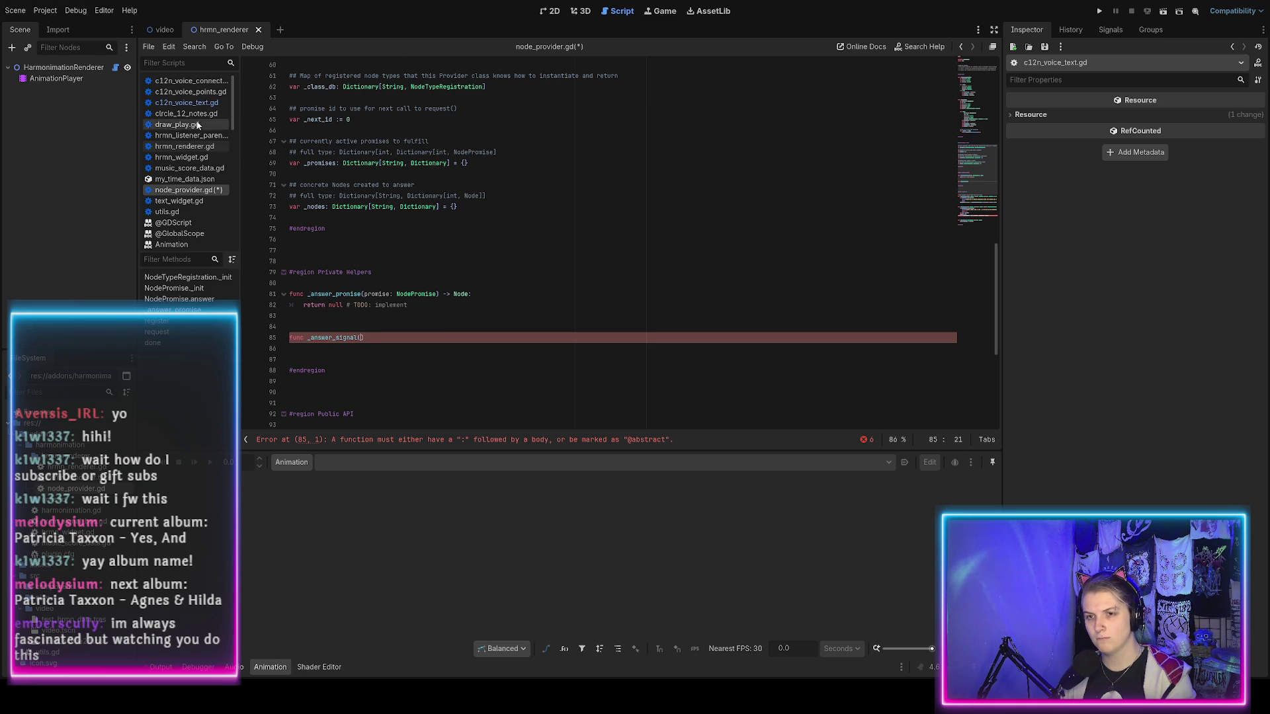
Open c12n_voice_points.gd and highlight _pitch_circle_nodes and _move_pitch_nodes while reading through
{"action": "left_click", "coordinate": [195, 97]}
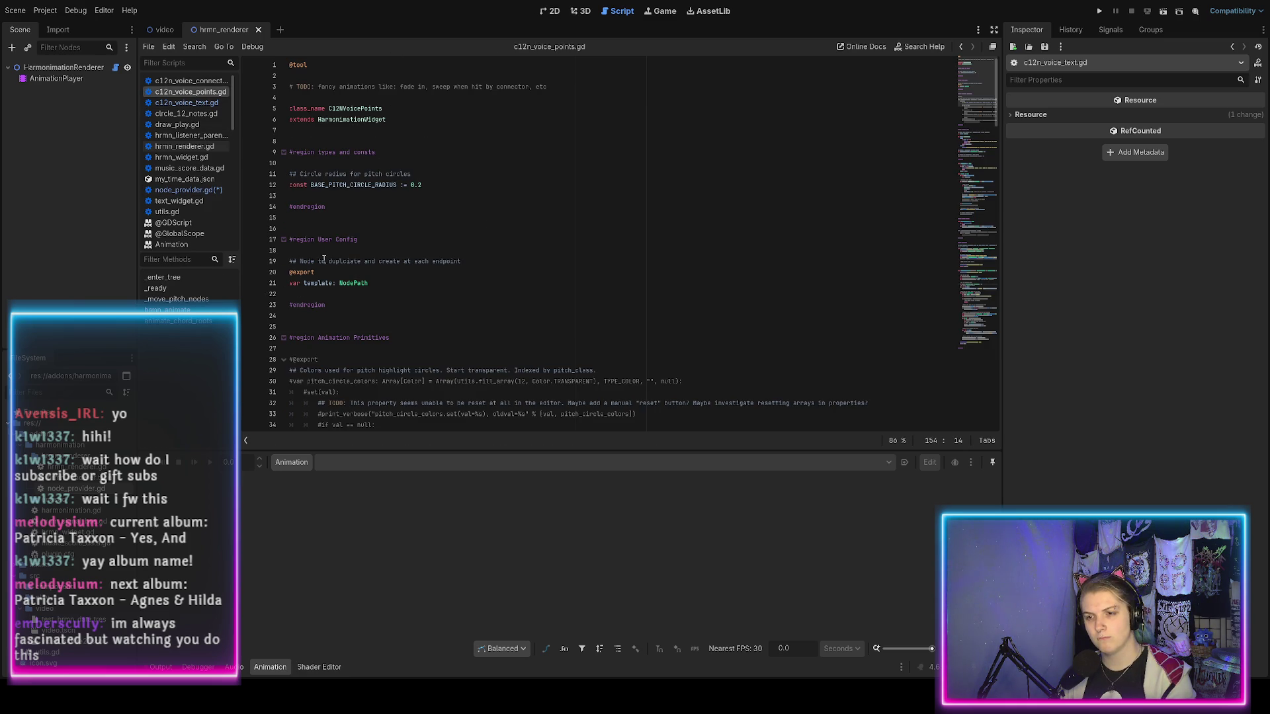
{"action": "scroll", "coordinate": [413, 339], "scroll_direction": "down", "scroll_amount": 15}
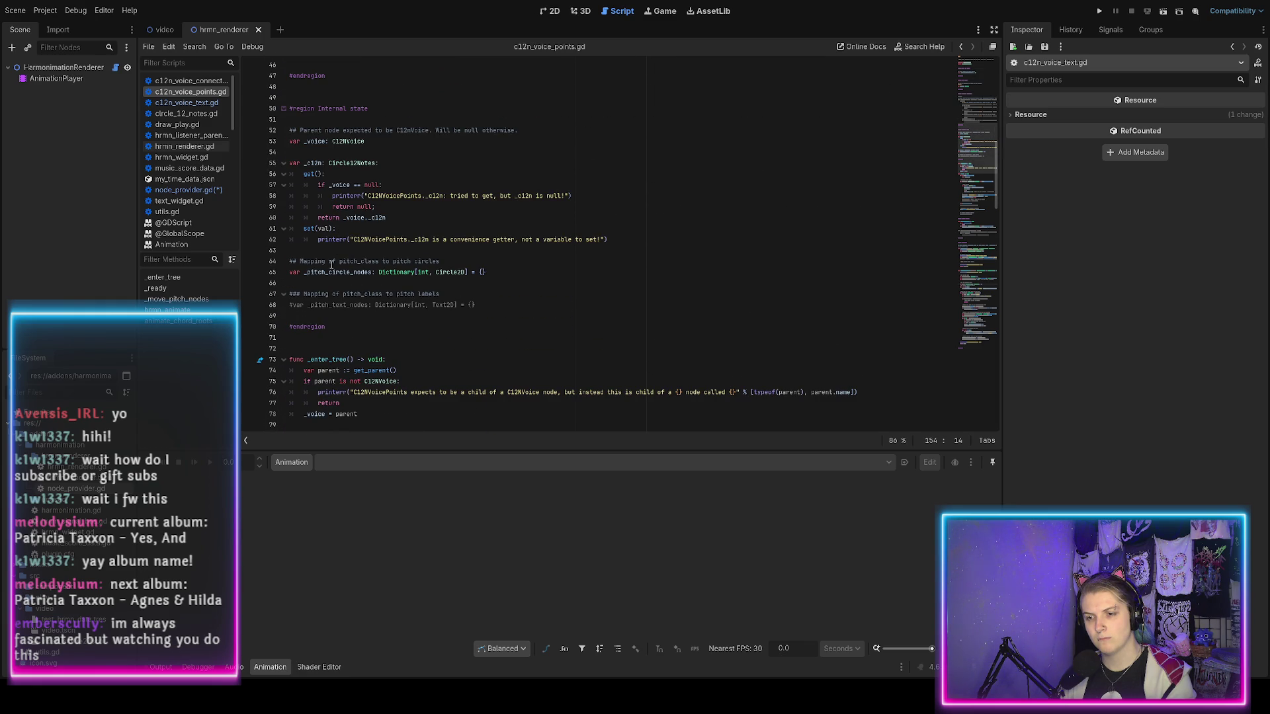
{"action": "double_click", "coordinate": [334, 271]}
{"action": "scroll", "coordinate": [346, 274], "scroll_direction": "down", "scroll_amount": 3}
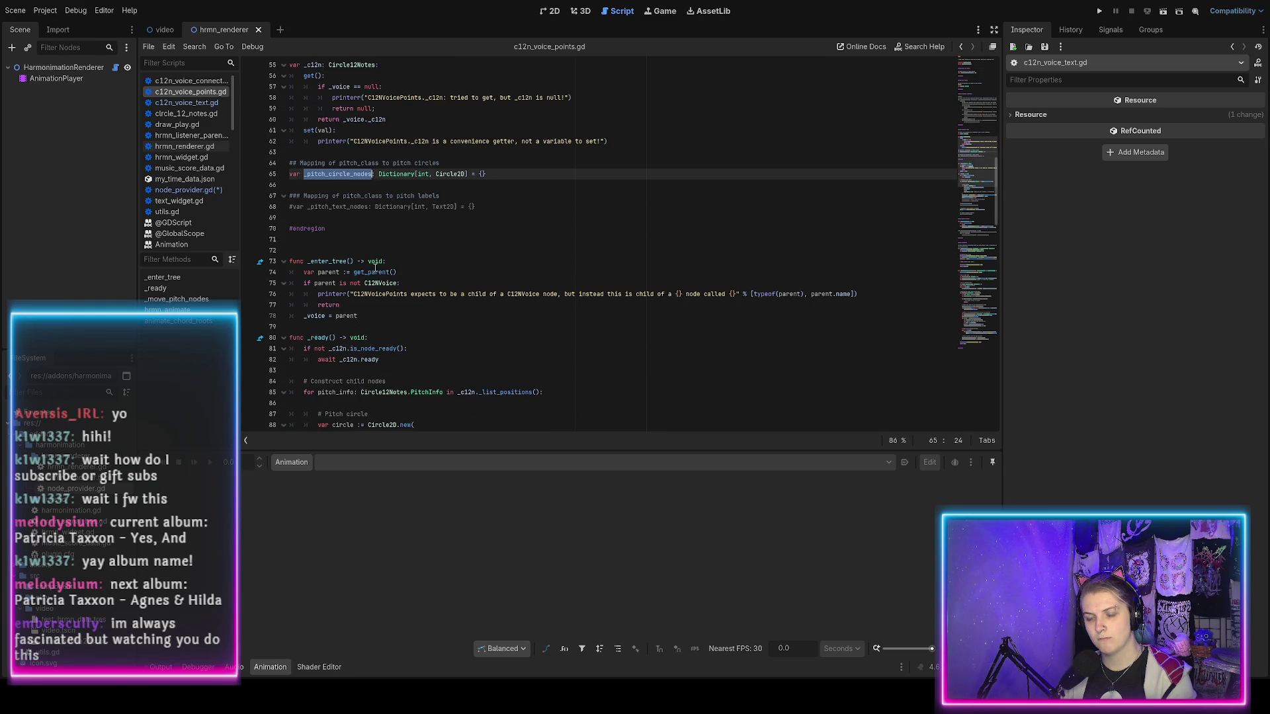
{"action": "scroll", "coordinate": [364, 249], "scroll_direction": "up", "scroll_amount": 3}
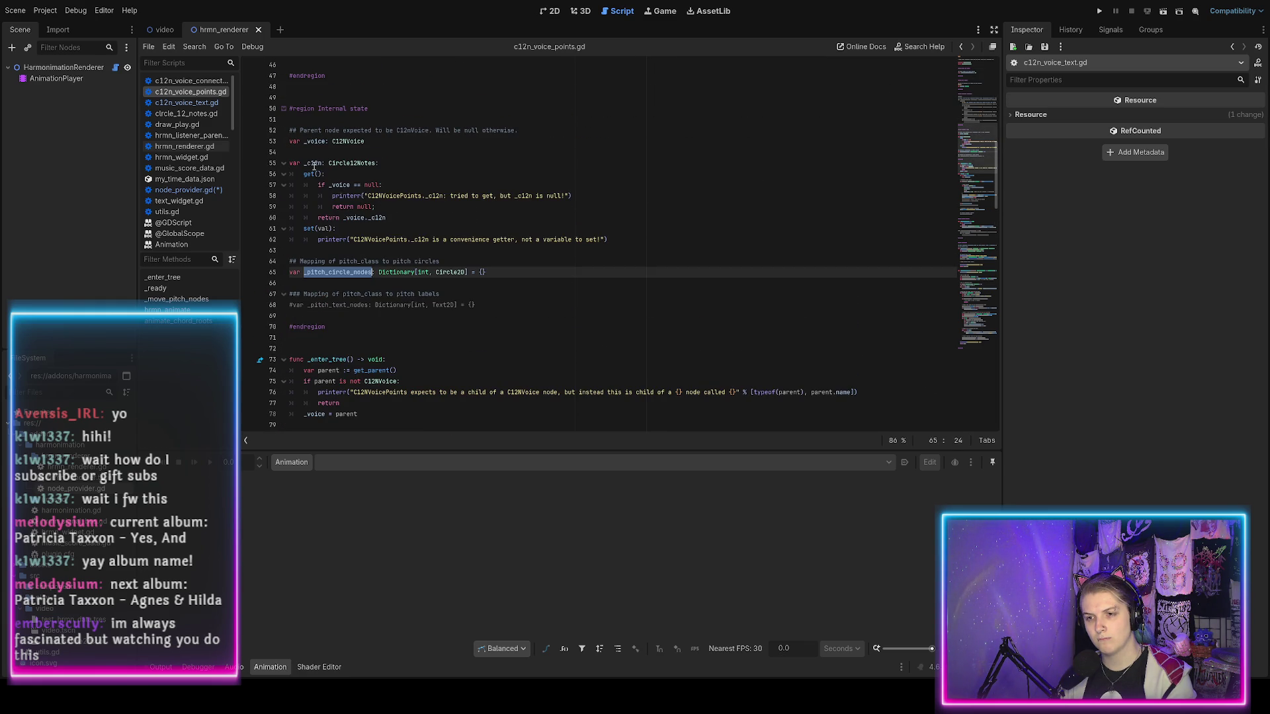
{"action": "scroll", "coordinate": [344, 210], "scroll_direction": "down", "scroll_amount": 6}
{"action": "scroll", "coordinate": [344, 211], "scroll_direction": "down", "scroll_amount": 4}
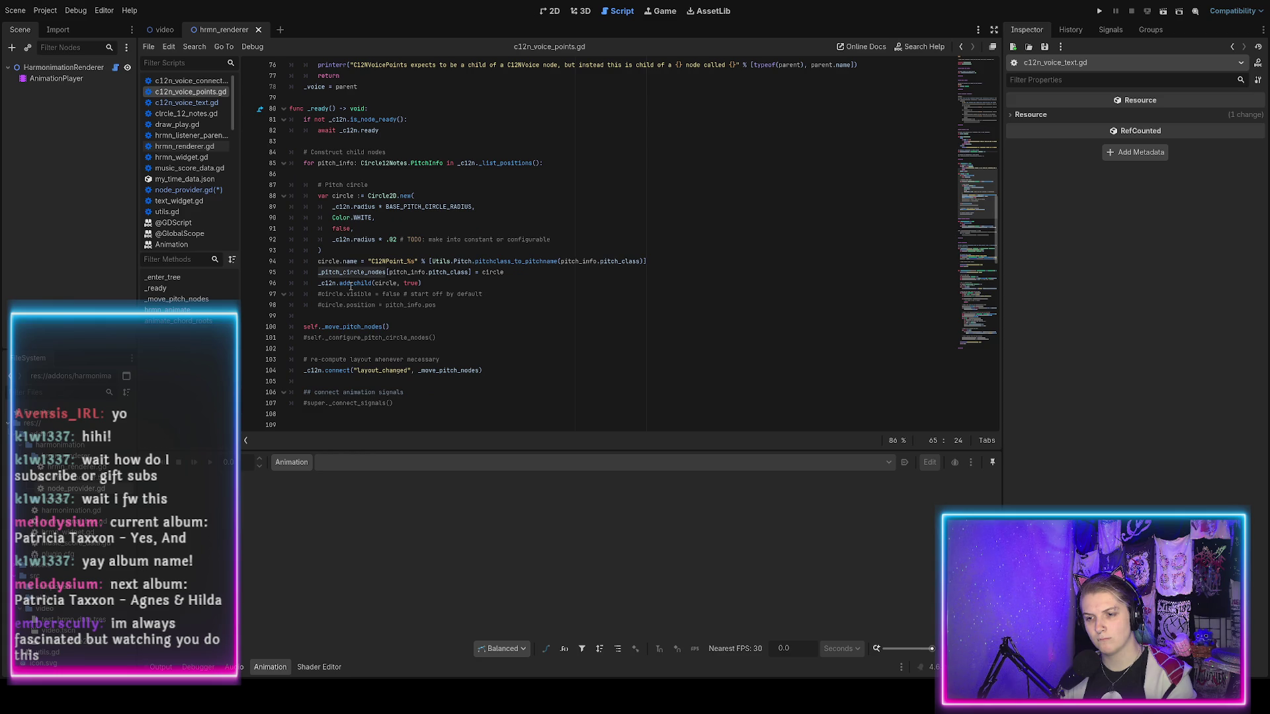
{"action": "scroll", "coordinate": [351, 298], "scroll_direction": "down", "scroll_amount": 2}
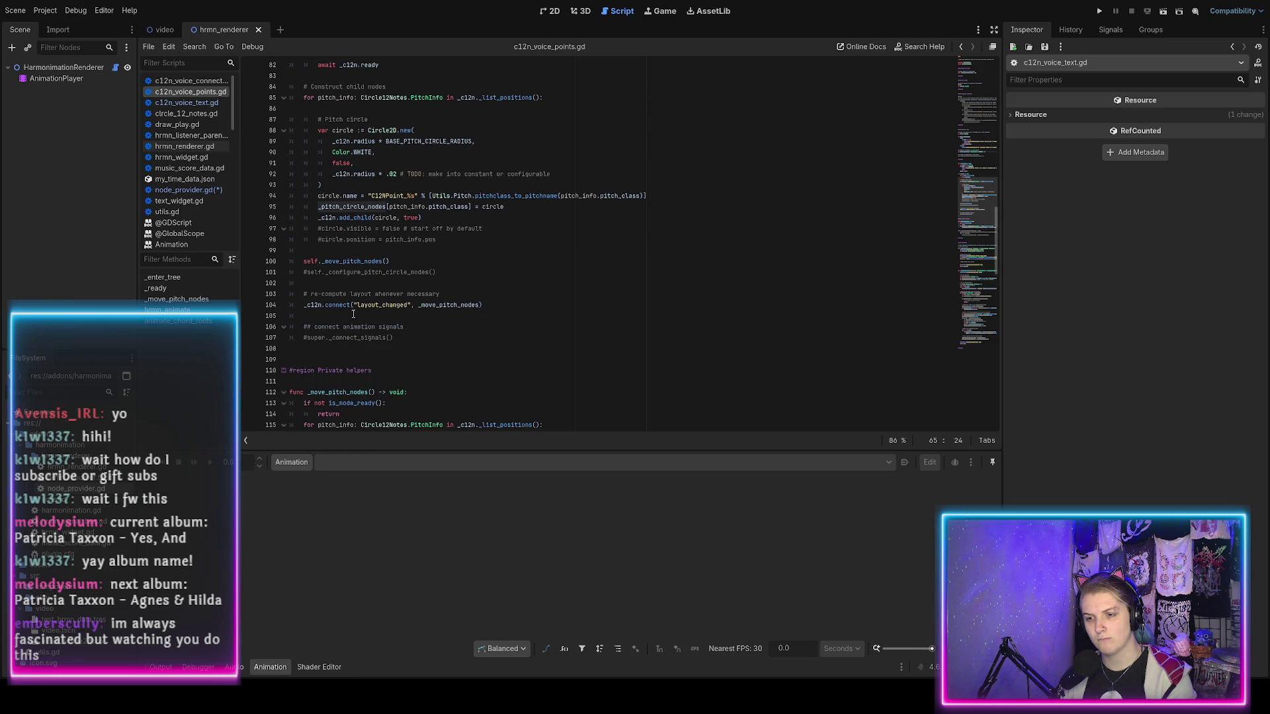
{"action": "double_click", "coordinate": [433, 306]}
{"action": "scroll", "coordinate": [432, 306], "scroll_direction": "down", "scroll_amount": 2}
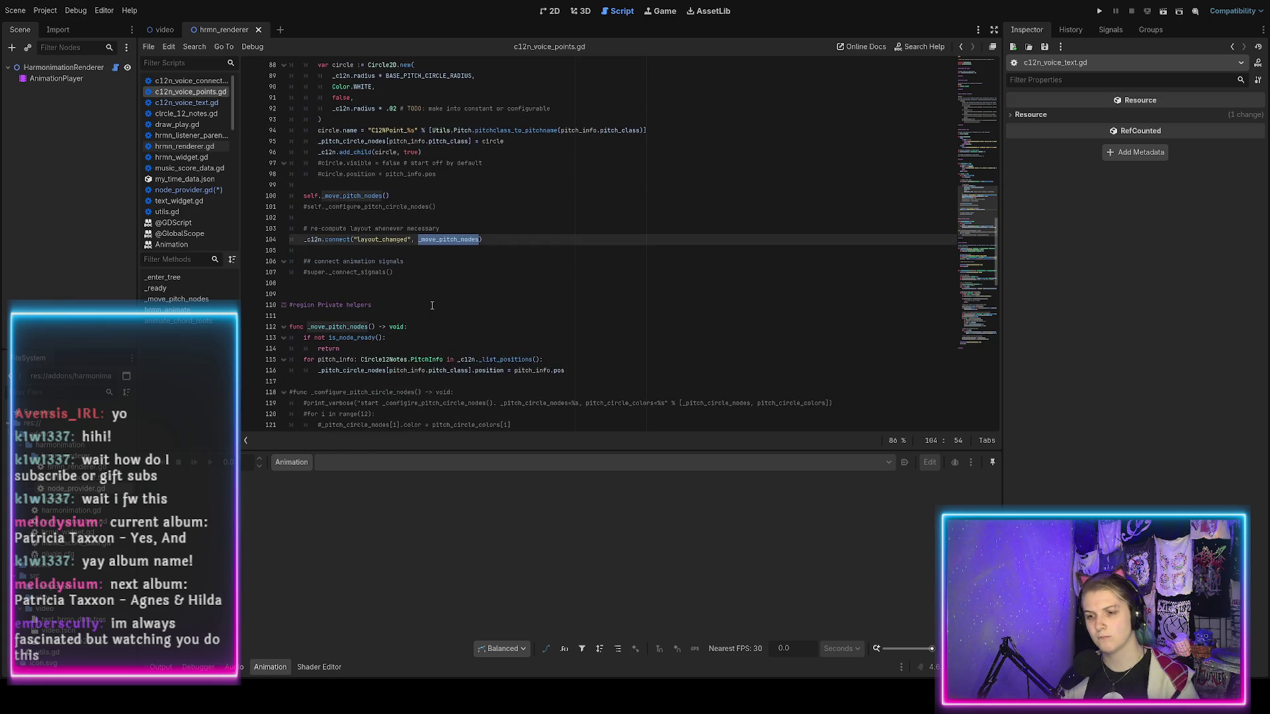
{"action": "scroll", "coordinate": [432, 306], "scroll_direction": "down", "scroll_amount": 1}
{"action": "scroll", "coordinate": [433, 305], "scroll_direction": "down", "scroll_amount": 2}
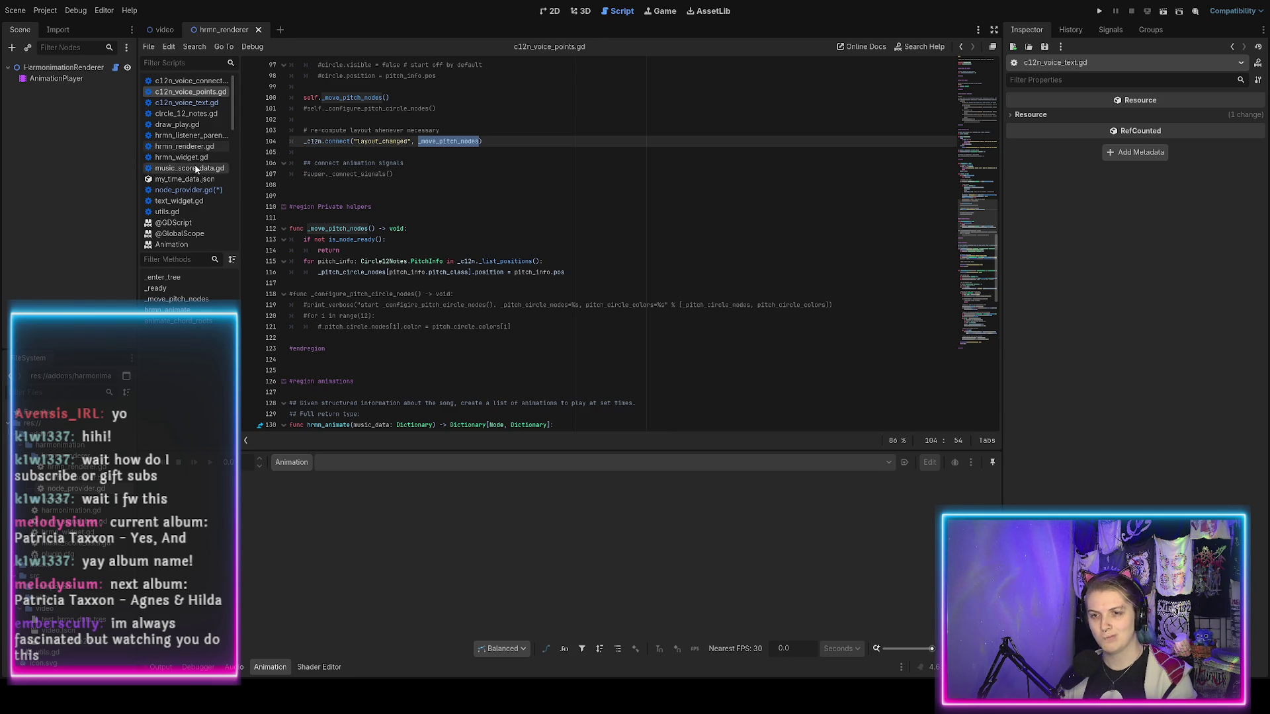
Reopen node_provider.gd and close the parenthesis of the _answer_signal declaration on line 85
{"action": "left_click", "coordinate": [188, 191]}
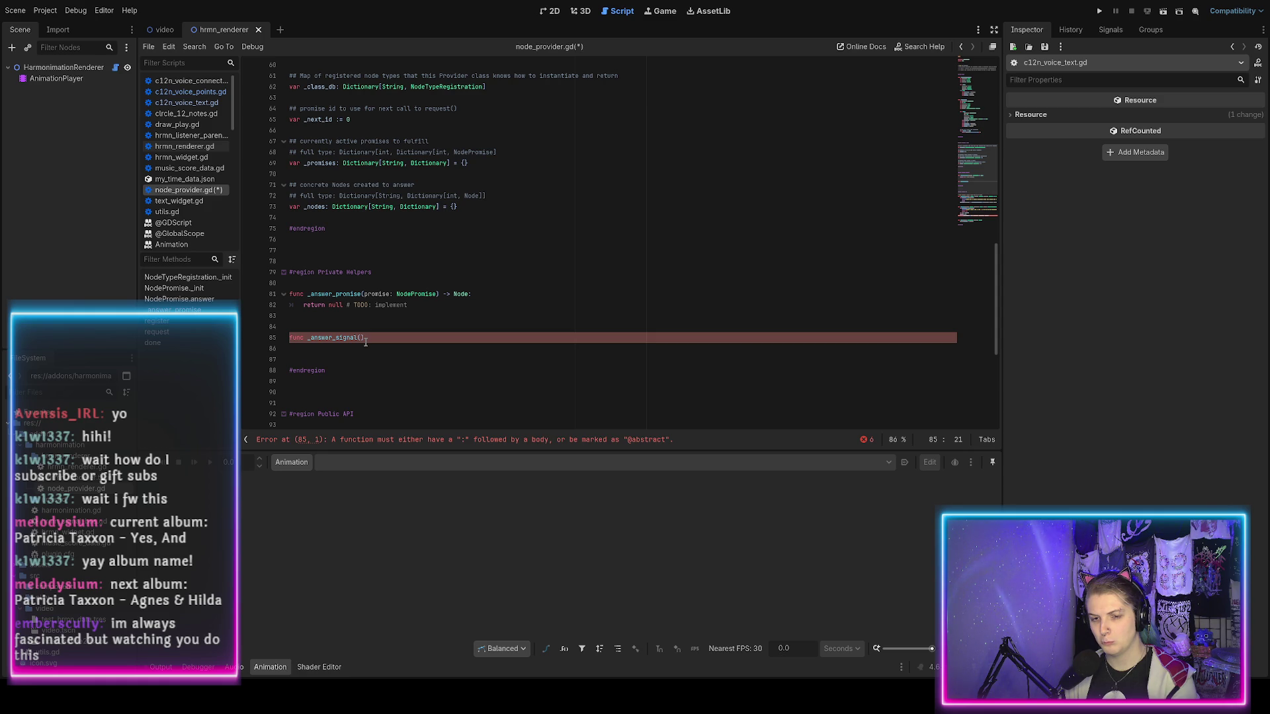
{"action": "type", "text": ")"}
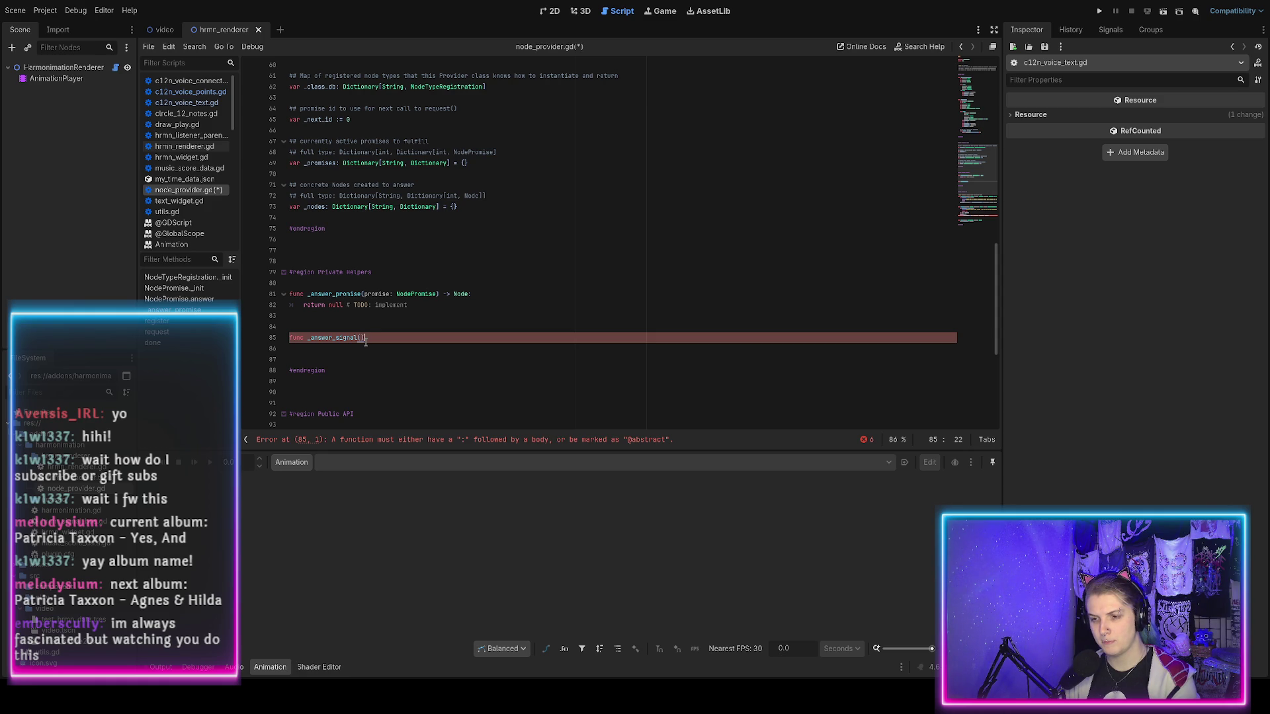
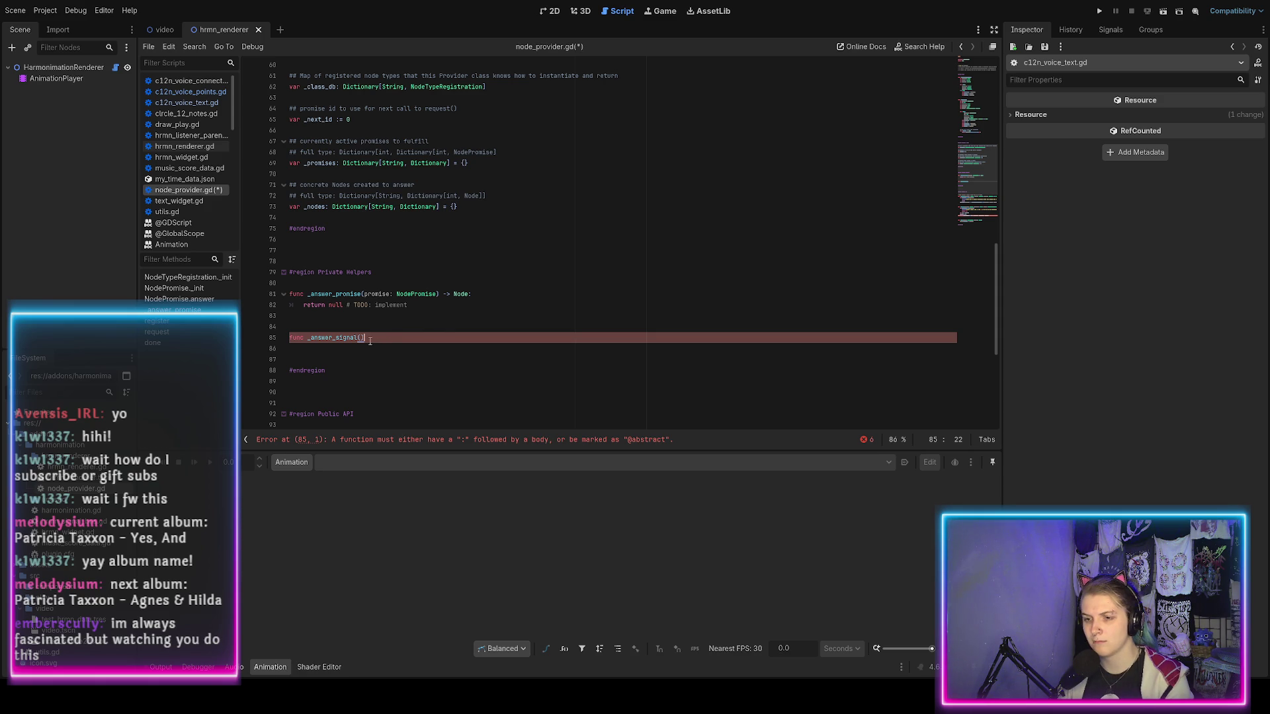
Open a blank line below the signals TODO comment on line 8
{"action": "scroll", "coordinate": [371, 338], "scroll_direction": "down", "scroll_amount": 2}
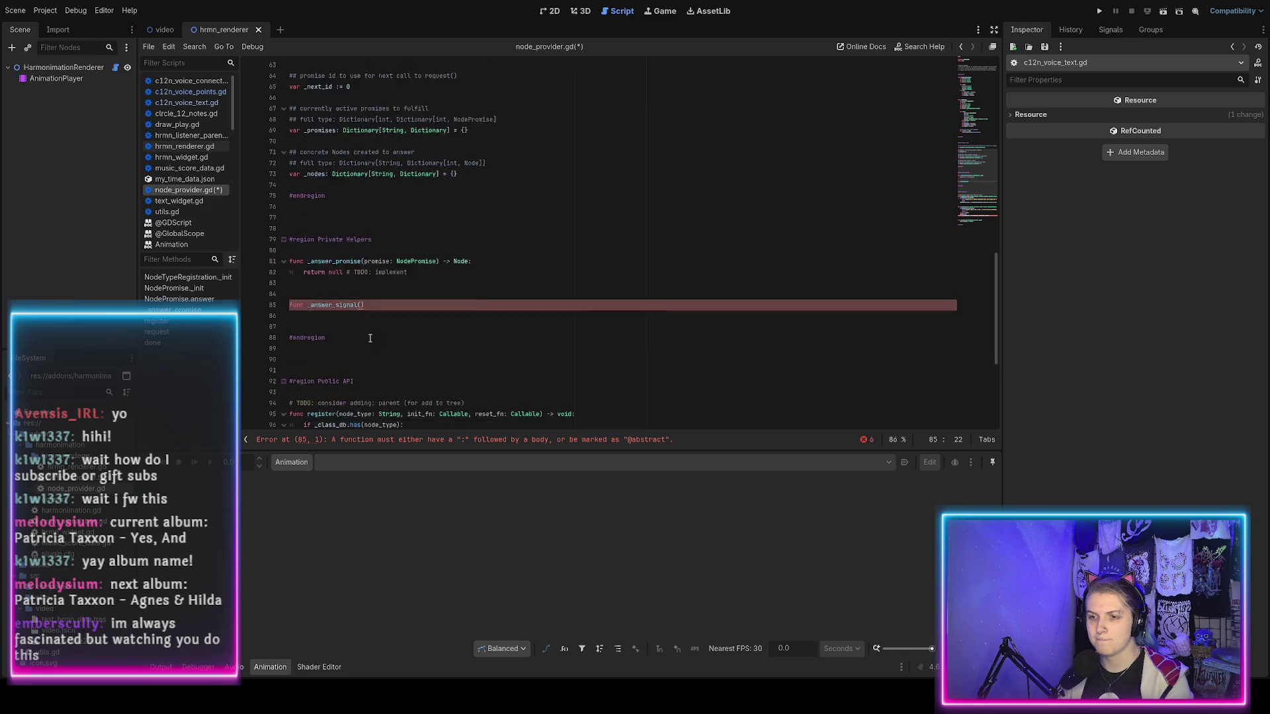
{"action": "scroll", "coordinate": [370, 338], "scroll_direction": "up", "scroll_amount": 2}
{"action": "scroll", "coordinate": [371, 338], "scroll_direction": "down", "scroll_amount": 2}
{"action": "scroll", "coordinate": [371, 339], "scroll_direction": "up", "scroll_amount": 3}
{"action": "scroll", "coordinate": [370, 338], "scroll_direction": "down", "scroll_amount": 2}
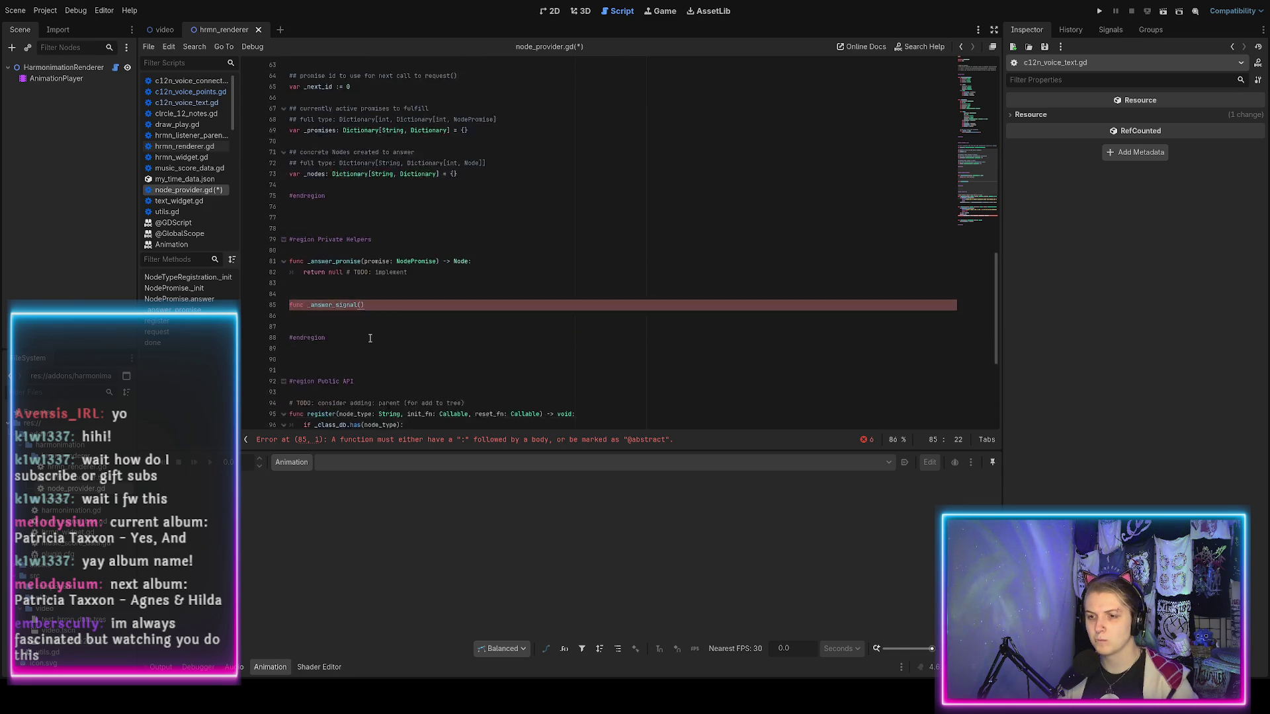
{"action": "scroll", "coordinate": [371, 338], "scroll_direction": "down", "scroll_amount": 2}
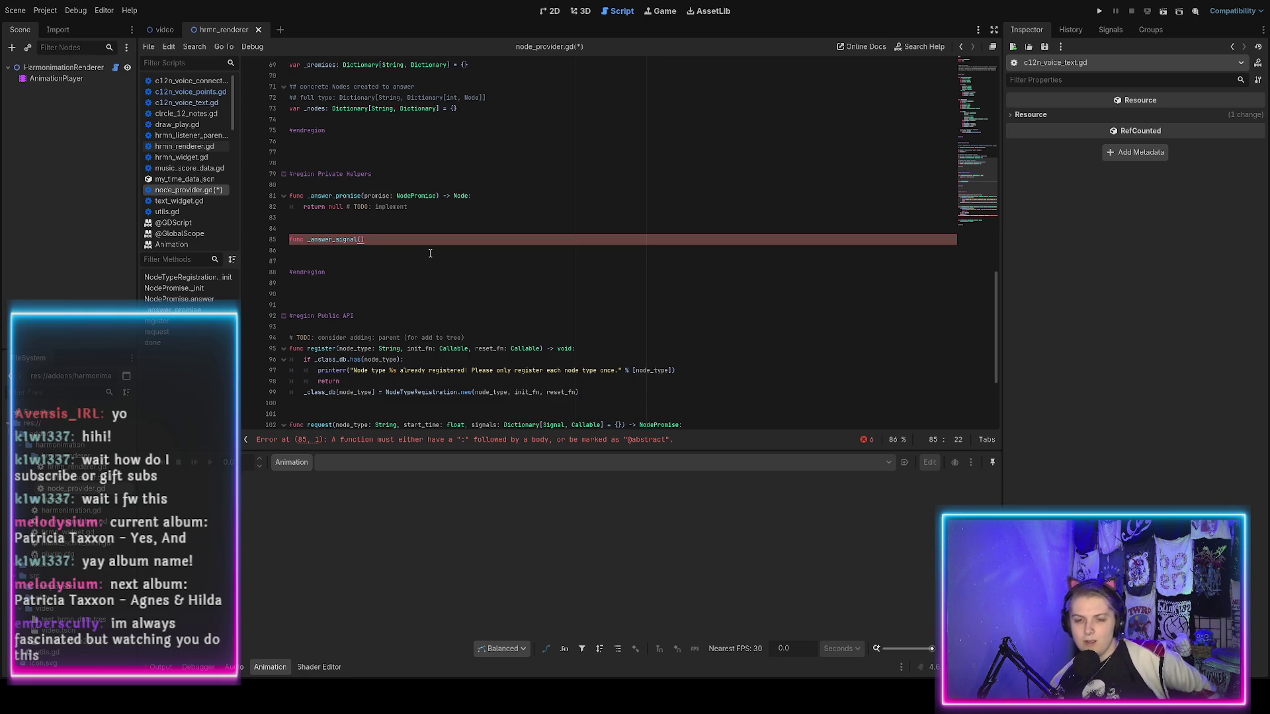
{"action": "scroll", "coordinate": [430, 253], "scroll_direction": "up", "scroll_amount": 15}
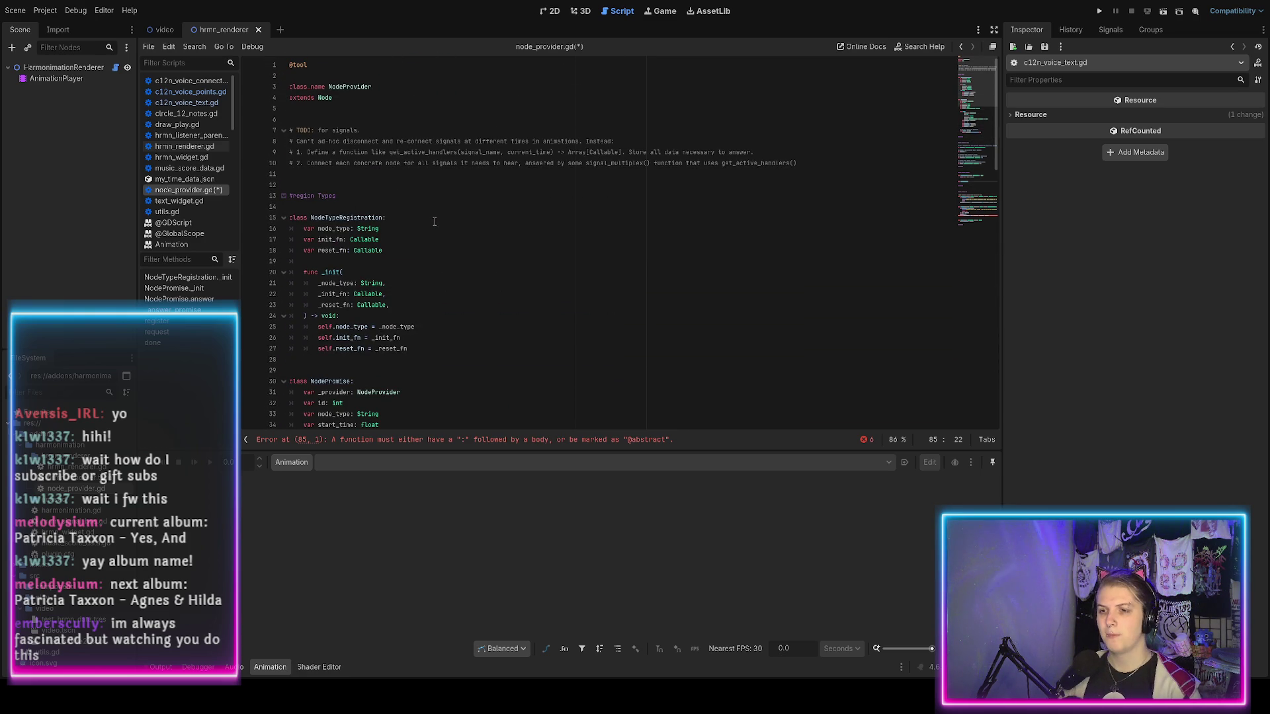
{"action": "left_click", "coordinate": [380, 163]}
{"action": "left_click", "coordinate": [381, 147]}
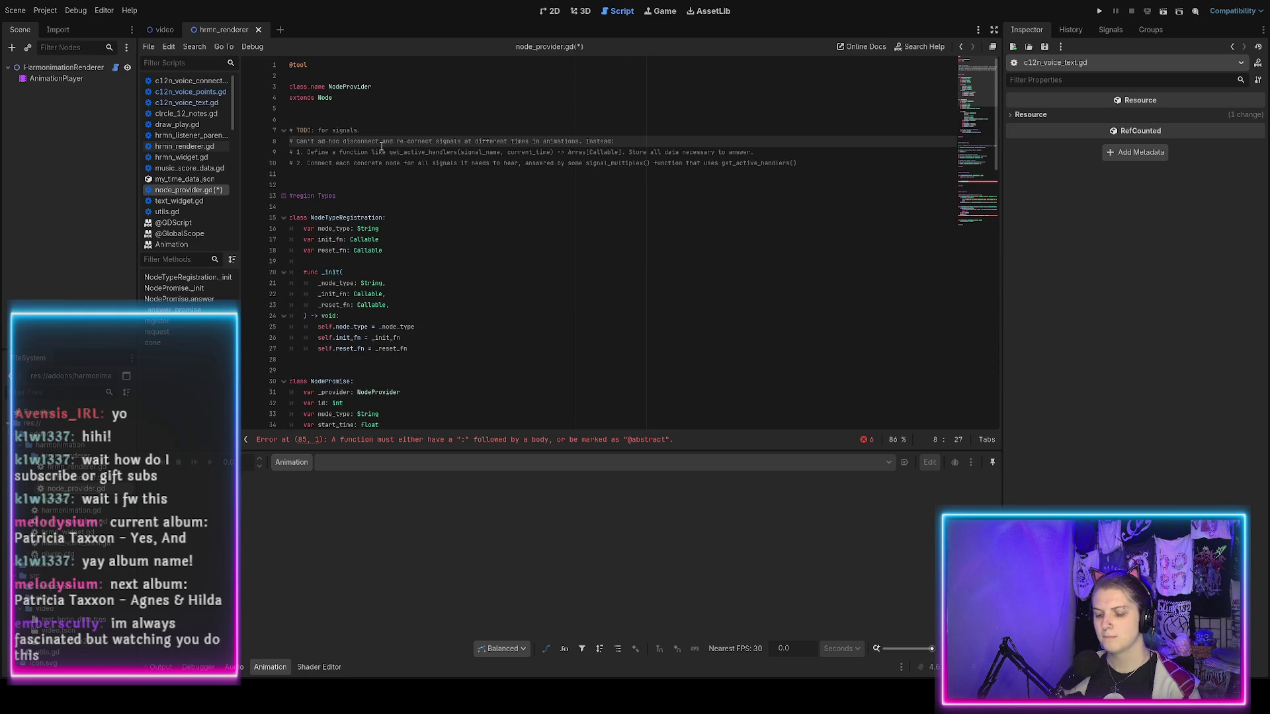
{"action": "key", "text": "End"}
{"action": "key", "text": "Return"}
{"action": "key", "text": "Return"}
{"action": "key", "text": "Up"}
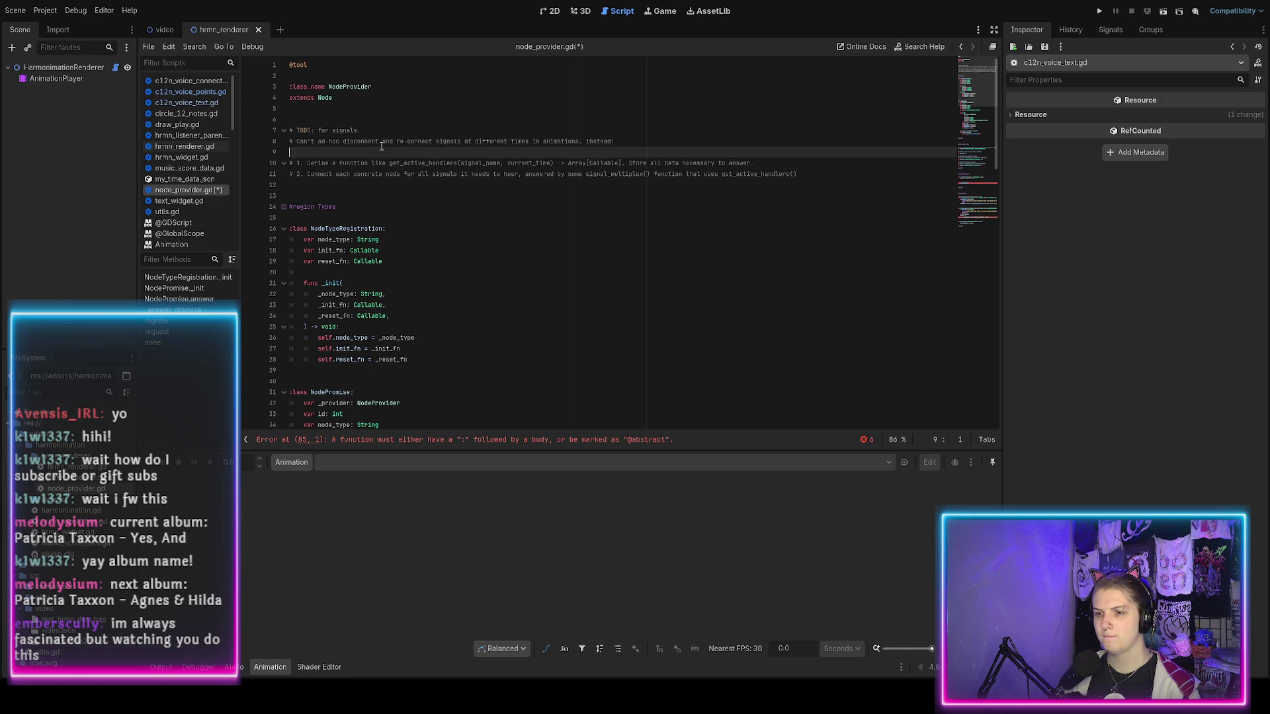
Type the '1.' step comment, drafting 'Creat new' and then reworking it toward 'Regis'
{"action": "type", "text": "1"}
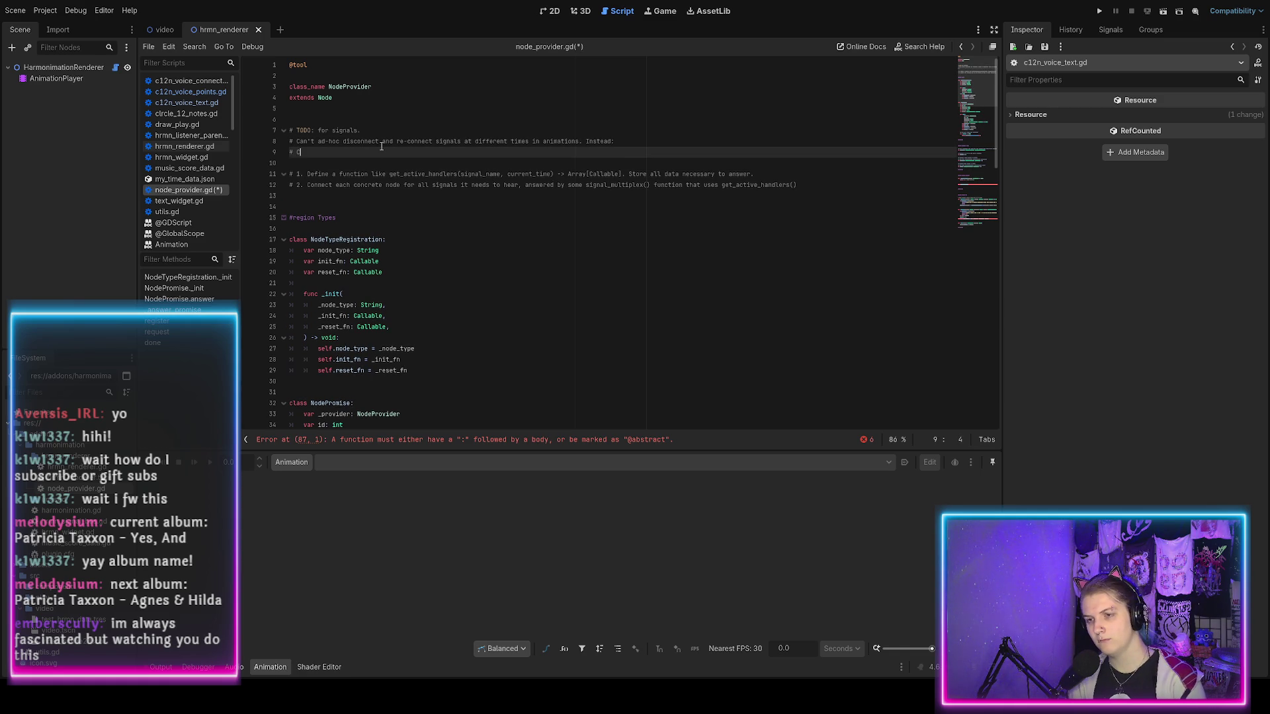
{"action": "type", "text": ". Create a"}
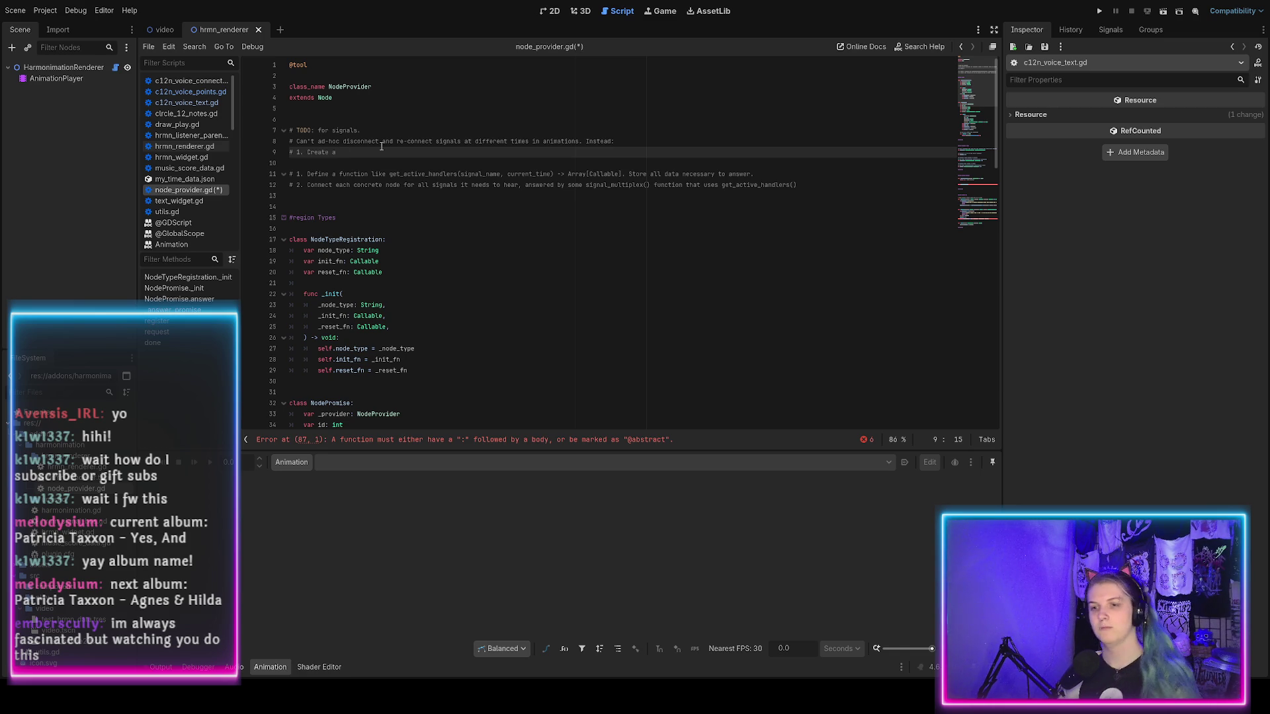
{"action": "type", "text": "new"}
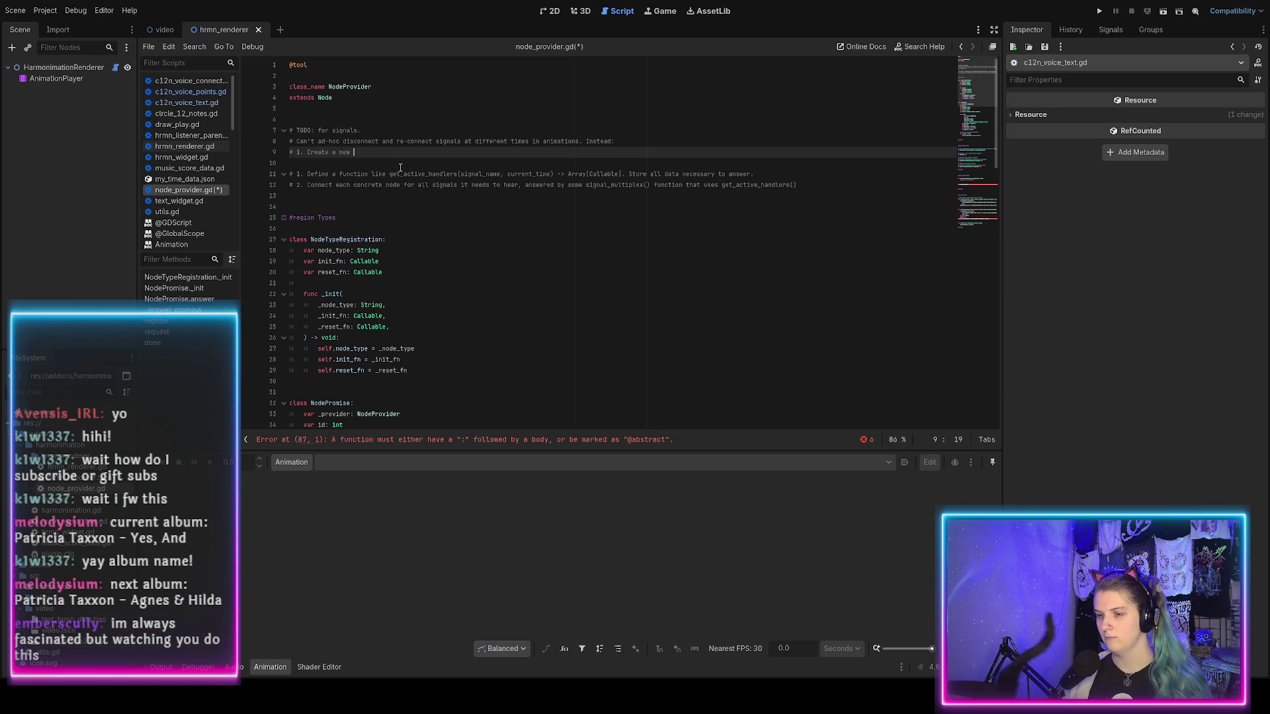
{"action": "key", "text": "ctrl+shift+Left"}
{"action": "key", "text": "ctrl+shift+Left"}
{"action": "key", "text": "ctrl+shift+Left"}
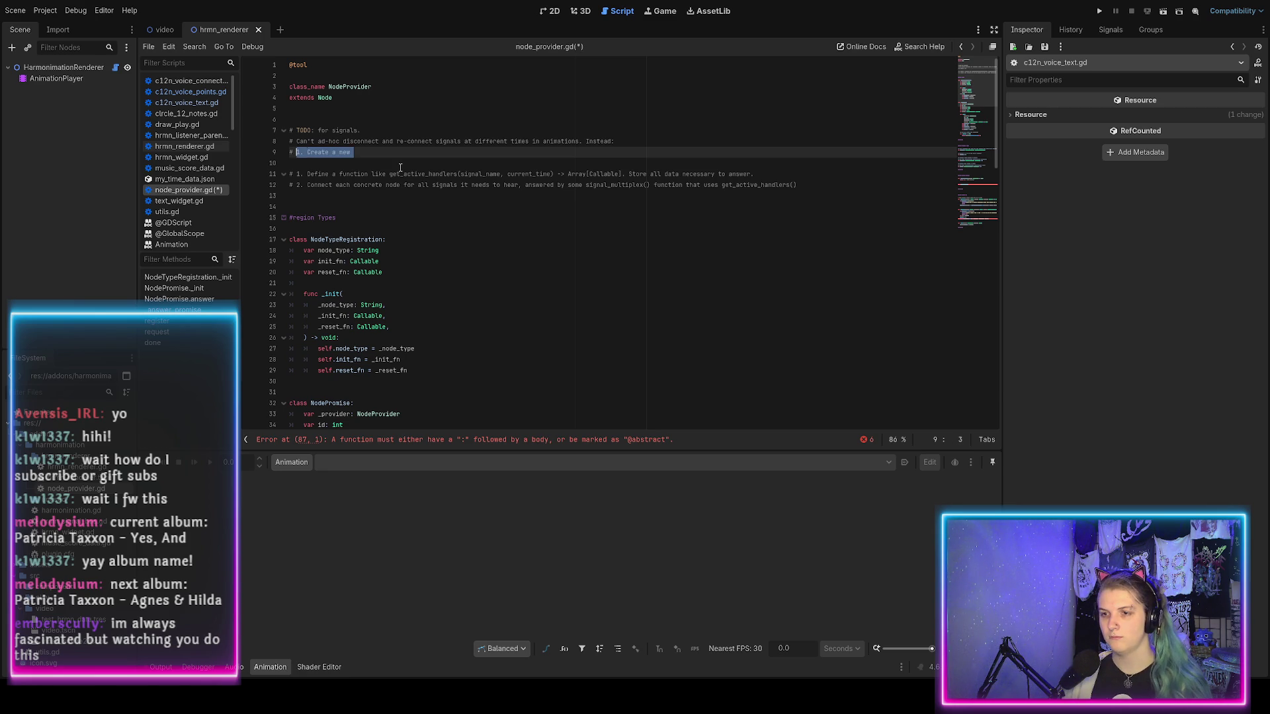
{"action": "type", "text": "Regis"}
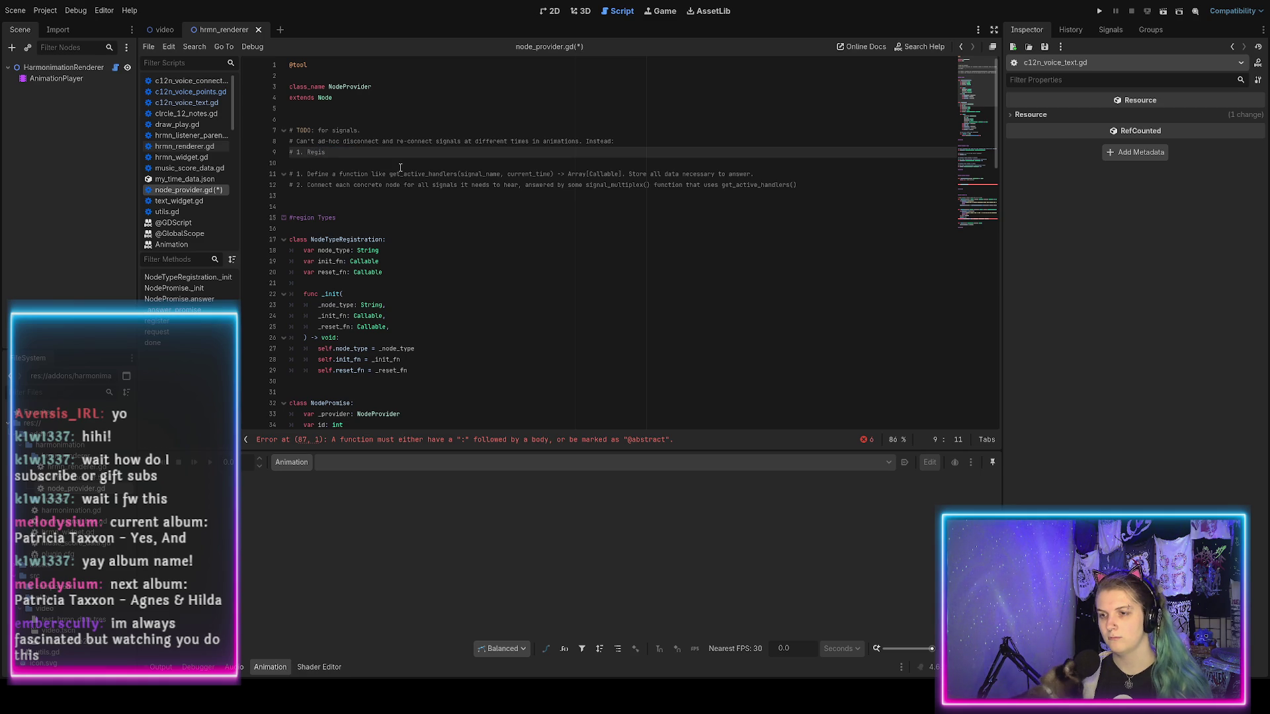
{"action": "key", "text": "BackSpace"}
{"action": "key", "text": "BackSpace"}
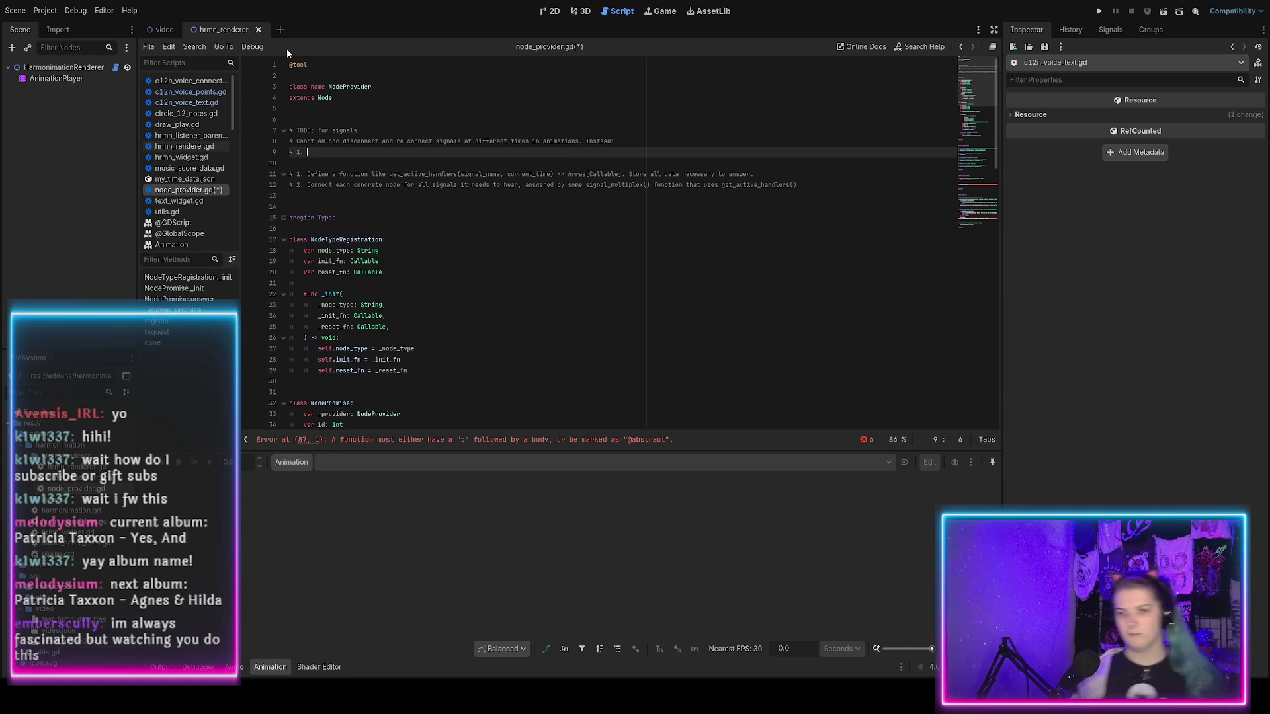
Declare `func _handle_signal() -> void:` on a new line below answer() in NodePromise
{"action": "scroll", "coordinate": [455, 247], "scroll_direction": "down", "scroll_amount": 1}
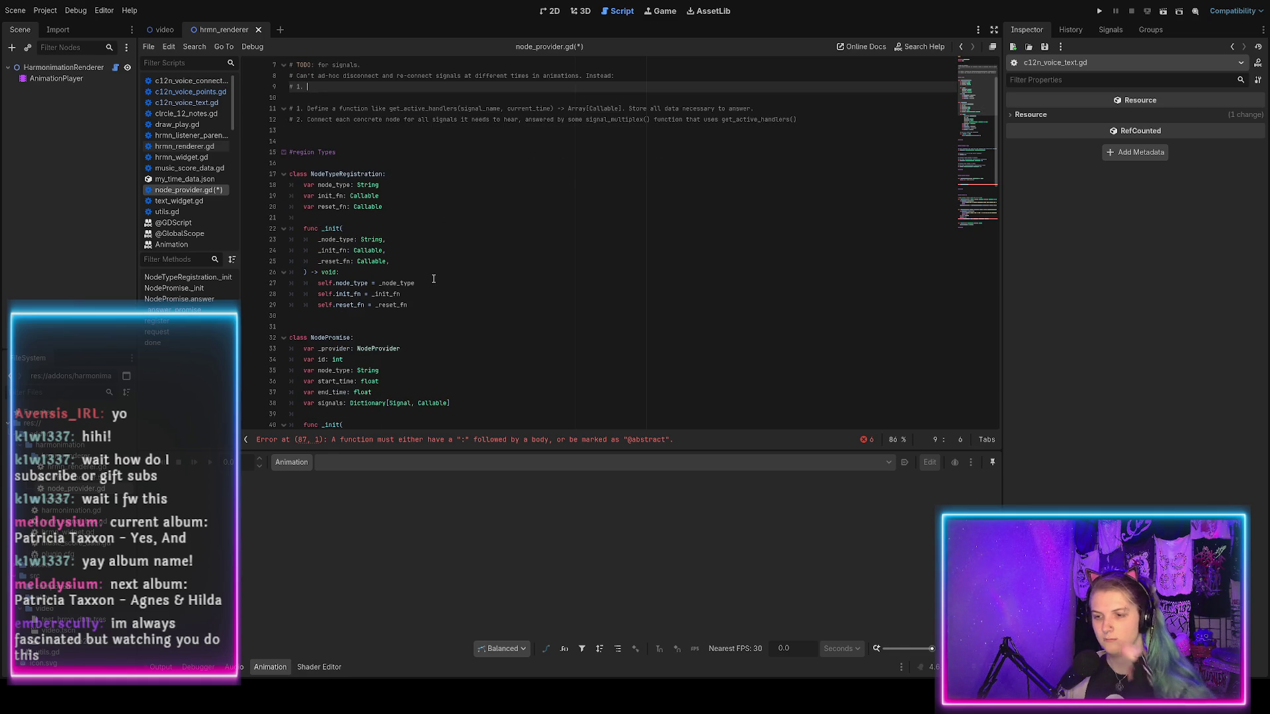
{"action": "scroll", "coordinate": [436, 271], "scroll_direction": "down", "scroll_amount": 8}
{"action": "scroll", "coordinate": [437, 282], "scroll_direction": "down", "scroll_amount": 1}
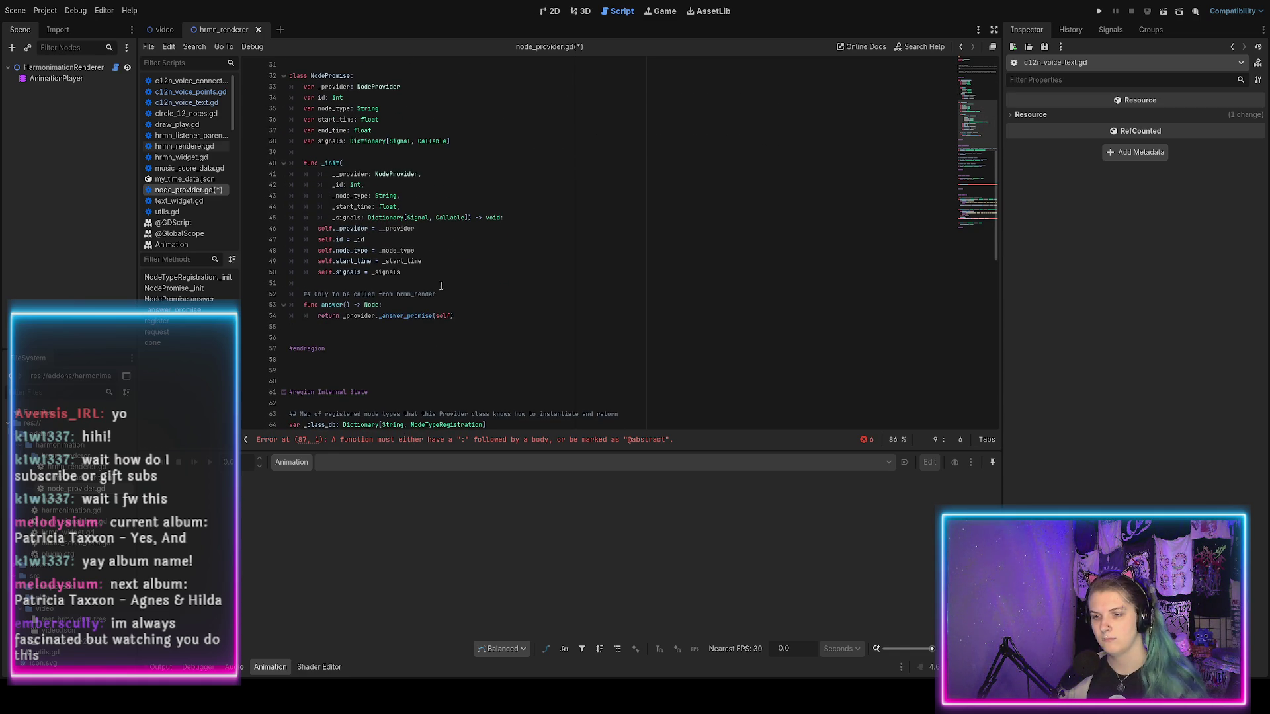
{"action": "left_click", "coordinate": [462, 319]}
{"action": "key", "text": "Return"}
{"action": "key", "text": "Return"}
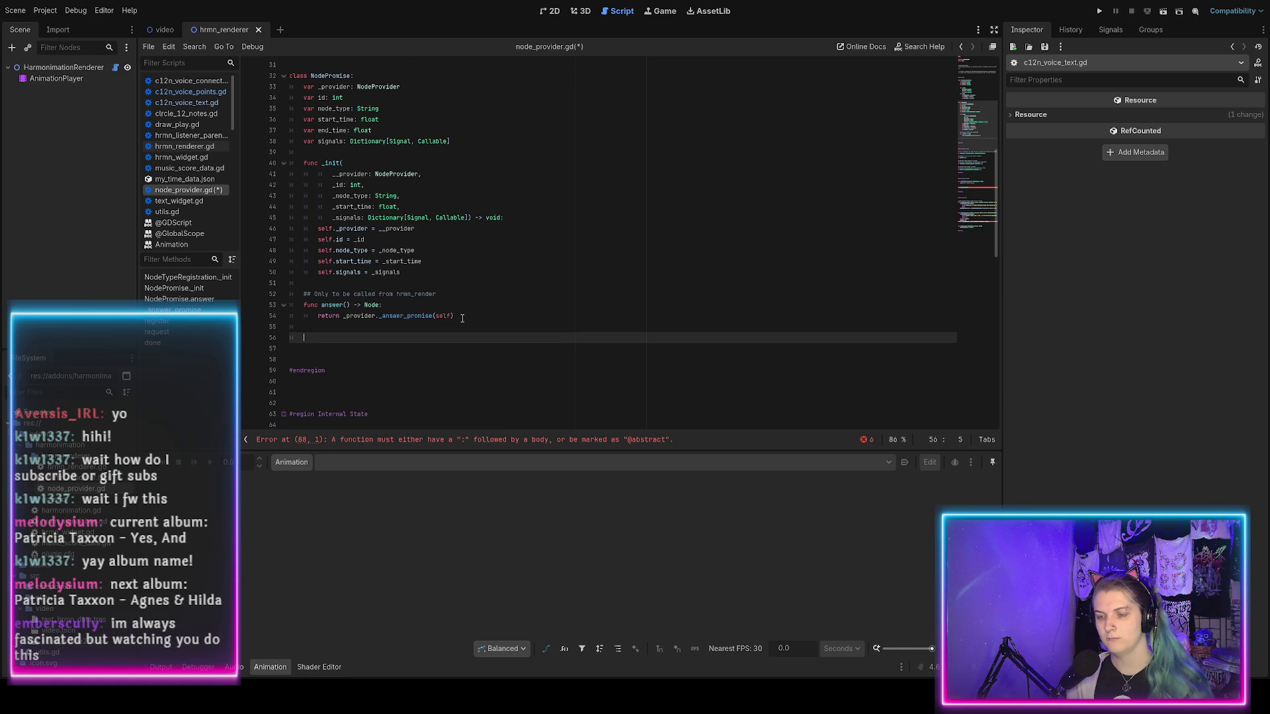
{"action": "key", "text": "Up"}
{"action": "key", "text": "Up"}
{"action": "key", "text": "Up"}
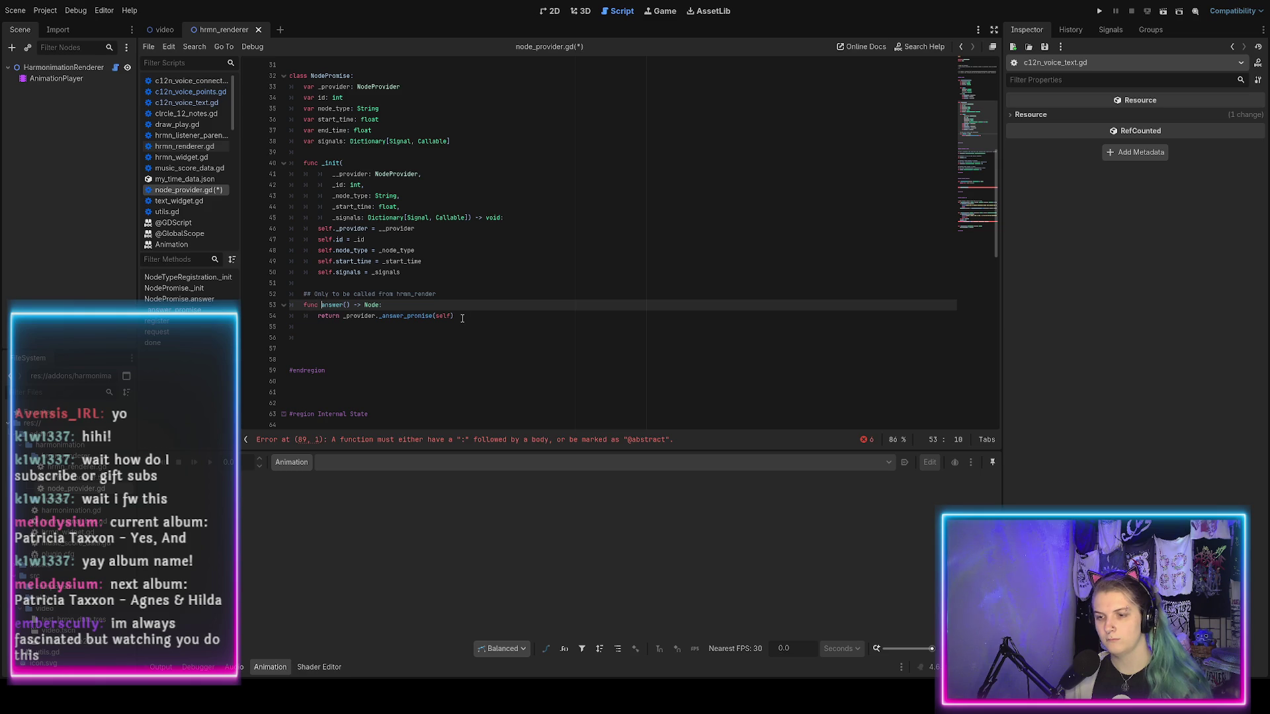
{"action": "scroll", "coordinate": [461, 311], "scroll_direction": "down", "scroll_amount": 13}
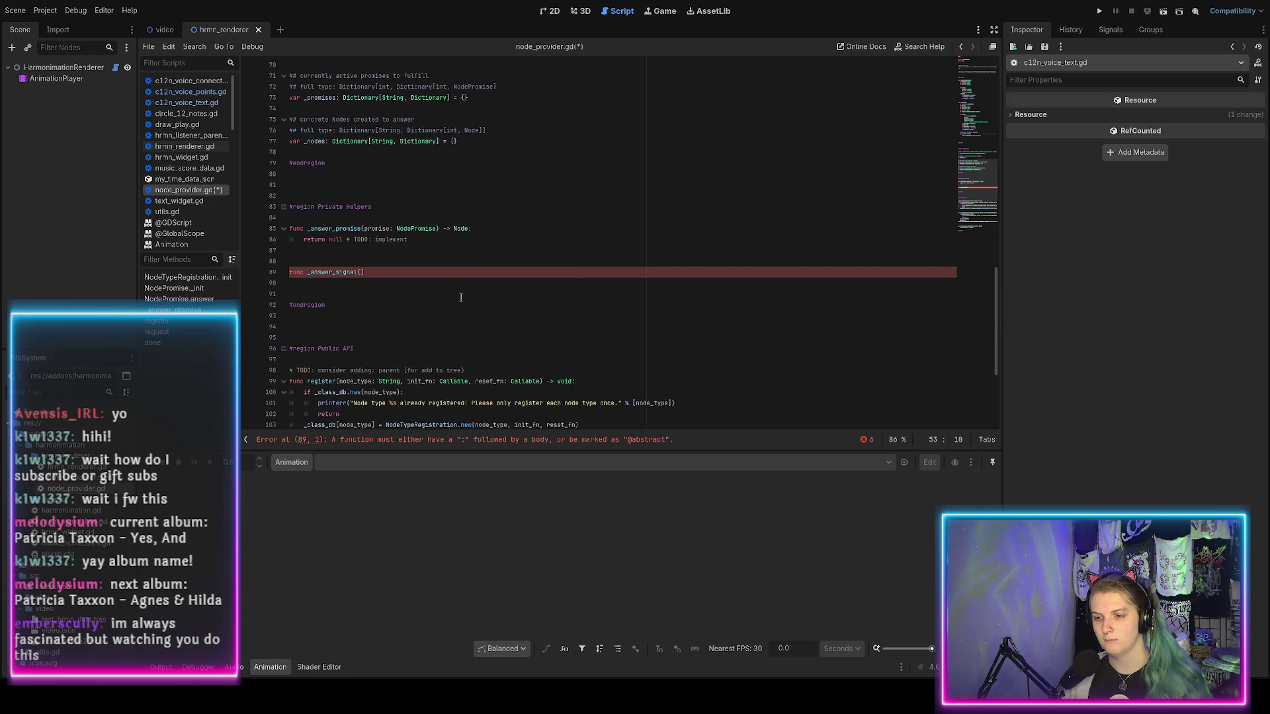
{"action": "scroll", "coordinate": [461, 298], "scroll_direction": "up", "scroll_amount": 12}
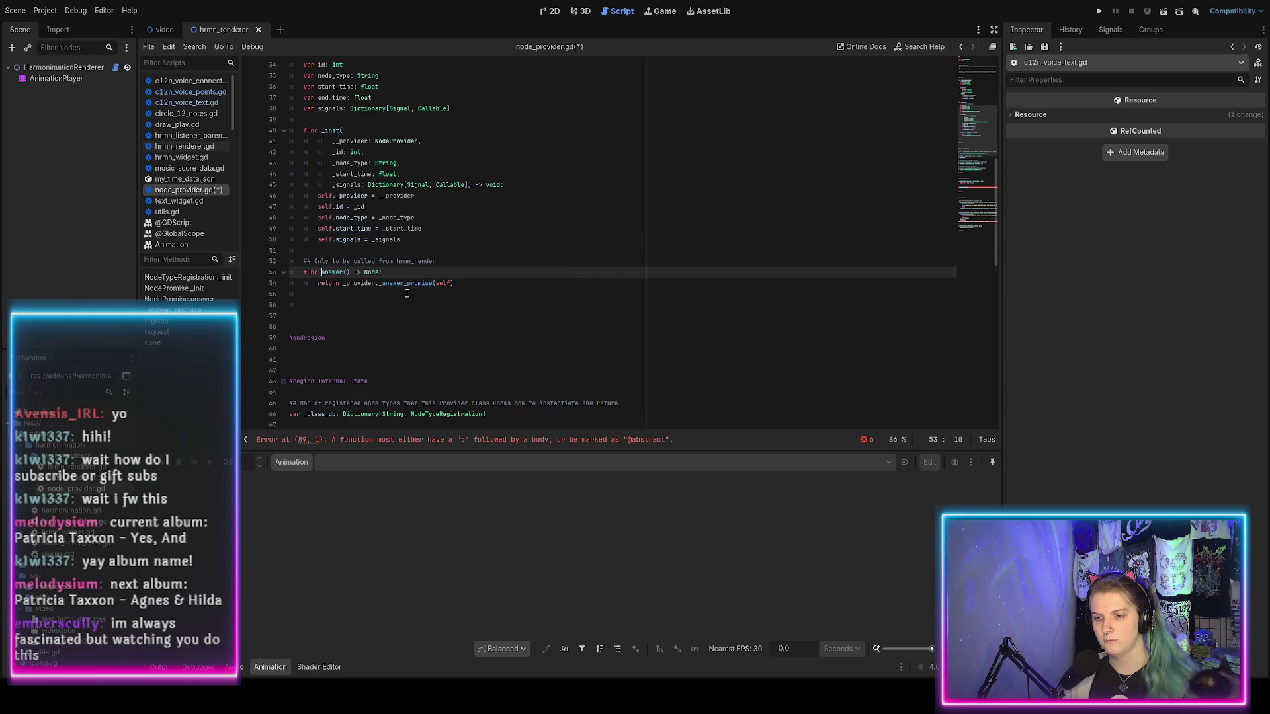
{"action": "left_click", "coordinate": [333, 312]}
{"action": "left_click", "coordinate": [335, 302]}
{"action": "type", "text": "f"}
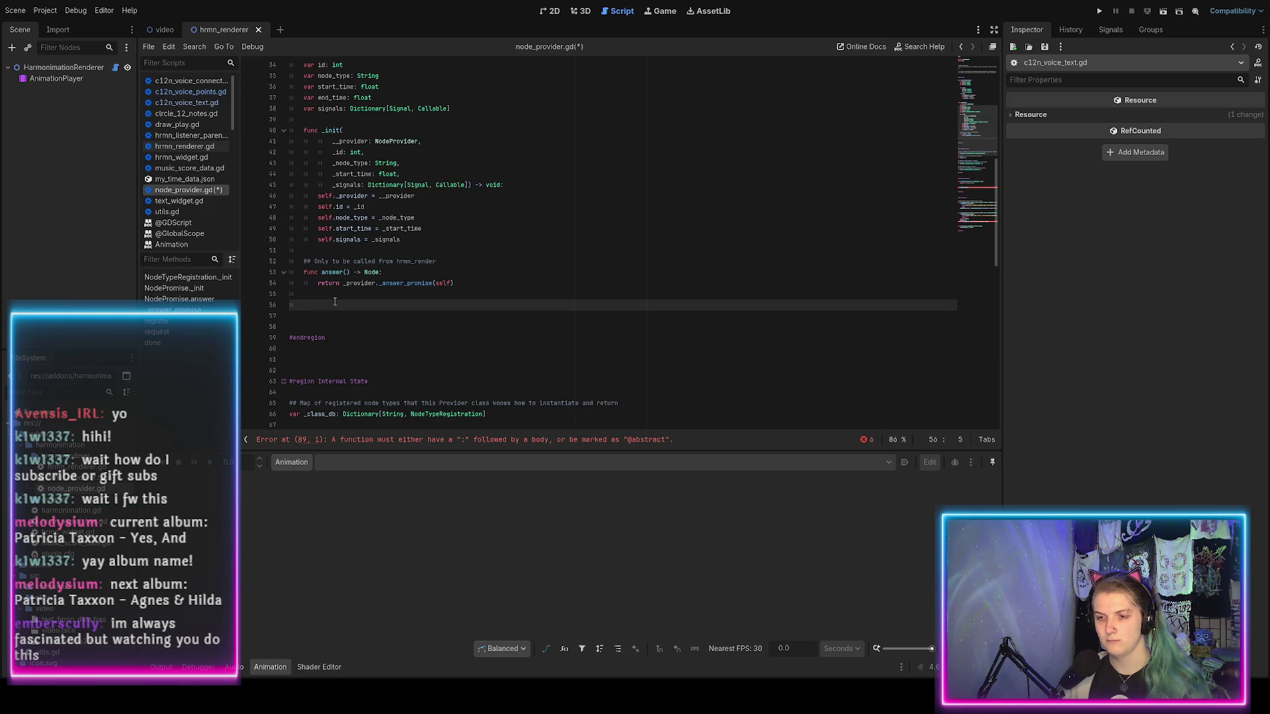
{"action": "type", "text": "unc _ha"}
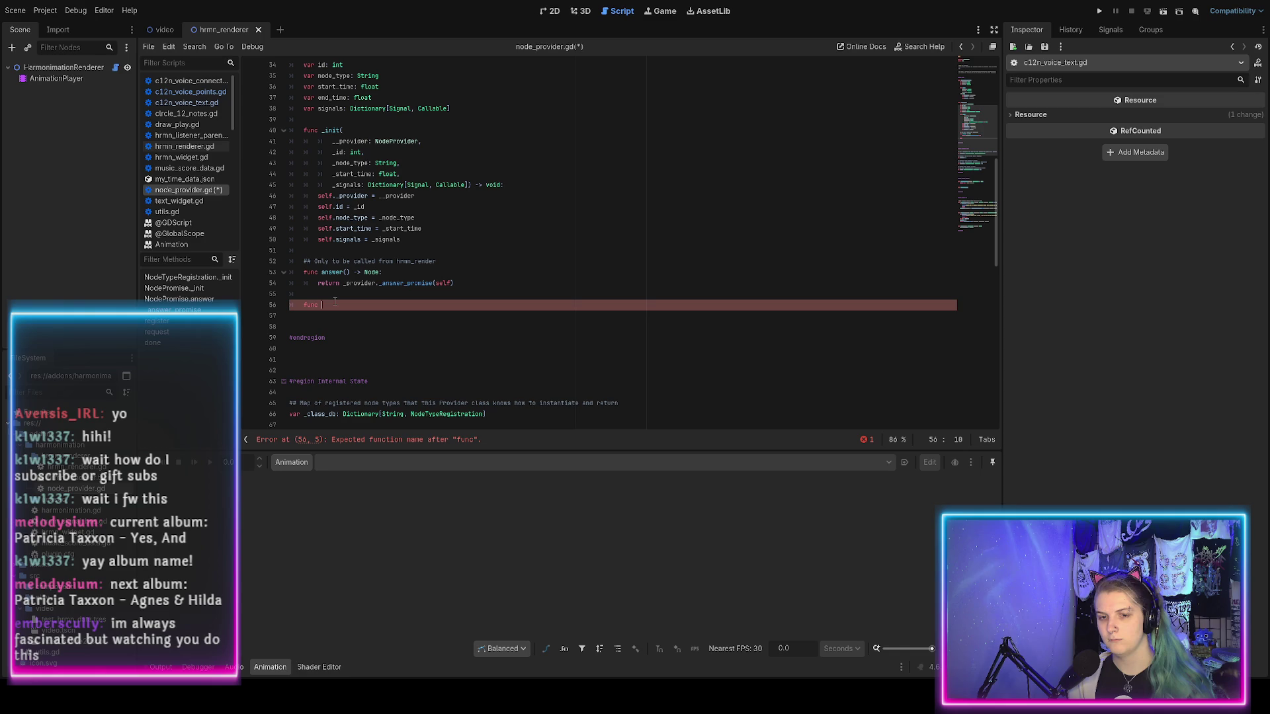
{"action": "type", "text": "ndle_signal("}
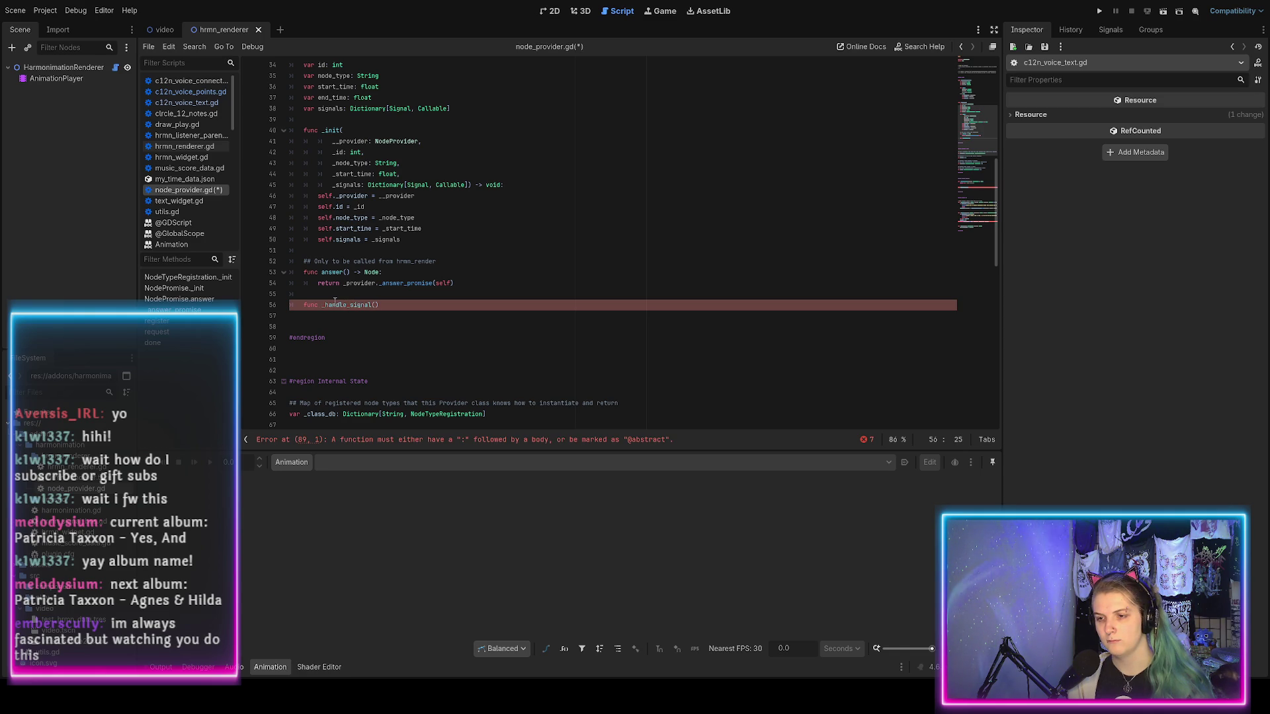
{"action": "type", "text": ")"}
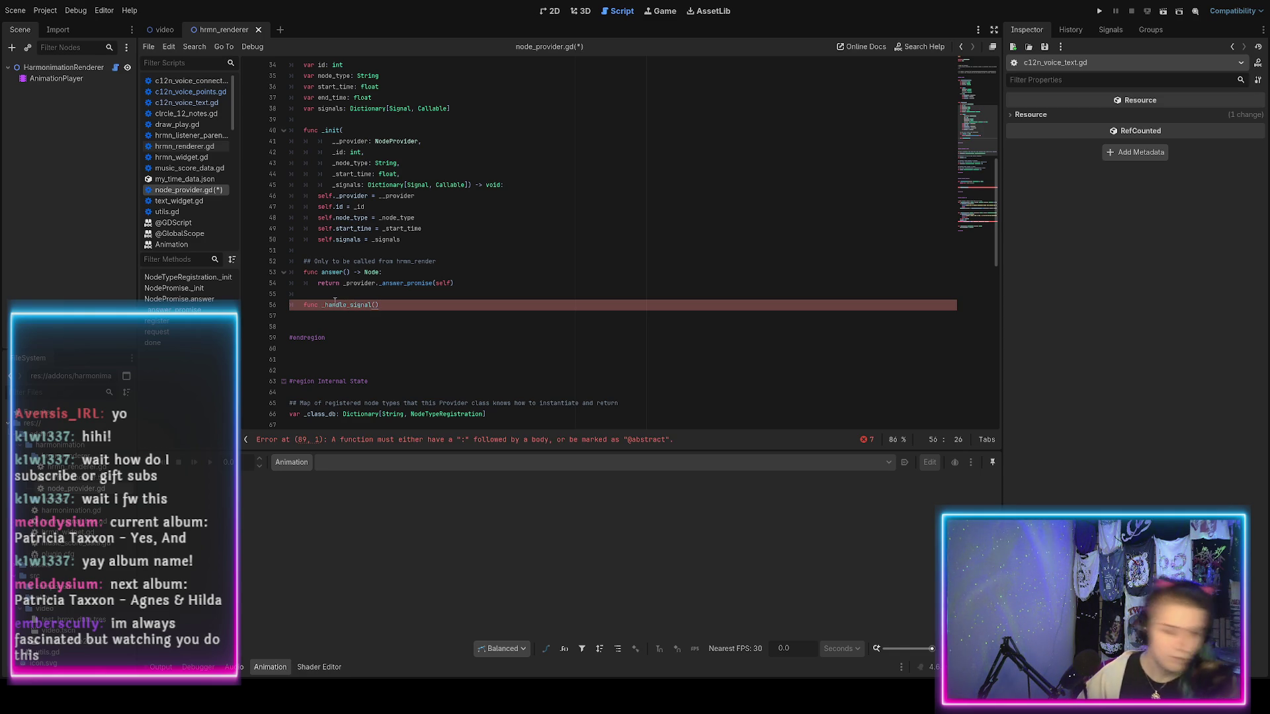
{"action": "type", "text": " -> void:"}
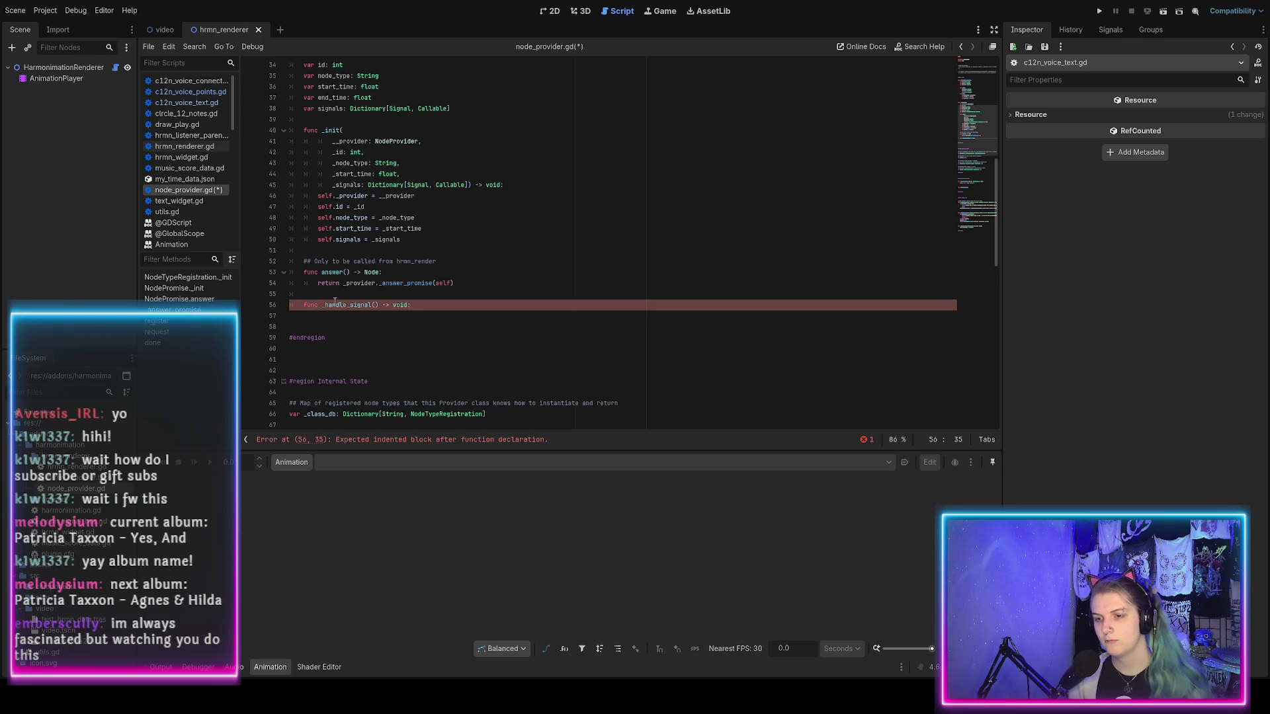
{"action": "key", "text": "Return"}
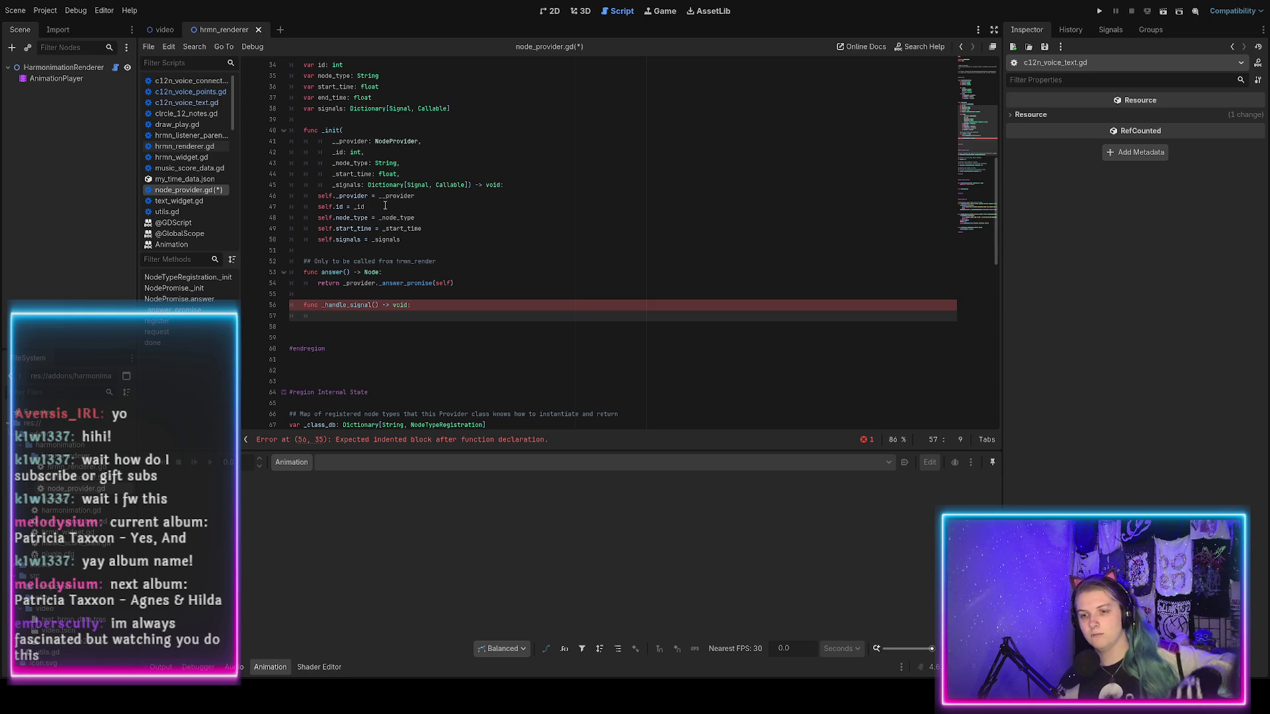
{"action": "scroll", "coordinate": [401, 242], "scroll_direction": "up", "scroll_amount": 2}
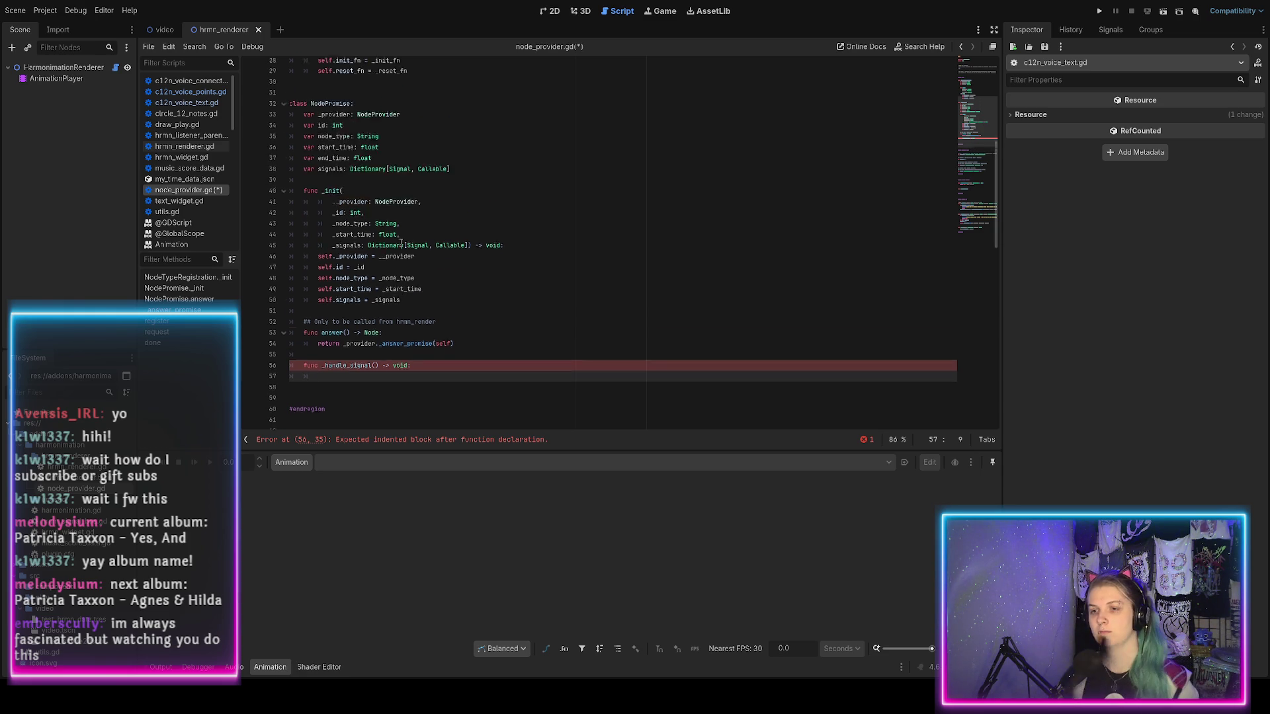
{"action": "scroll", "coordinate": [401, 243], "scroll_direction": "up", "scroll_amount": 8}
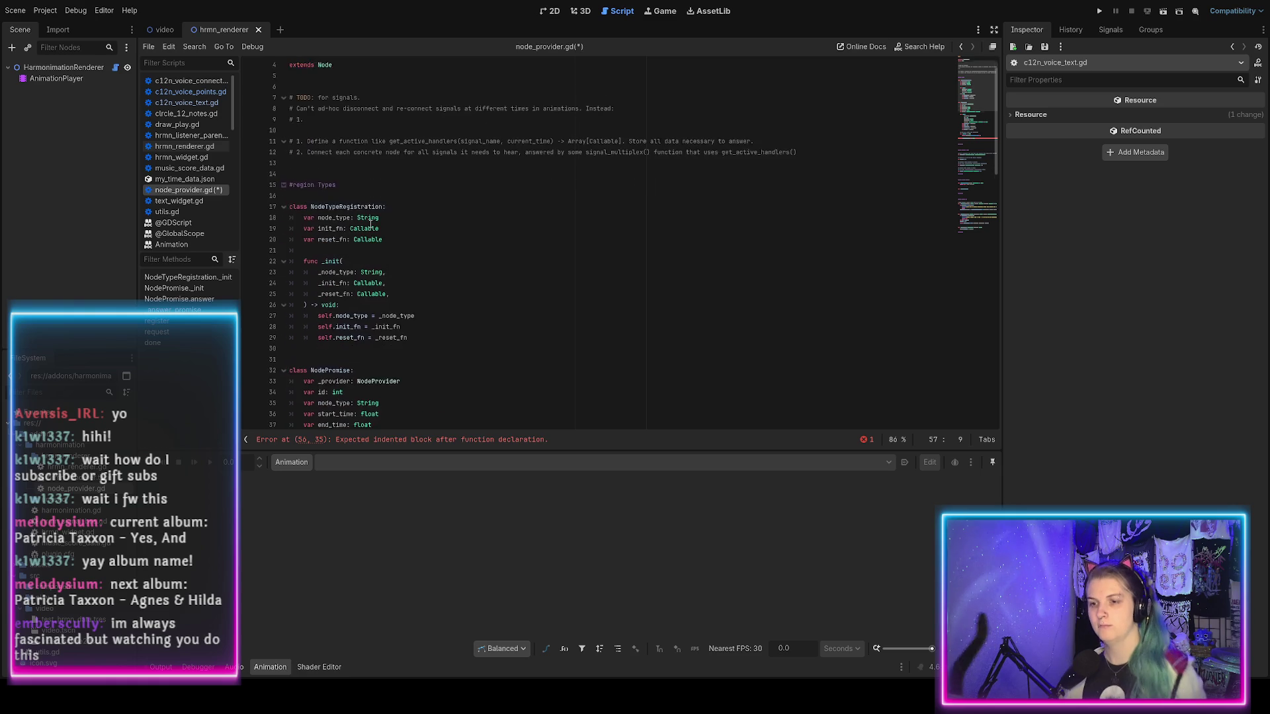
{"action": "scroll", "coordinate": [368, 223], "scroll_direction": "up", "scroll_amount": 1}
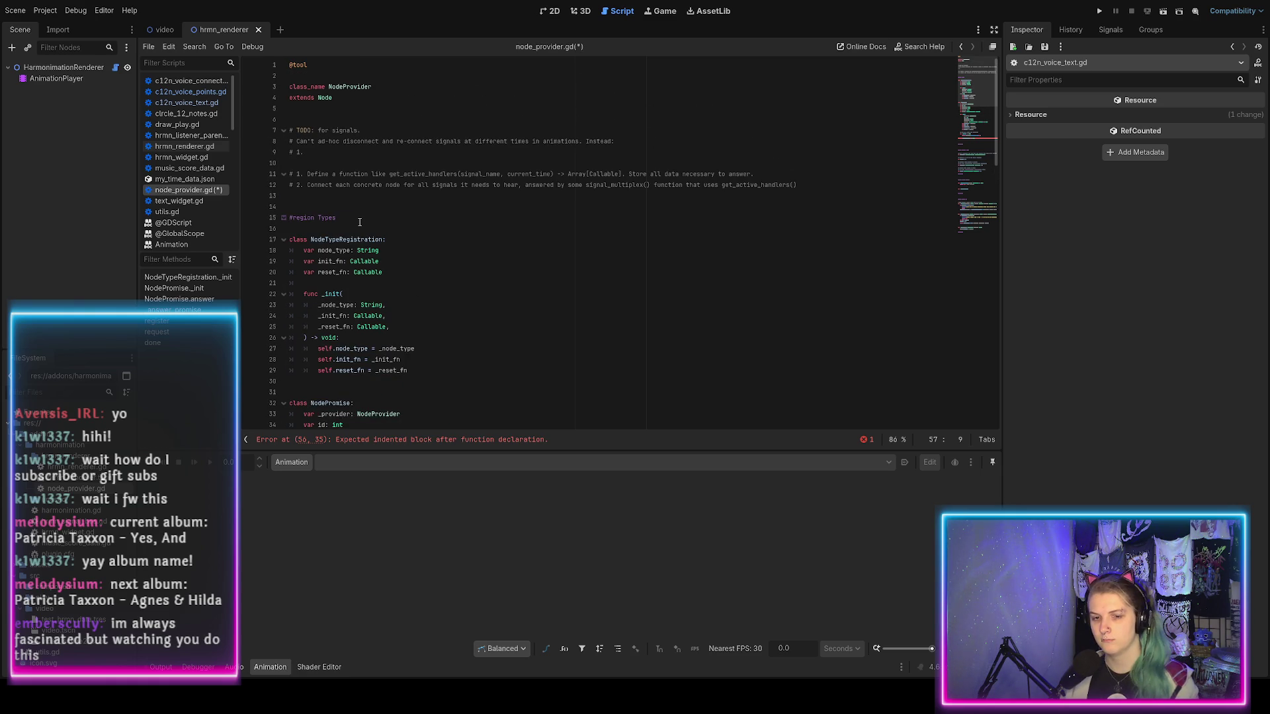
{"action": "scroll", "coordinate": [360, 222], "scroll_direction": "down", "scroll_amount": 15}
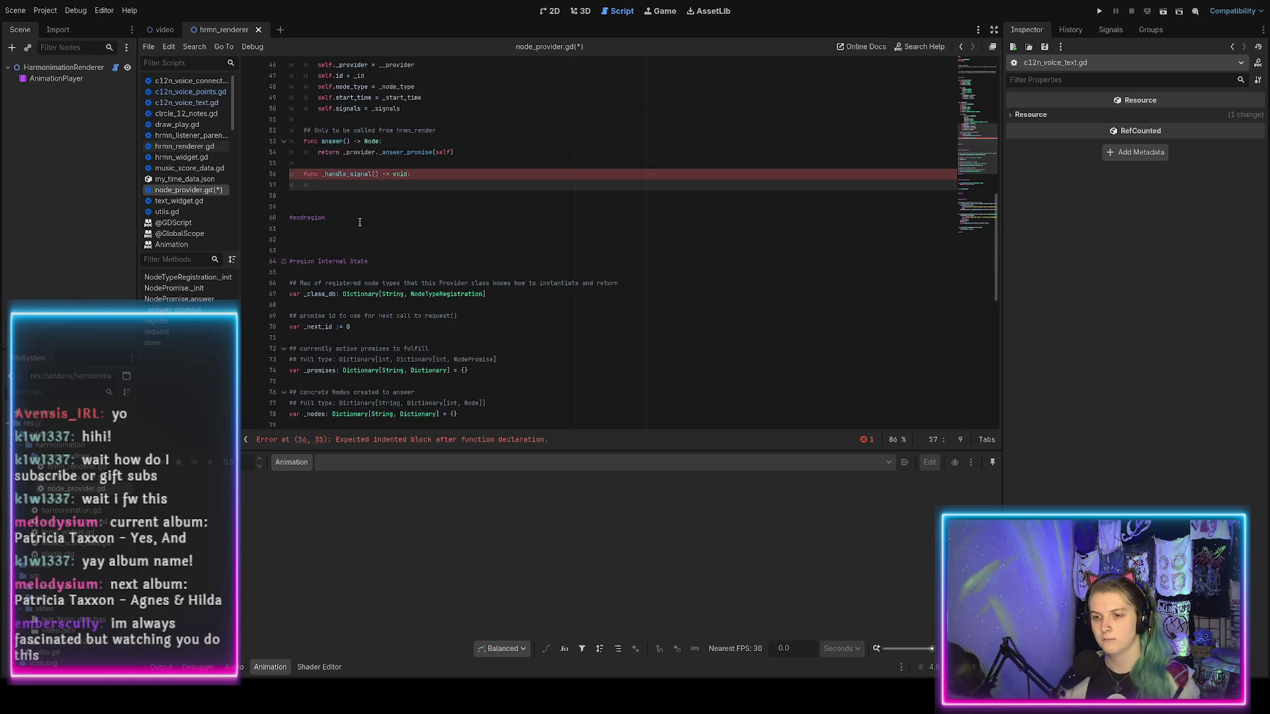
{"action": "scroll", "coordinate": [364, 218], "scroll_direction": "down", "scroll_amount": 8}
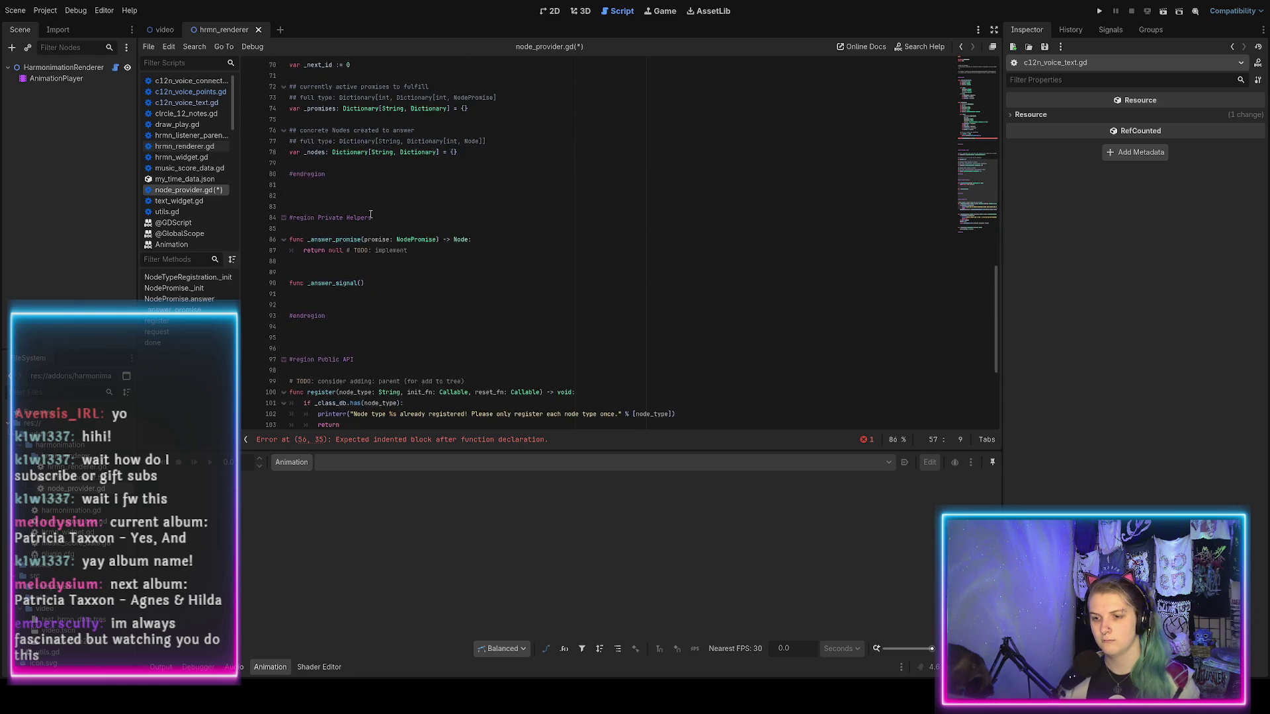
{"action": "scroll", "coordinate": [370, 215], "scroll_direction": "down", "scroll_amount": 2}
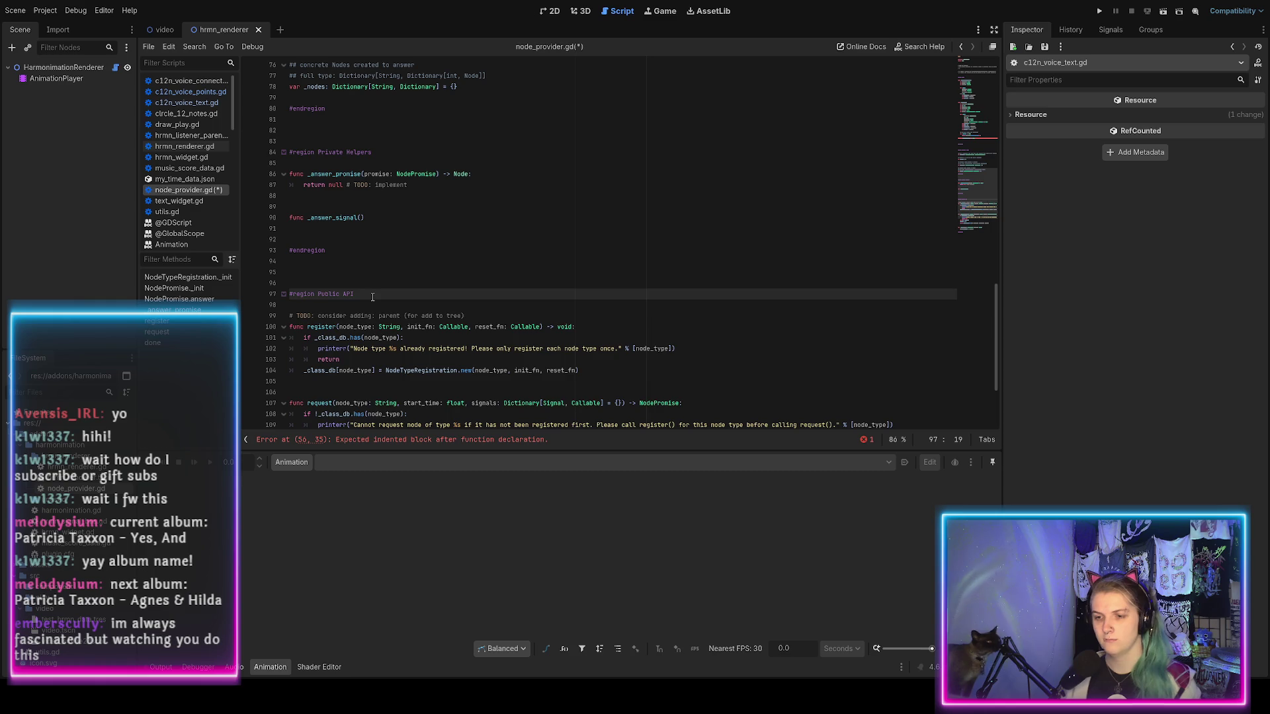
{"action": "key", "text": "Return"}
{"action": "key", "text": "Return"}
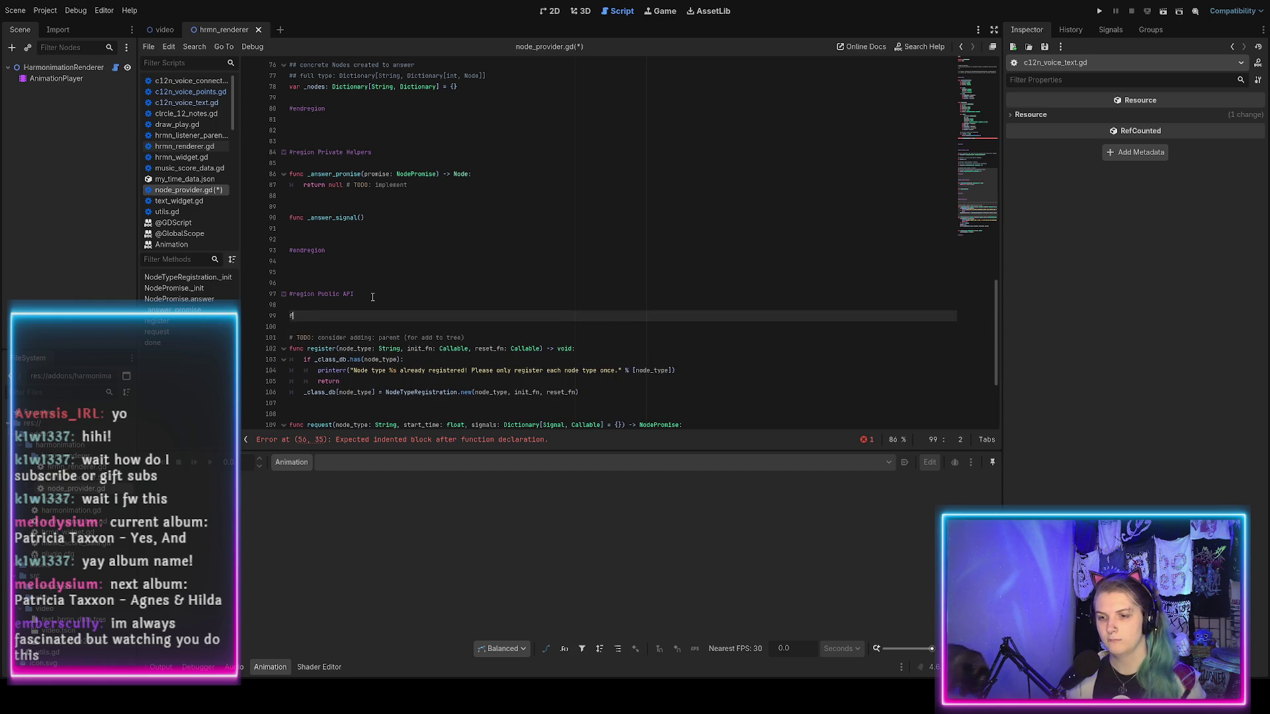
{"action": "type", "text": "func"}
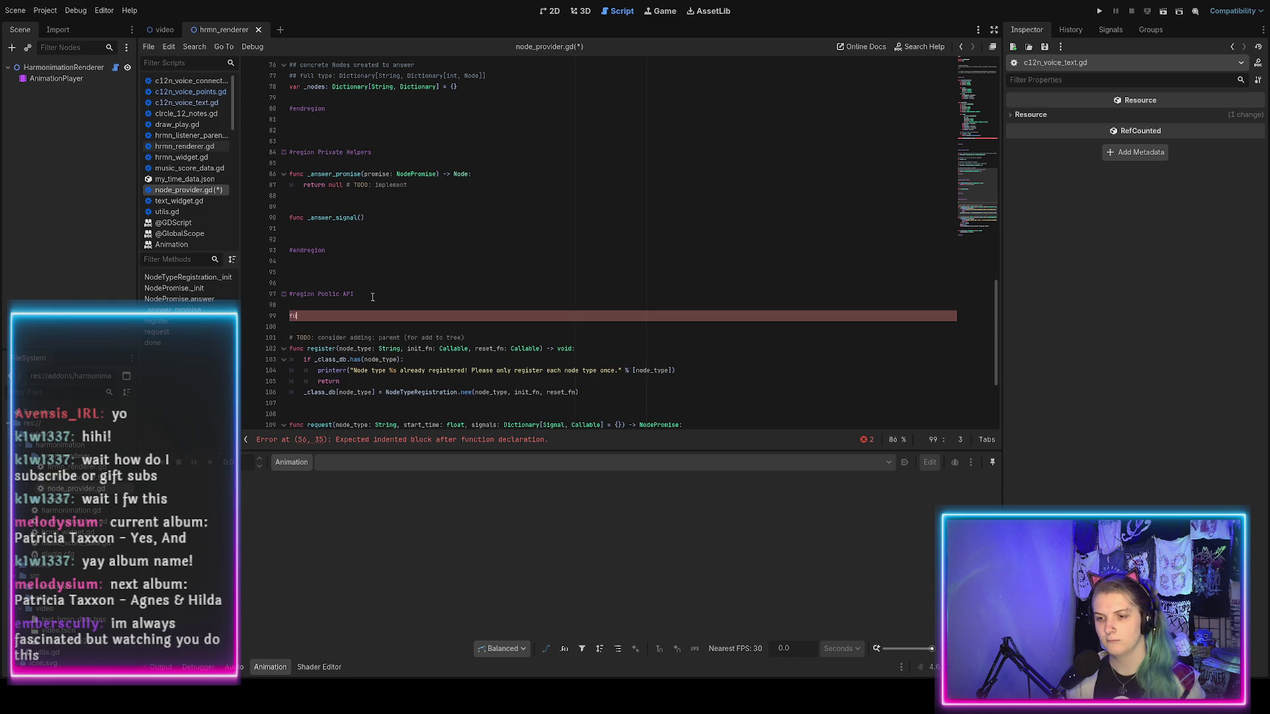
{"action": "key", "text": "BackSpace"}
{"action": "key", "text": "BackSpace"}
{"action": "key", "text": "BackSpace"}
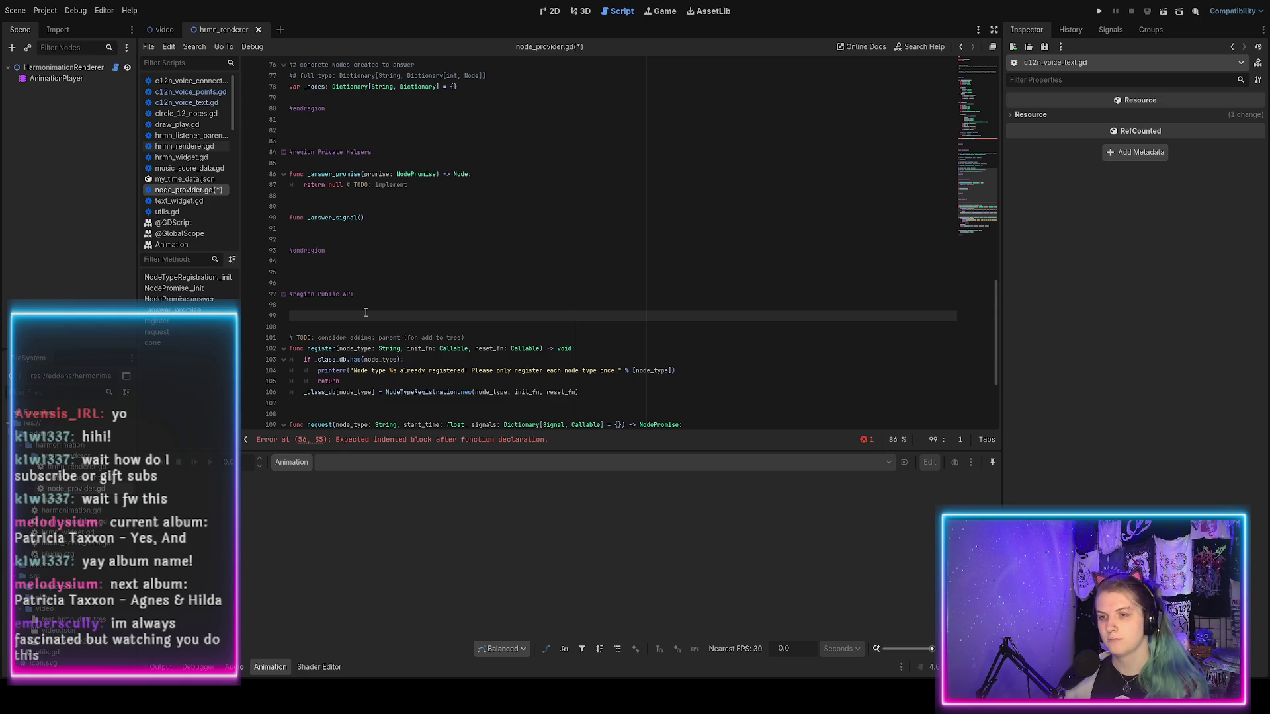
{"action": "type", "text": "@export"}
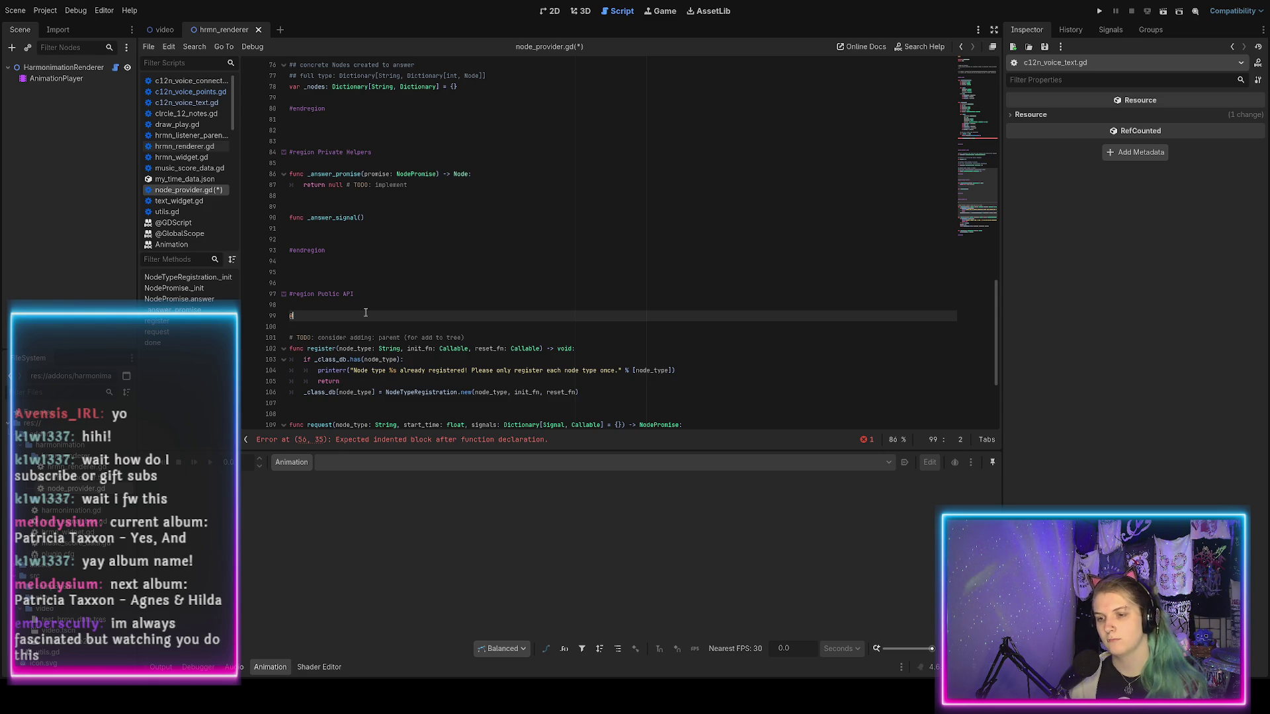
{"action": "key", "text": "Return"}
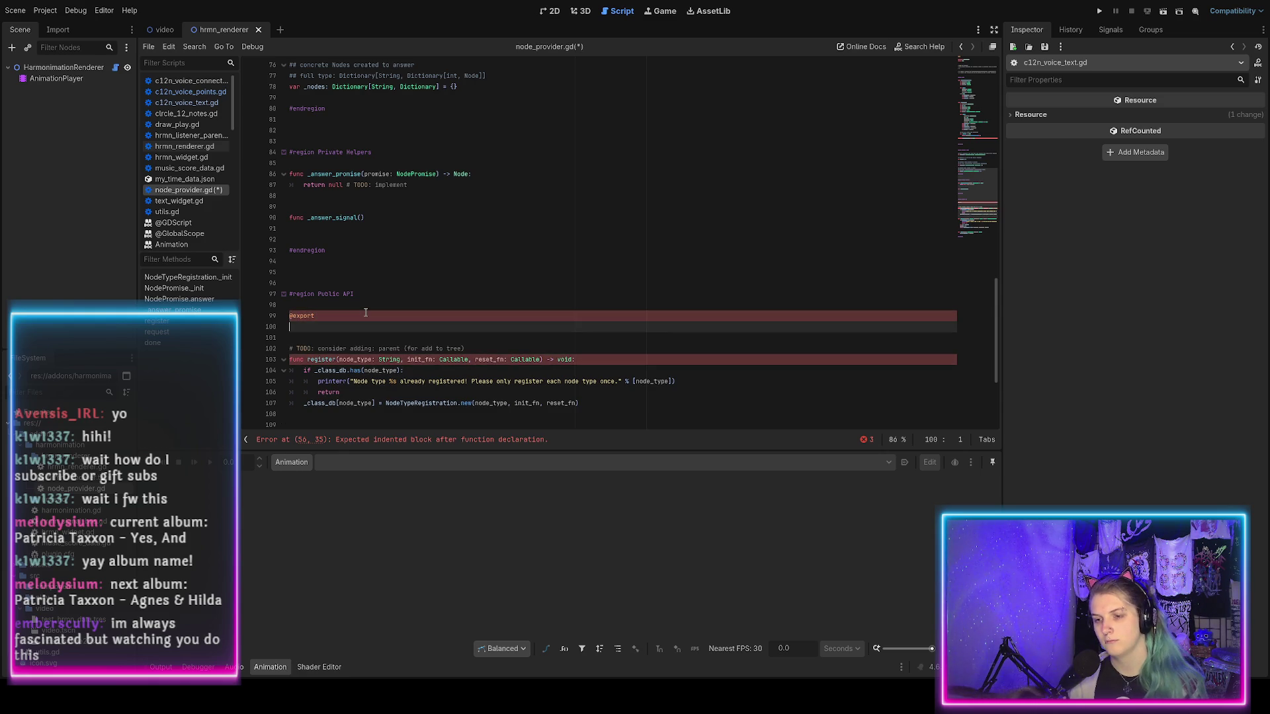
{"action": "type", "text": "float current"}
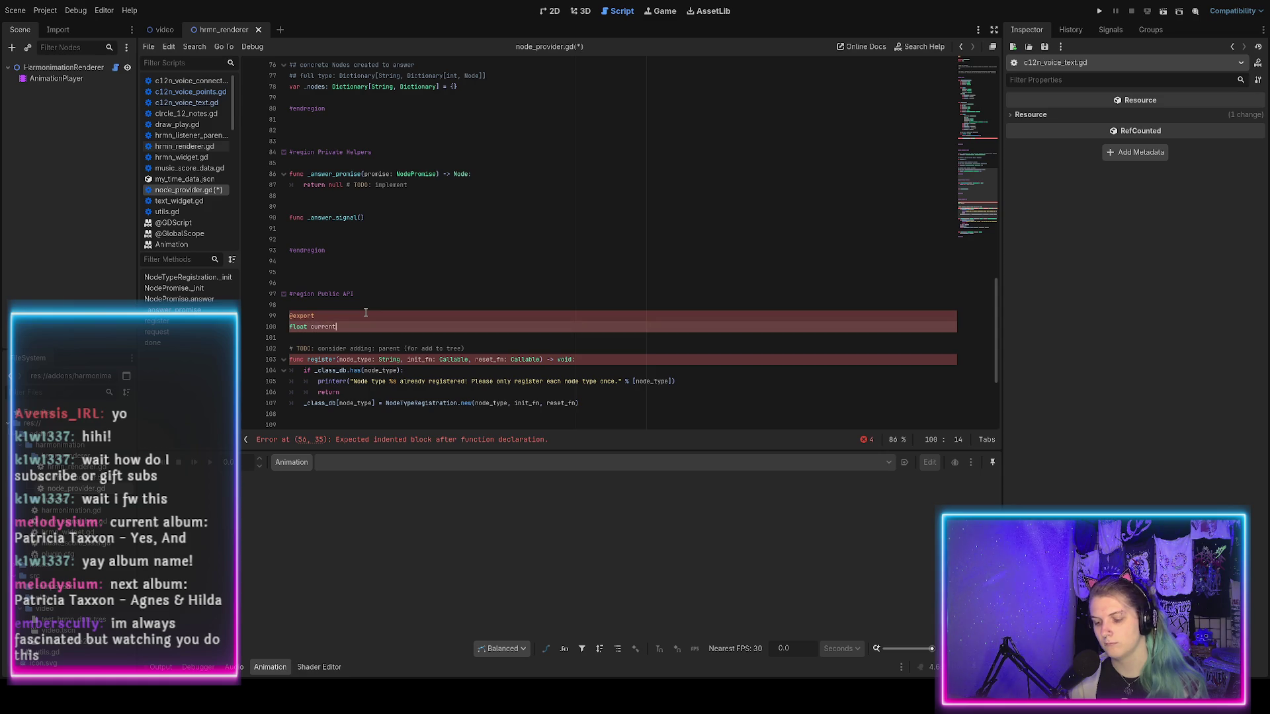
{"action": "key", "text": "shift+Home"}
{"action": "type", "text": "var current"}
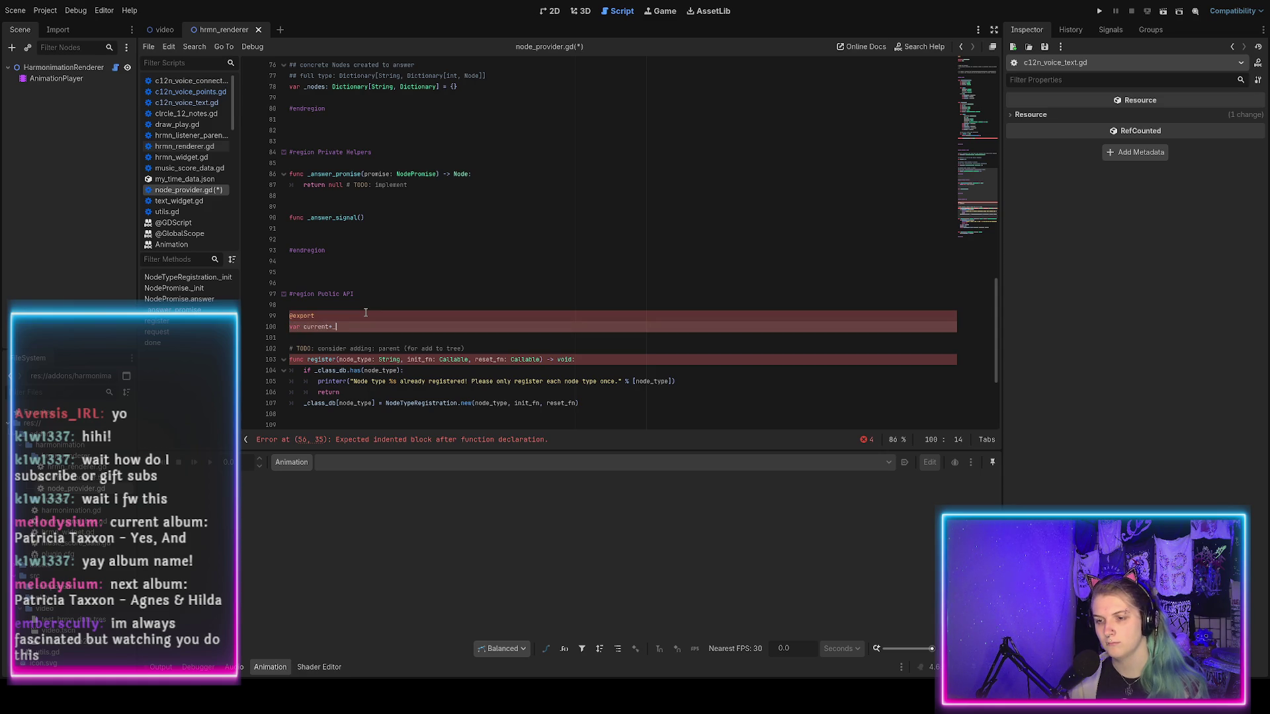
{"action": "type", "text": "_time: "}
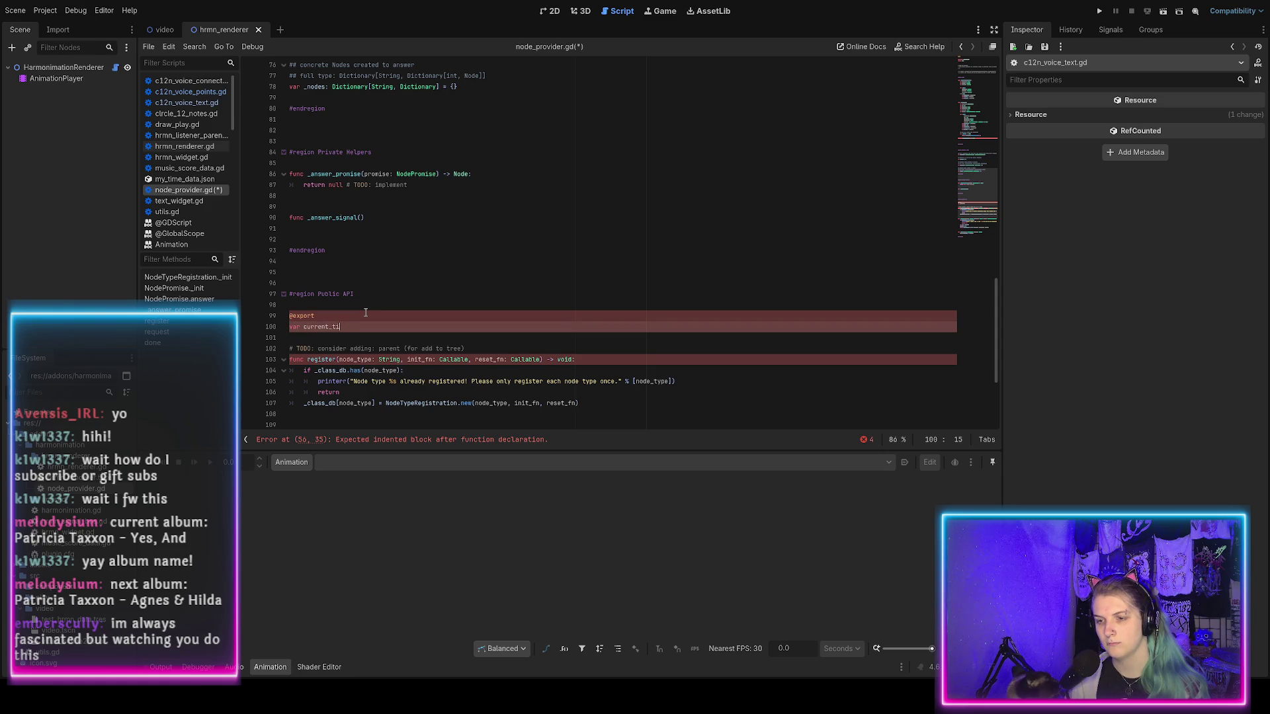
{"action": "type", "text": "float = 0"}
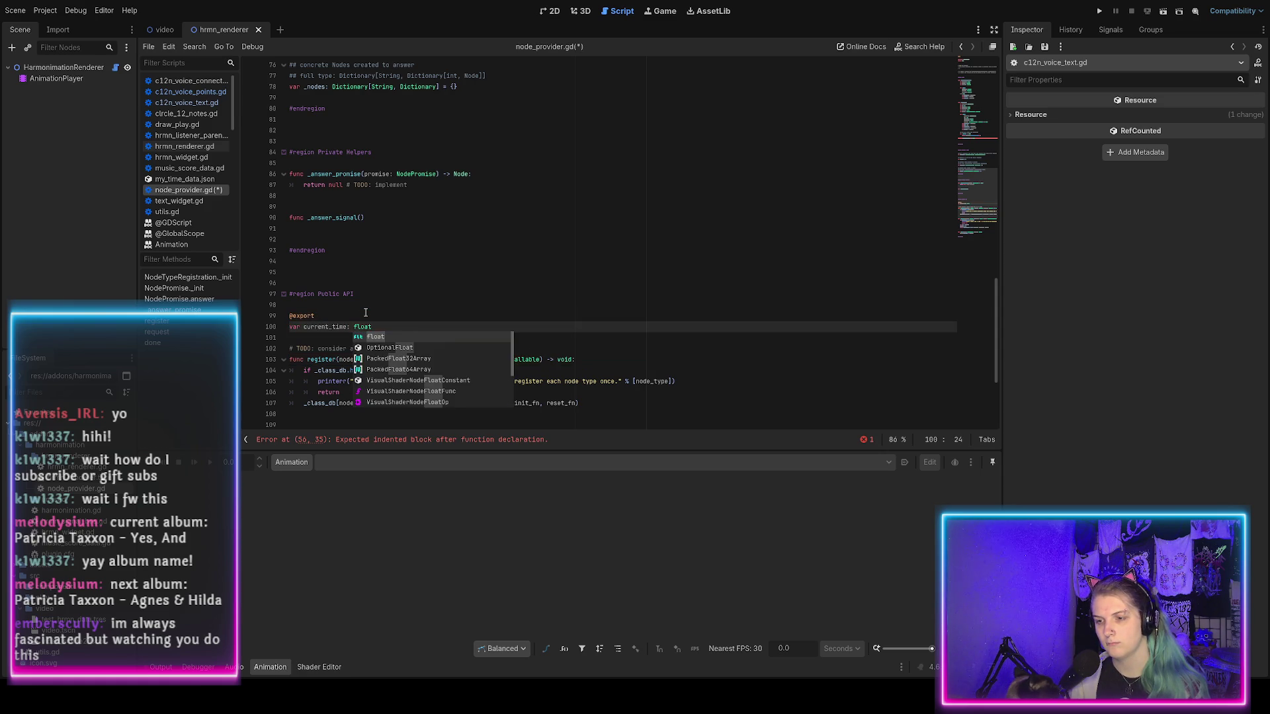
{"action": "type", "text": ".0"}
{"action": "key", "text": "Up"}
{"action": "key", "text": "Home"}
{"action": "key", "text": "Return"}
{"action": "key", "text": "Up"}
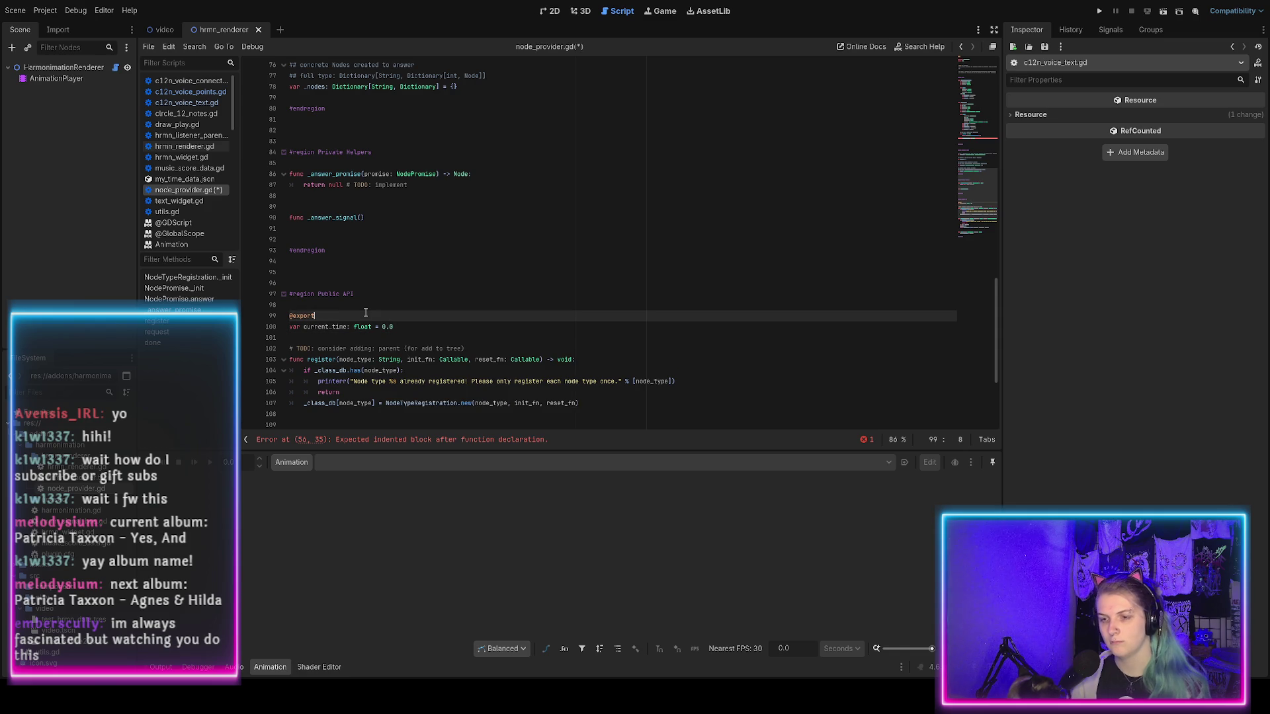
{"action": "type", "text": "## used"}
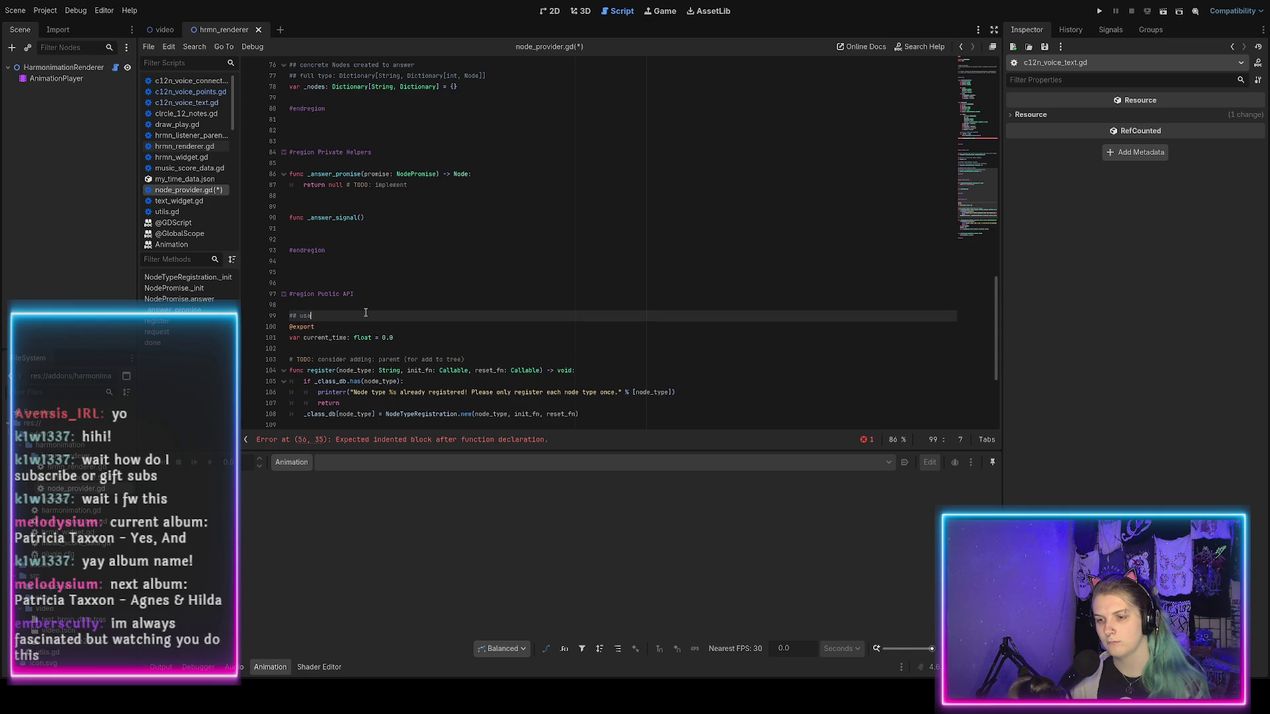
{"action": "type", "text": "d to filter"}
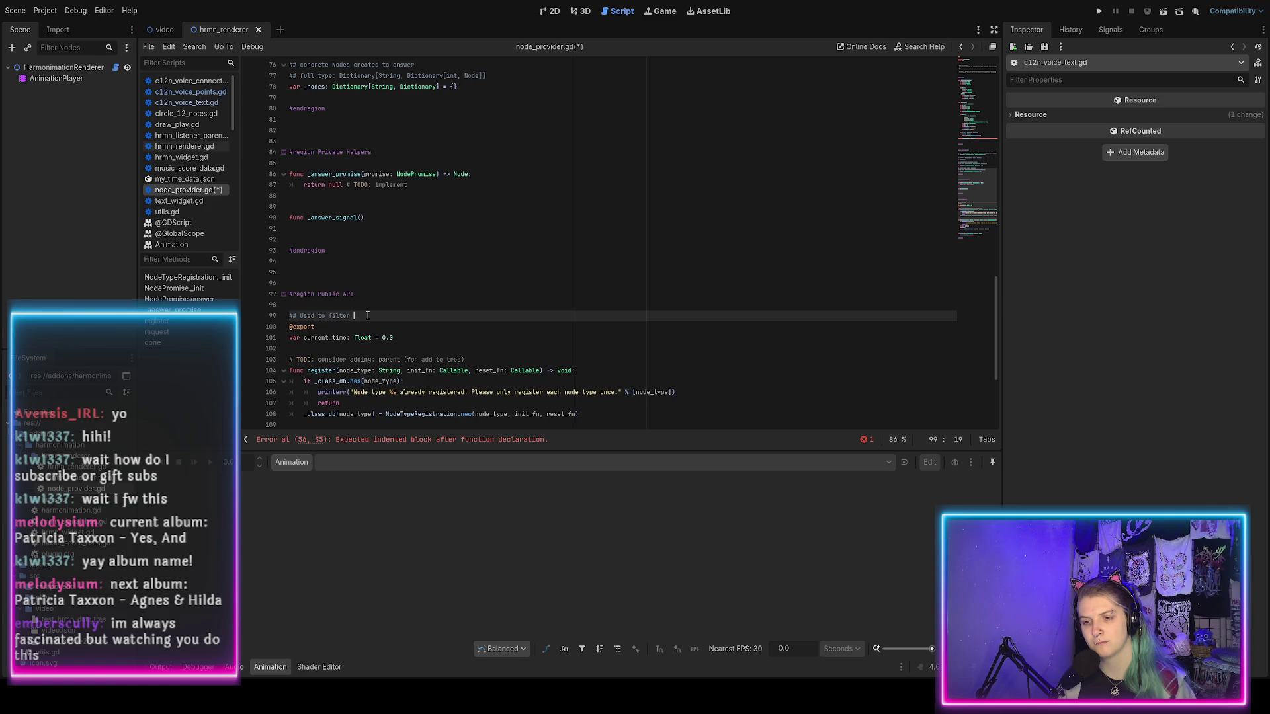
Search the whole project for 'connect', listing 38 matches across 10 files
{"action": "scroll", "coordinate": [368, 315], "scroll_direction": "down", "scroll_amount": 3}
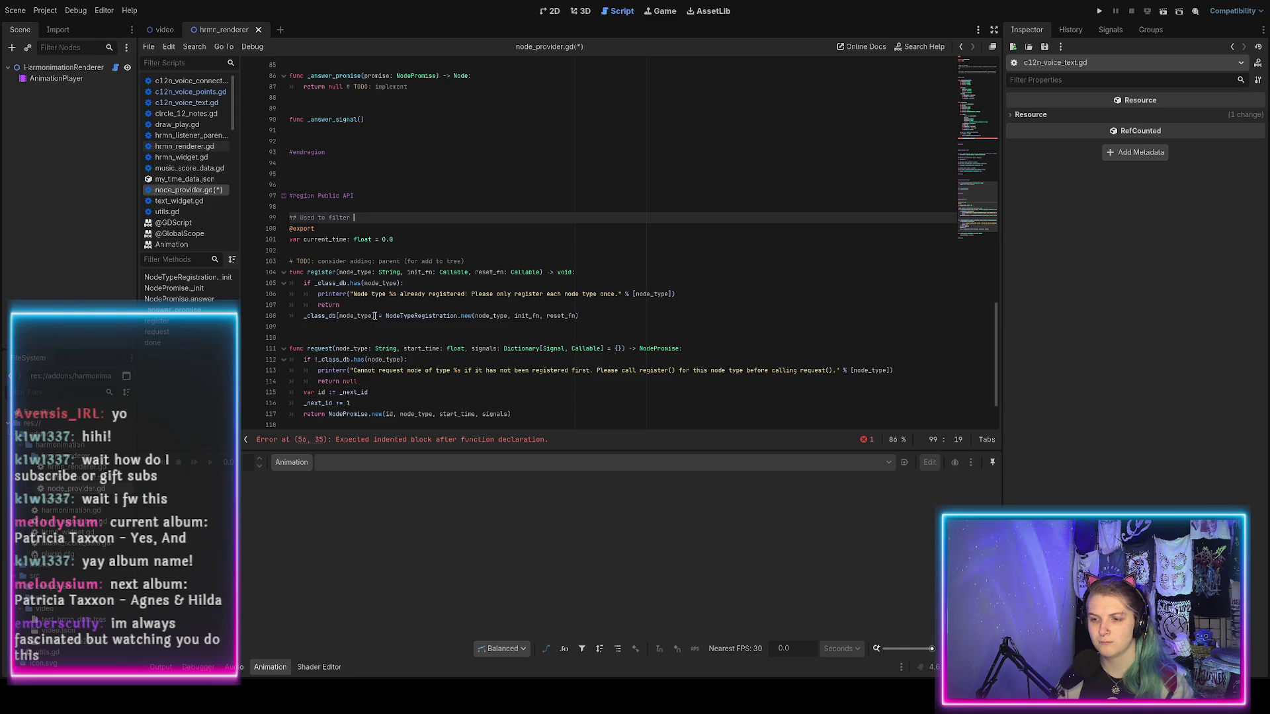
{"action": "left_click", "coordinate": [374, 315]}
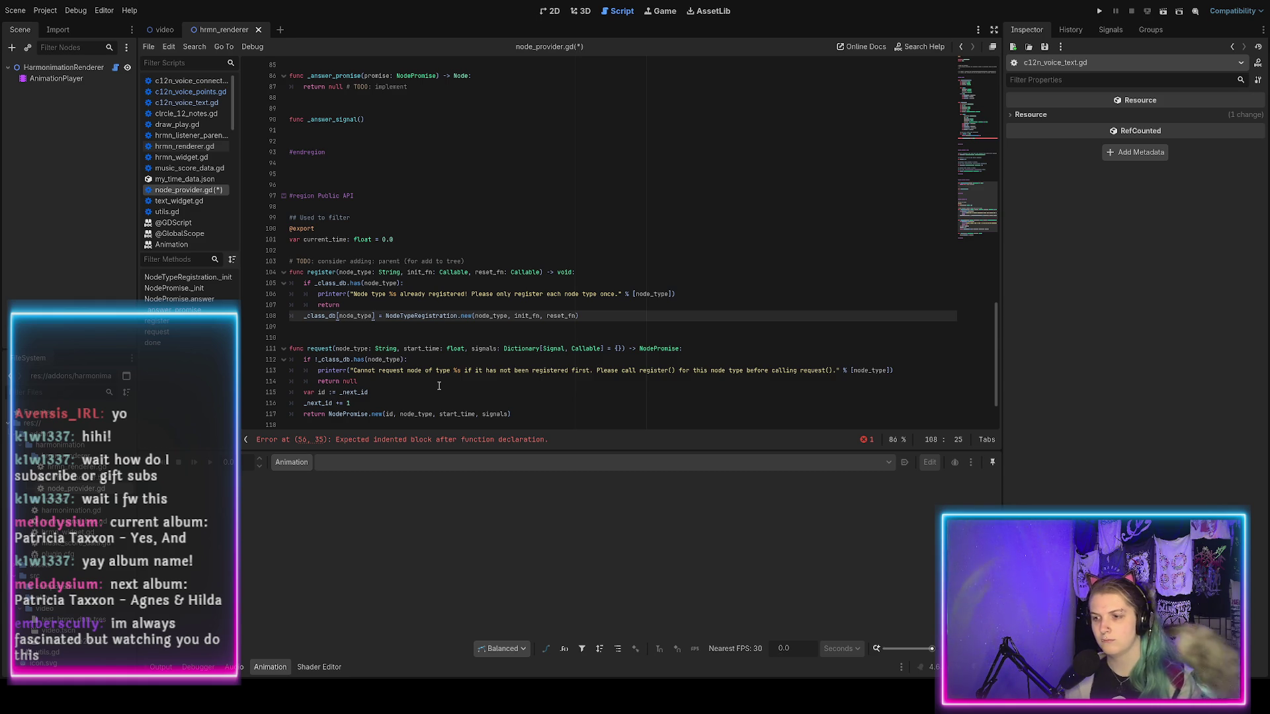
{"action": "key", "text": "ctrl+shift+f"}
{"action": "key", "text": "Return"}
{"action": "scroll", "coordinate": [299, 606], "scroll_direction": "down", "scroll_amount": 4}
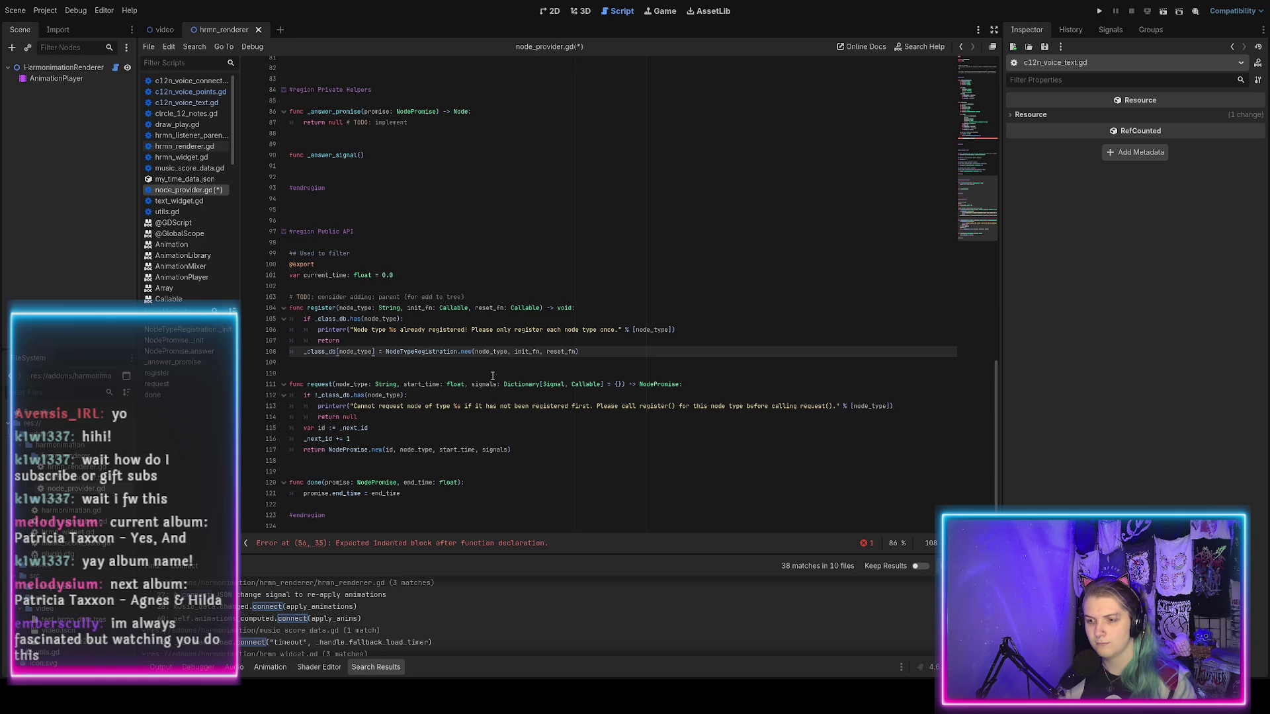
Move the caret past node_type in request() and onto empty line 110
{"action": "key", "text": "ctrl+Right"}
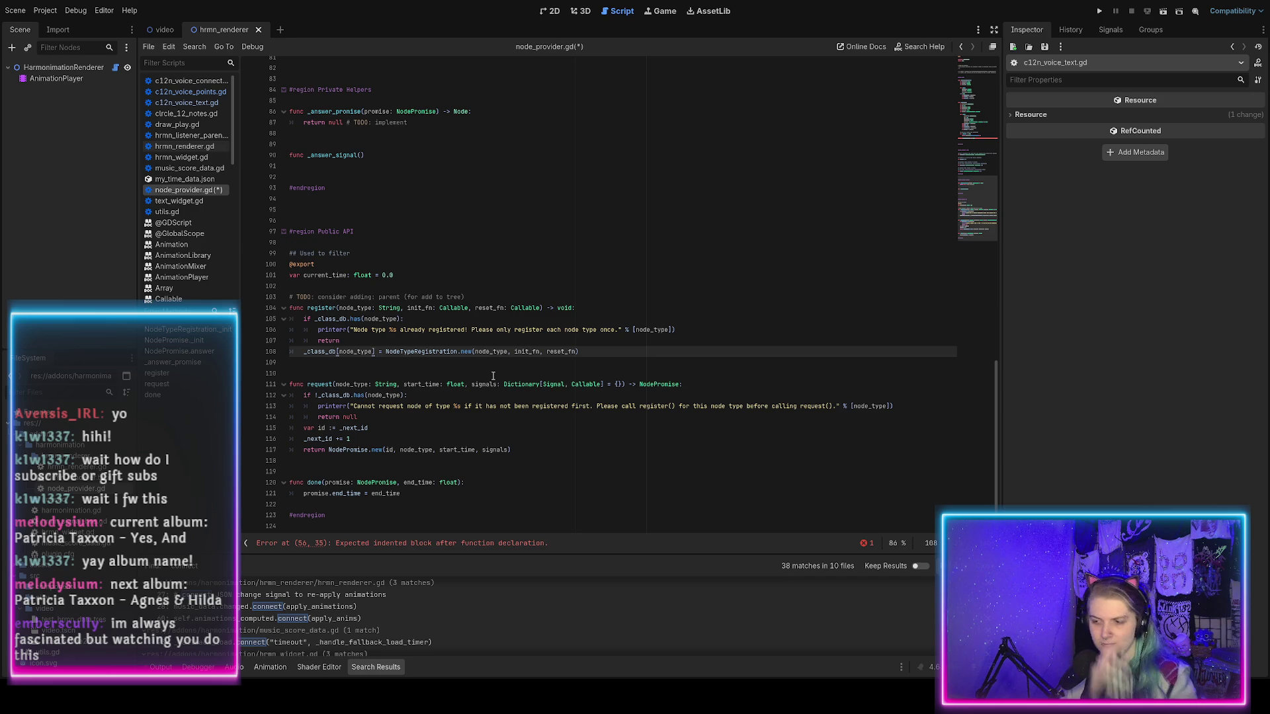
{"action": "left_click", "coordinate": [493, 376]}
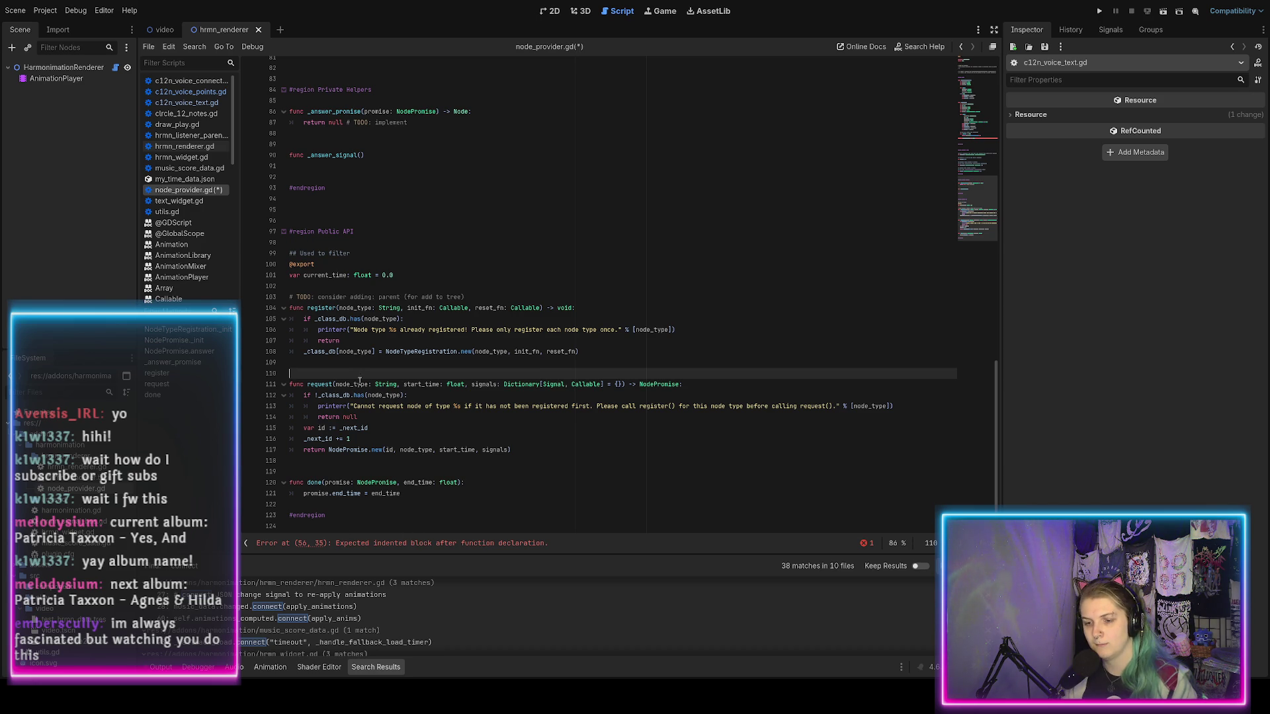
{"action": "left_click", "coordinate": [305, 607]}
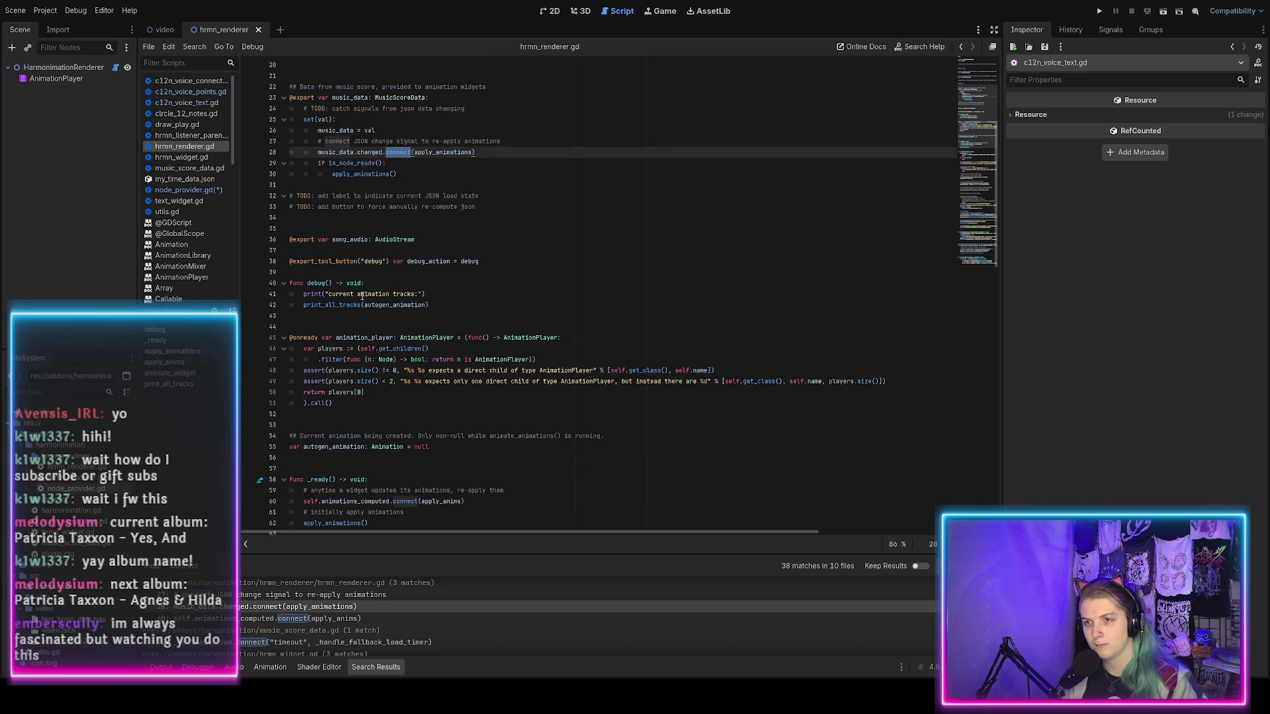
{"action": "left_click", "coordinate": [357, 164]}
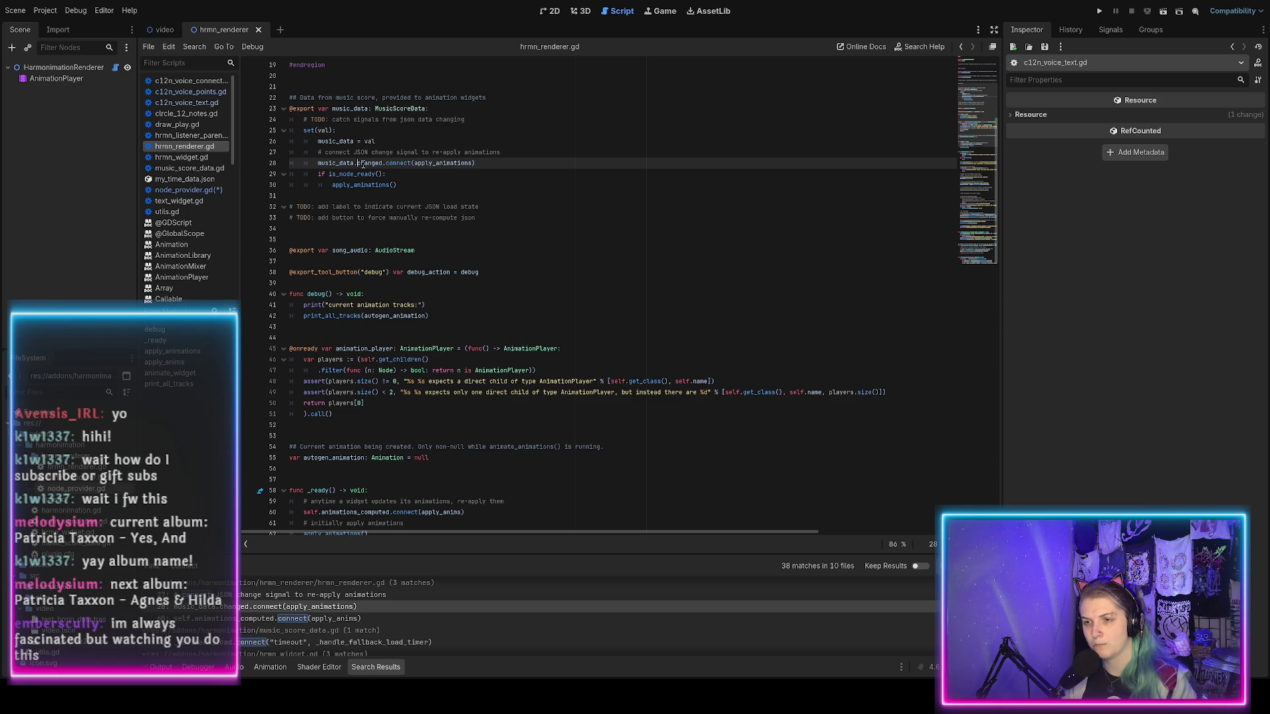
{"action": "left_click", "coordinate": [364, 164], "text": "ctrl"}
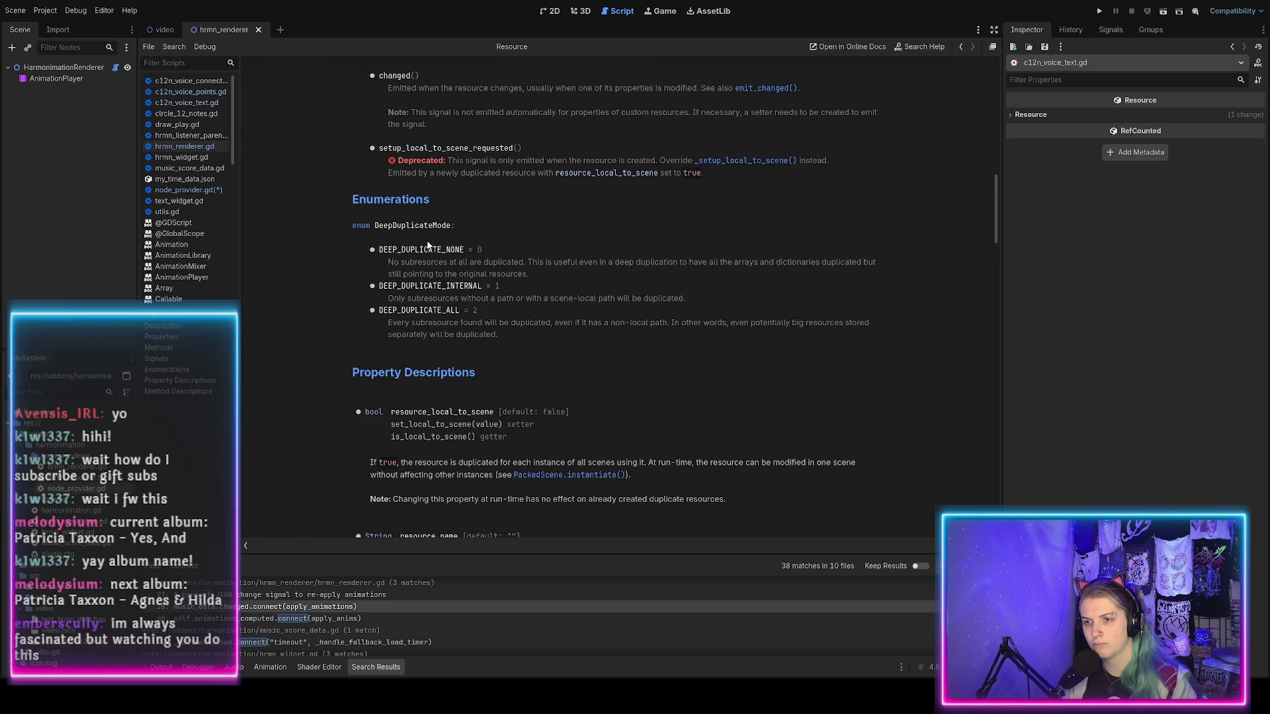
{"action": "key", "text": "alt+Left"}
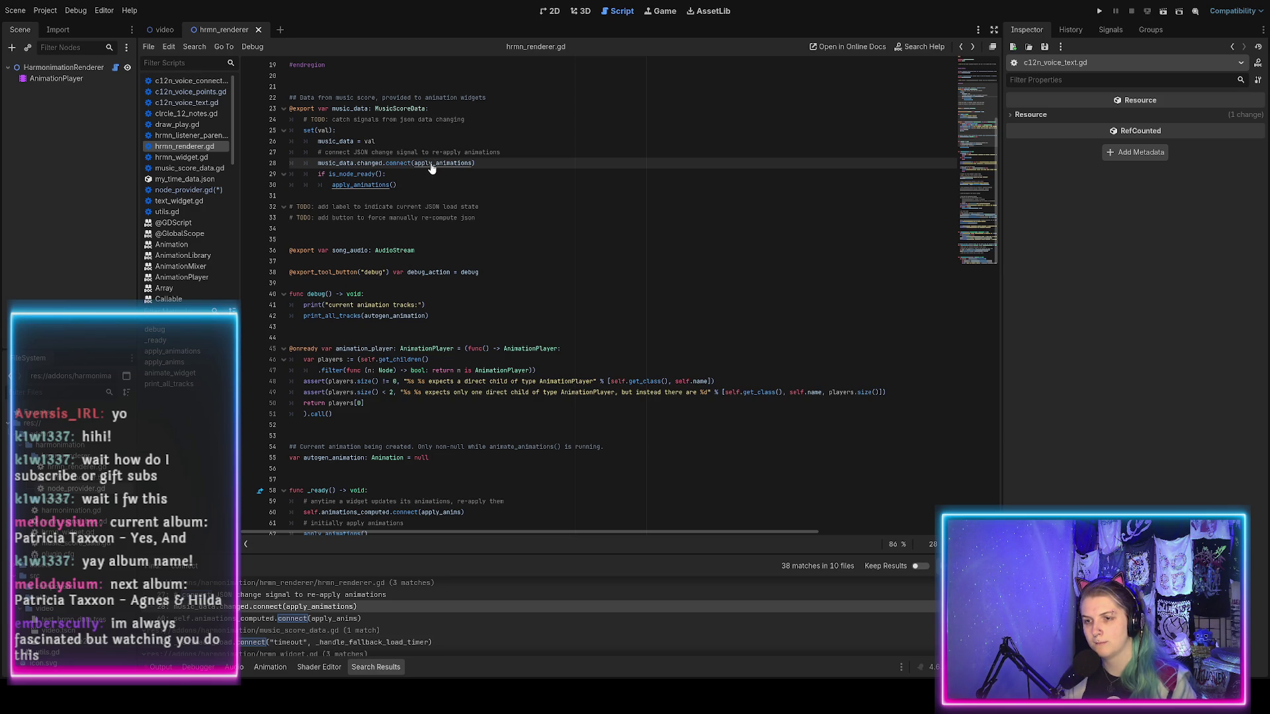
{"action": "scroll", "coordinate": [443, 192], "scroll_direction": "down", "scroll_amount": 15}
{"action": "key", "text": "alt+Left"}
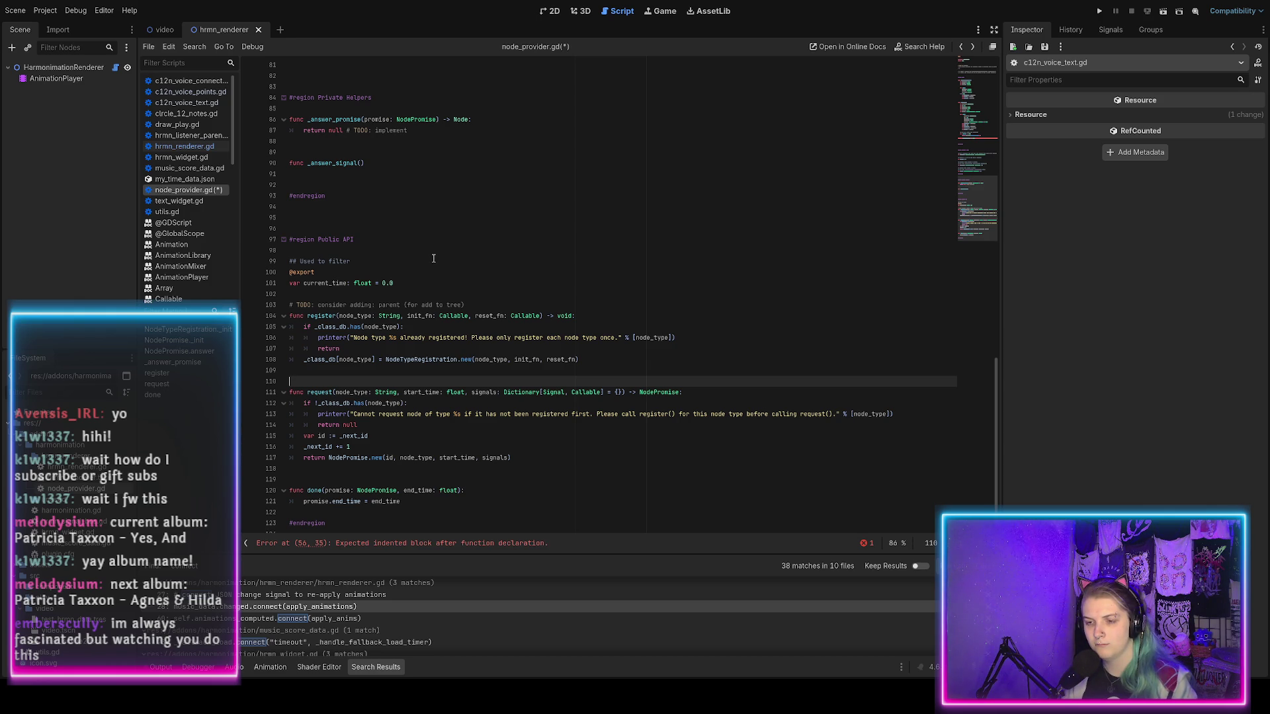
Delete the empty _answer_signal() stub and its blank lines
{"action": "scroll", "coordinate": [417, 291], "scroll_direction": "down", "scroll_amount": 1}
{"action": "scroll", "coordinate": [414, 296], "scroll_direction": "up", "scroll_amount": 5}
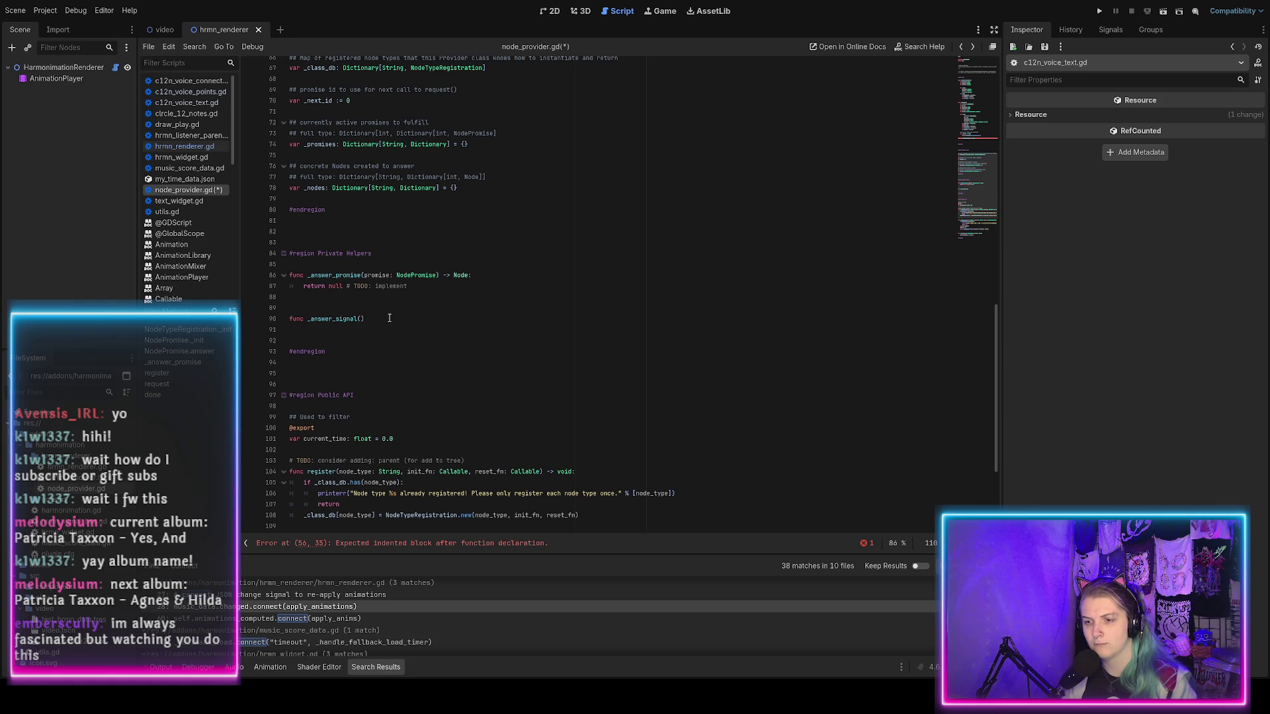
{"action": "left_click", "coordinate": [389, 319]}
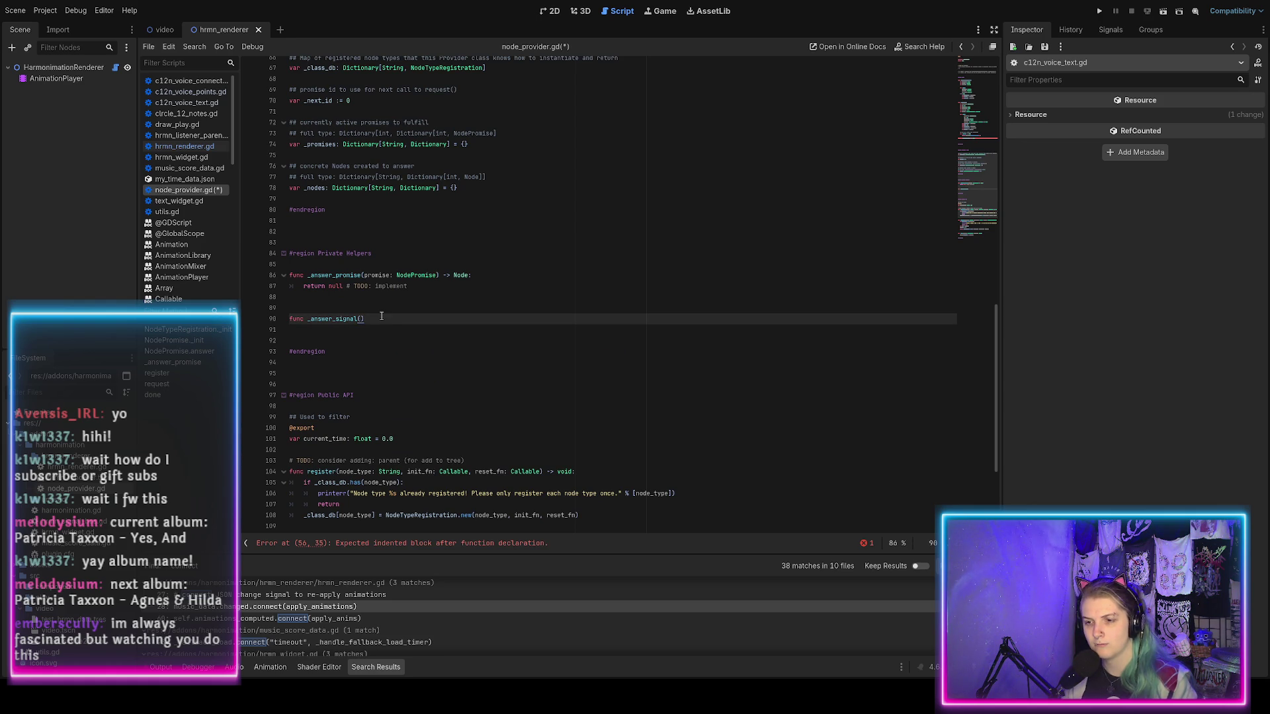
{"action": "left_click_drag", "start_coordinate": [381, 317], "coordinate": [380, 308]}
{"action": "scroll", "coordinate": [391, 324], "scroll_direction": "up", "scroll_amount": 5}
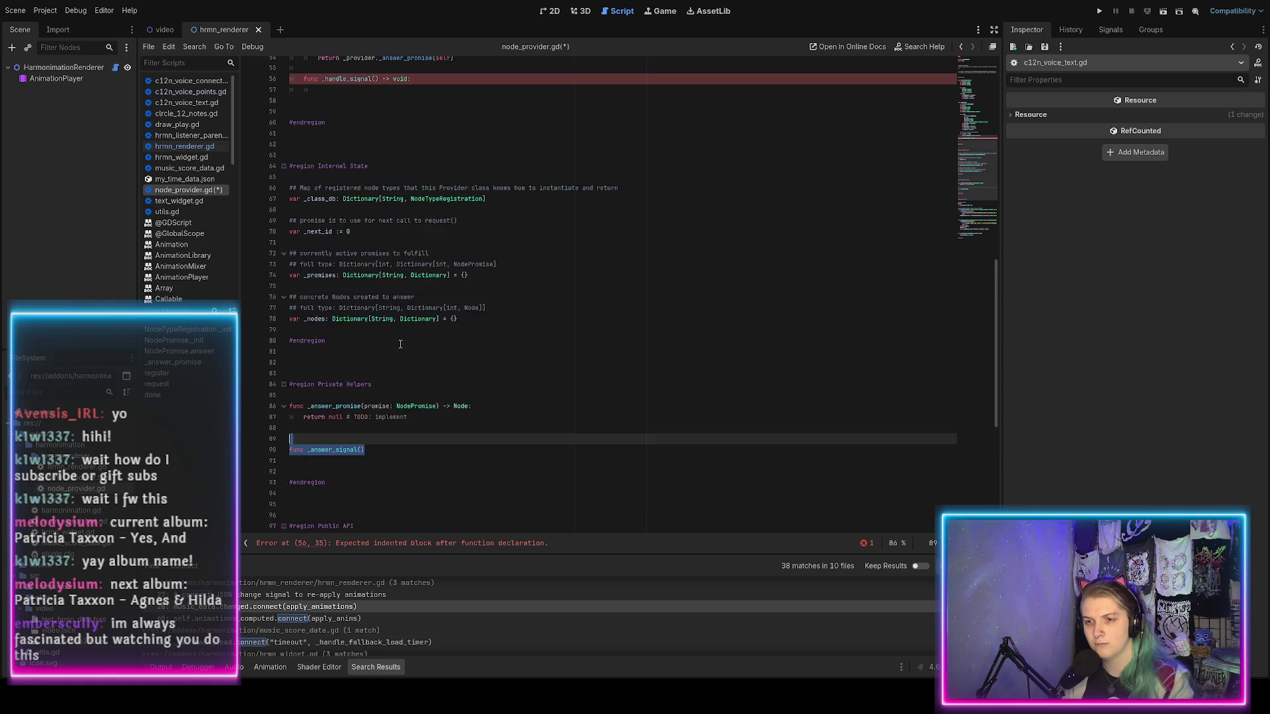
{"action": "key", "text": "BackSpace"}
{"action": "key", "text": "BackSpace"}
{"action": "key", "text": "BackSpace"}
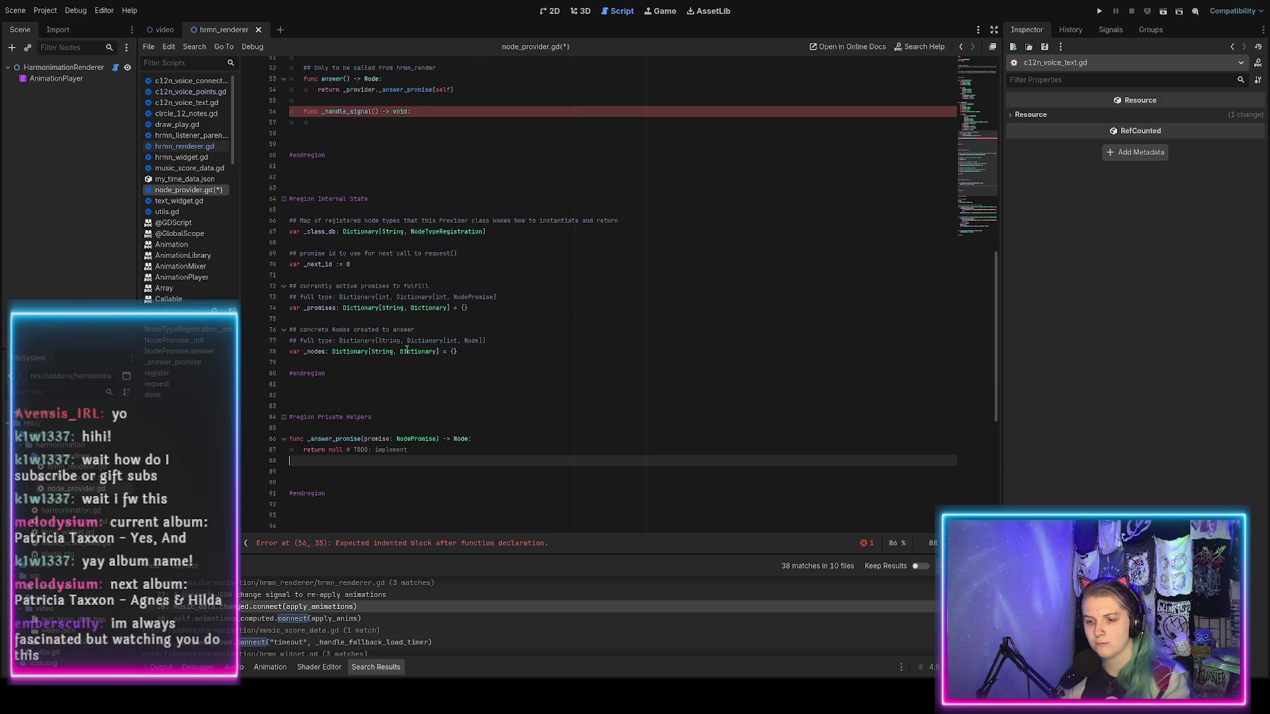
Start an indented body line under the _handle_signal() -> void declaration
{"action": "scroll", "coordinate": [441, 310], "scroll_direction": "up", "scroll_amount": 6}
{"action": "left_click", "coordinate": [442, 310]}
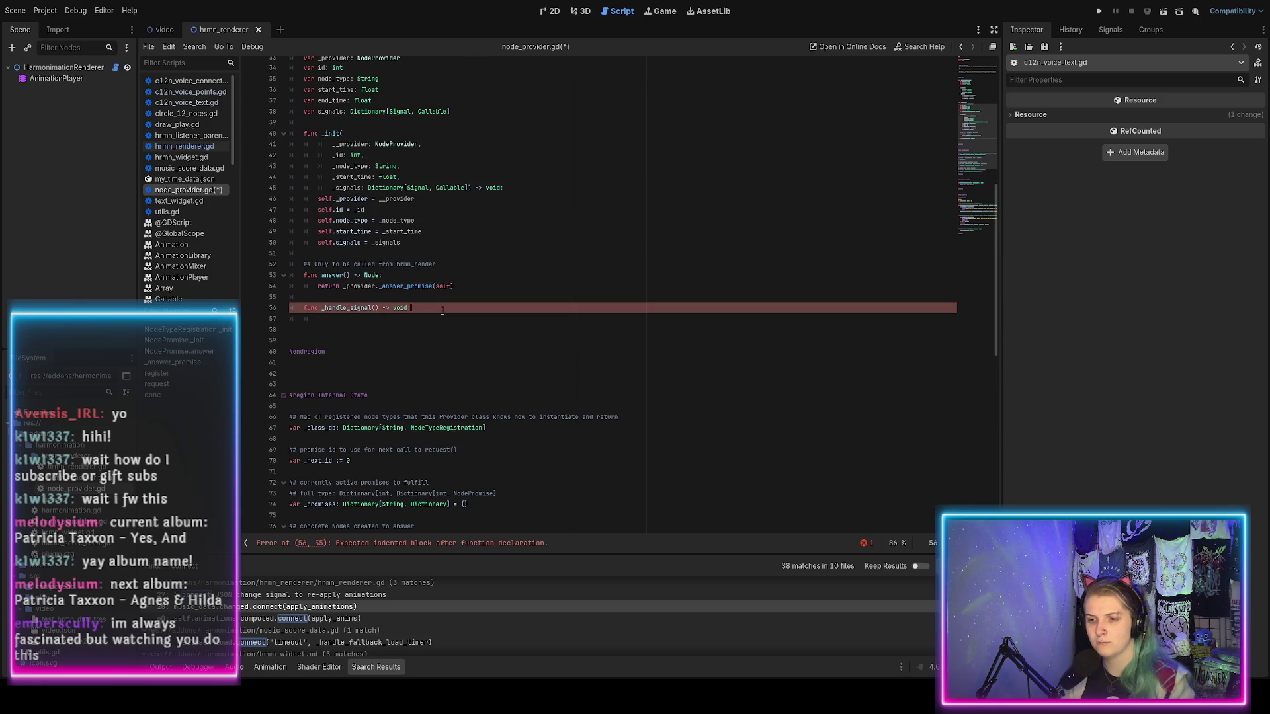
{"action": "key", "text": "Return"}
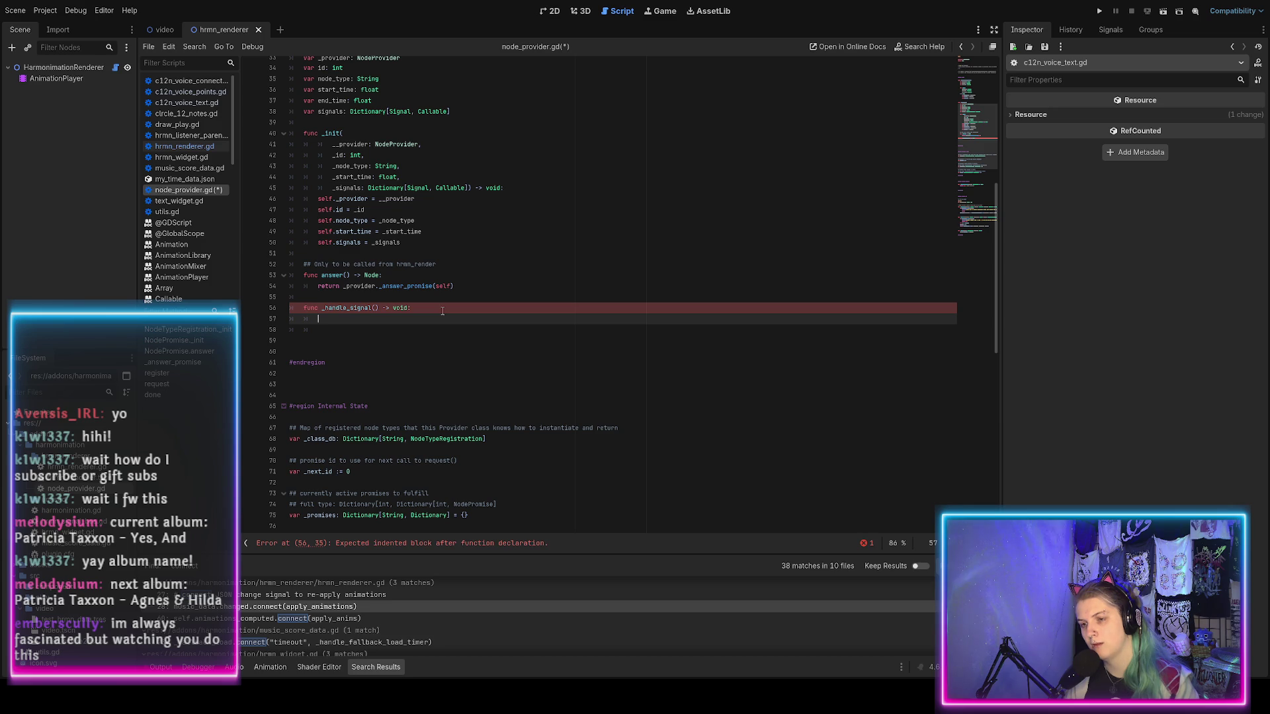
Replace signal_name with a typed `_signal: Signal` parameter and move down to the body line
{"action": "left_click", "coordinate": [376, 309]}
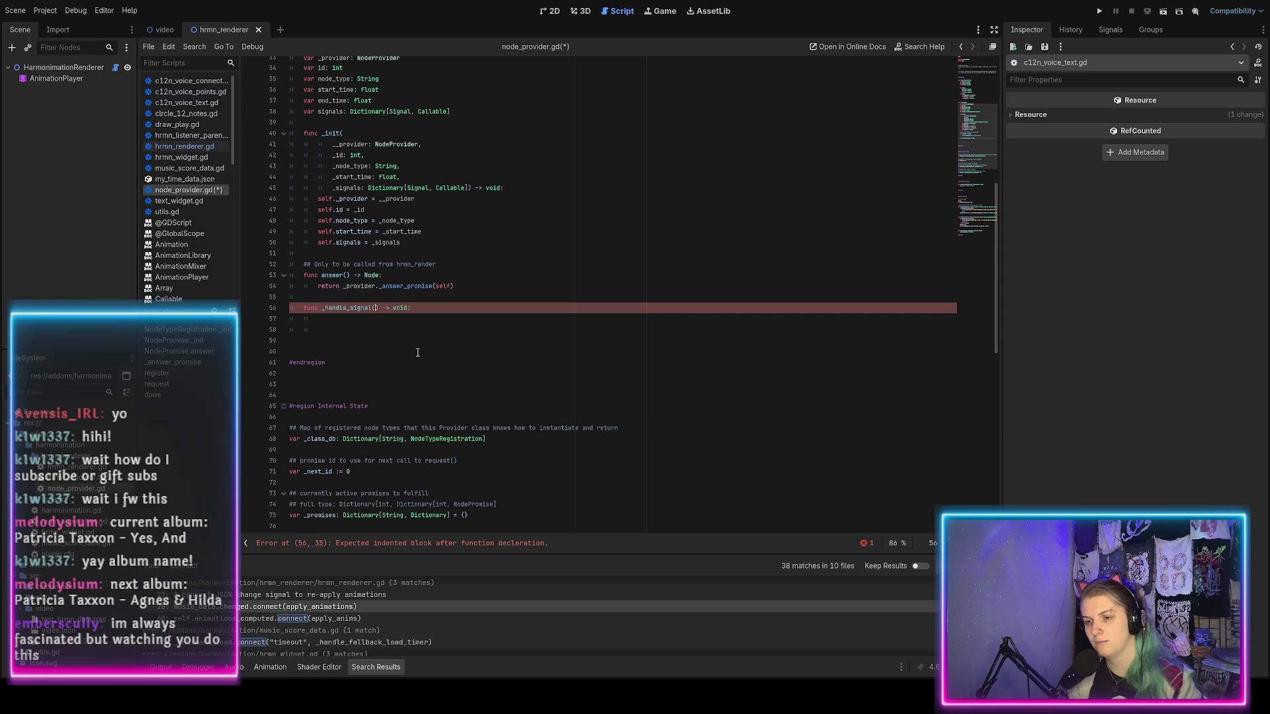
{"action": "type", "text": "signal_name"}
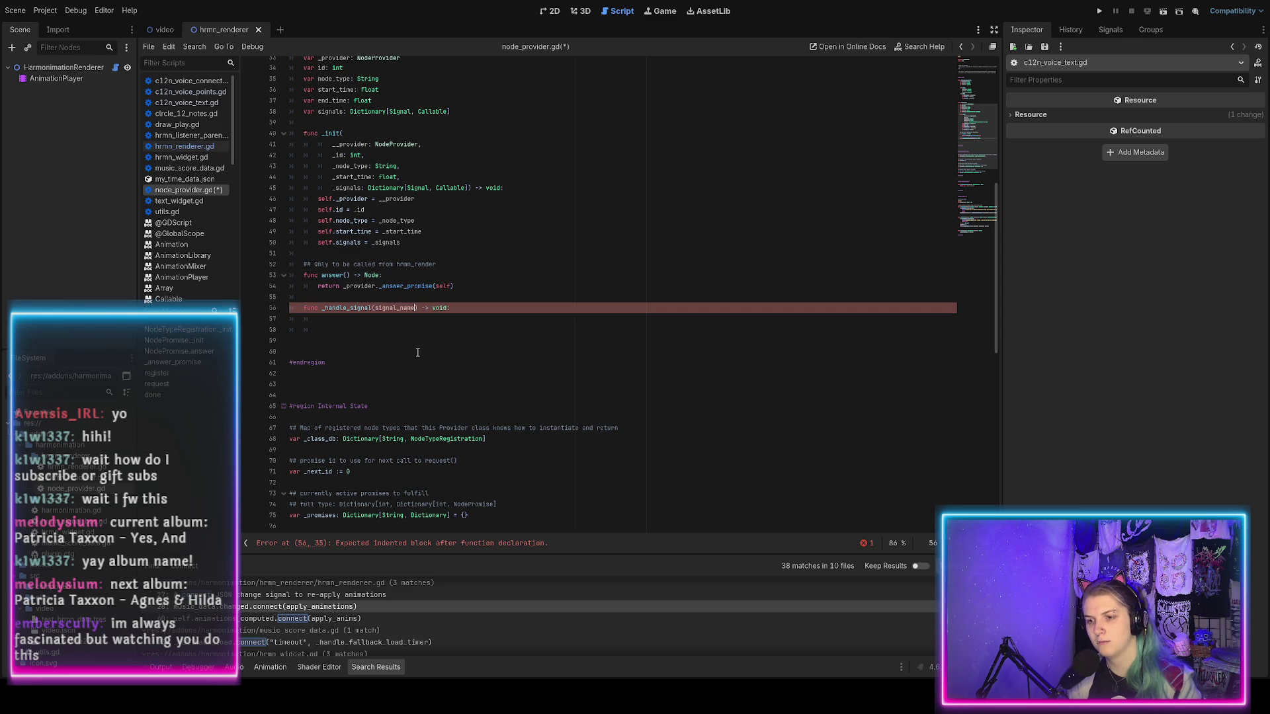
{"action": "key", "text": "BackSpace"}
{"action": "key", "text": "BackSpace"}
{"action": "key", "text": "BackSpace"}
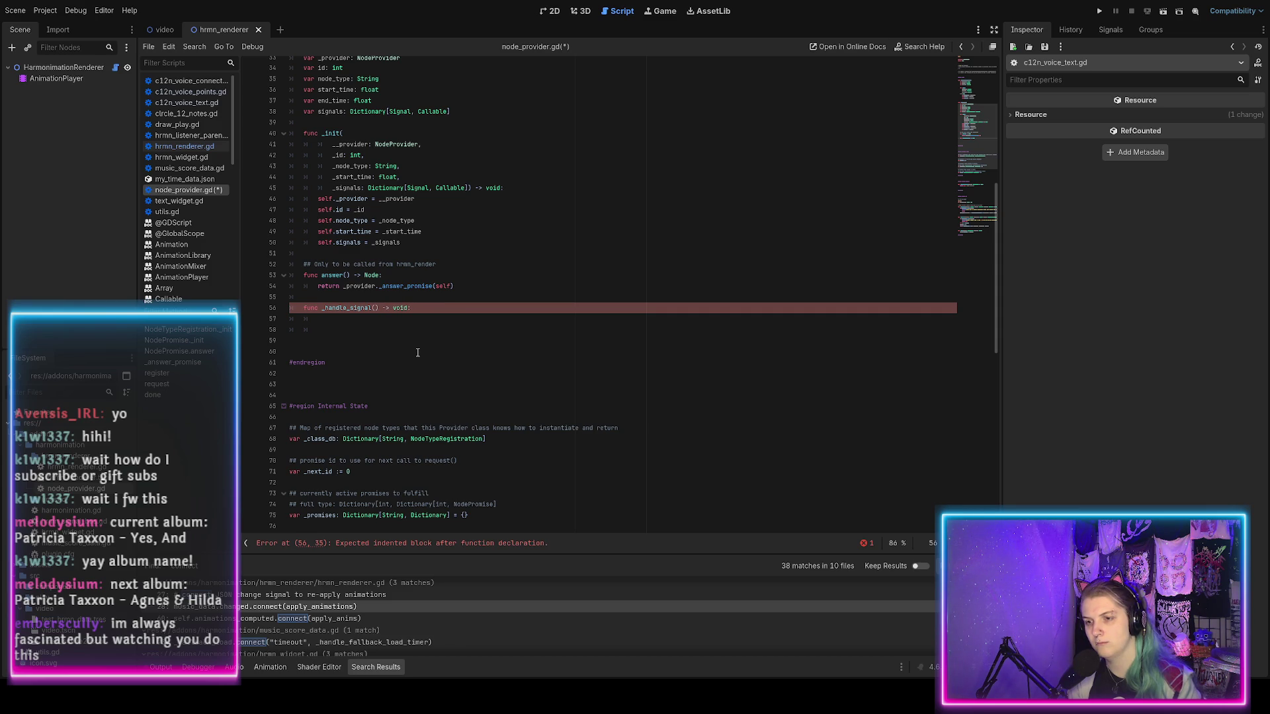
{"action": "type", "text": "signal("}
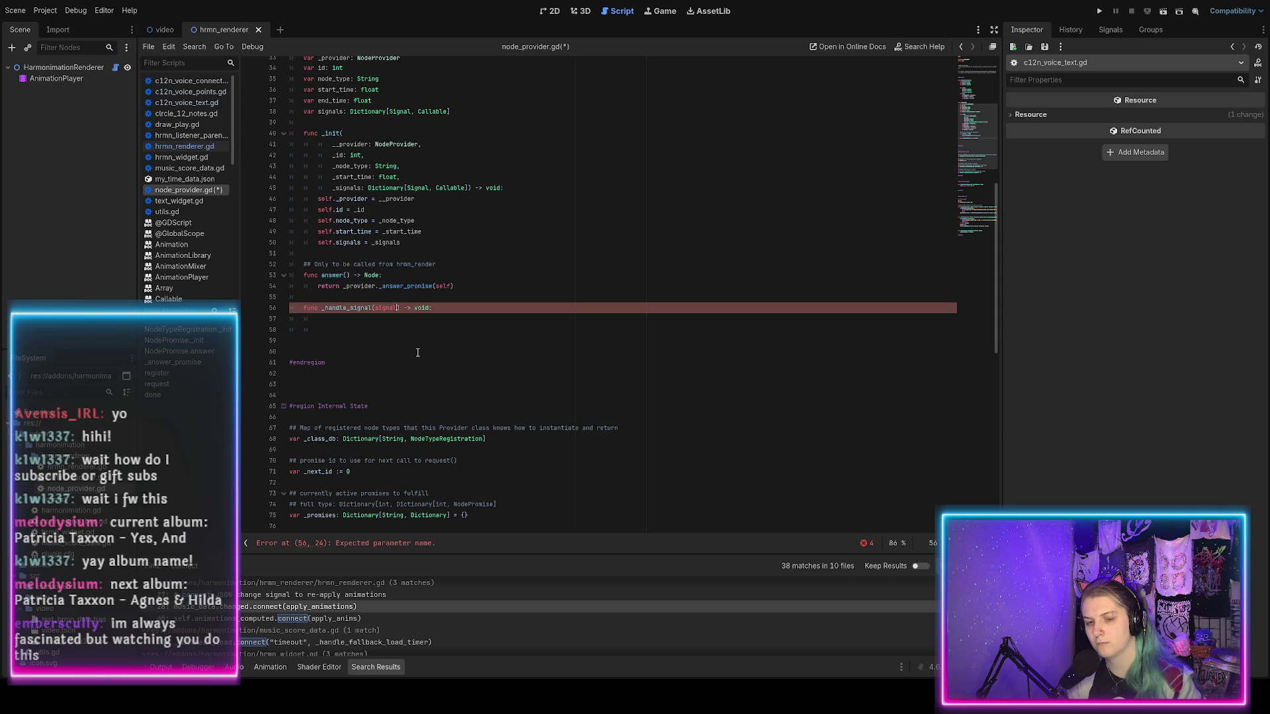
{"action": "type", "text": "_s"}
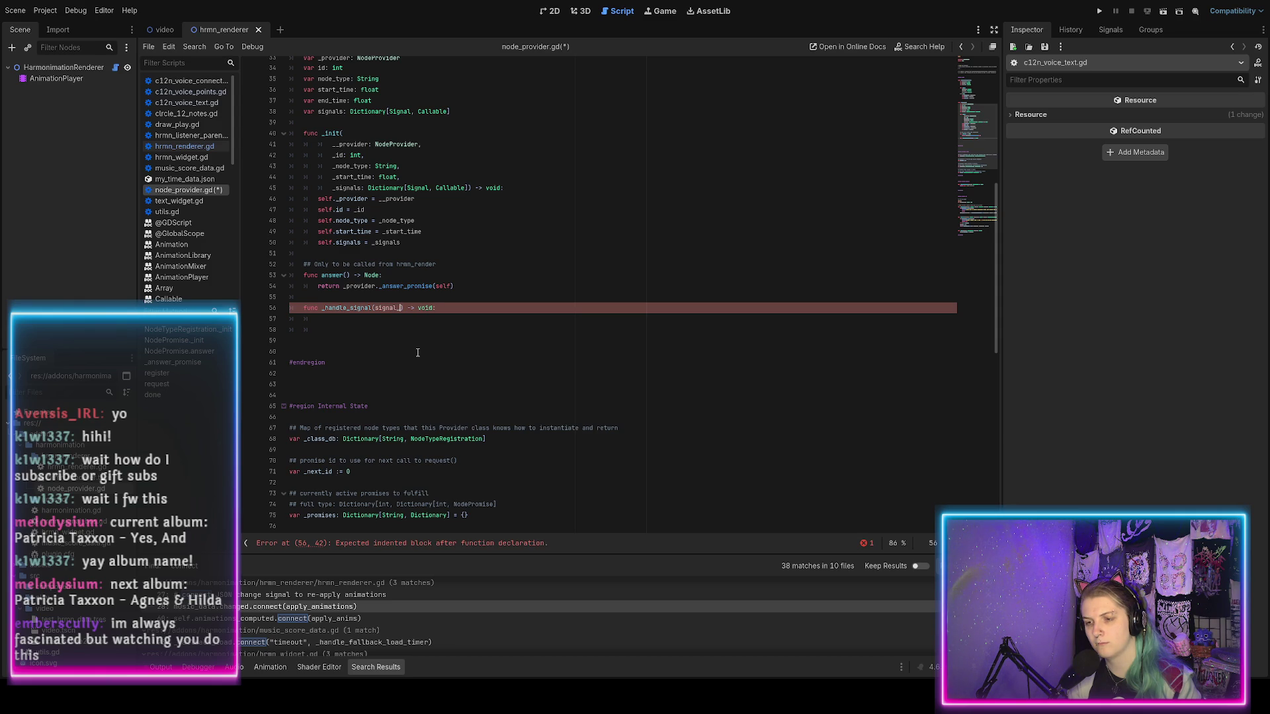
{"action": "type", "text": "ignal: S"}
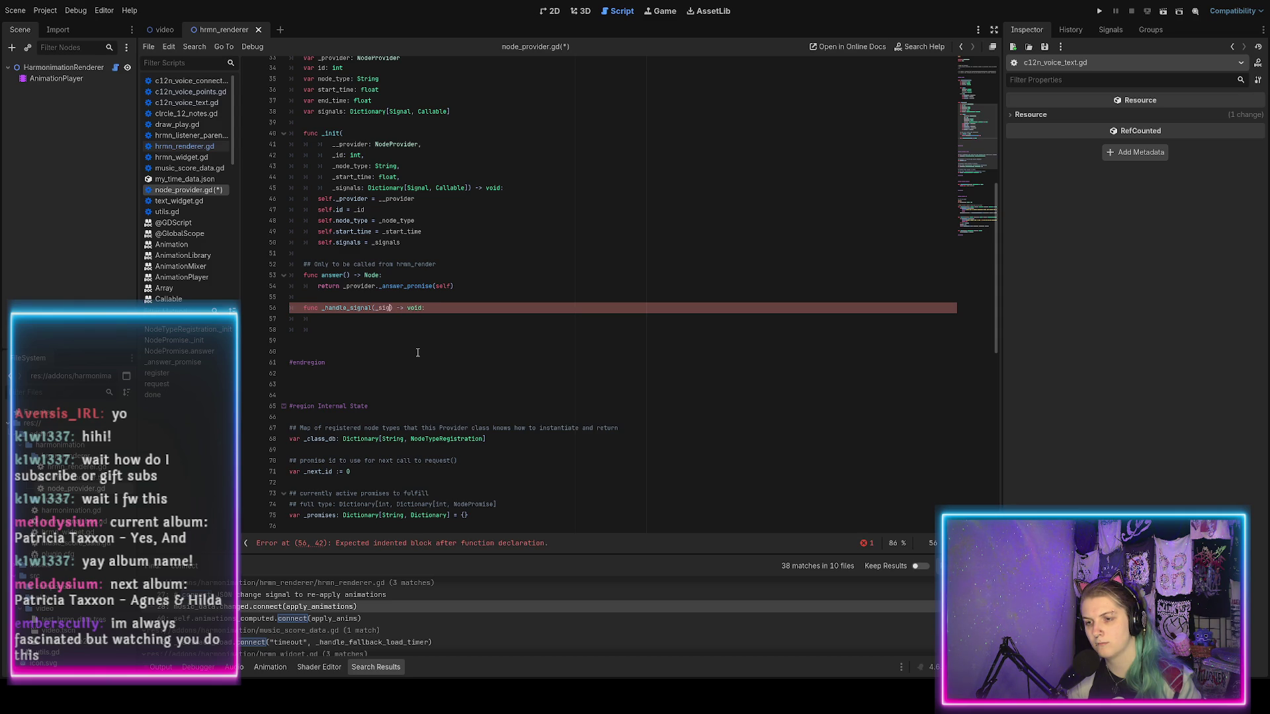
{"action": "type", "text": "ignal"}
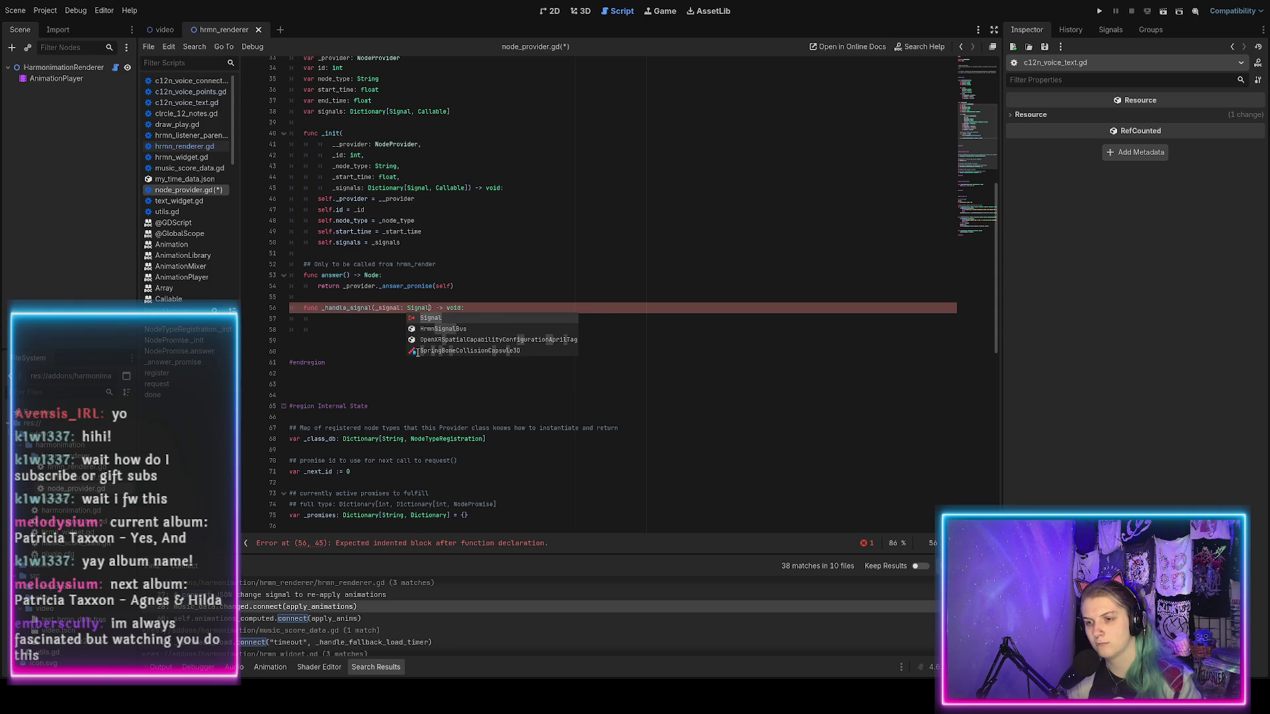
{"action": "key", "text": "Escape"}
{"action": "key", "text": "Down"}
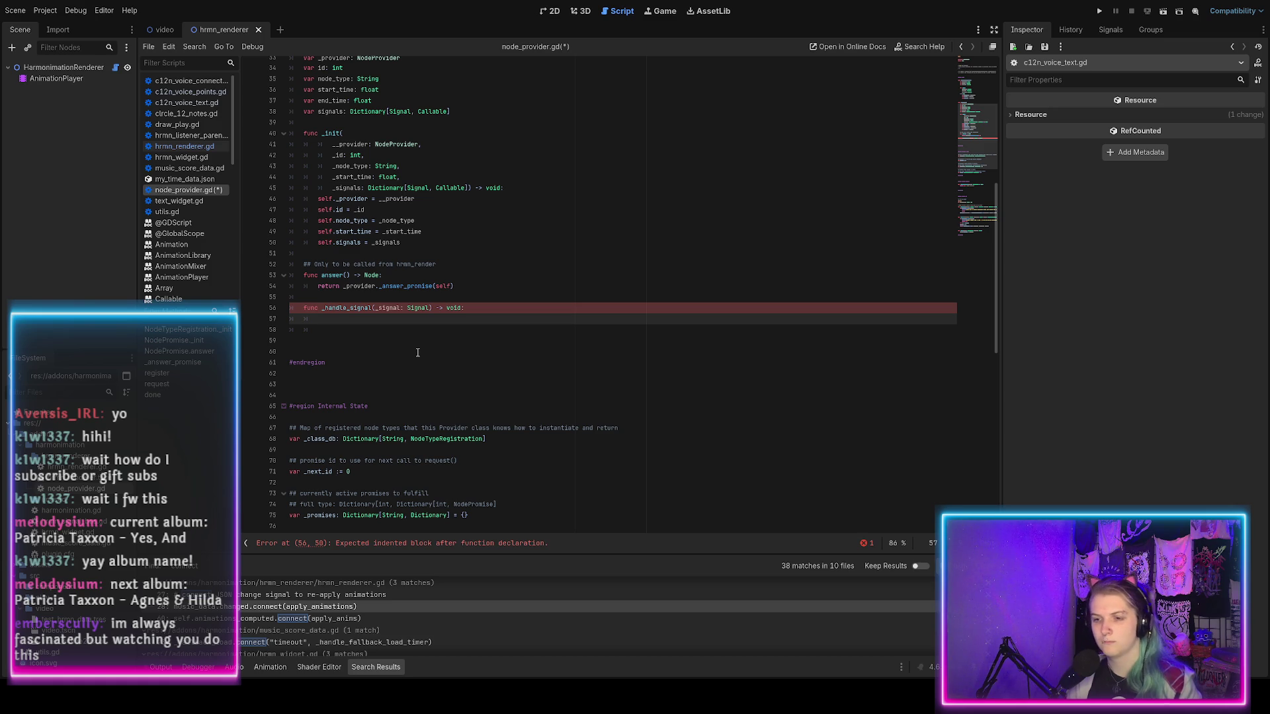
Begin the first body line with `self.signals.` using the signals autocomplete
{"action": "type", "text": "_s"}
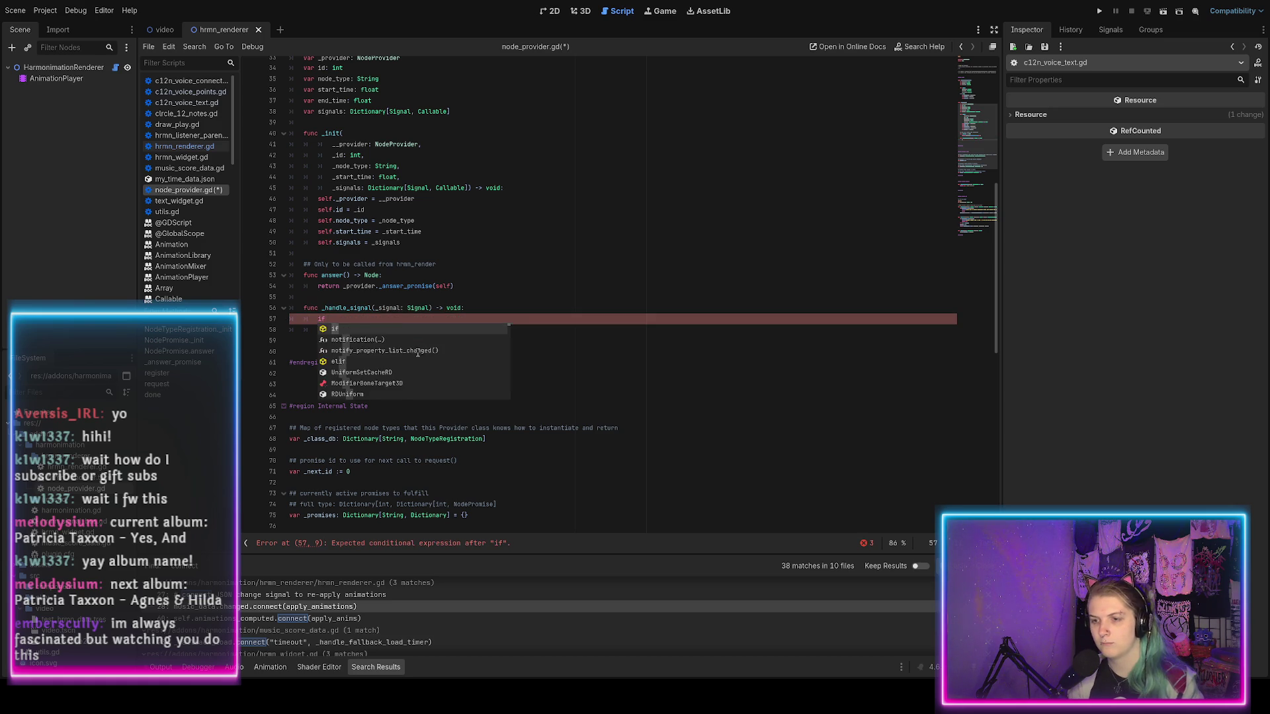
{"action": "key", "text": "BackSpace"}
{"action": "key", "text": "BackSpace"}
{"action": "type", "text": "self._sign"}
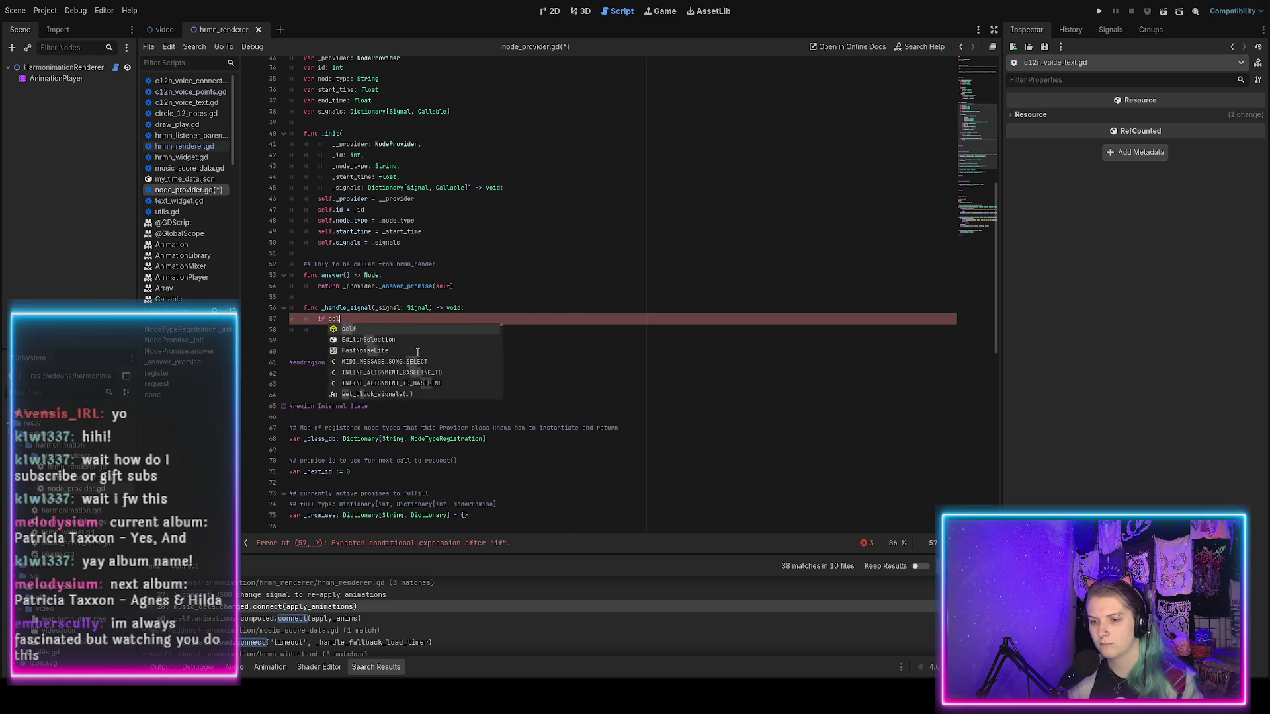
{"action": "key", "text": "BackSpace"}
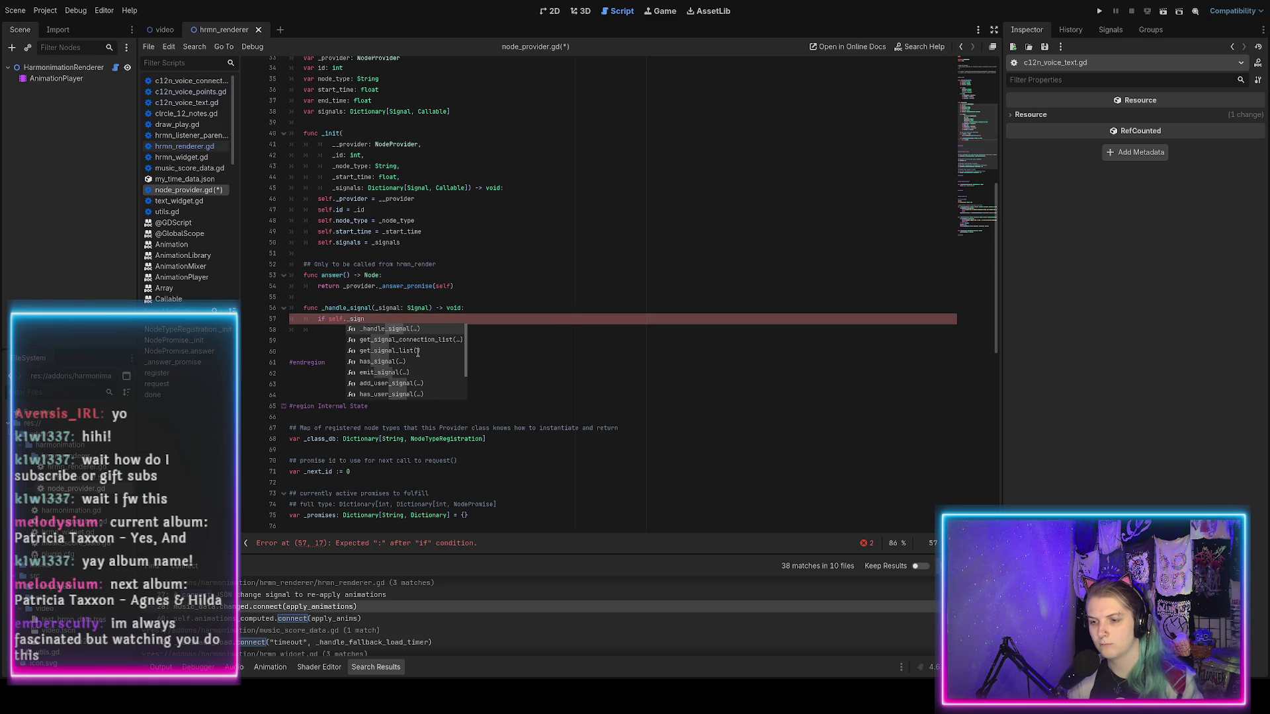
{"action": "key", "text": "BackSpace"}
{"action": "key", "text": "BackSpace"}
{"action": "key", "text": "BackSpace"}
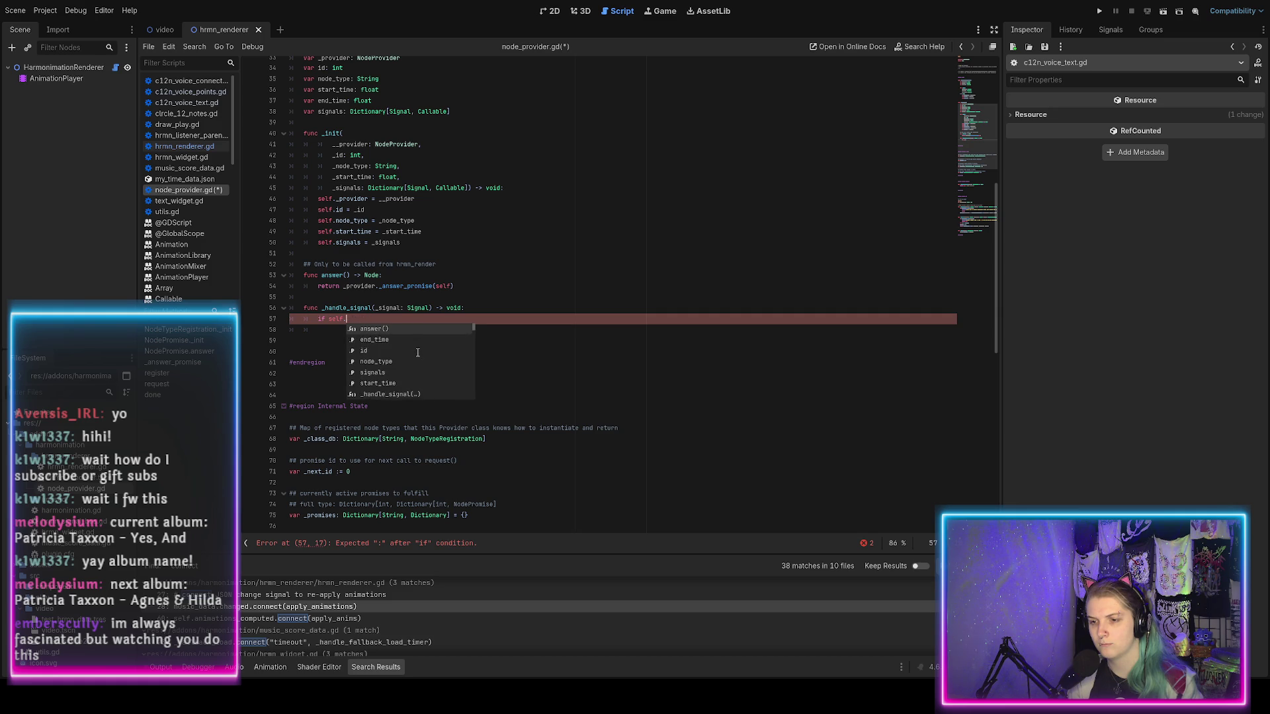
{"action": "type", "text": "sign"}
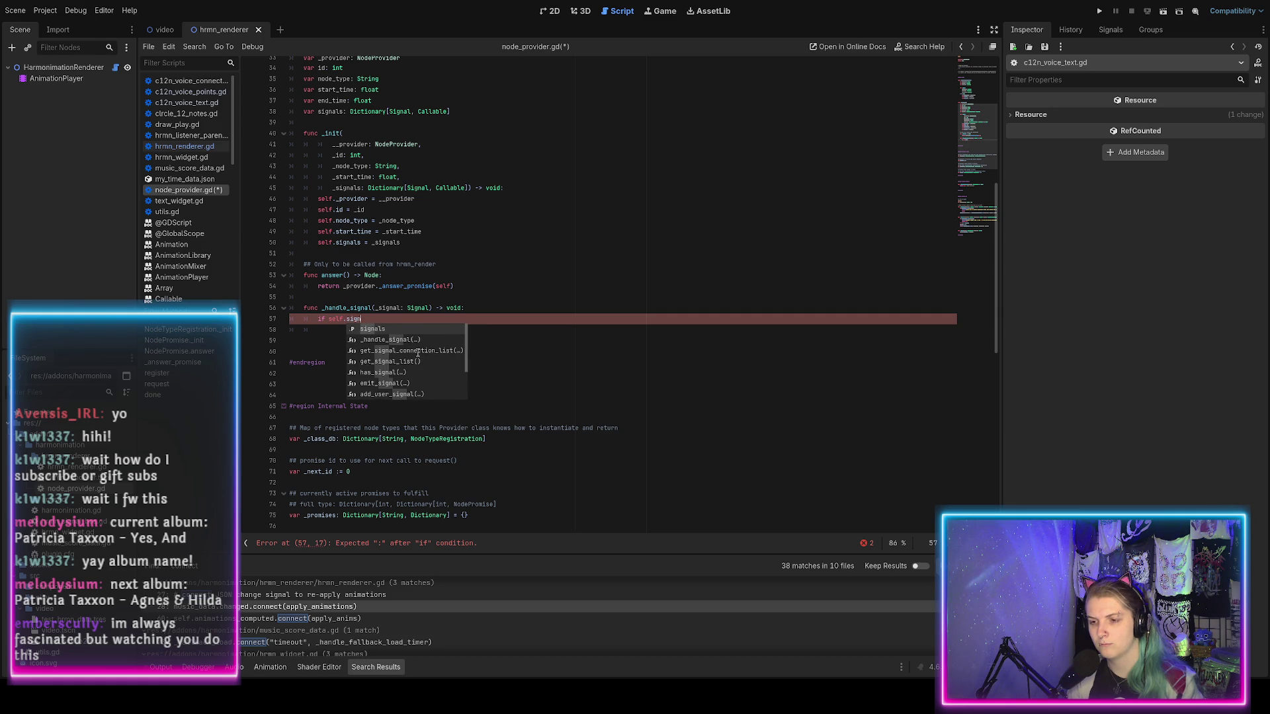
{"action": "key", "text": "Return"}
{"action": "type", "text": "."}
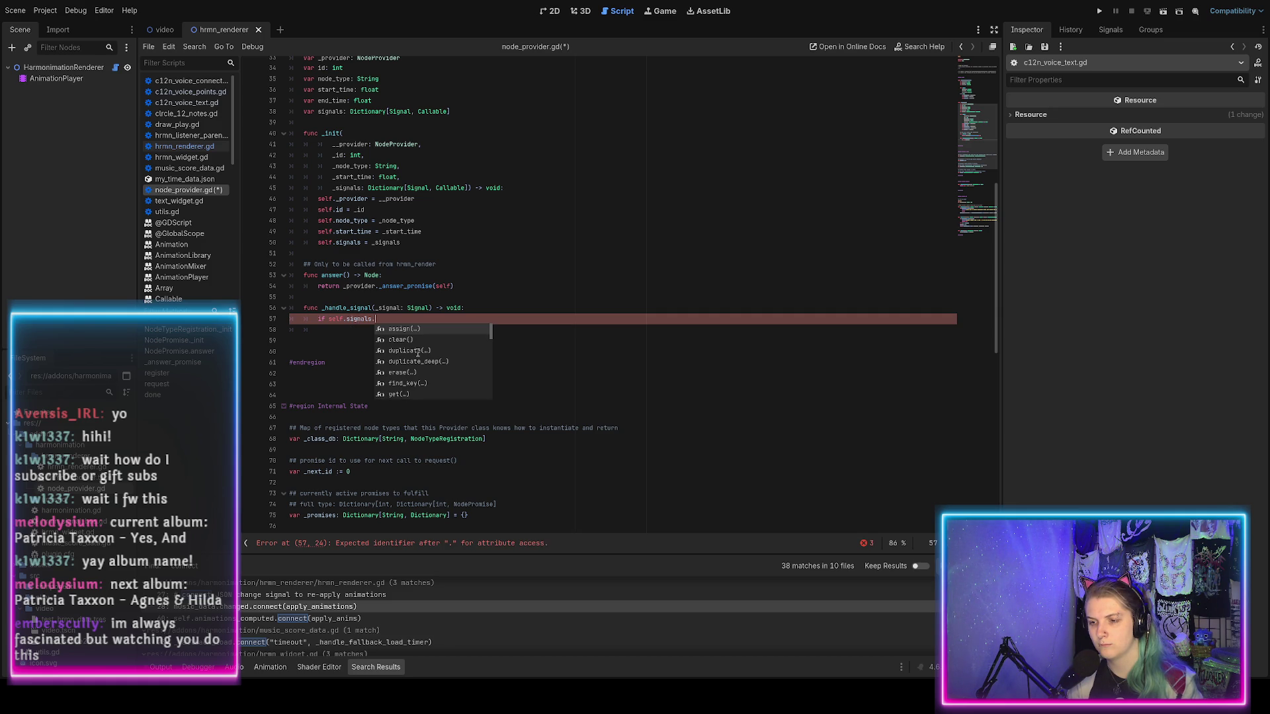
{"action": "key", "text": "BackSpace"}
{"action": "key", "text": "BackSpace"}
{"action": "key", "text": "BackSpace"}
{"action": "type", "text": "self.sign"}
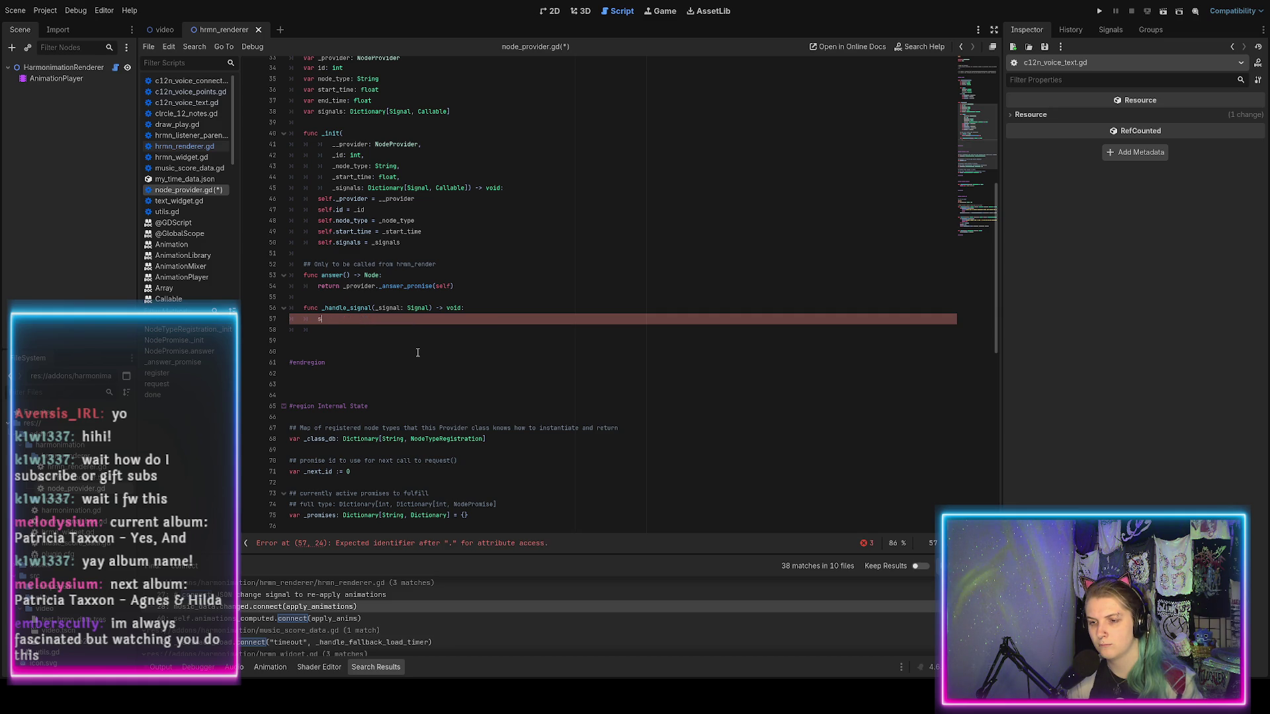
{"action": "type", "text": "als"}
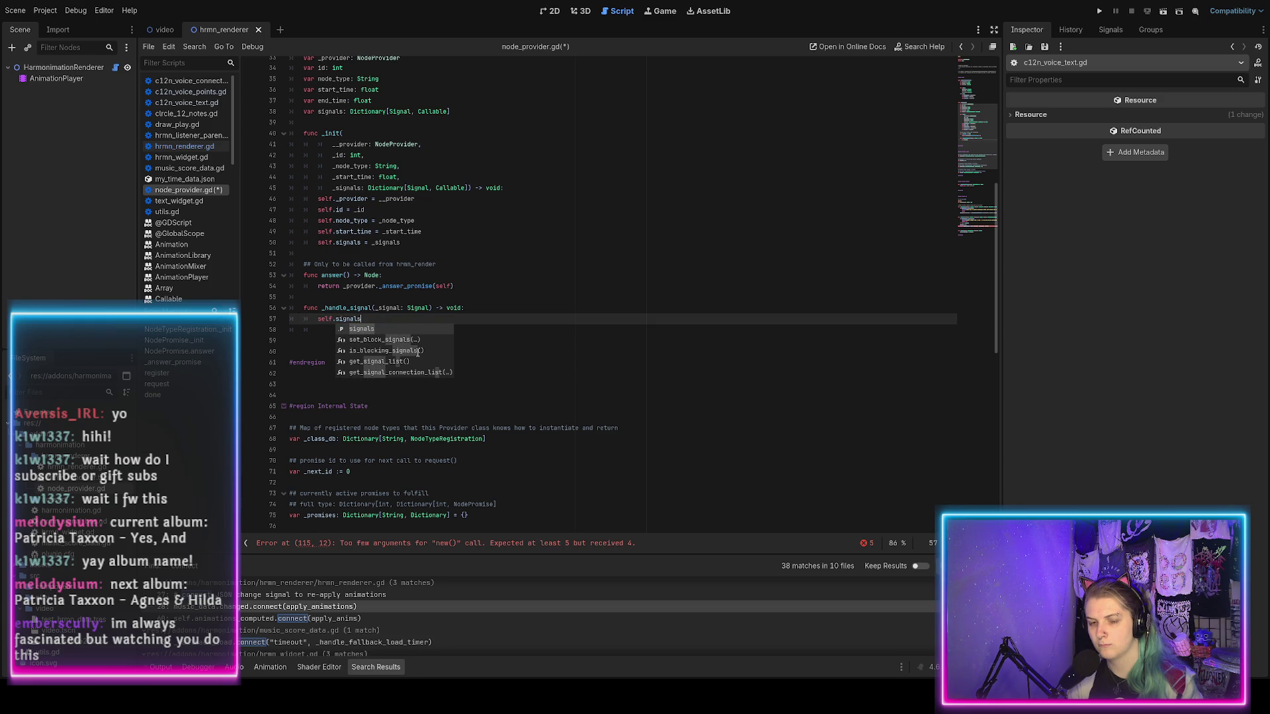
{"action": "type", "text": "."}
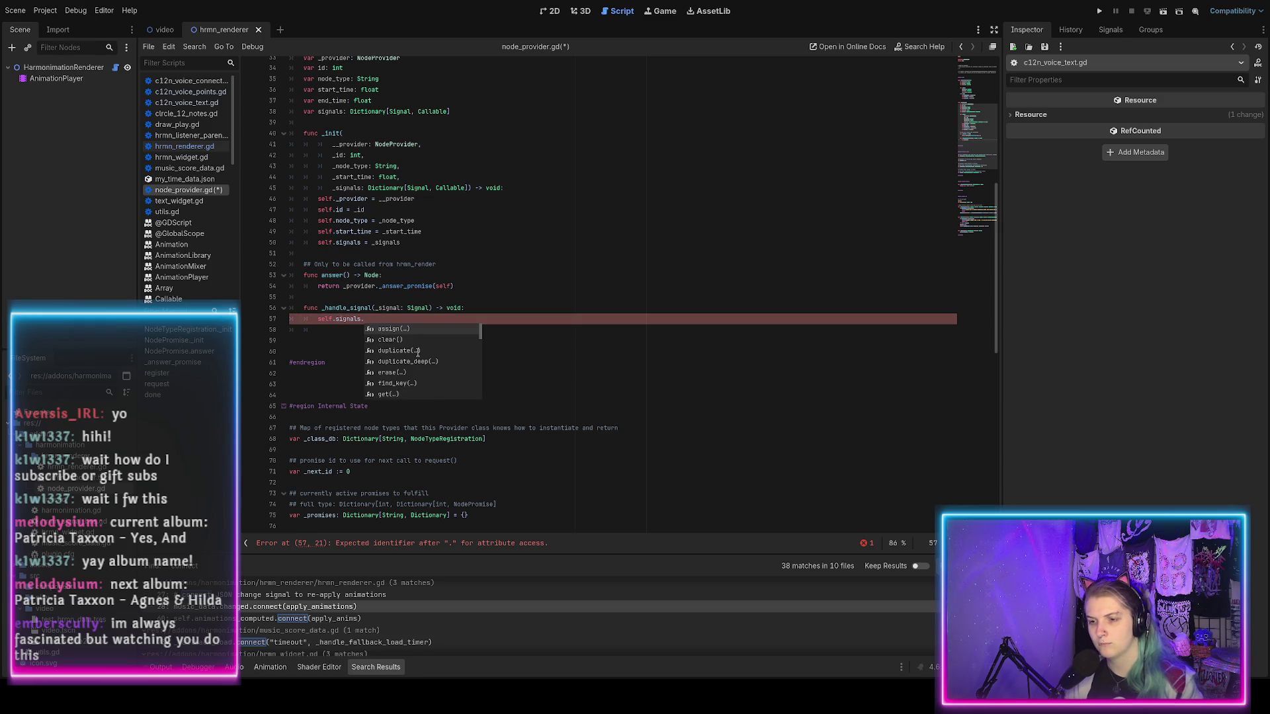
Try the merge and then the get method on the signals dictionary
{"action": "scroll", "coordinate": [415, 349], "scroll_direction": "down", "scroll_amount": 4}
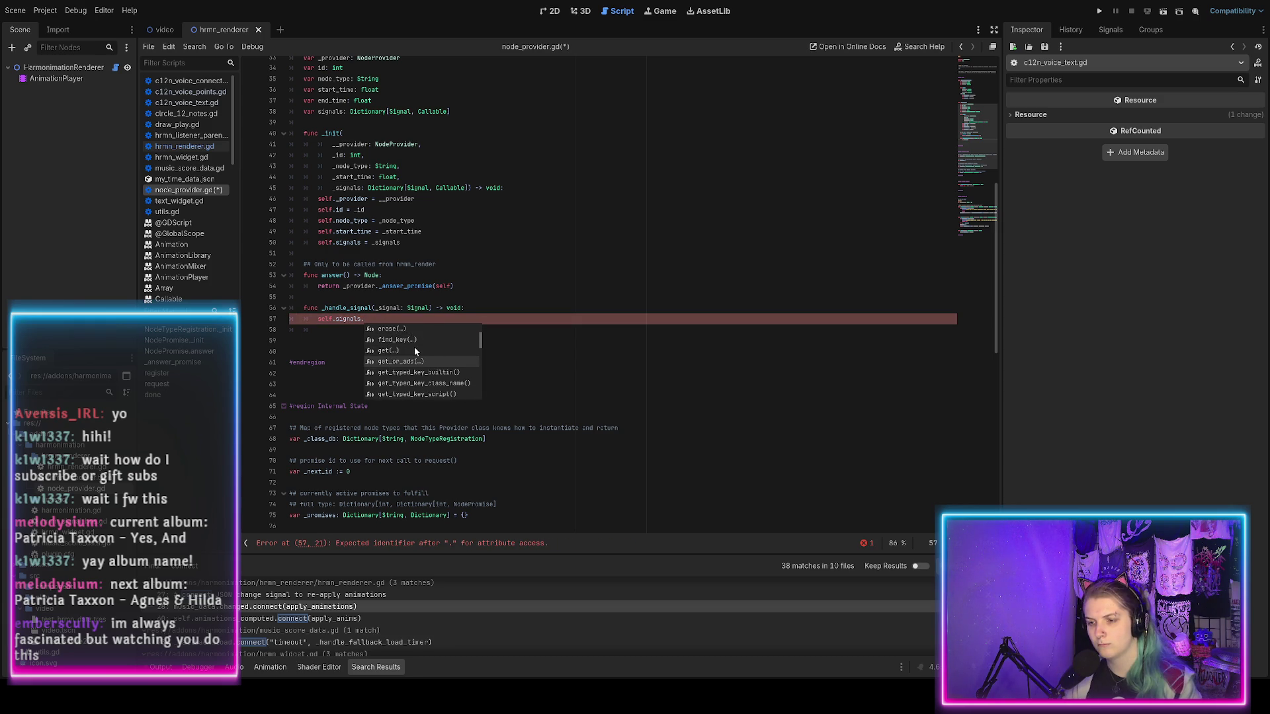
{"action": "scroll", "coordinate": [414, 346], "scroll_direction": "down", "scroll_amount": 6}
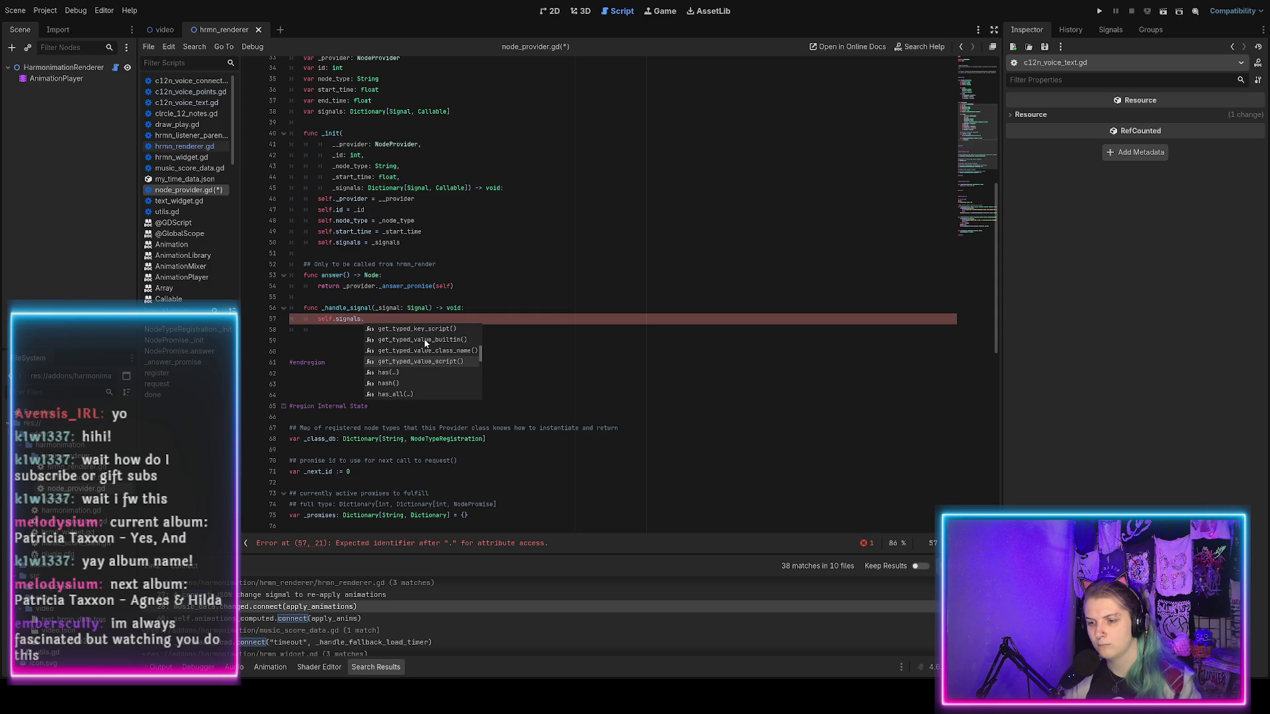
{"action": "scroll", "coordinate": [425, 342], "scroll_direction": "down", "scroll_amount": 4}
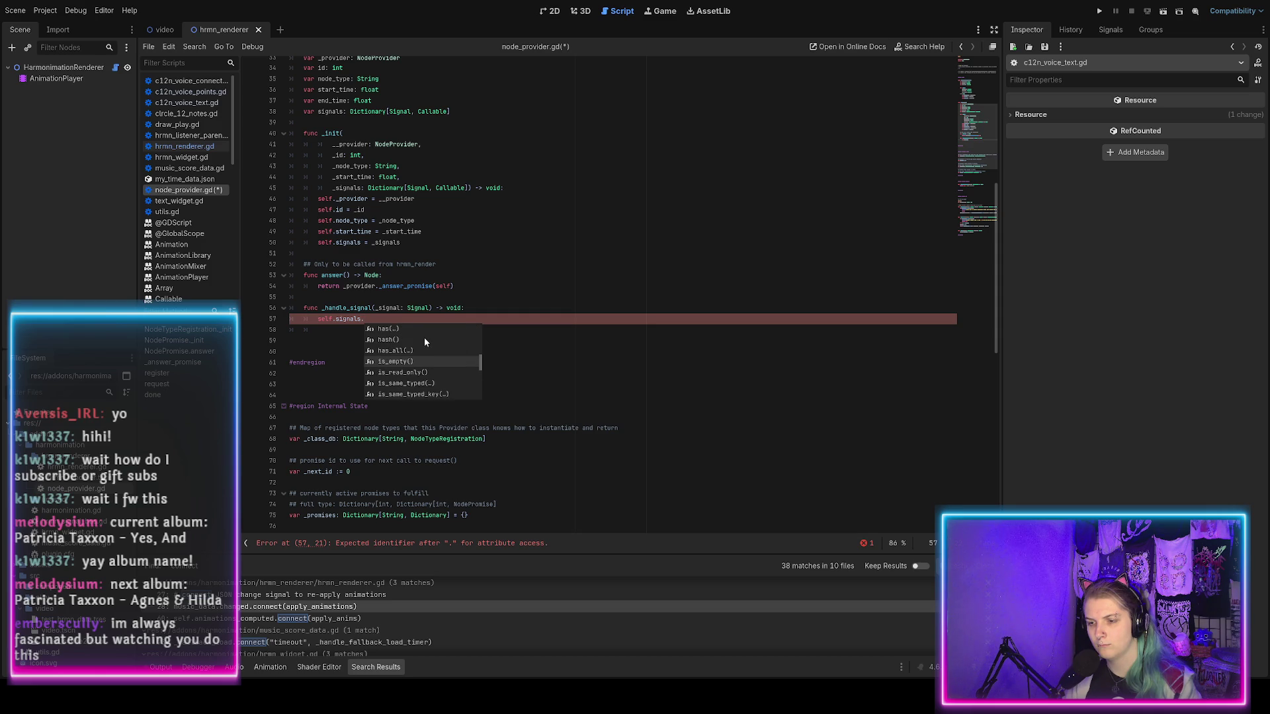
{"action": "scroll", "coordinate": [425, 341], "scroll_direction": "down", "scroll_amount": 8}
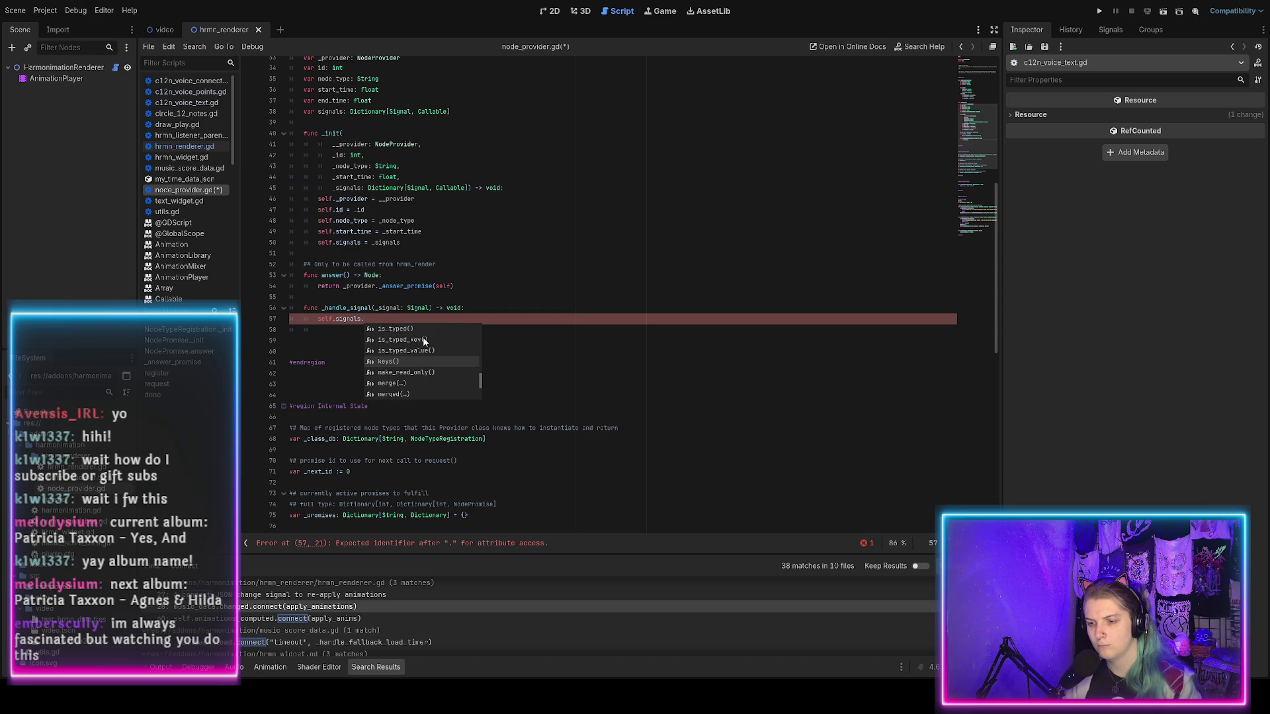
{"action": "scroll", "coordinate": [424, 342], "scroll_direction": "down", "scroll_amount": 3}
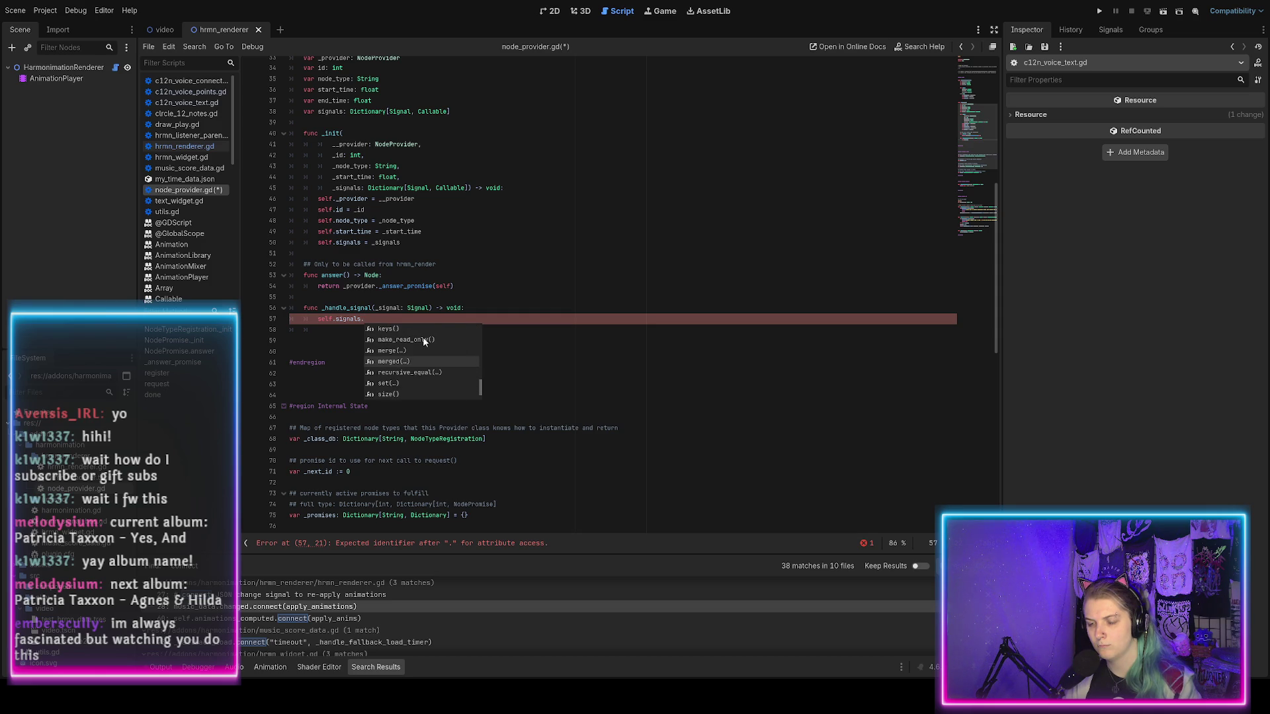
{"action": "scroll", "coordinate": [423, 342], "scroll_direction": "up", "scroll_amount": 1}
{"action": "left_click", "coordinate": [395, 361]}
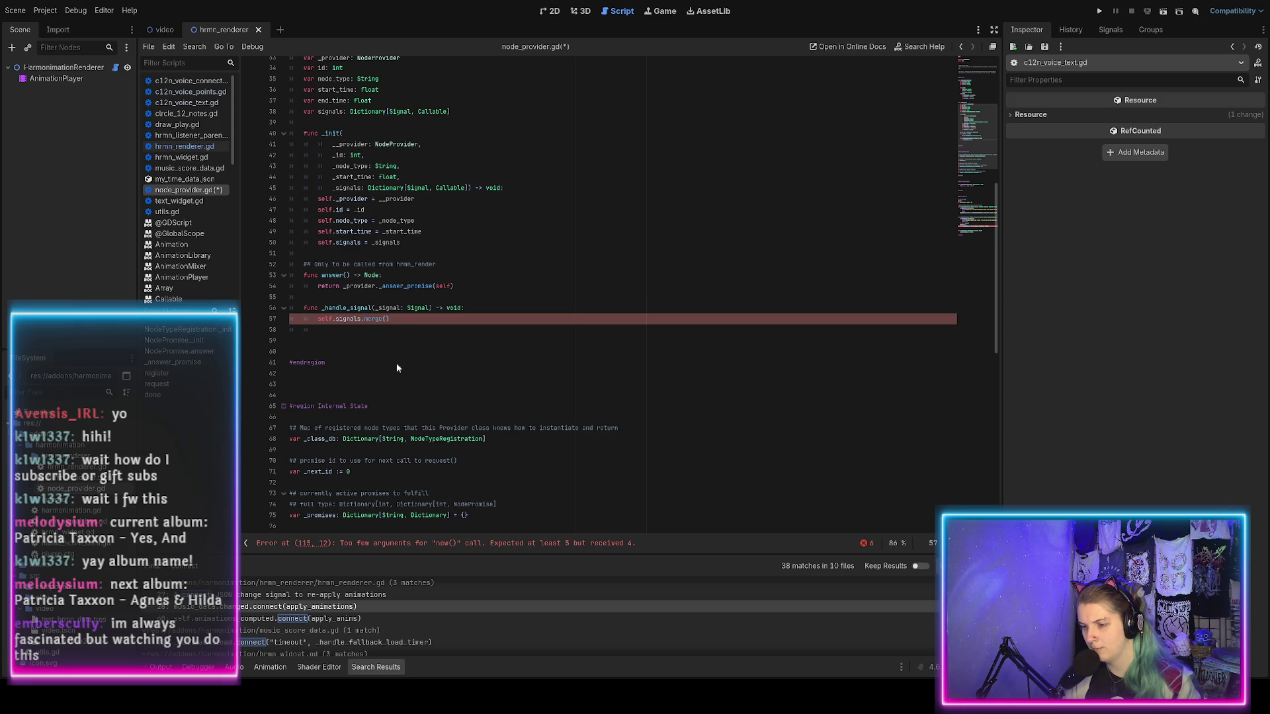
{"action": "double_click", "coordinate": [376, 319]}
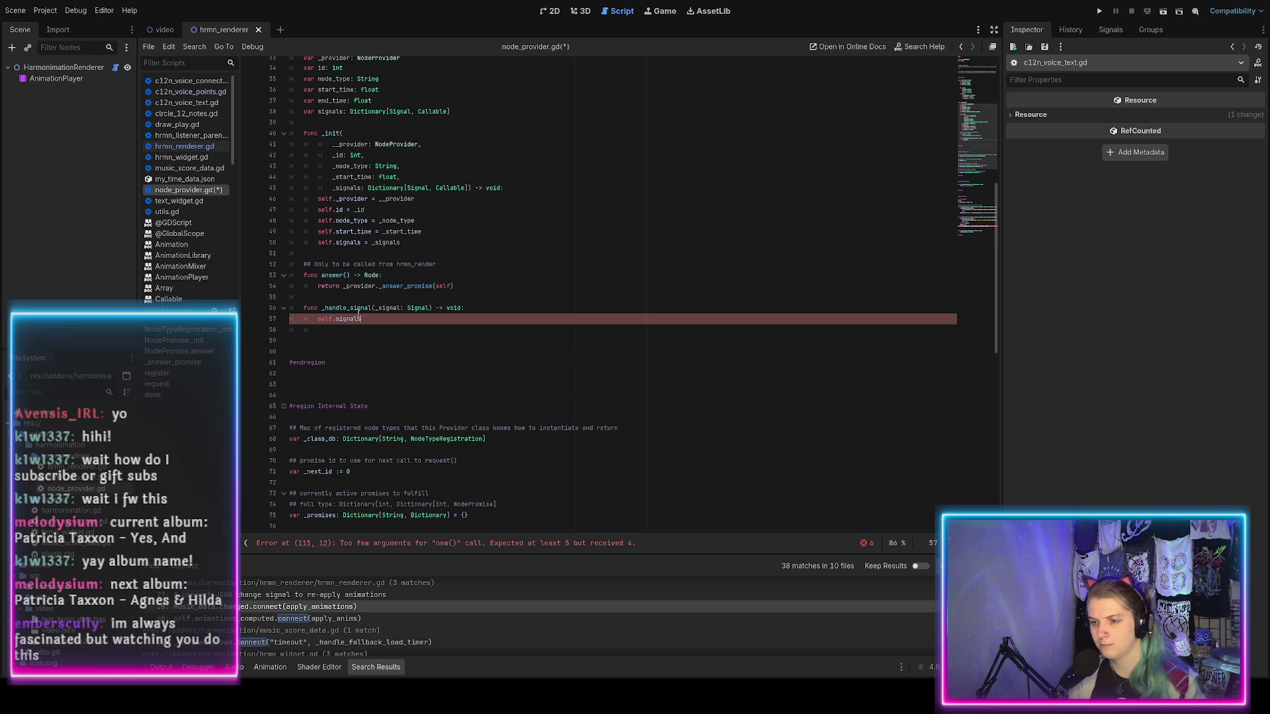
{"action": "key", "text": "BackSpace"}
{"action": "type", "text": "get"}
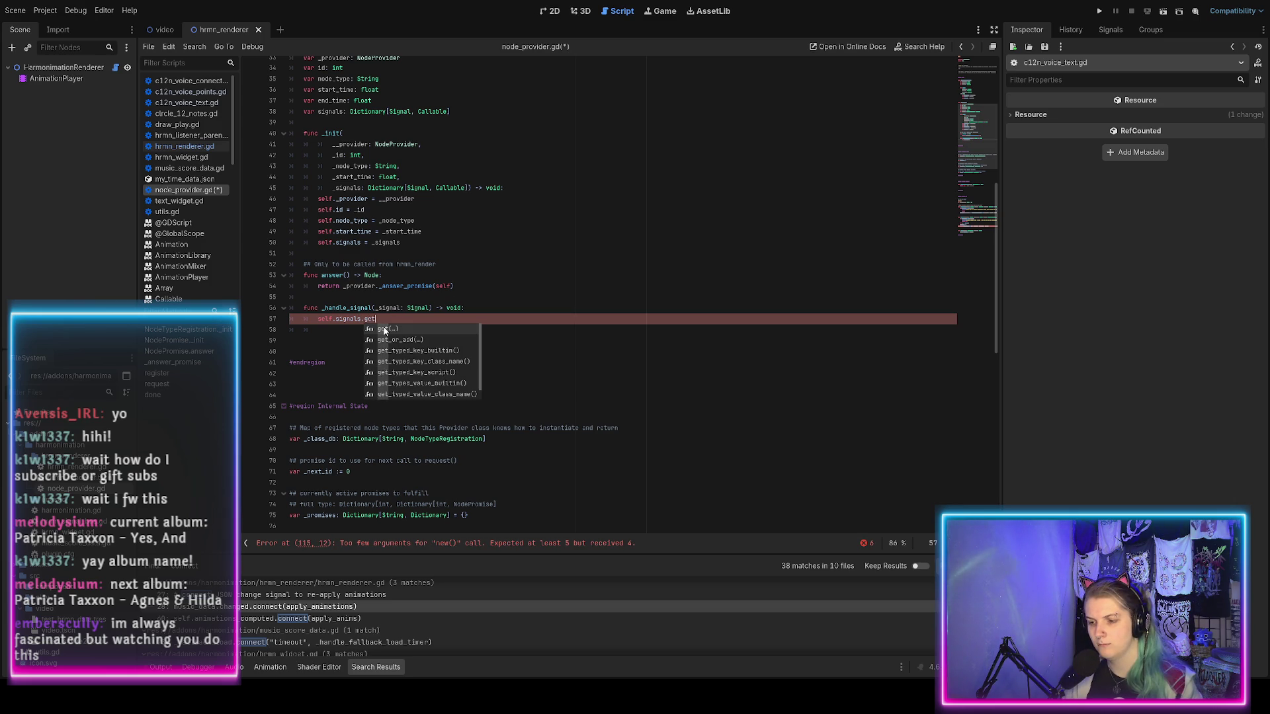
{"action": "key", "text": "Return"}
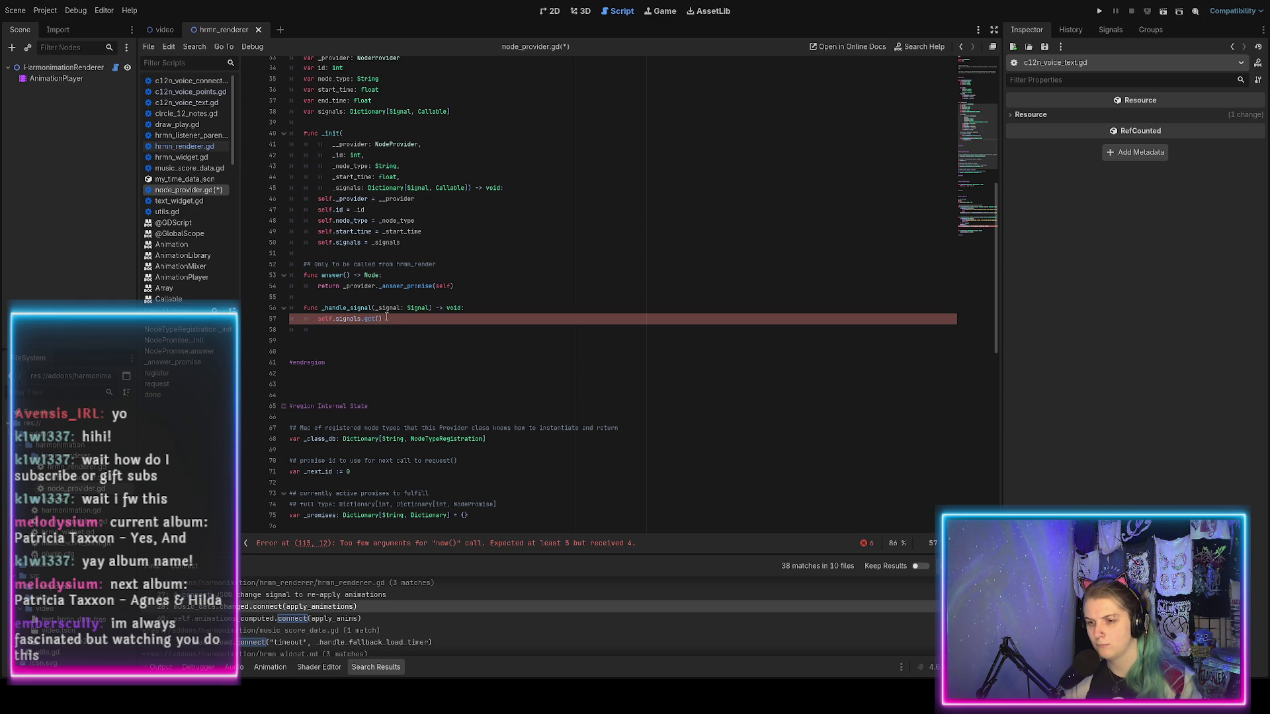
Rewrite the line as `if self.signals.has(_signal):` and open a new line beneath
{"action": "left_click_drag", "start_coordinate": [382, 319], "coordinate": [316, 319]}
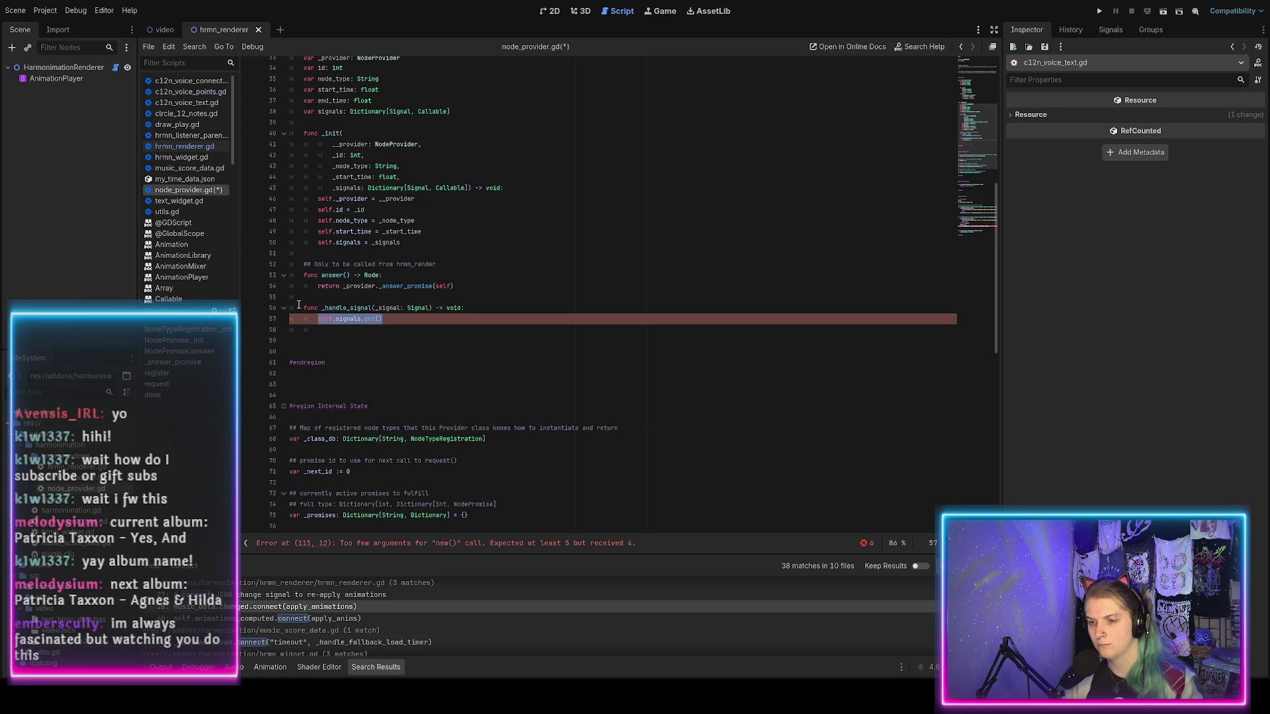
{"action": "type", "text": "if s"}
{"action": "type", "text": "elf."}
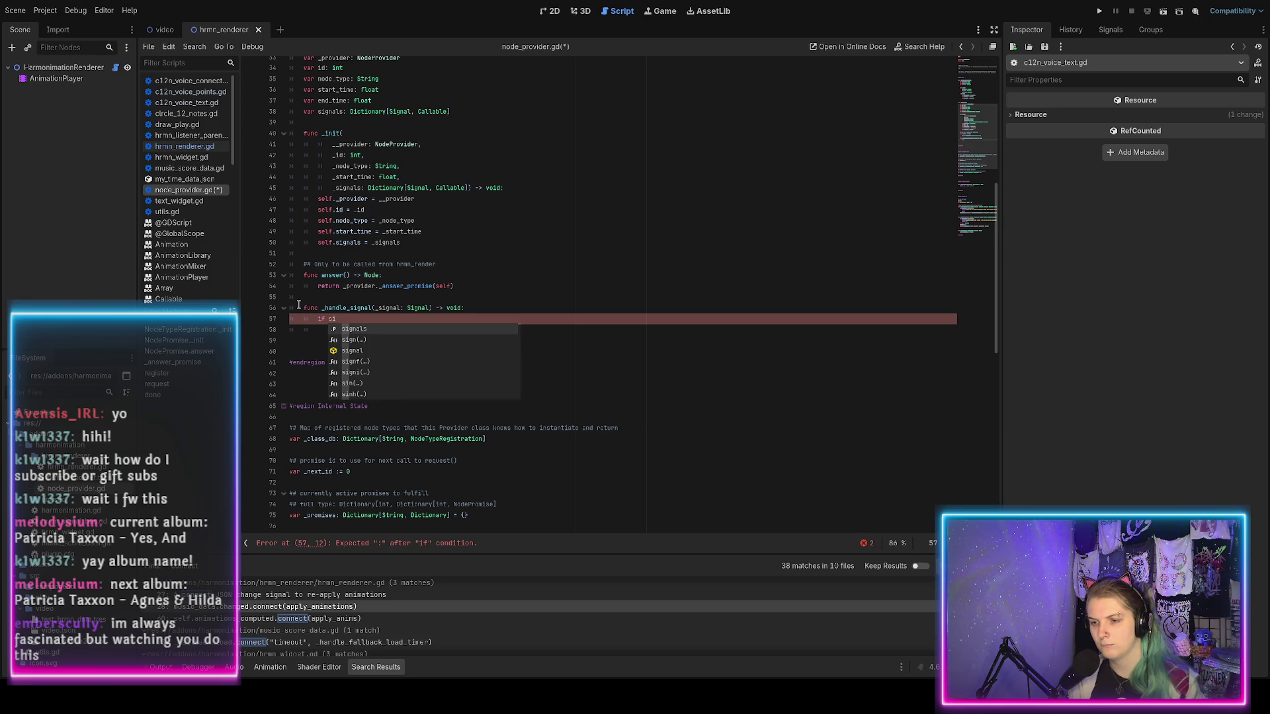
{"action": "type", "text": "signals.has("}
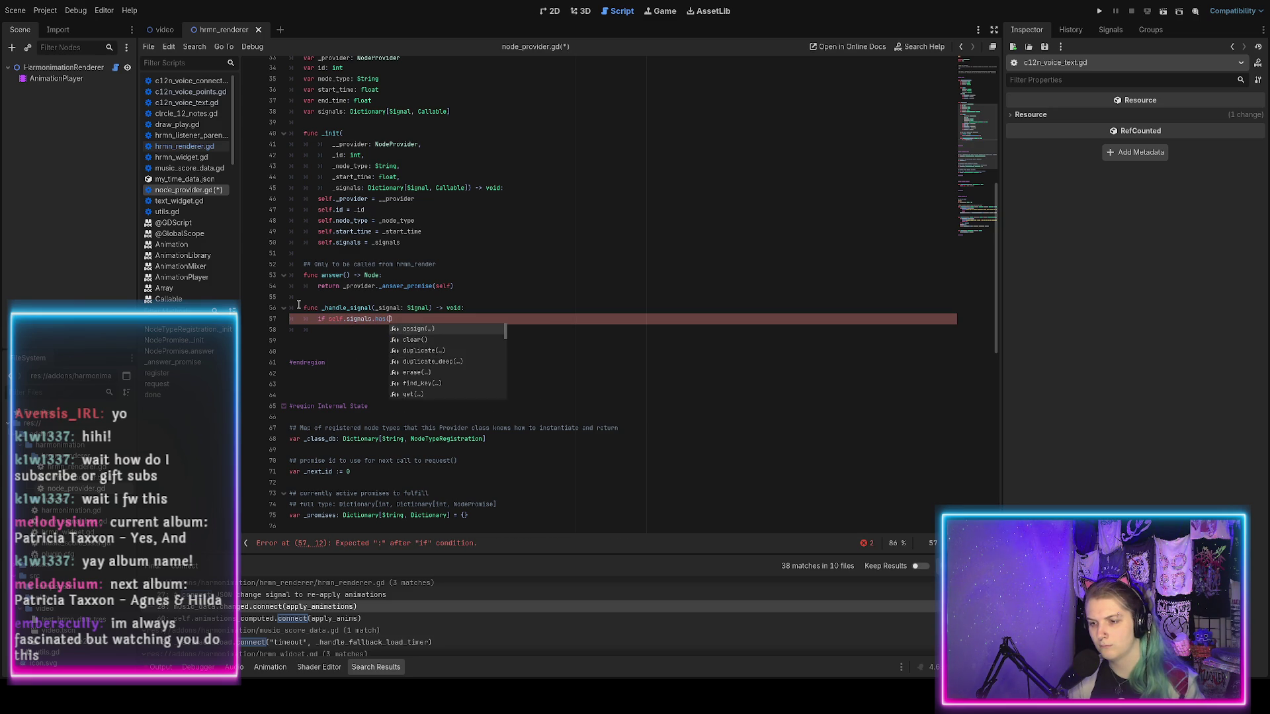
{"action": "key", "text": "Return"}
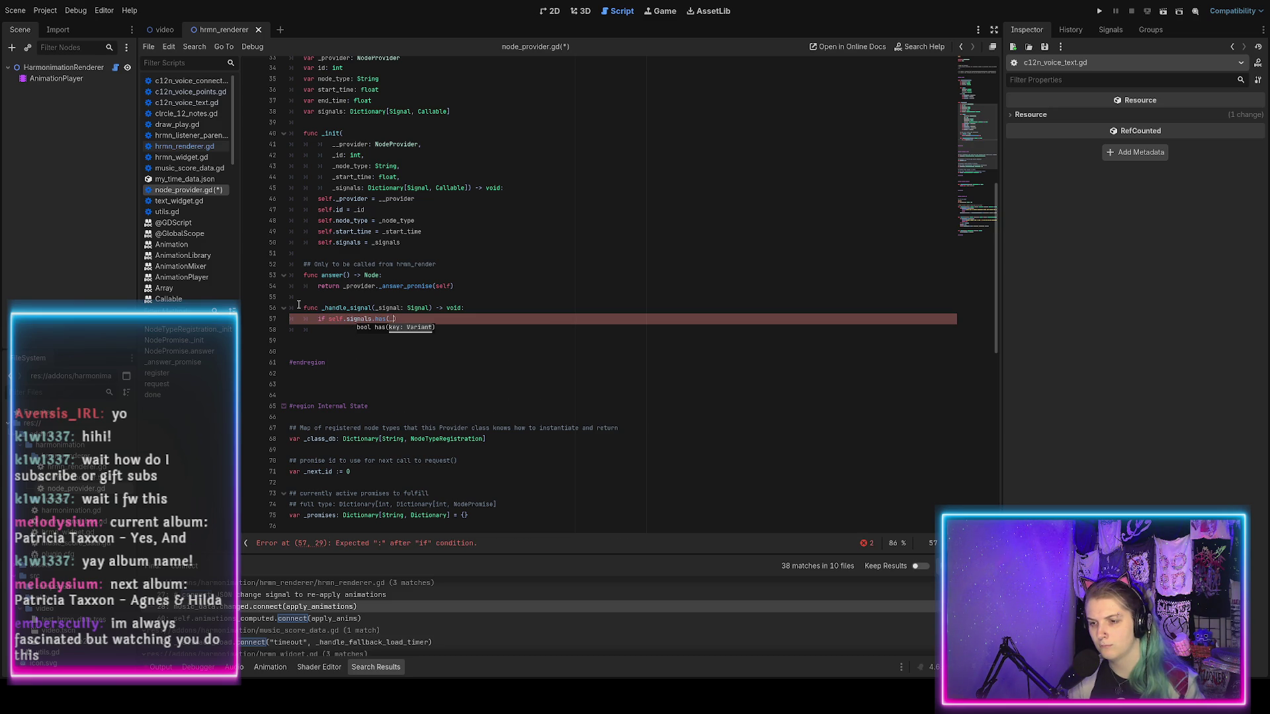
{"action": "type", "text": ")"}
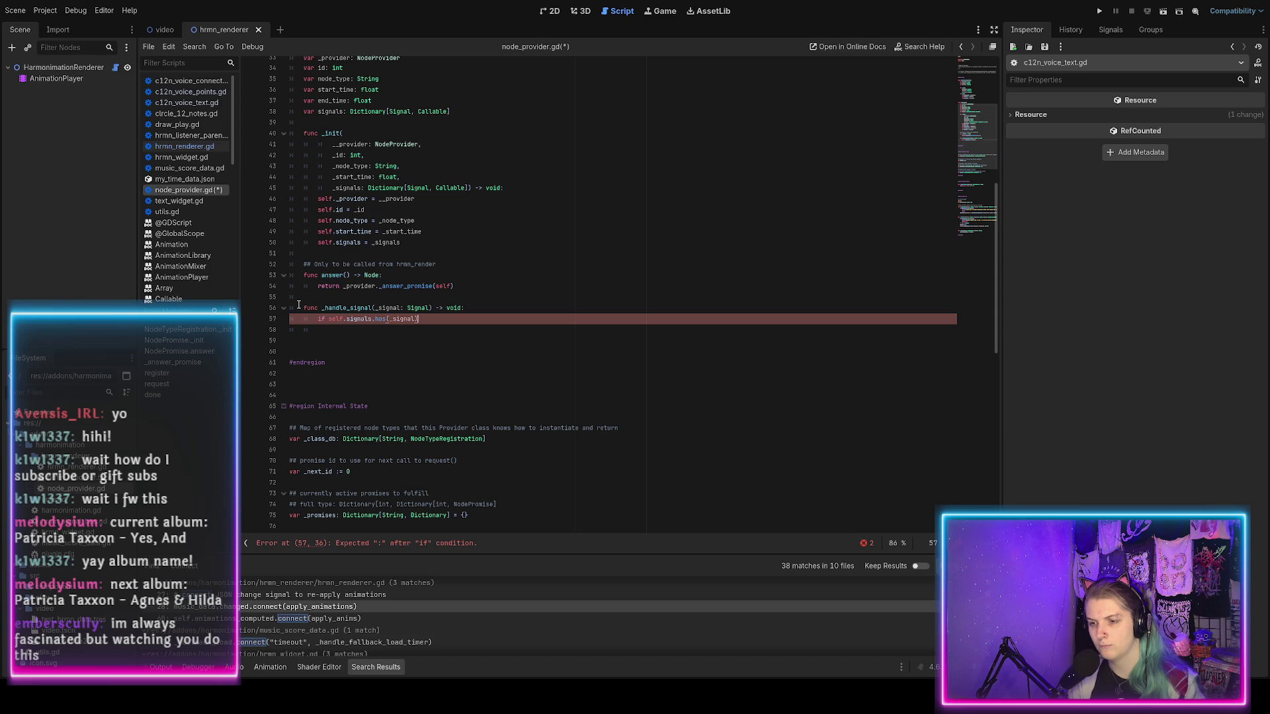
{"action": "key", "text": "Return"}
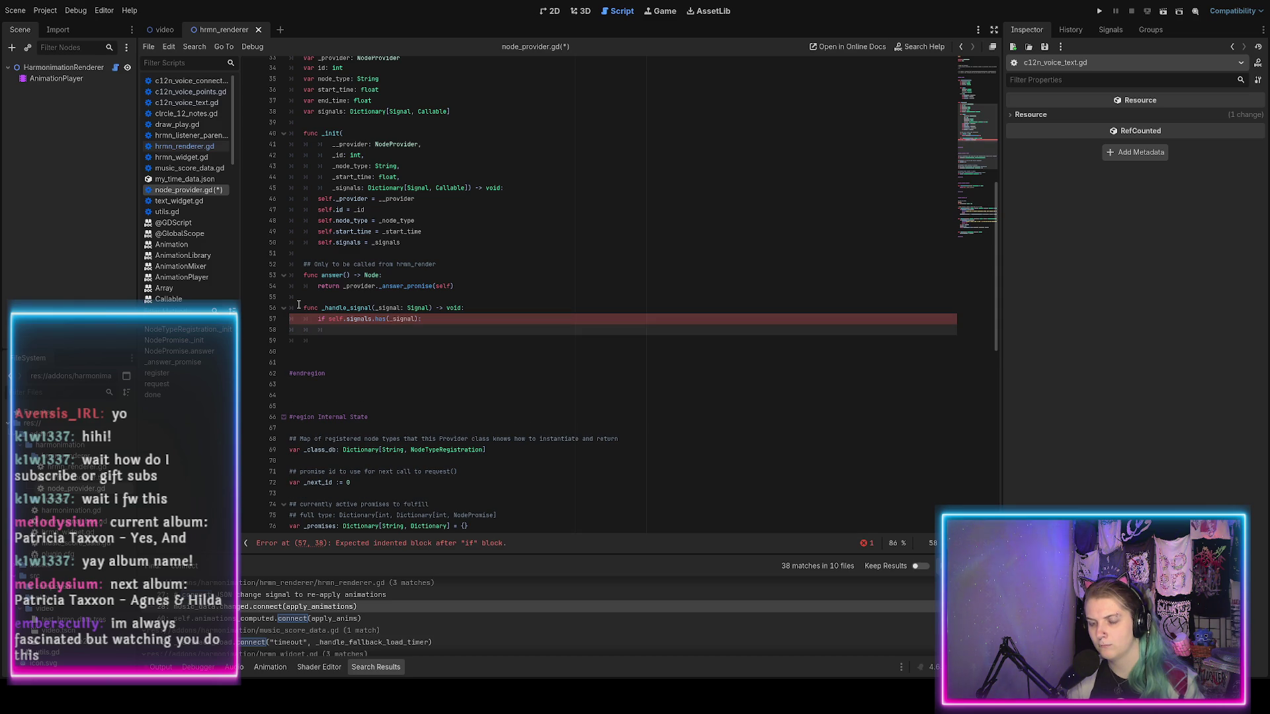
Add a check that _provider.current_time lies between self.start_time and self.end_time
{"action": "type", "text": "self.sign"}
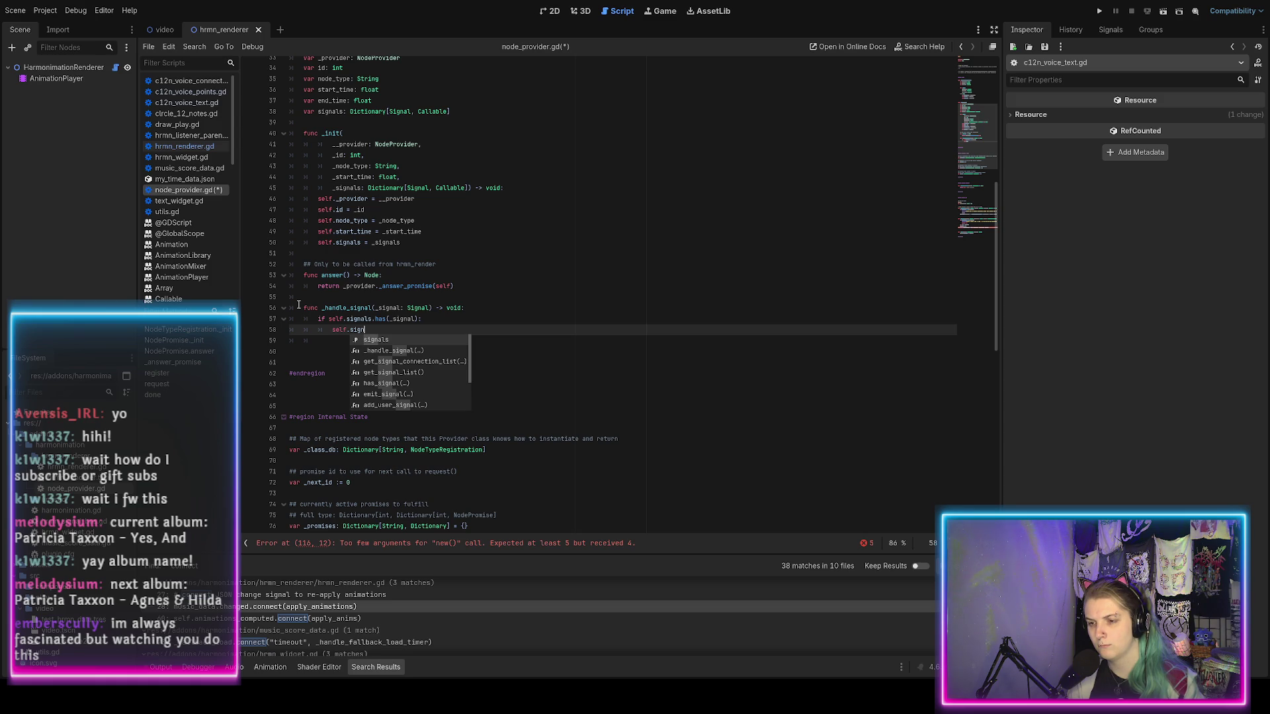
{"action": "key", "text": "BackSpace"}
{"action": "key", "text": "BackSpace"}
{"action": "key", "text": "BackSpace"}
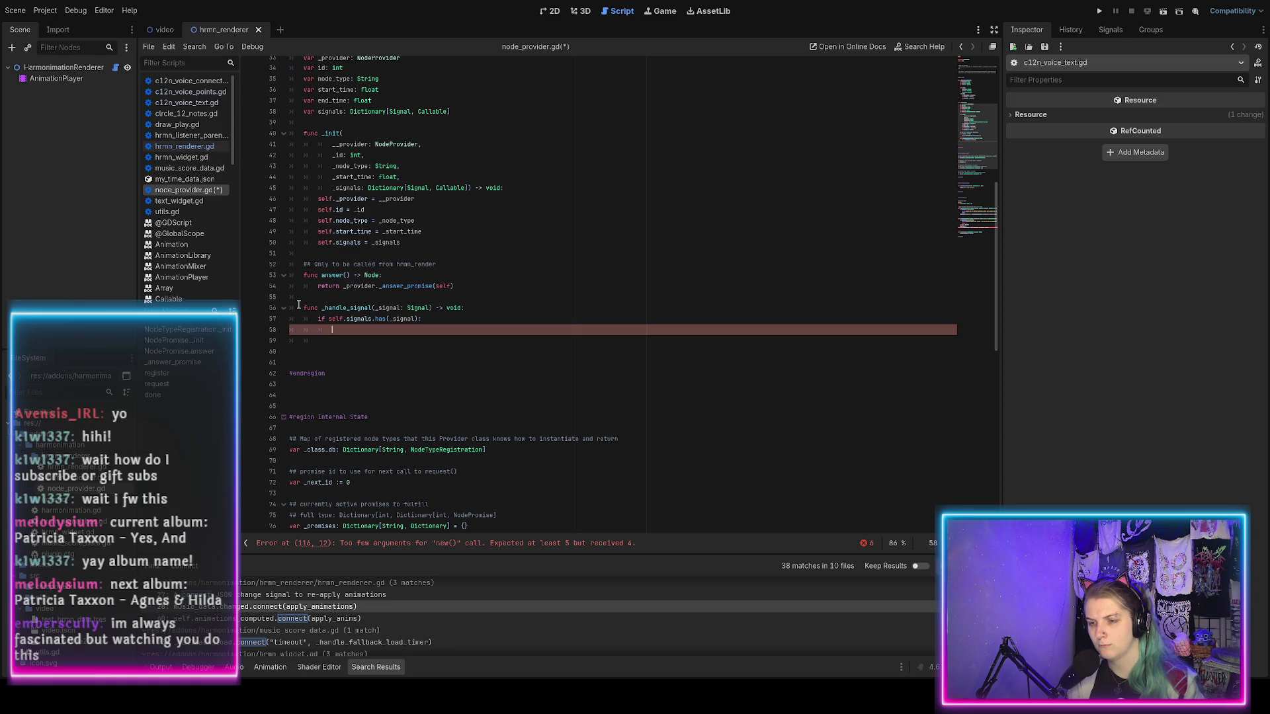
{"action": "type", "text": "if "}
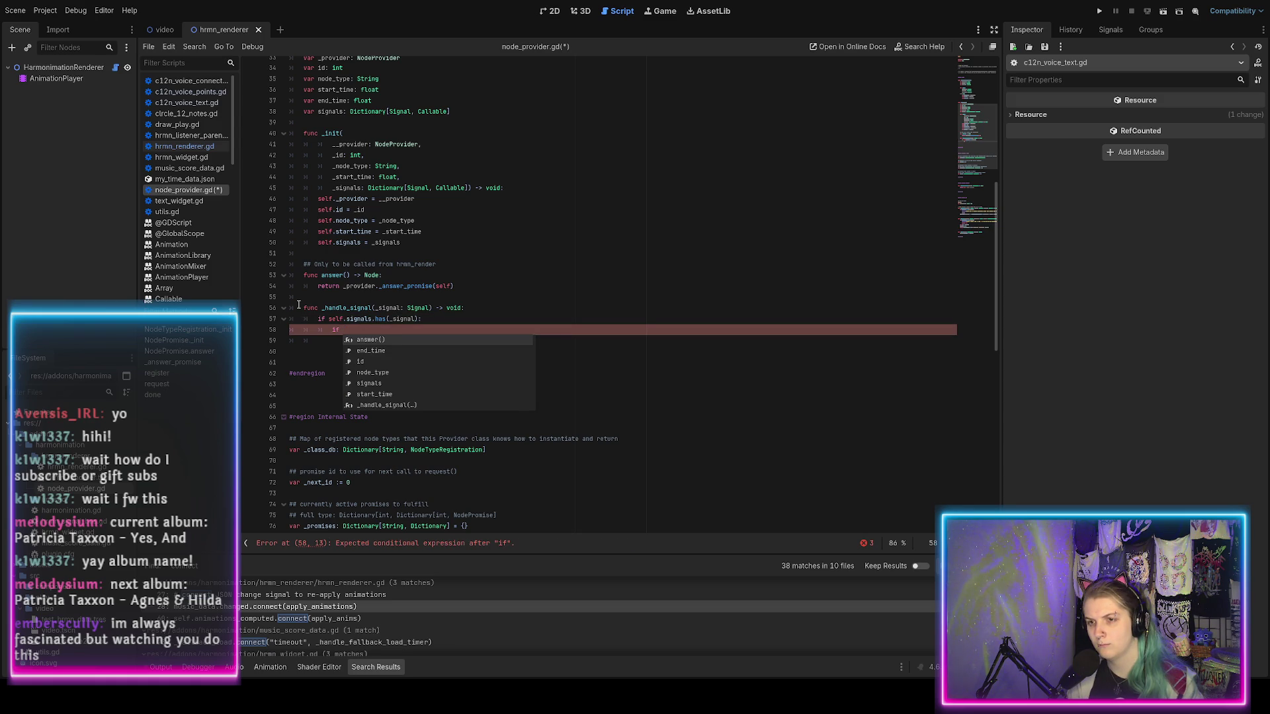
{"action": "type", "text": "_provider"}
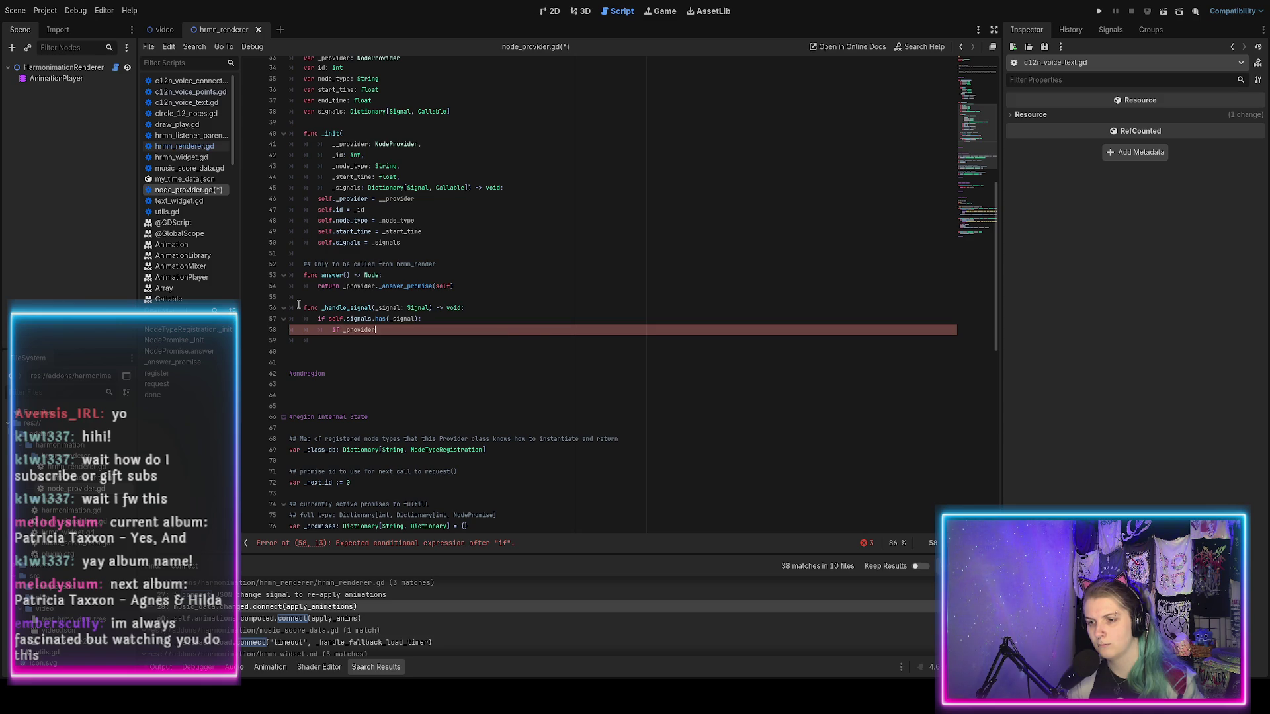
{"action": "type", "text": ".current_time > "}
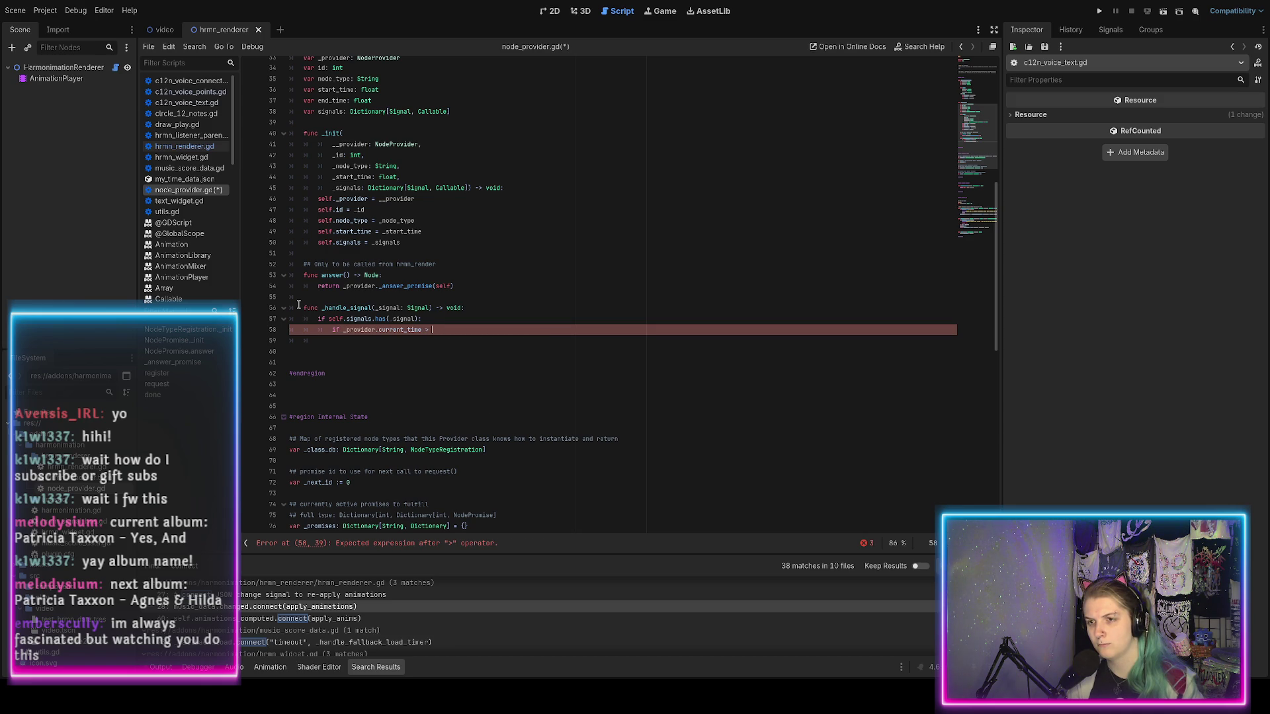
{"action": "type", "text": "self.st"}
{"action": "key", "text": "Return"}
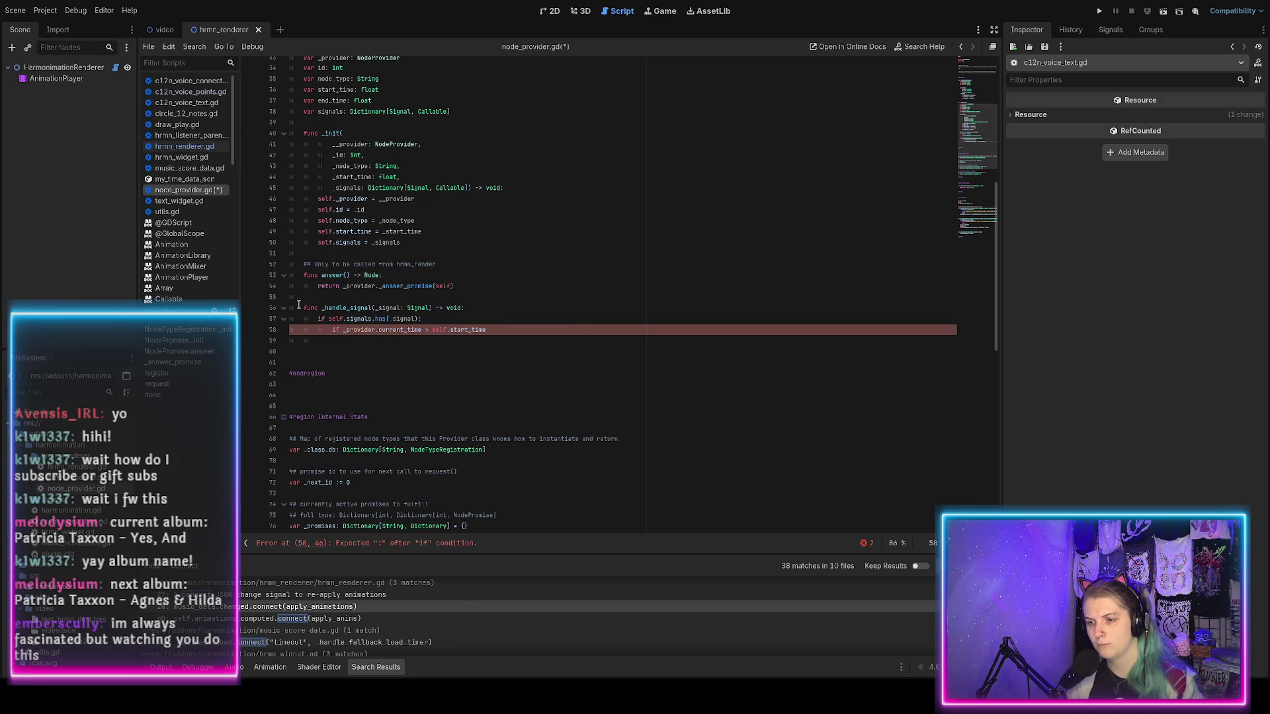
{"action": "type", "text": "and "}
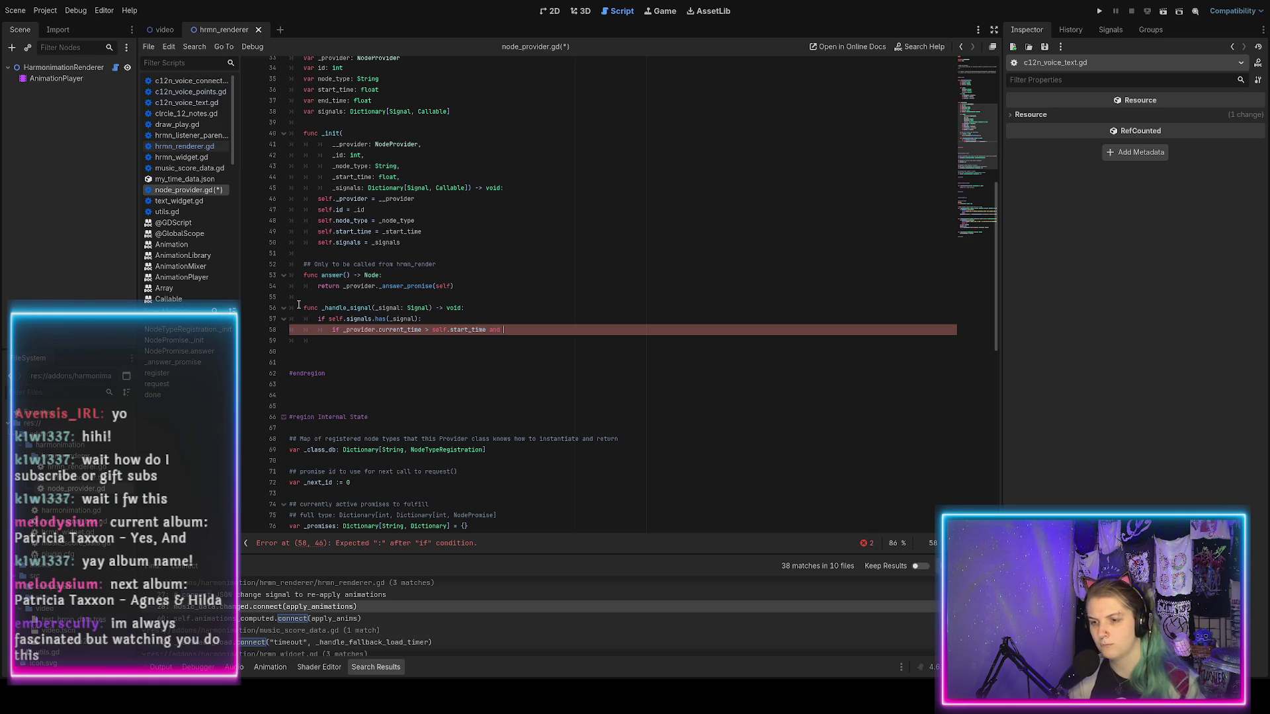
{"action": "type", "text": "_provider."}
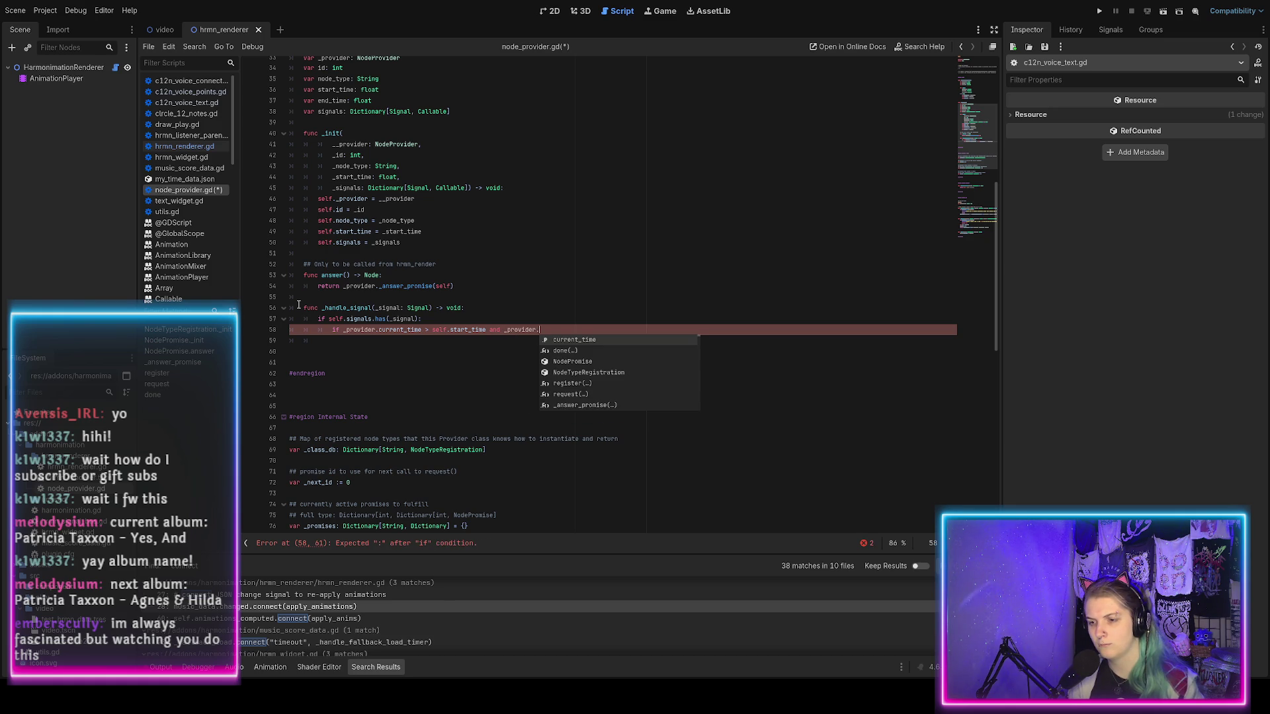
{"action": "type", "text": "cur"}
{"action": "key", "text": "Return"}
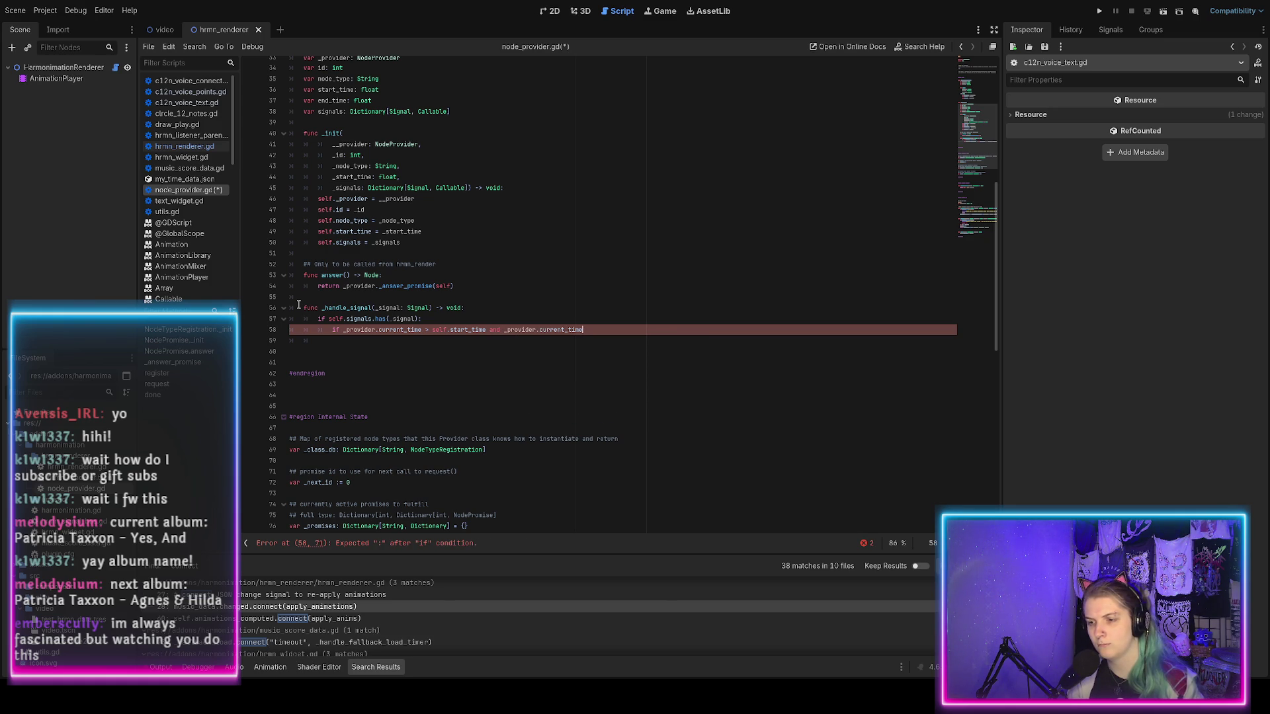
{"action": "type", "text": "< self.end"}
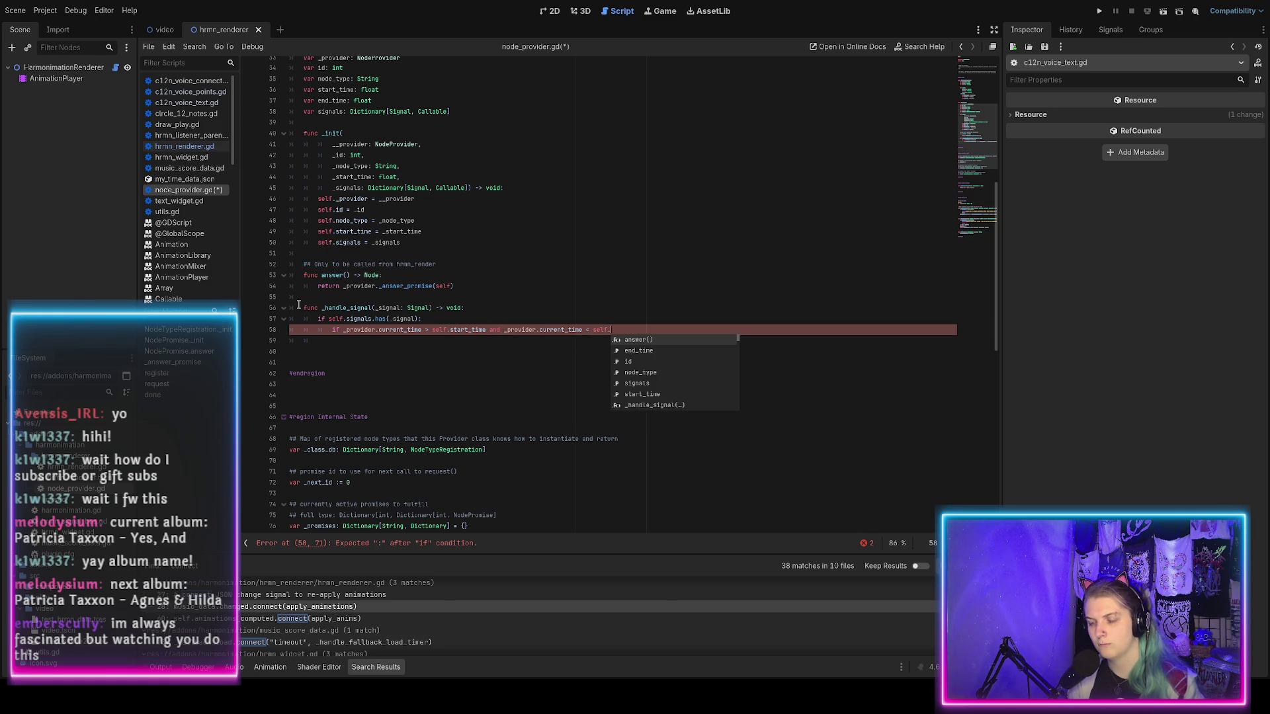
{"action": "key", "text": "Return"}
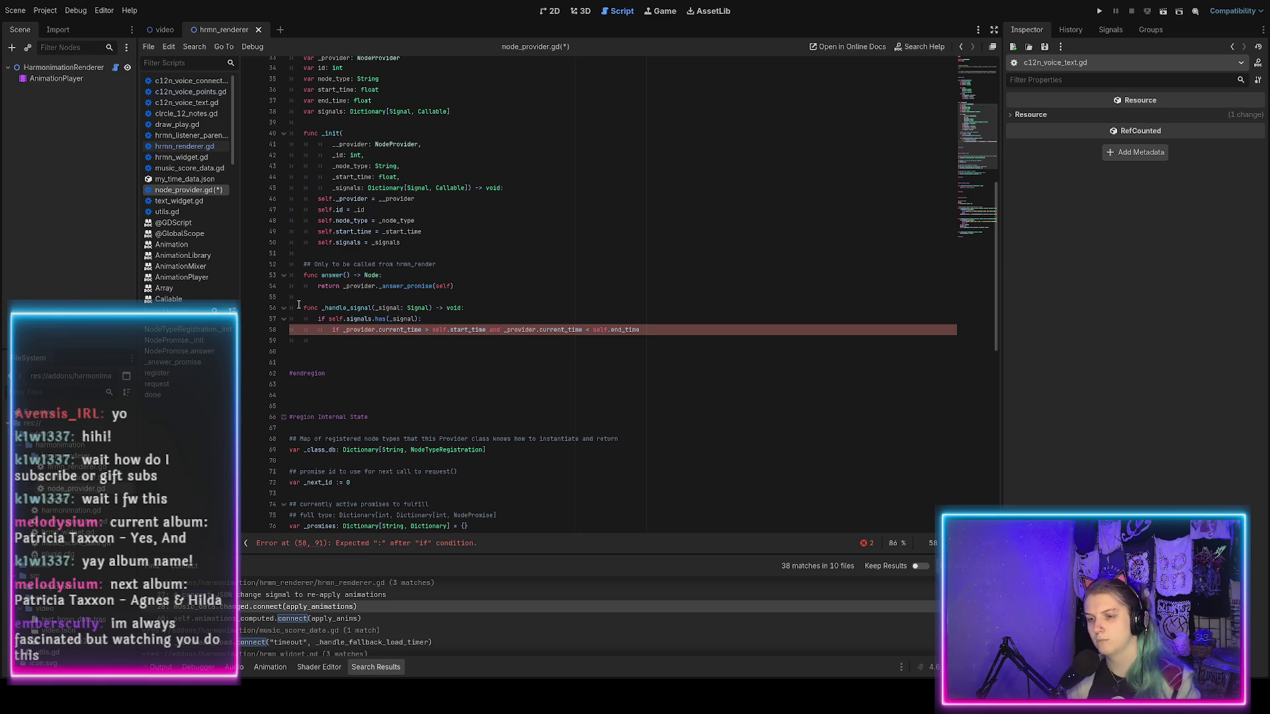
Start a `self.ans…` line inside the time check
{"action": "key", "text": "Return"}
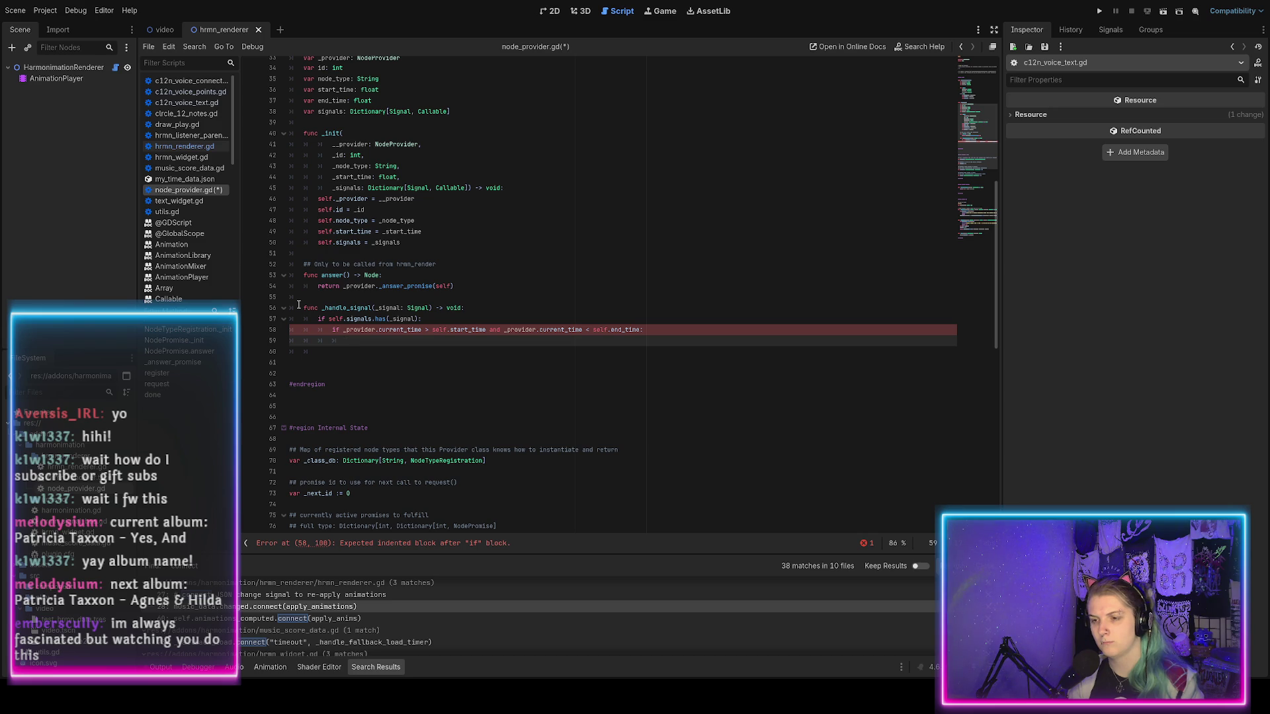
{"action": "key", "text": "BackSpace"}
{"action": "key", "text": "BackSpace"}
{"action": "type", "text": "self.ans"}
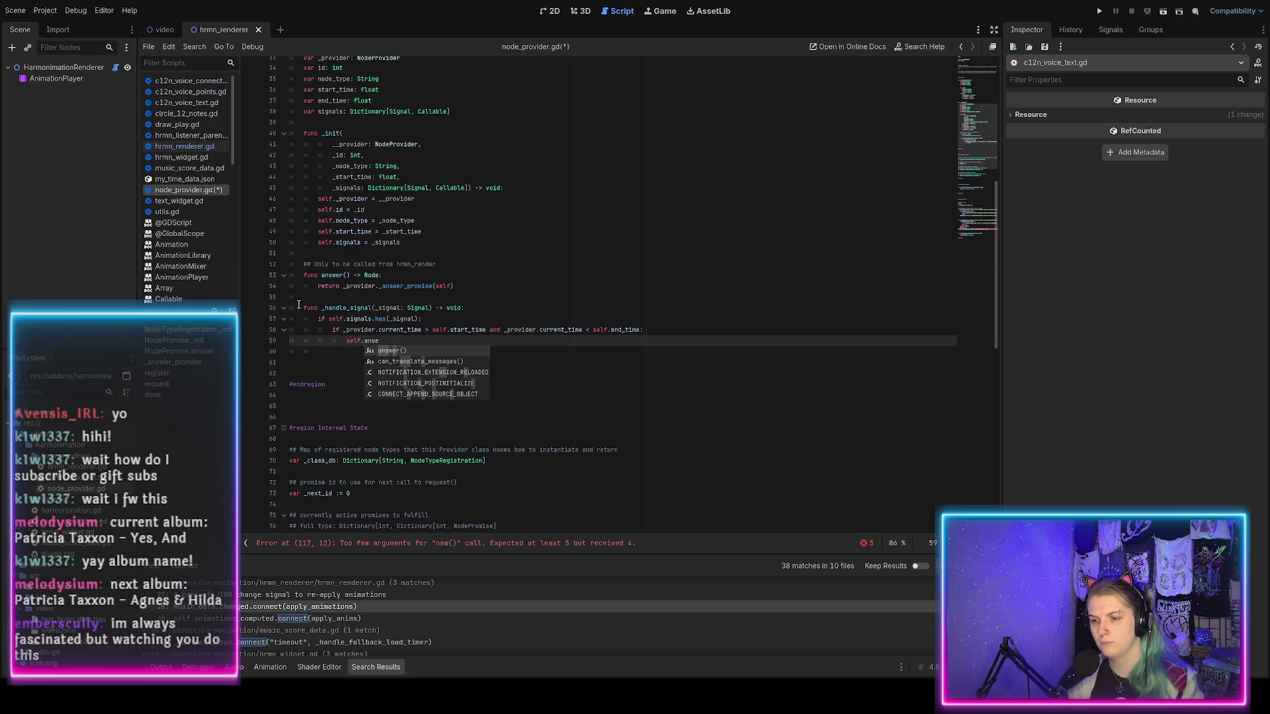
Write `self.answer().call()` inside the time check of _handle_signal, with arguments still empty
{"action": "key", "text": "Return"}
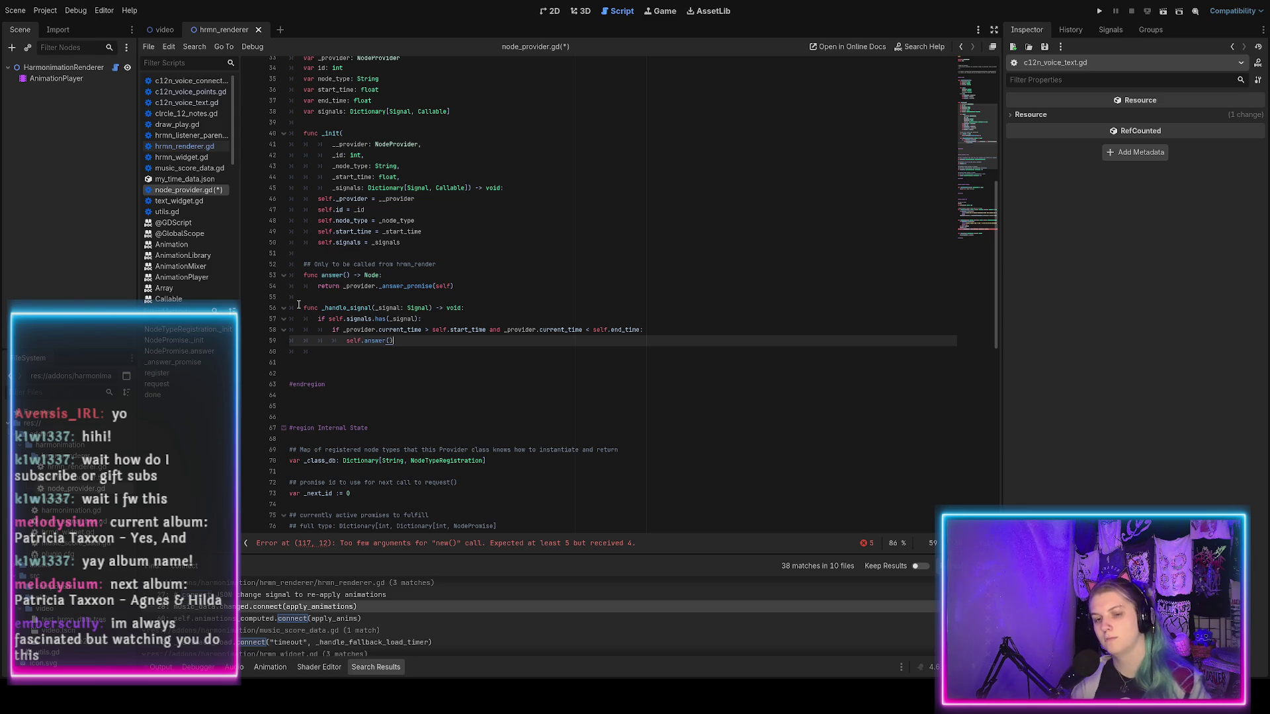
{"action": "type", "text": "."}
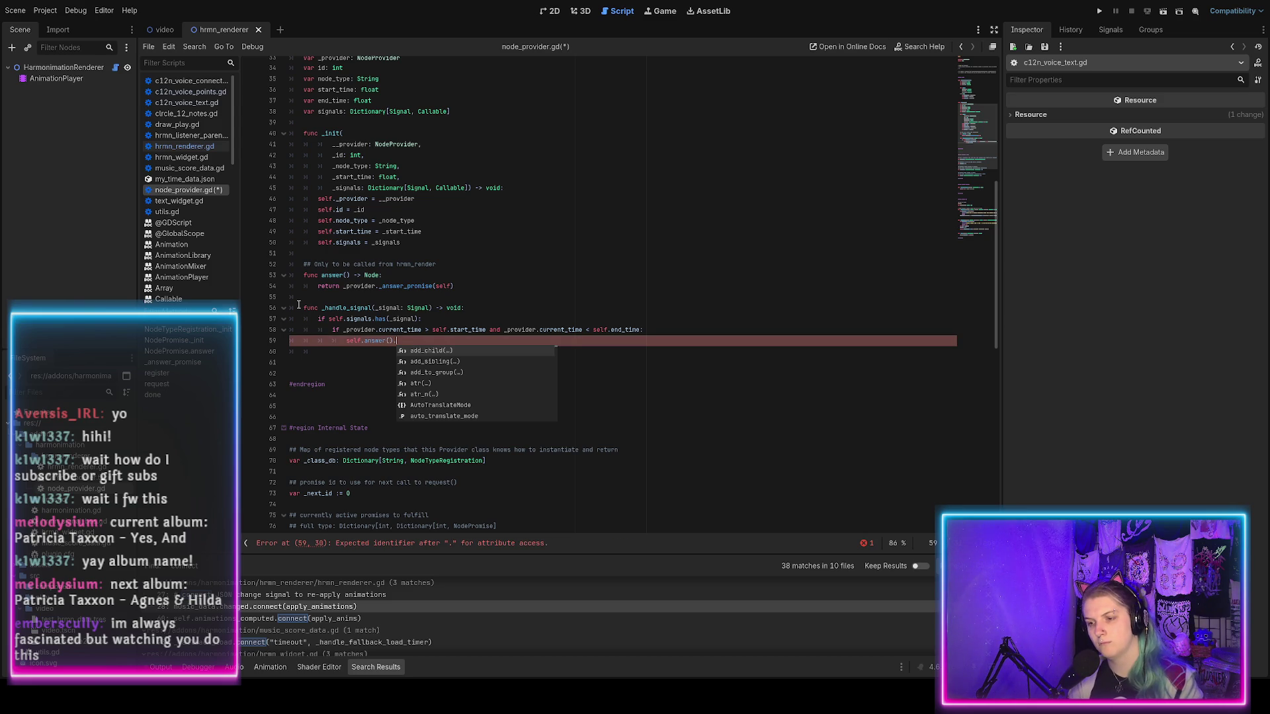
{"action": "key", "text": "BackSpace"}
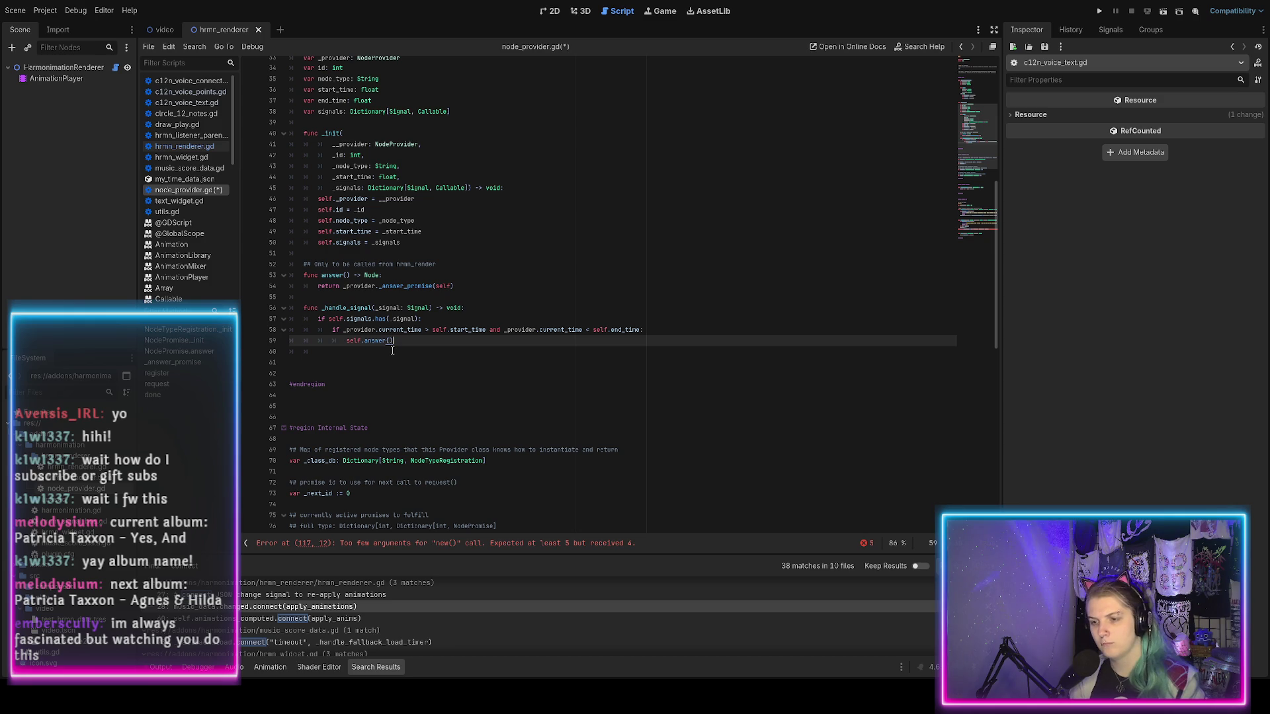
{"action": "key", "text": "BackSpace"}
{"action": "key", "text": "BackSpace"}
{"action": "key", "text": "BackSpace"}
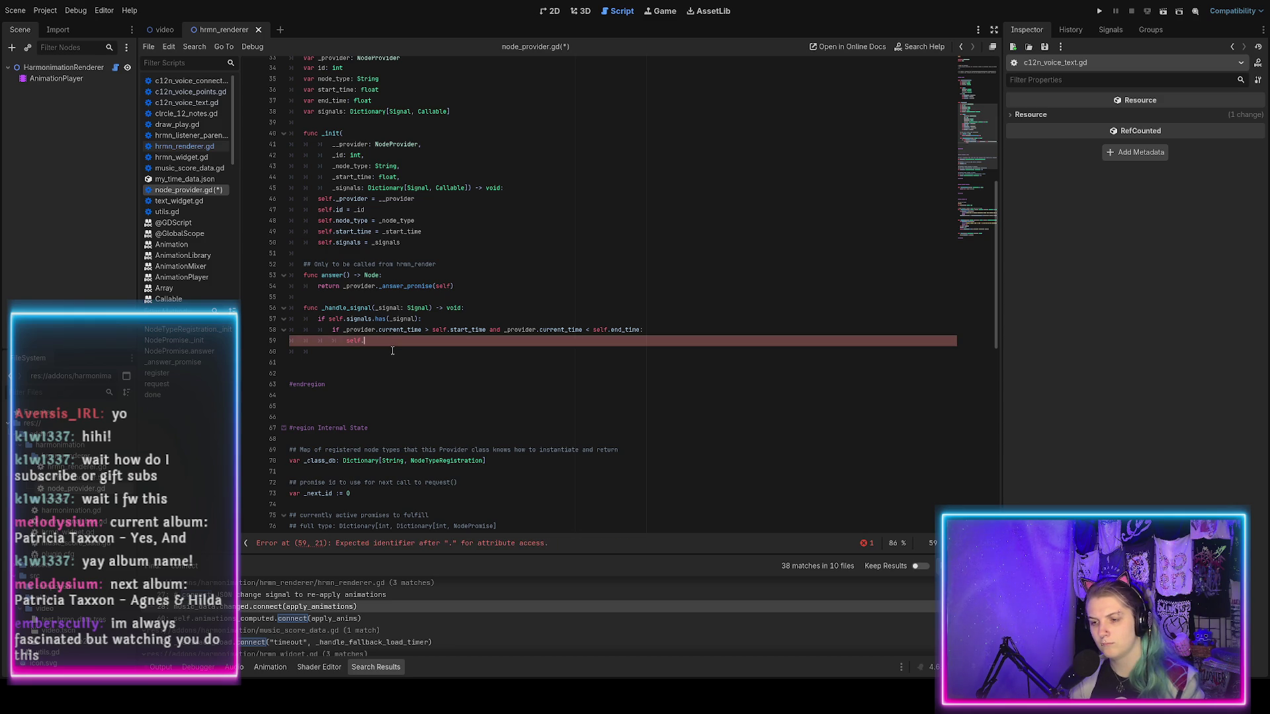
{"action": "type", "text": "answer()."}
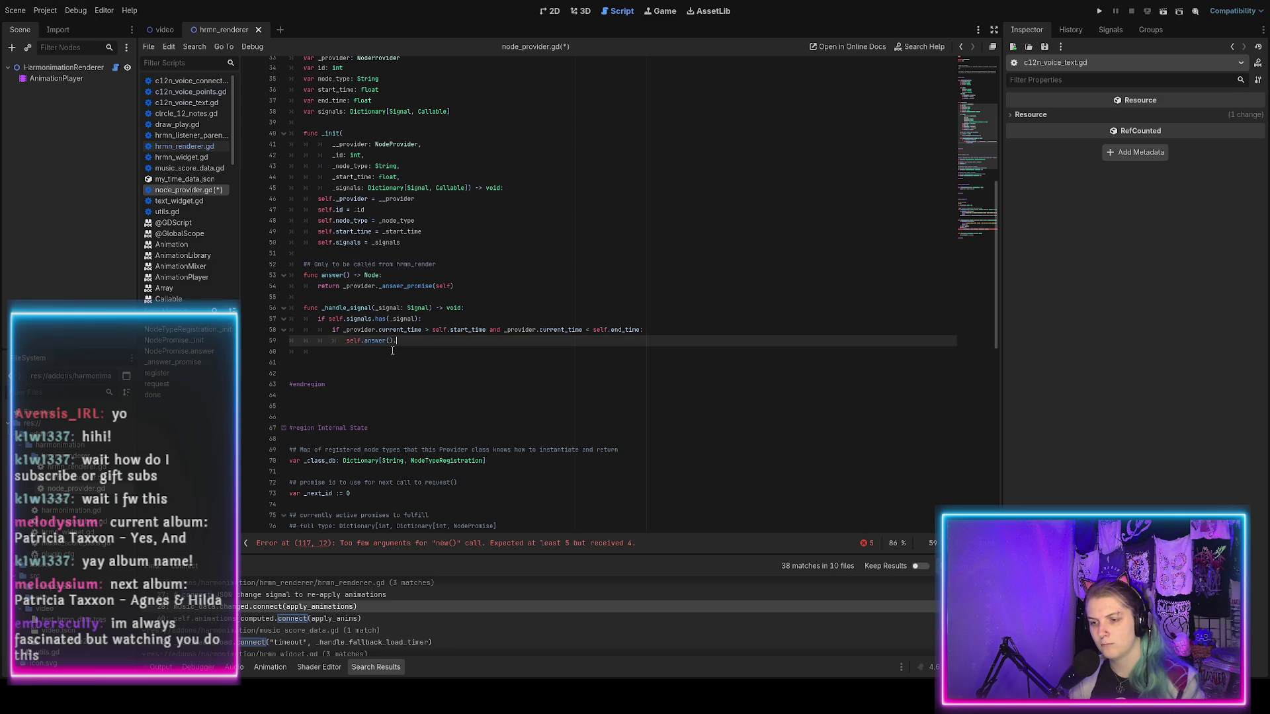
{"action": "type", "text": "call"}
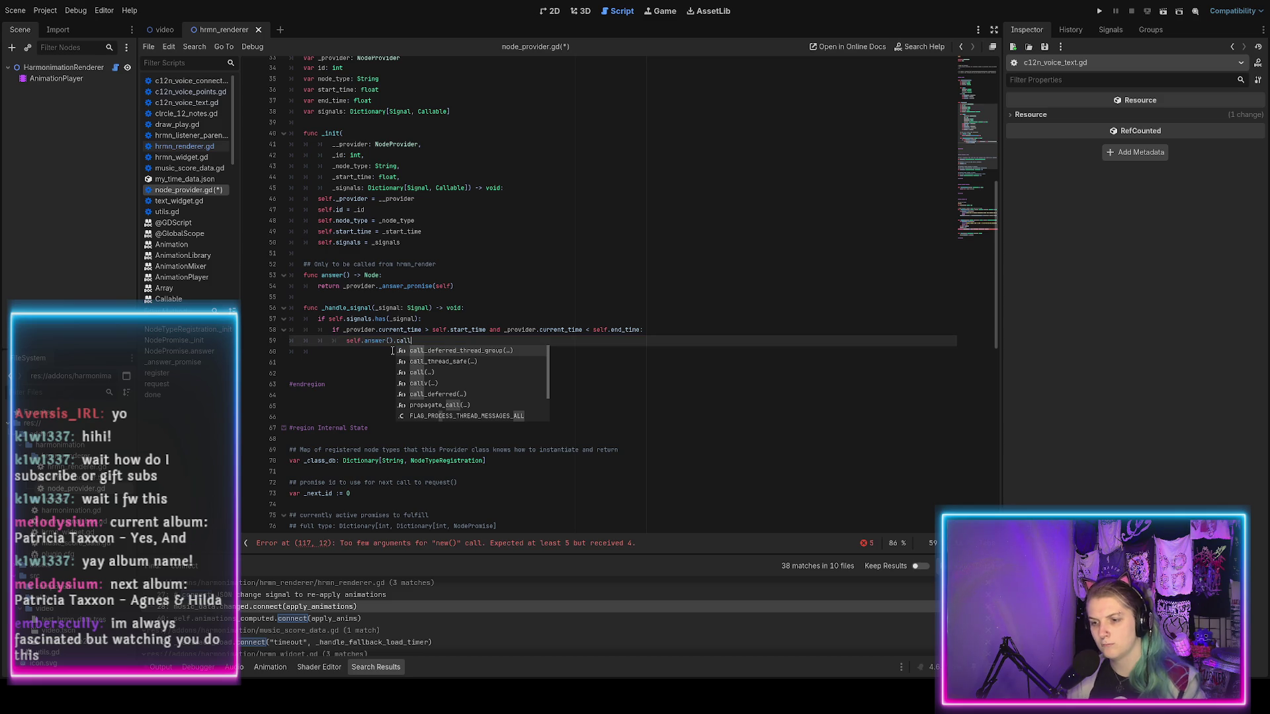
{"action": "key", "text": "Down"}
{"action": "key", "text": "Down"}
{"action": "key", "text": "Return"}
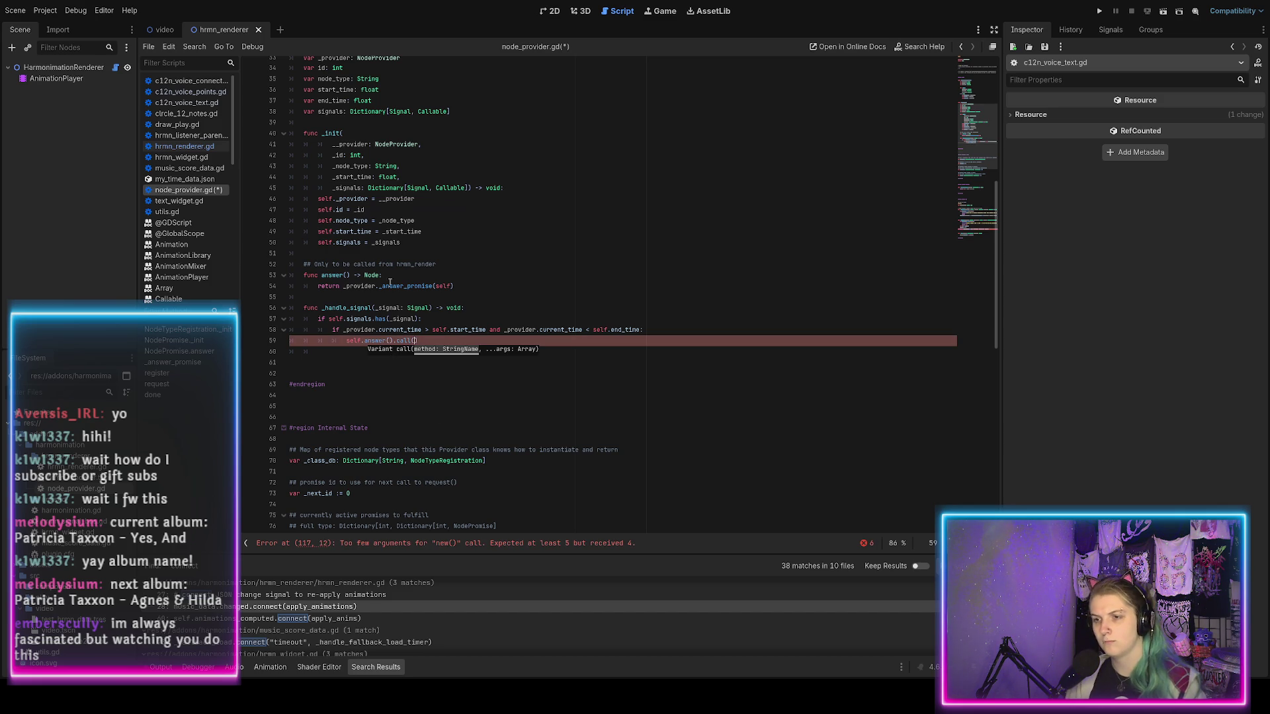
Change Callable to String in the _signals parameter and the signals variable types, then save
{"action": "double_click", "coordinate": [446, 189]}
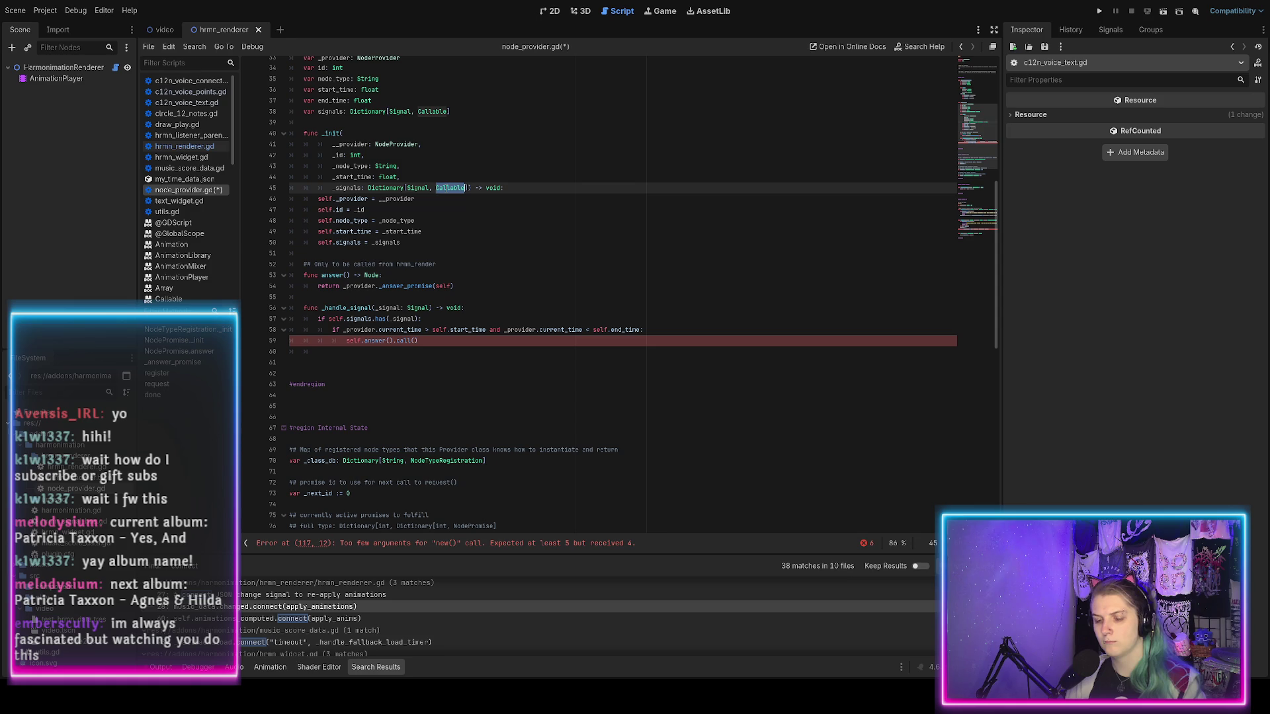
{"action": "type", "text": "String"}
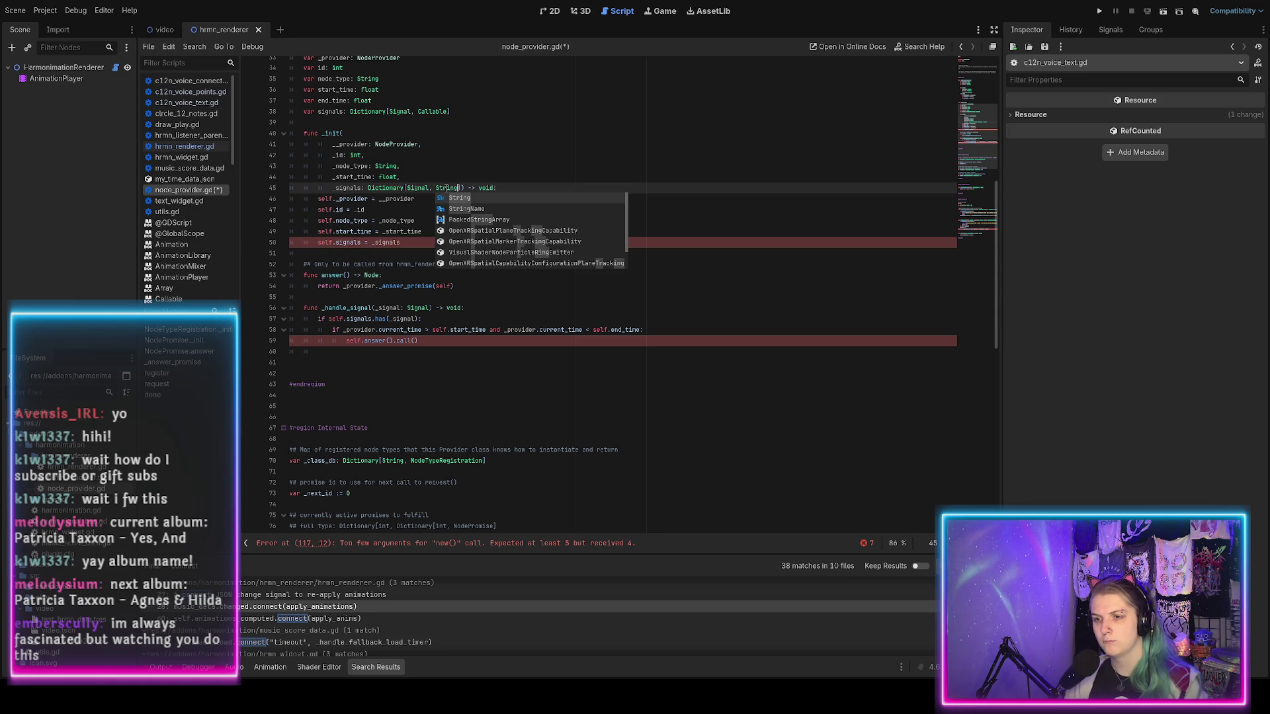
{"action": "double_click", "coordinate": [446, 189]}
{"action": "double_click", "coordinate": [430, 112]}
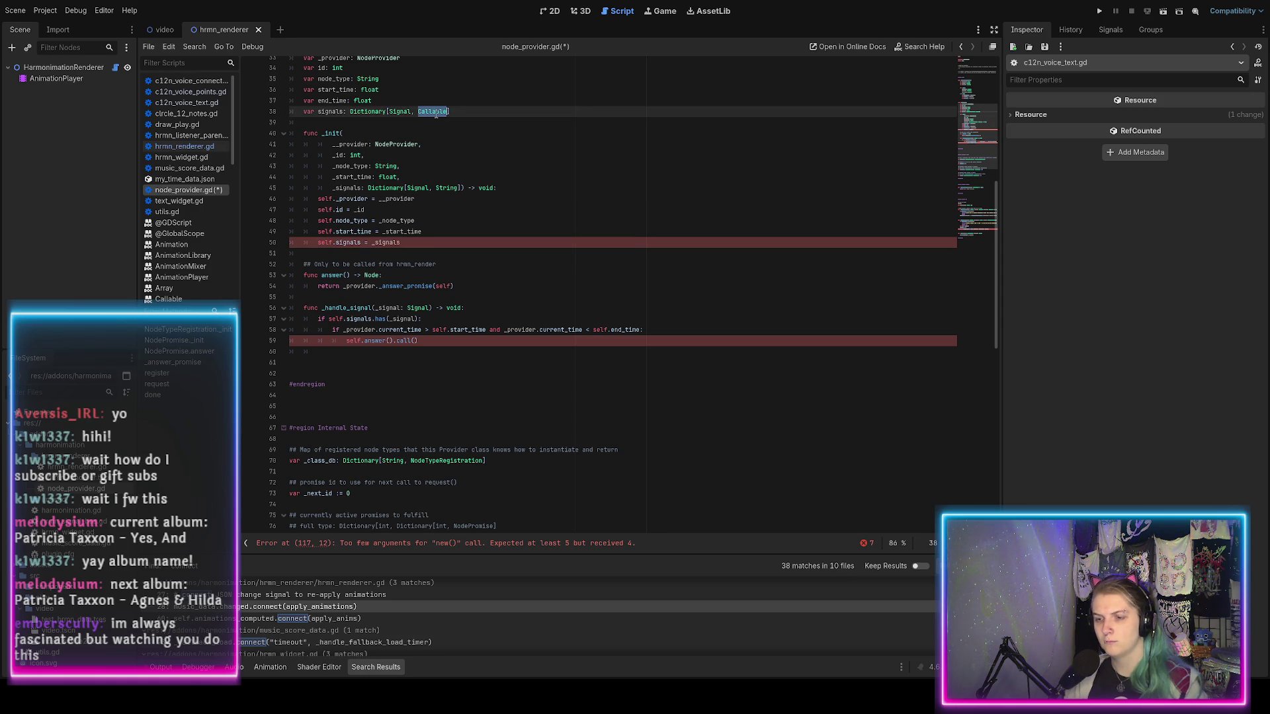
{"action": "type", "text": "String"}
{"action": "key", "text": "ctrl+s"}
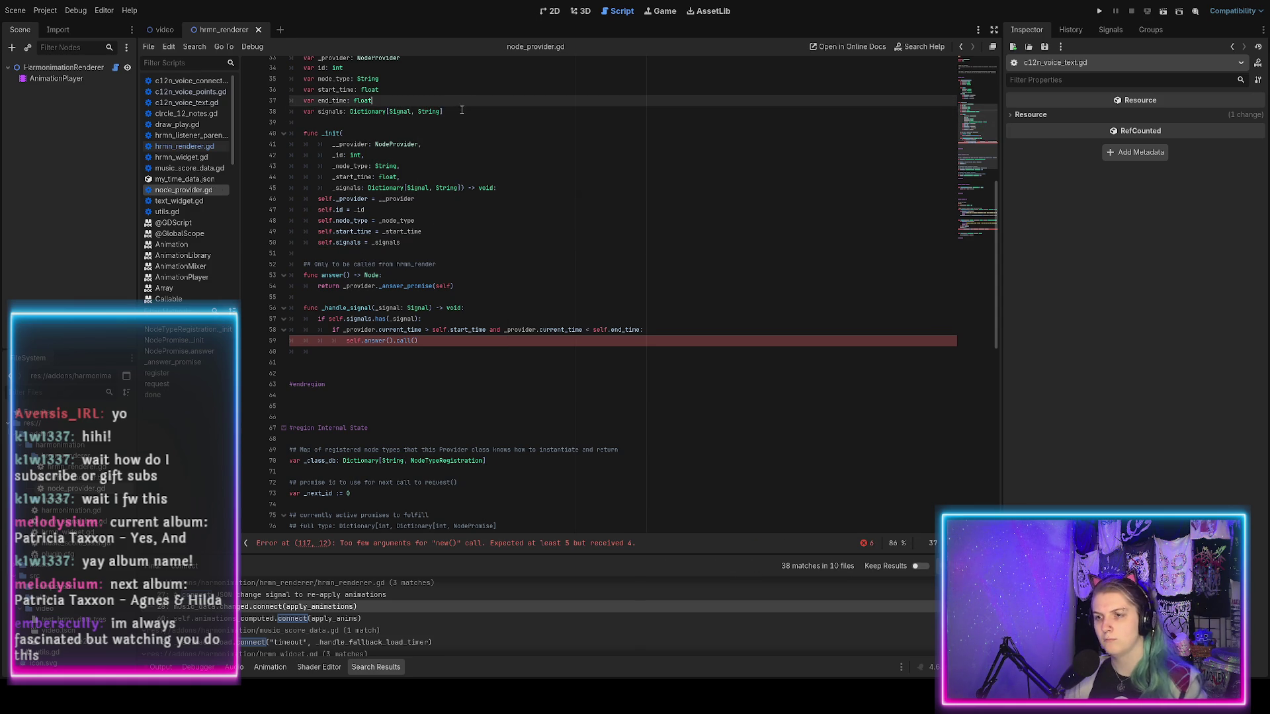
Add the comment 'Map of signals to method names to call on the provided Node' above signals, and save
{"action": "left_click", "coordinate": [458, 93]}
{"action": "key", "text": "Down"}
{"action": "key", "text": "Return"}
{"action": "type", "text": "# "}
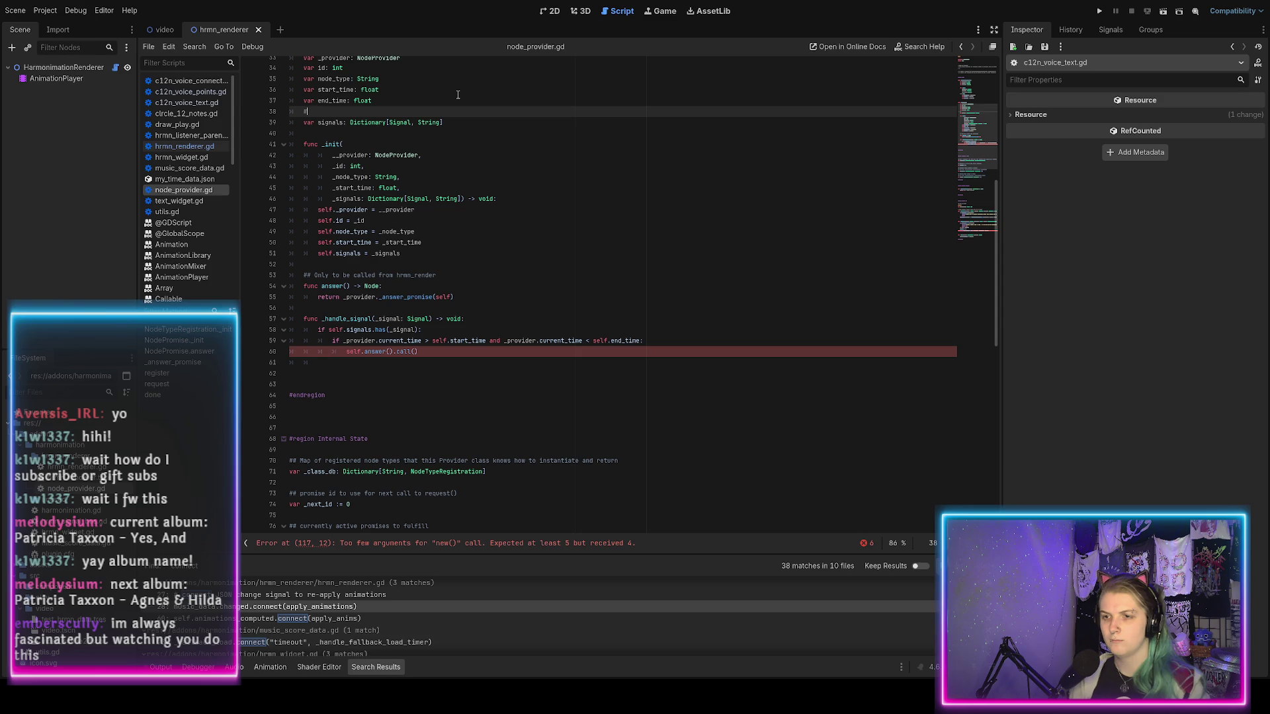
{"action": "type", "text": "Signal"}
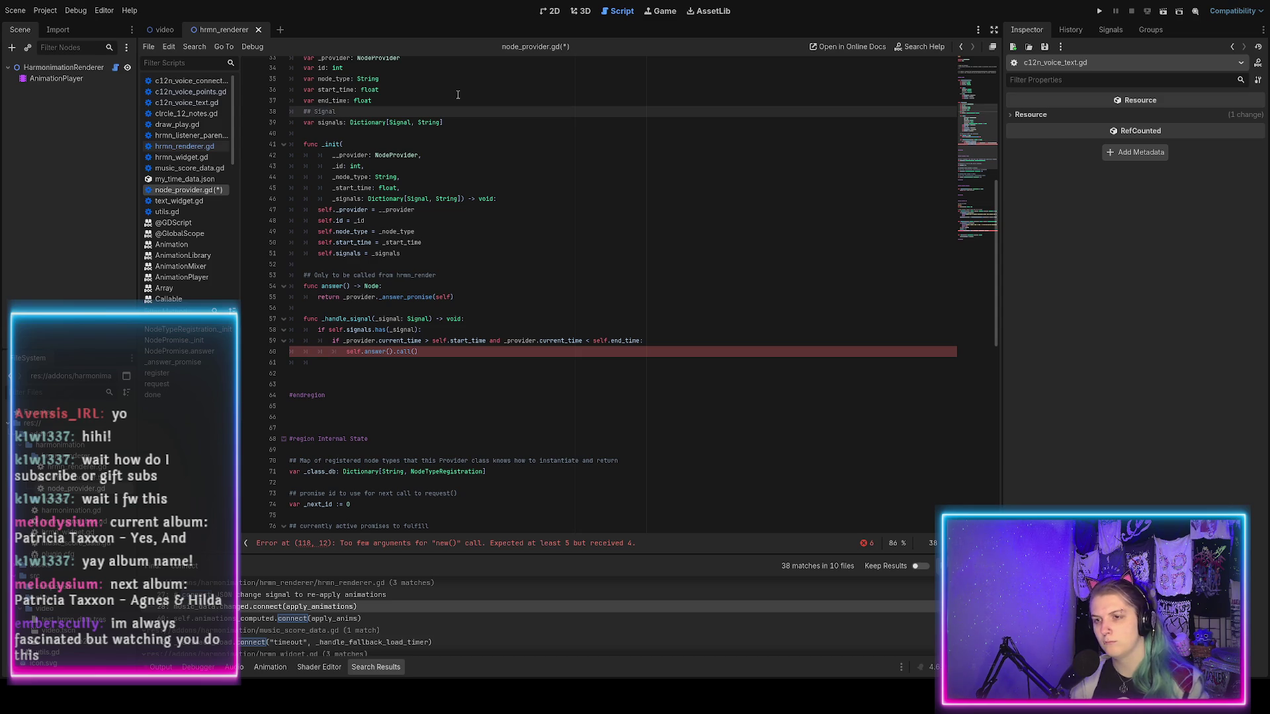
{"action": "key", "text": "BackSpace"}
{"action": "key", "text": "BackSpace"}
{"action": "key", "text": "BackSpace"}
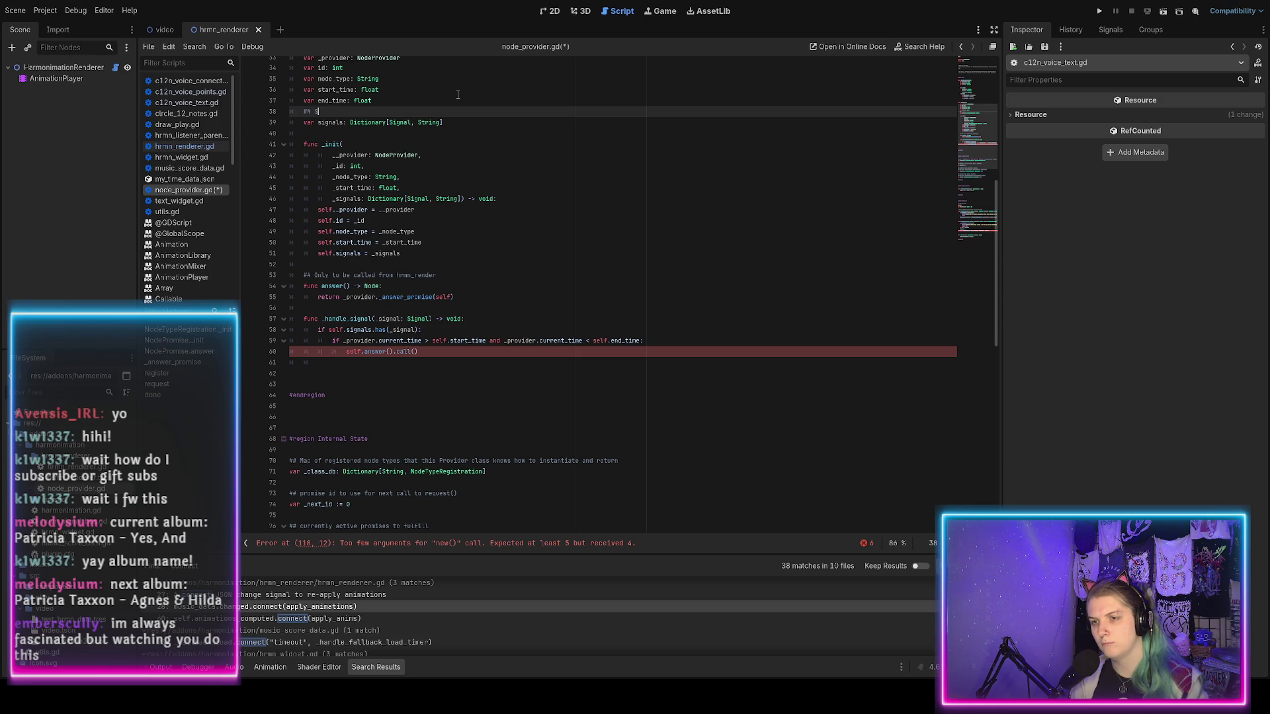
{"action": "type", "text": "ap of signals"}
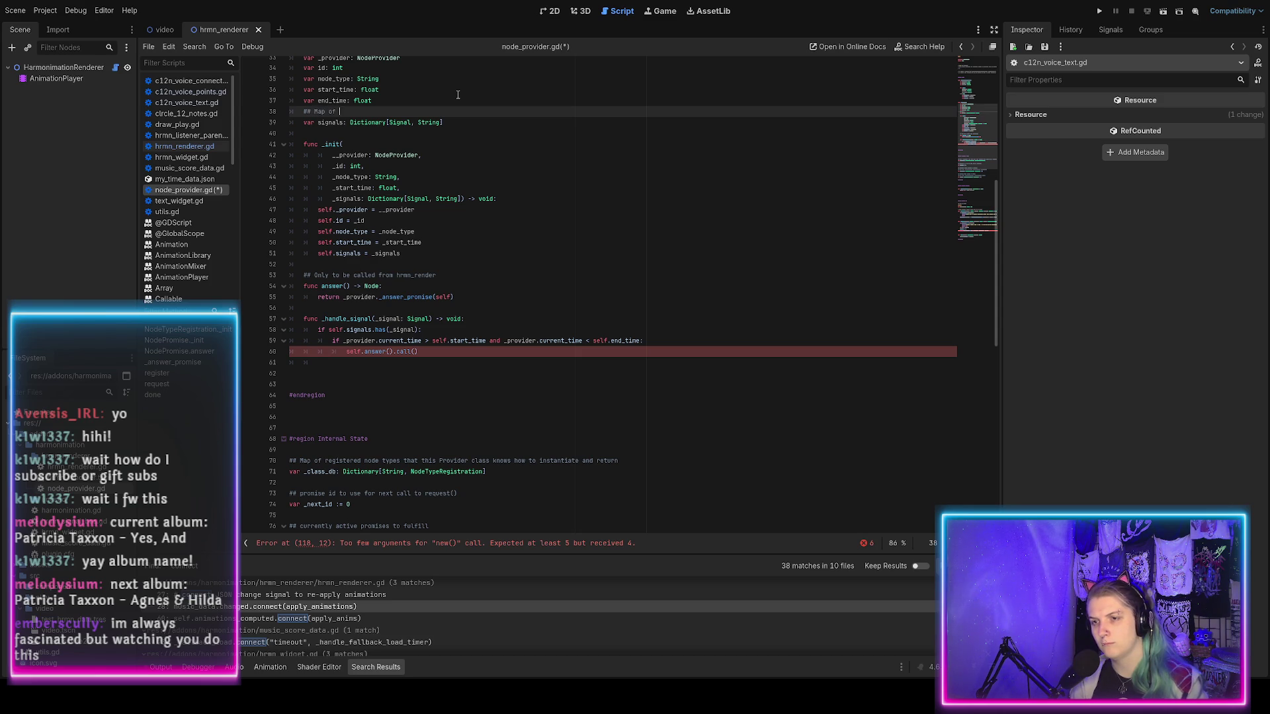
{"action": "type", "text": " to method n"}
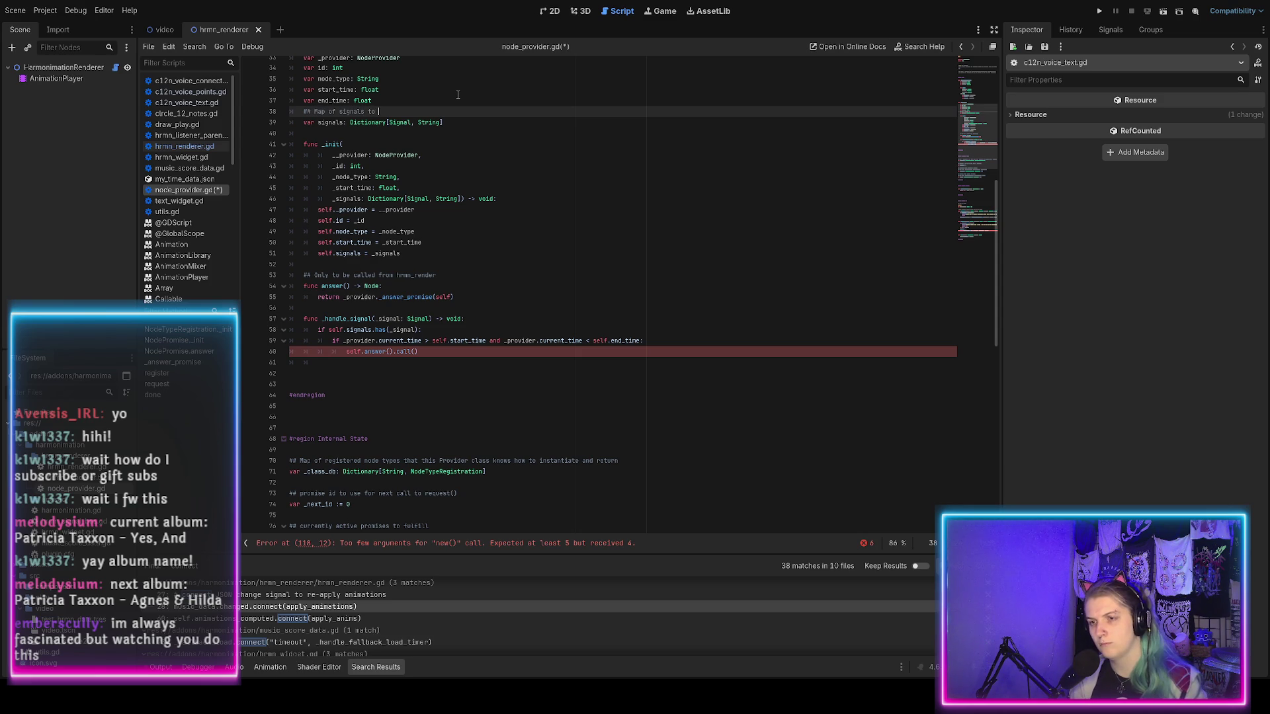
{"action": "type", "text": "ames "}
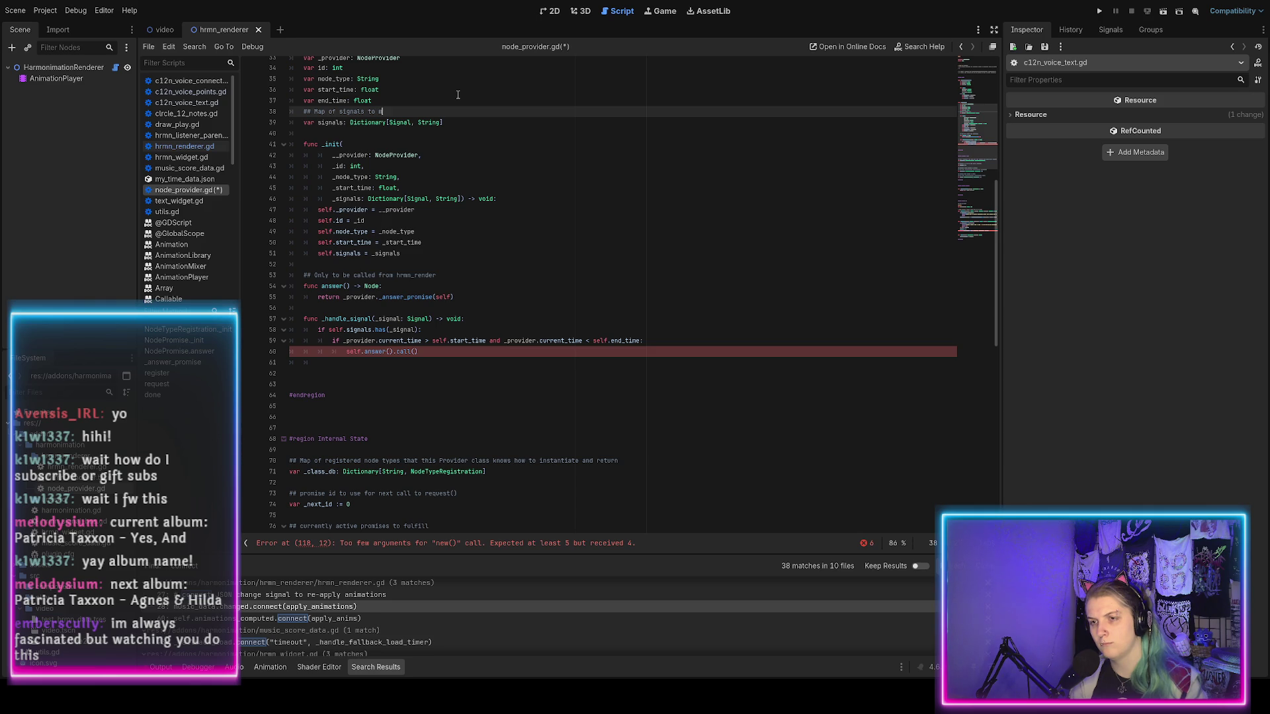
{"action": "type", "text": "to call on the"}
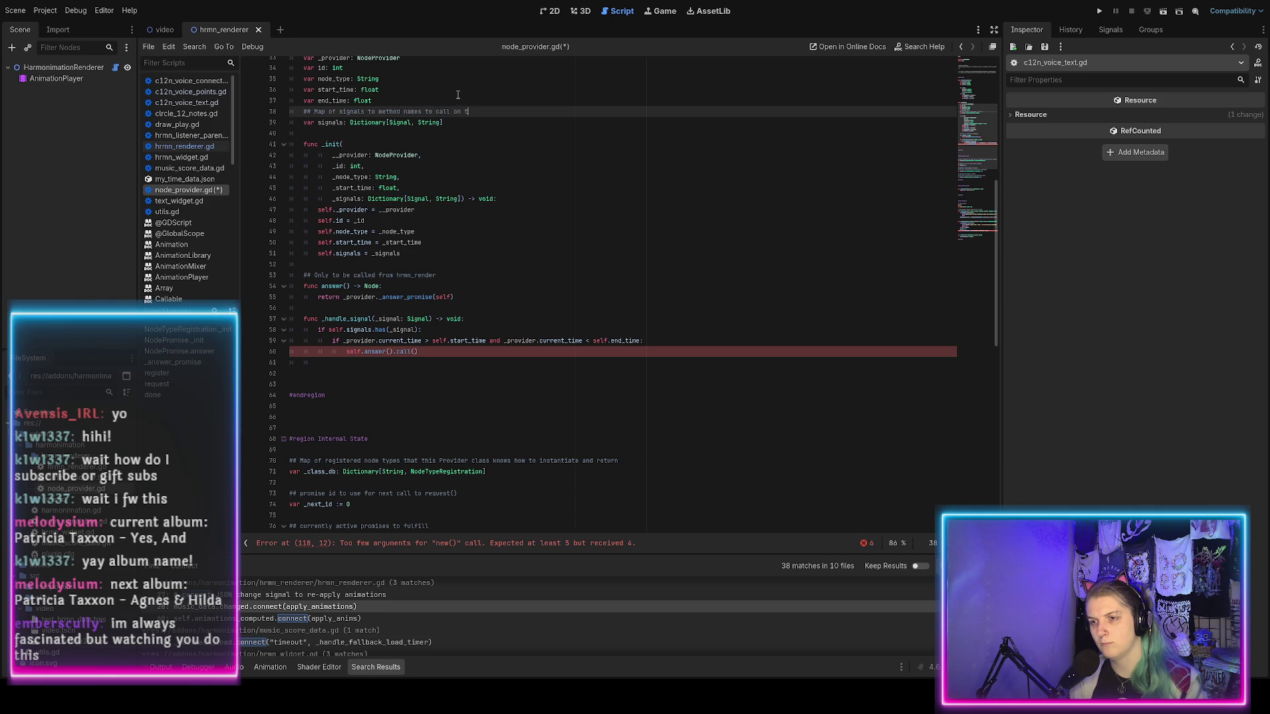
{"action": "scroll", "coordinate": [458, 94], "scroll_direction": "up", "scroll_amount": 2}
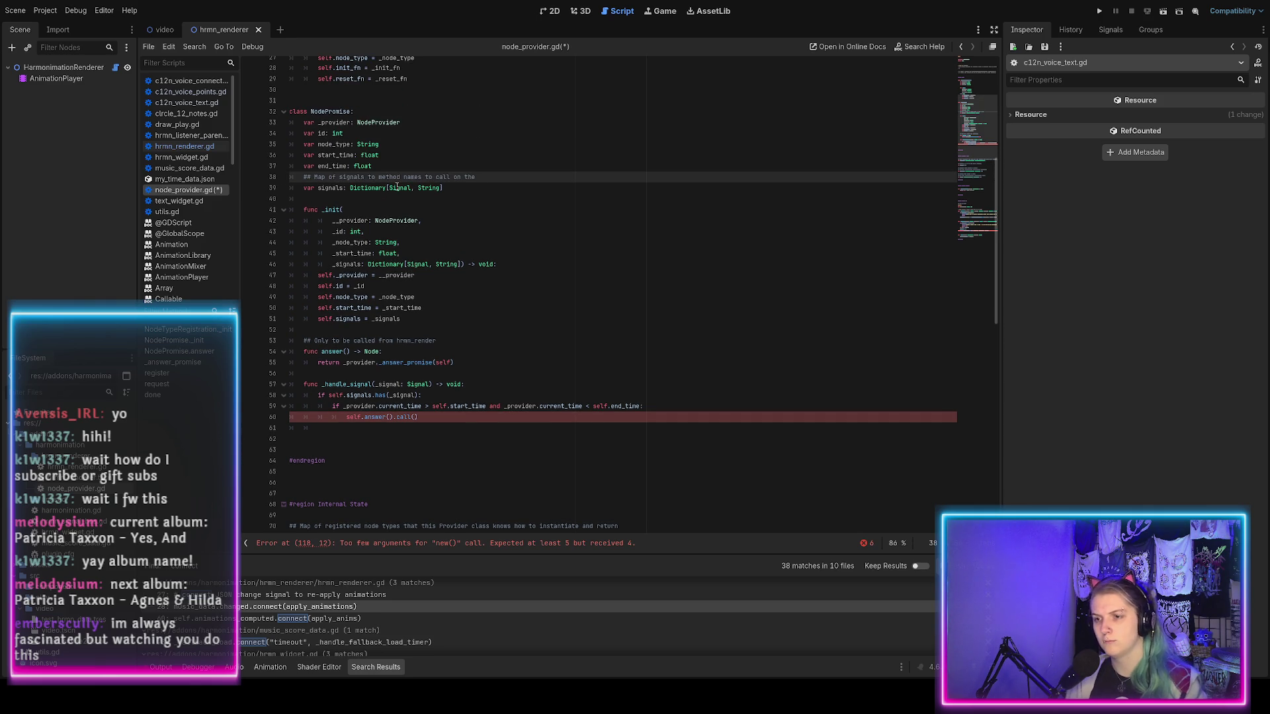
{"action": "type", "text": "rovided Node"}
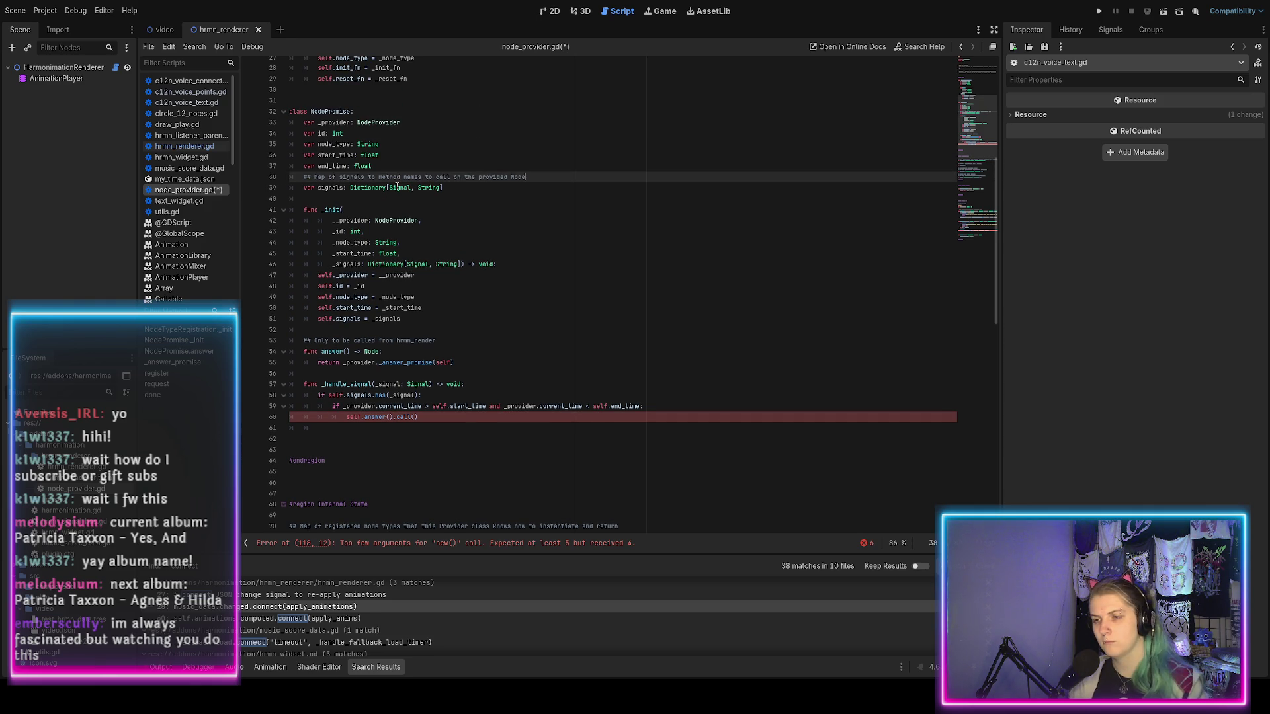
{"action": "key", "text": "ctrl+s"}
{"action": "scroll", "coordinate": [465, 288], "scroll_direction": "down", "scroll_amount": 2}
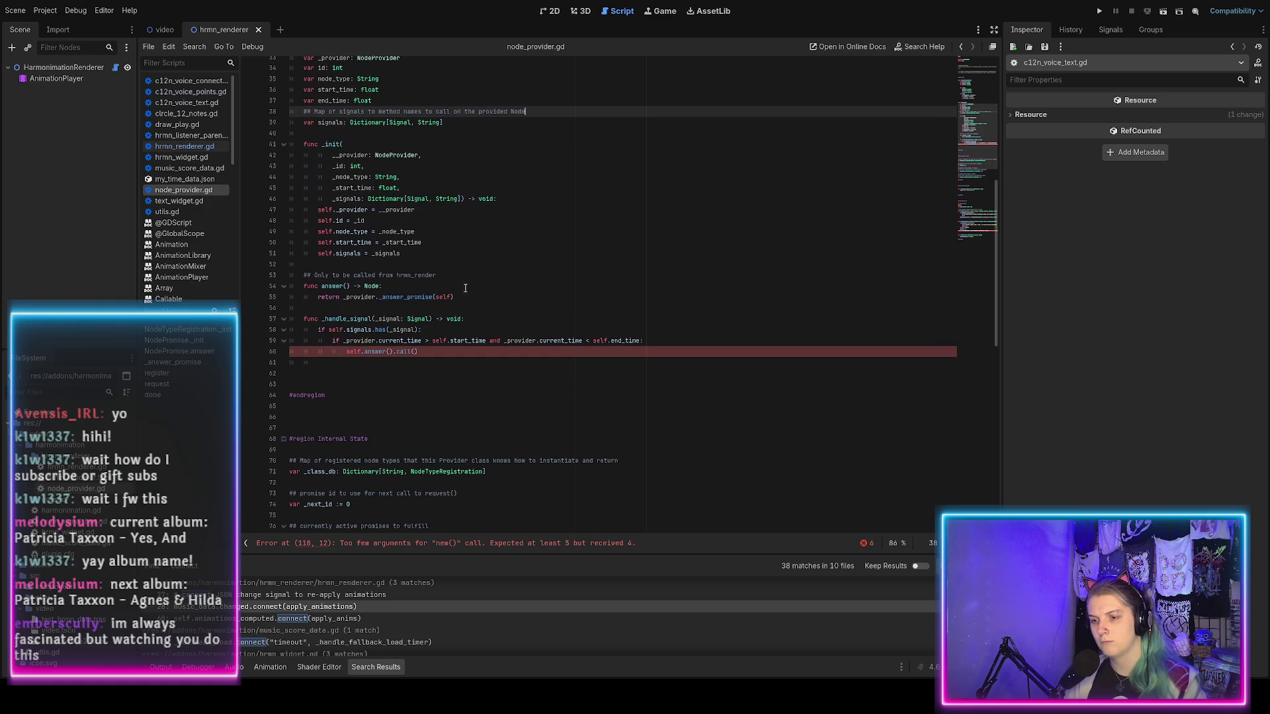
Make the signals declaration and the _init signals parameter use StringName instead of String
{"action": "left_click", "coordinate": [435, 348]}
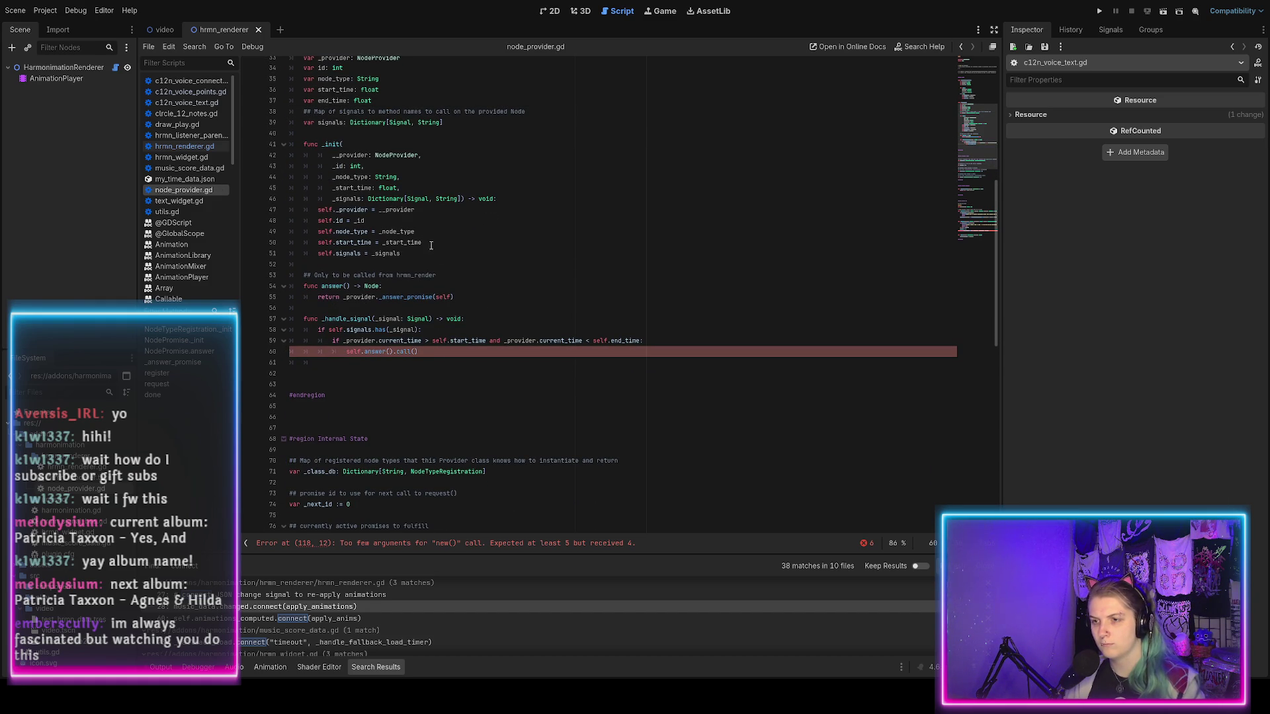
{"action": "left_click", "coordinate": [441, 124]}
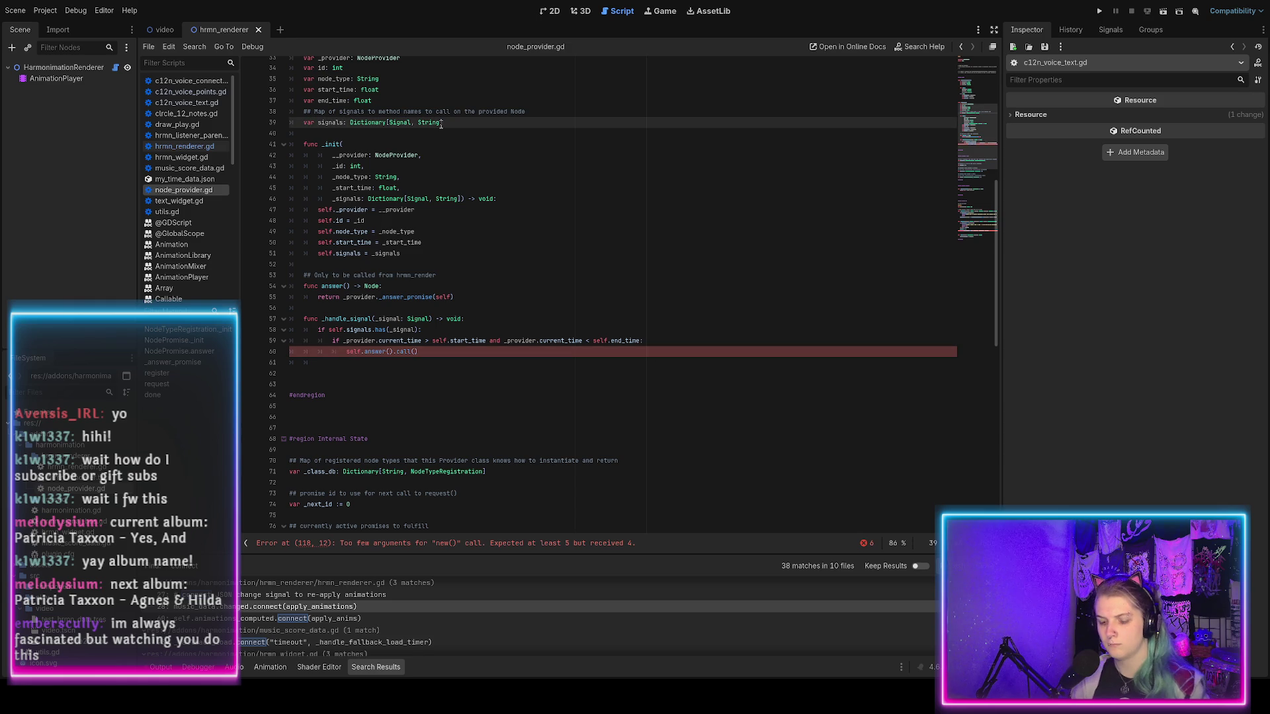
{"action": "type", "text": "Name"}
{"action": "double_click", "coordinate": [438, 123]}
{"action": "key", "text": "ctrl+c"}
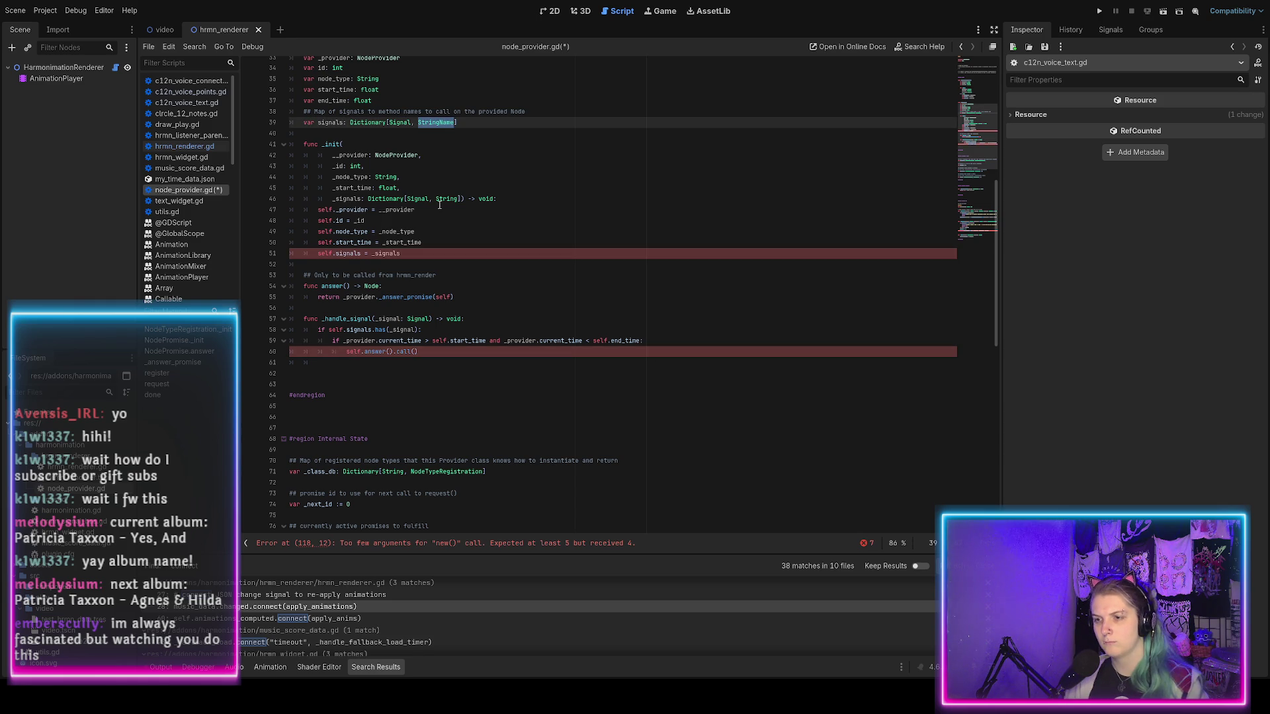
{"action": "double_click", "coordinate": [440, 199]}
{"action": "key", "text": "ctrl+v"}
Fill the answer call with `self.signals[_signal]` and save the script
{"action": "left_click", "coordinate": [418, 351]}
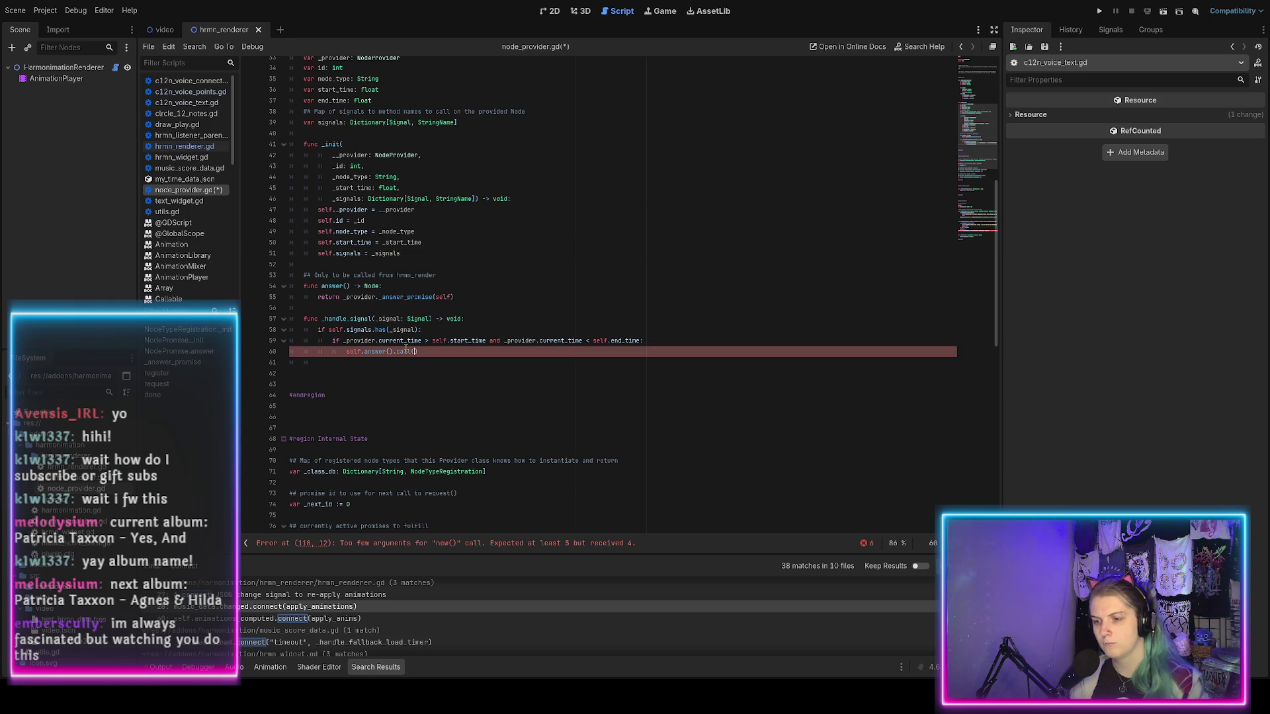
{"action": "type", "text": "self."}
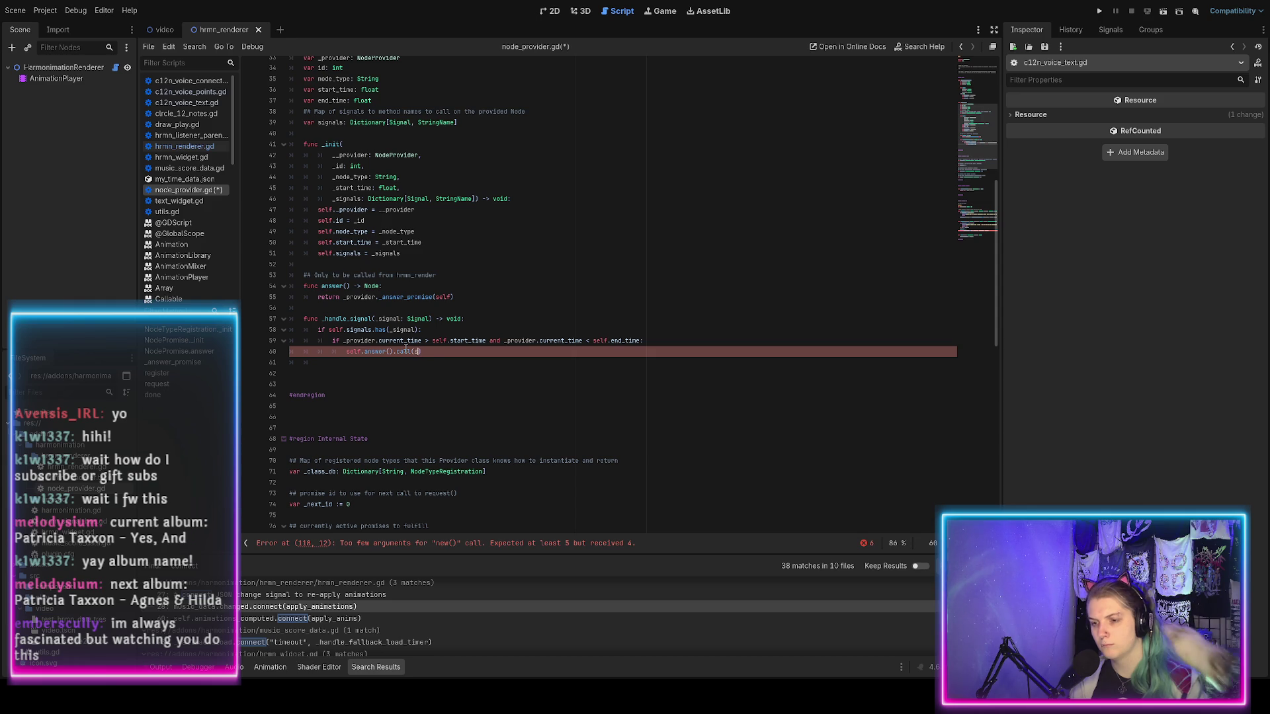
{"action": "type", "text": "signals"}
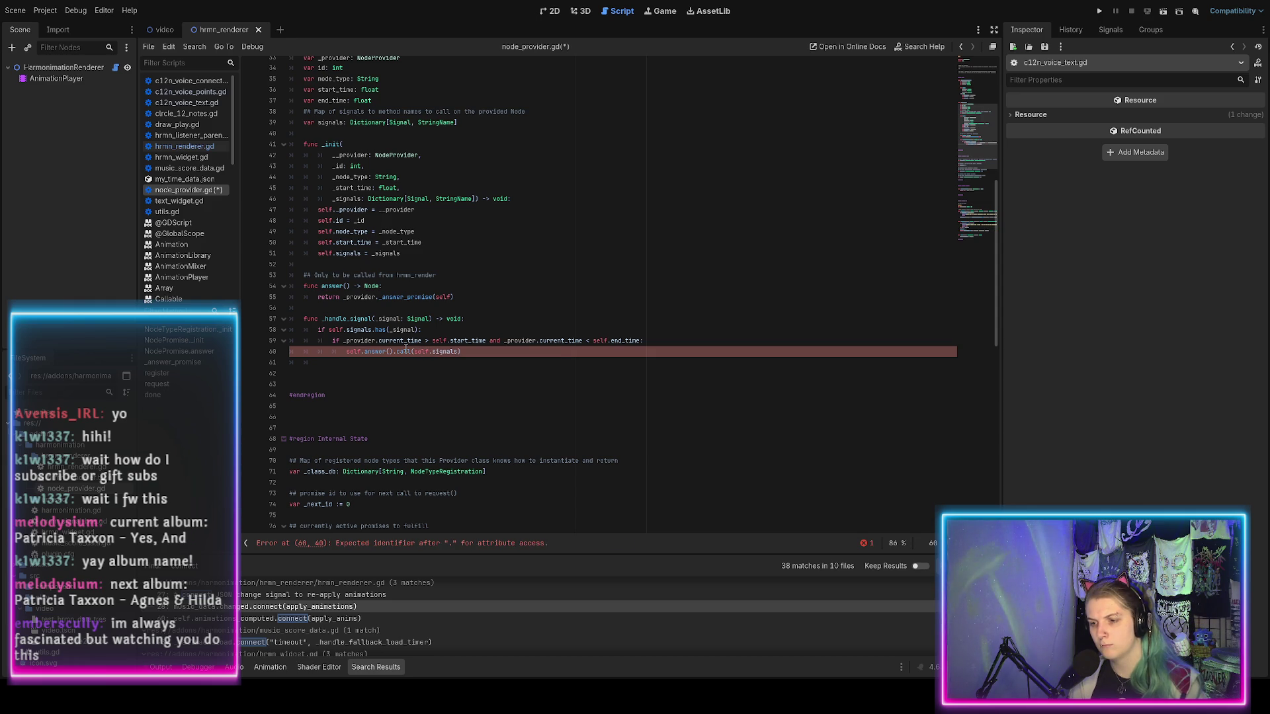
{"action": "type", "text": "[_signal"}
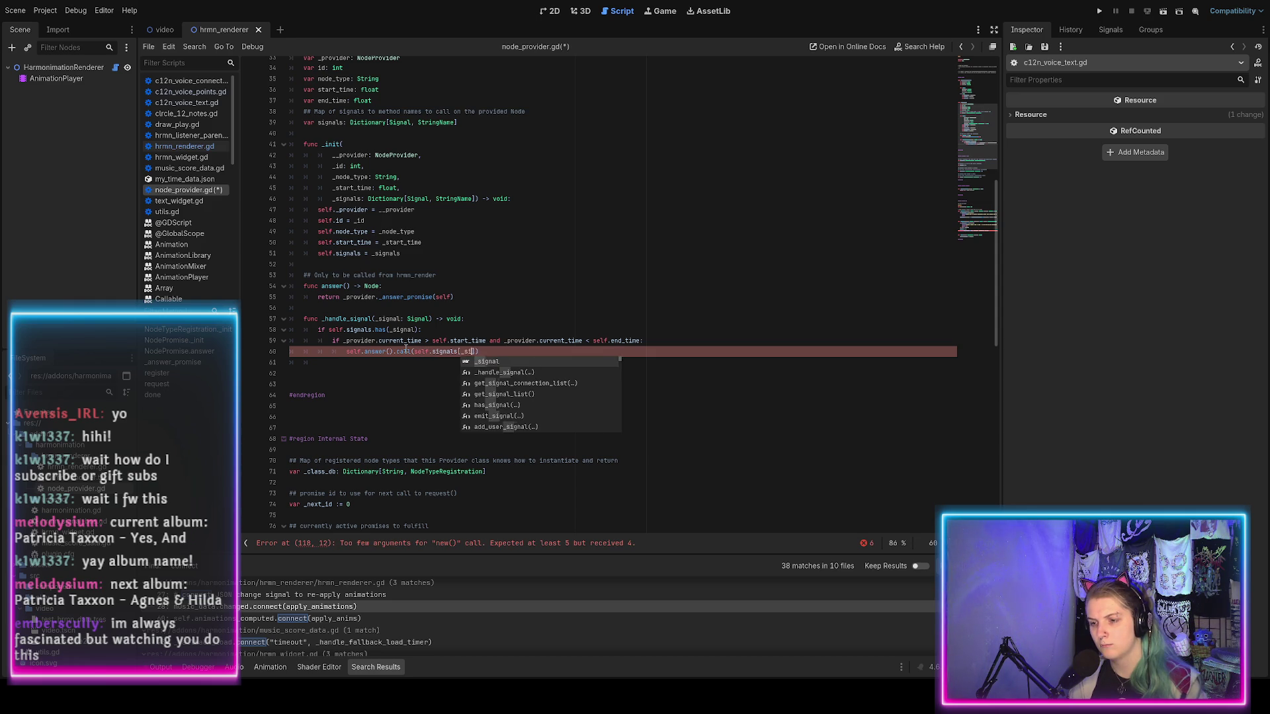
{"action": "key", "text": "Escape"}
{"action": "key", "text": "ctrl+s"}
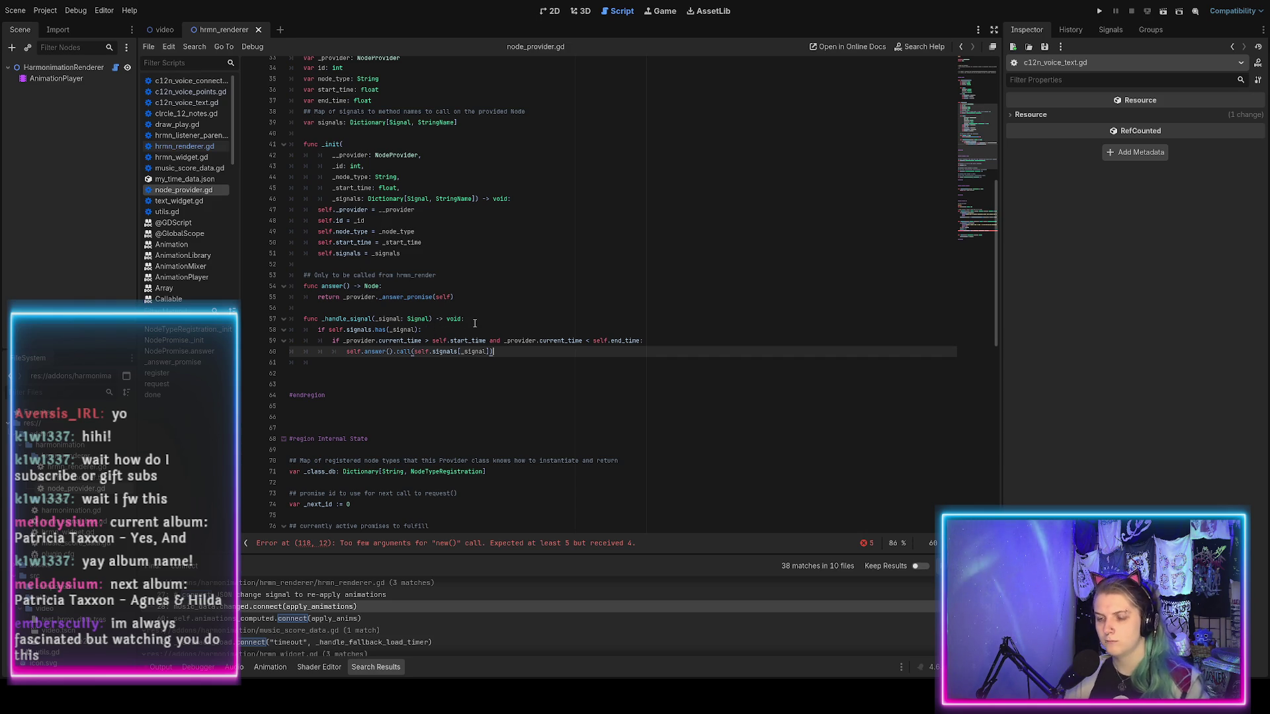
{"action": "left_click", "coordinate": [478, 321]}
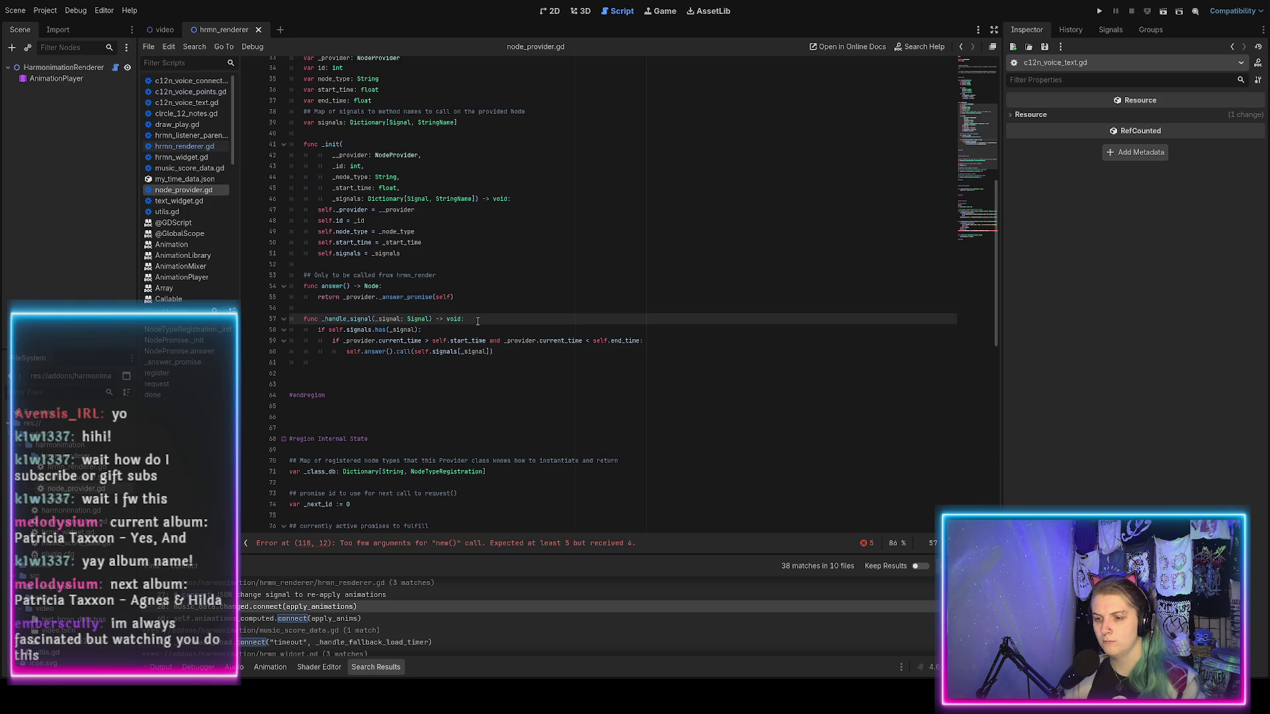
{"action": "left_click", "coordinate": [423, 308]}
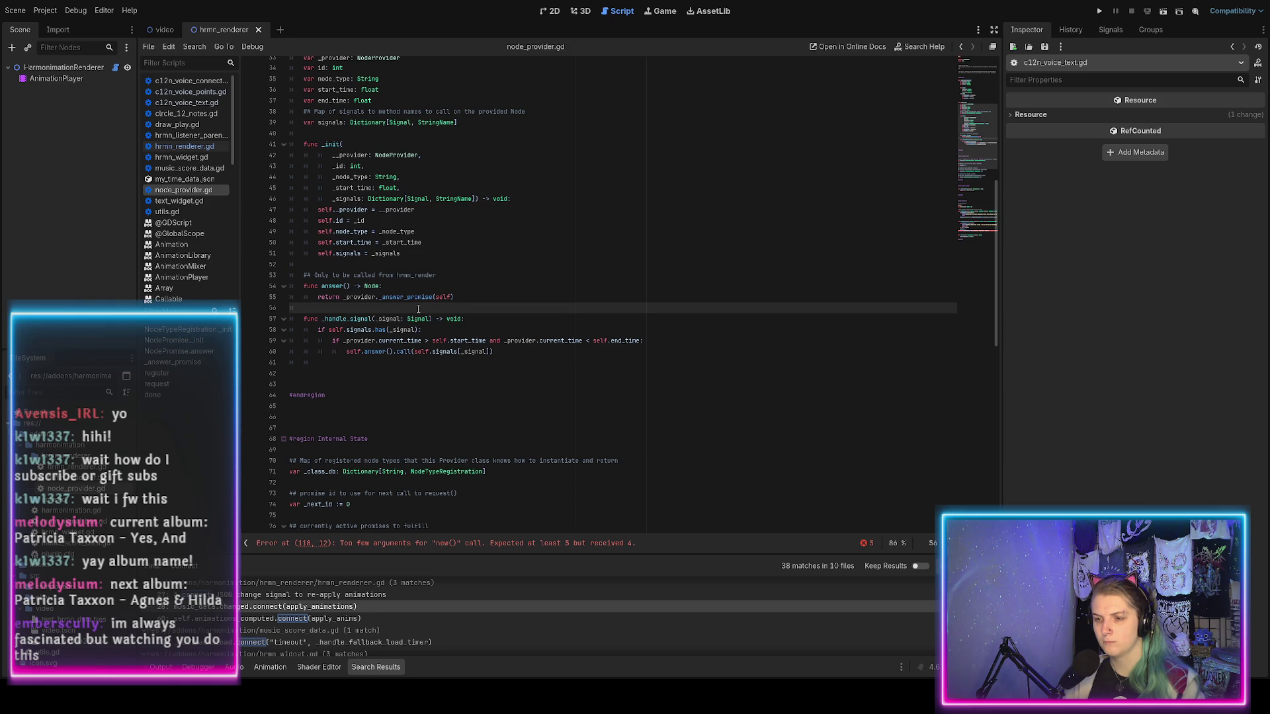
{"action": "scroll", "coordinate": [420, 309], "scroll_direction": "up", "scroll_amount": 1}
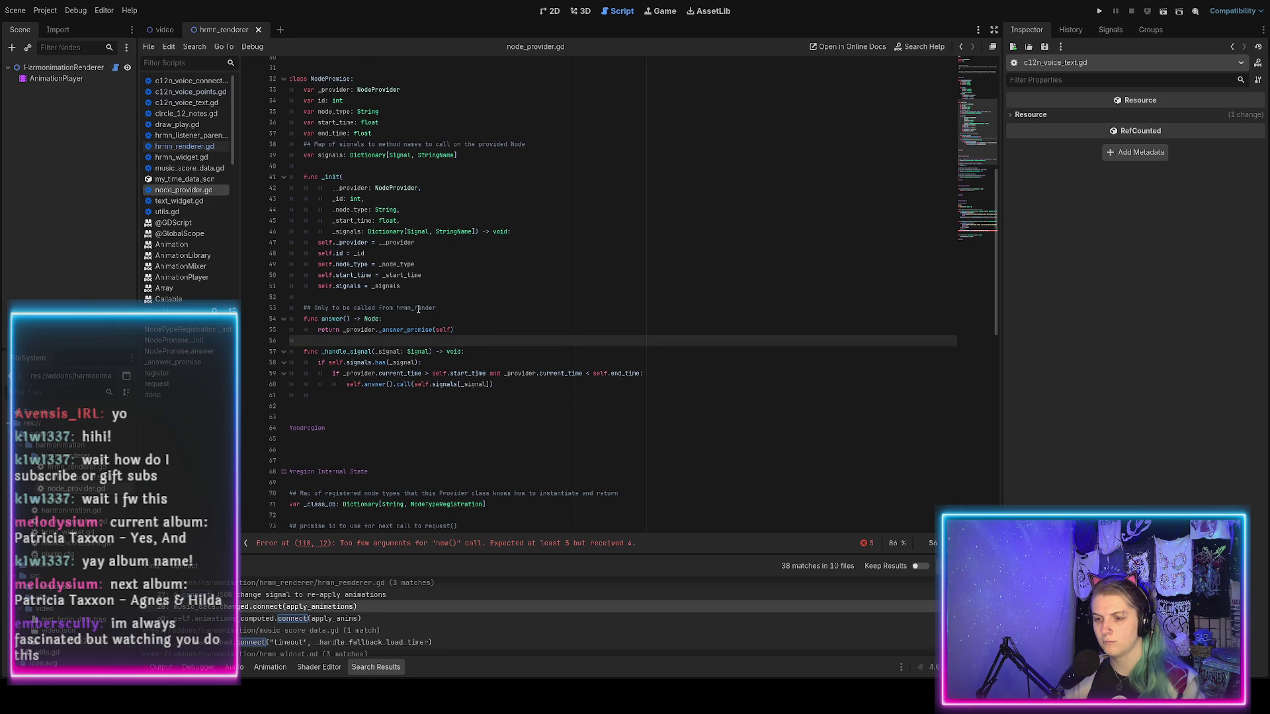
Add '# TODO: register this as a listener' and a TODO about one filtering listener per node, then save
{"action": "key", "text": "Return"}
{"action": "type", "text": "# TODO:"}
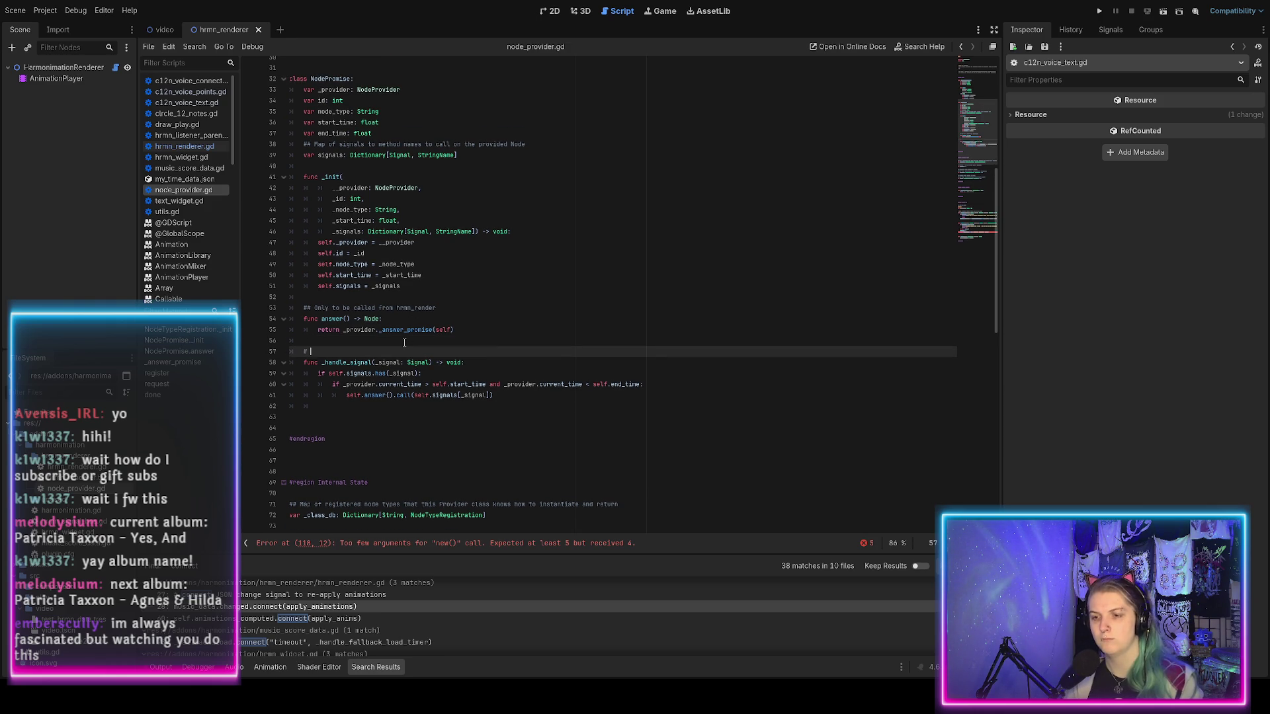
{"action": "type", "text": " register this as a "}
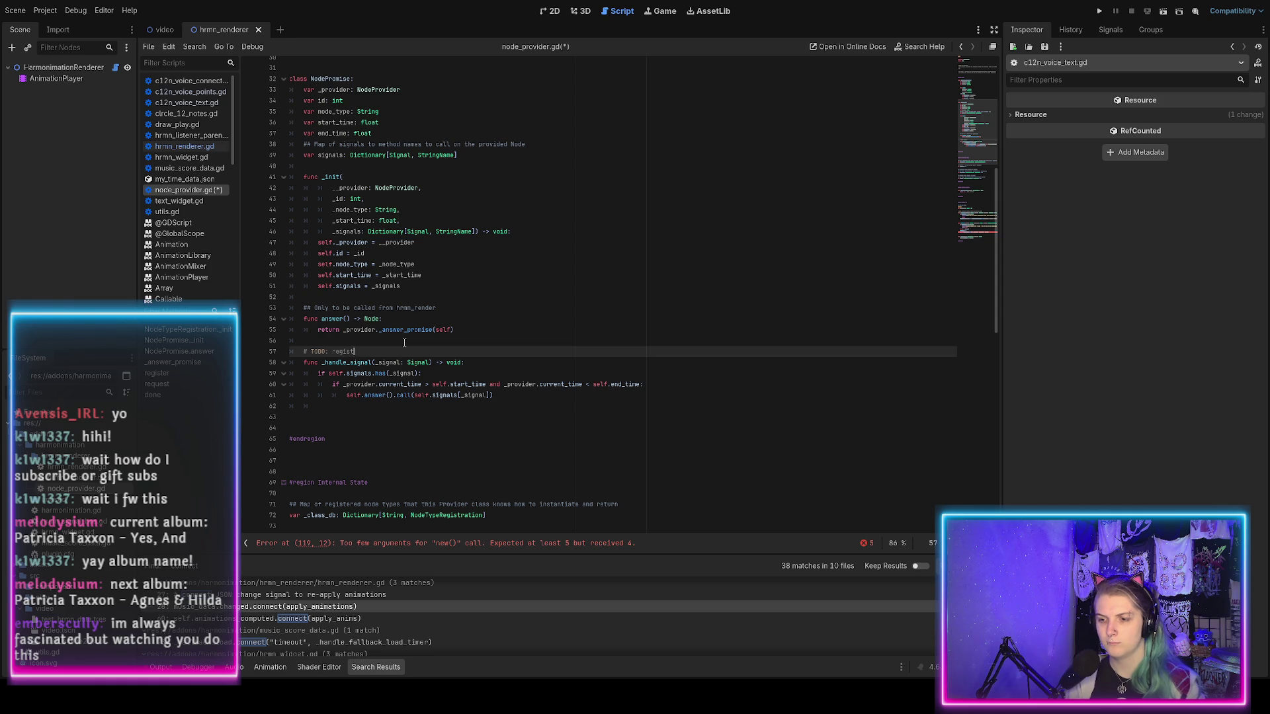
{"action": "type", "text": "listener"}
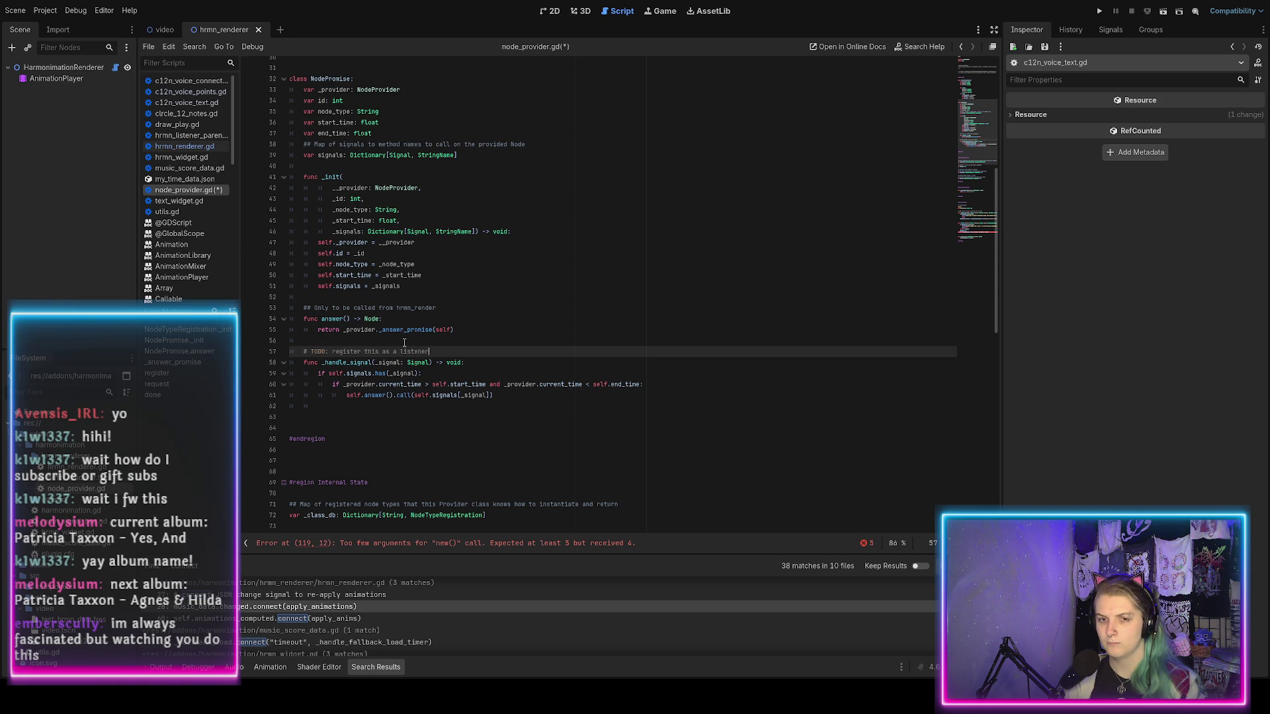
{"action": "key", "text": "ctrl+s"}
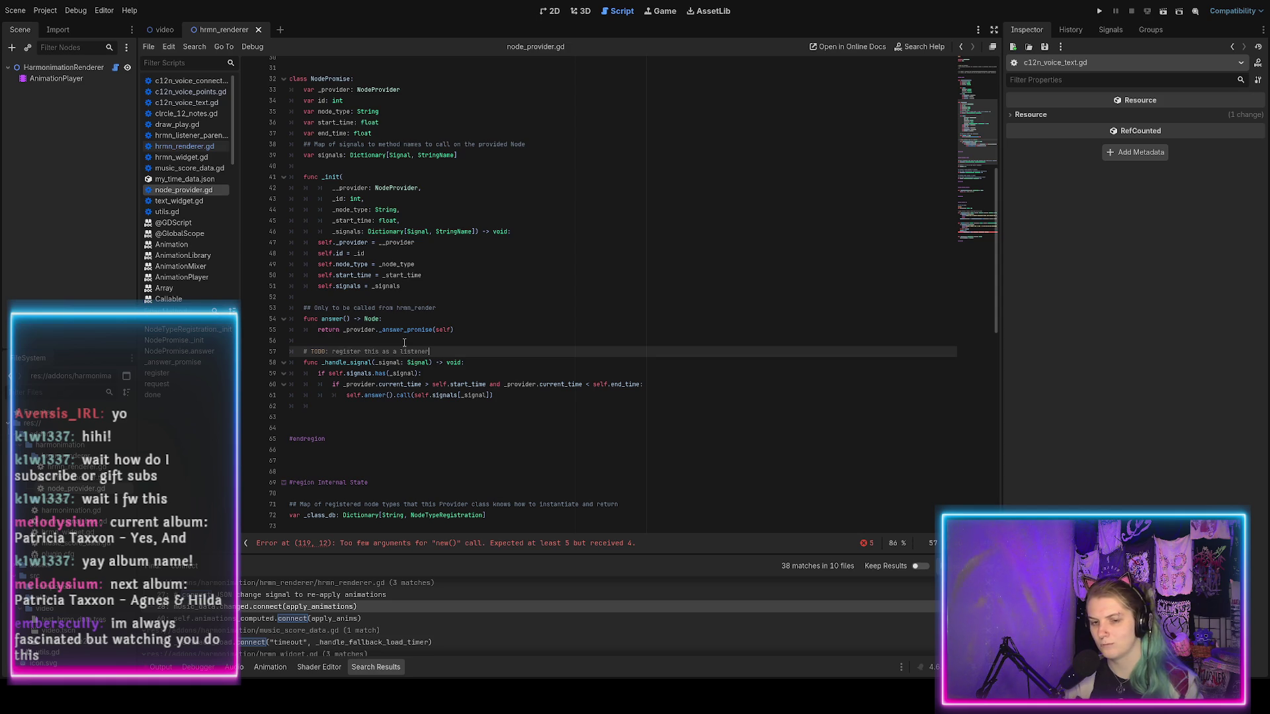
{"action": "key", "text": "Return"}
{"action": "type", "text": "# TODO: mayb"}
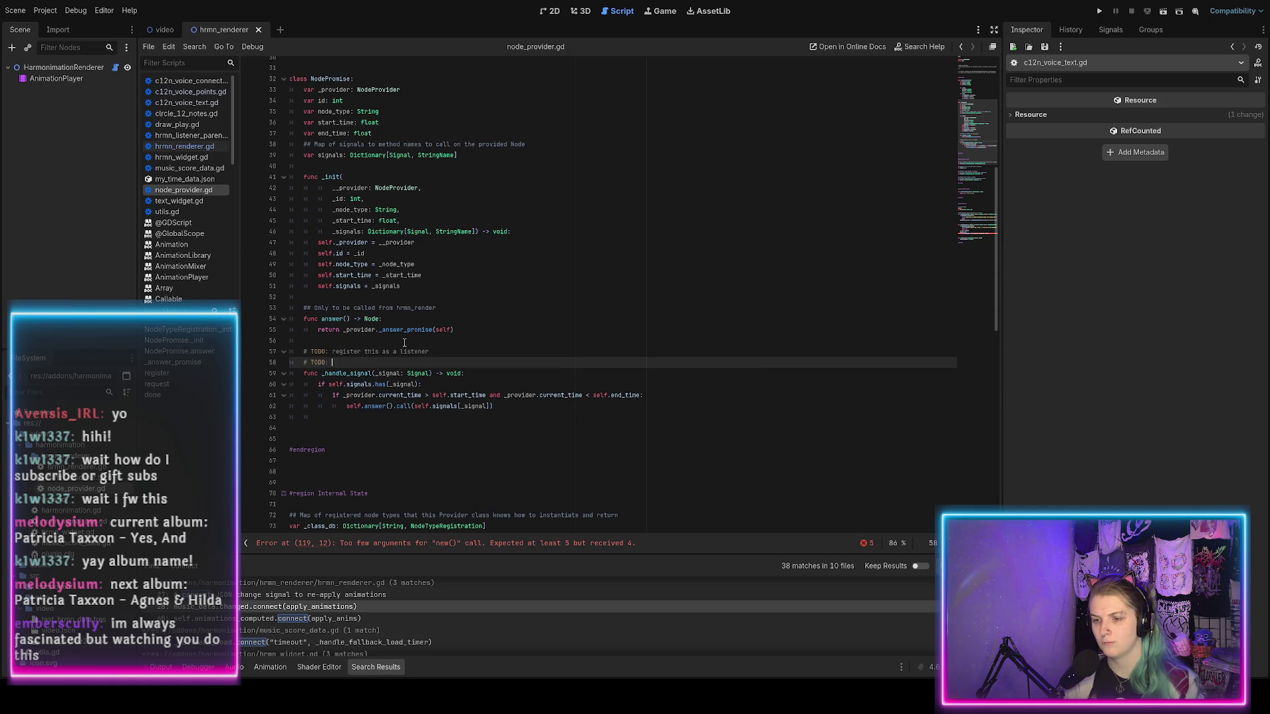
{"action": "type", "text": "e replace"}
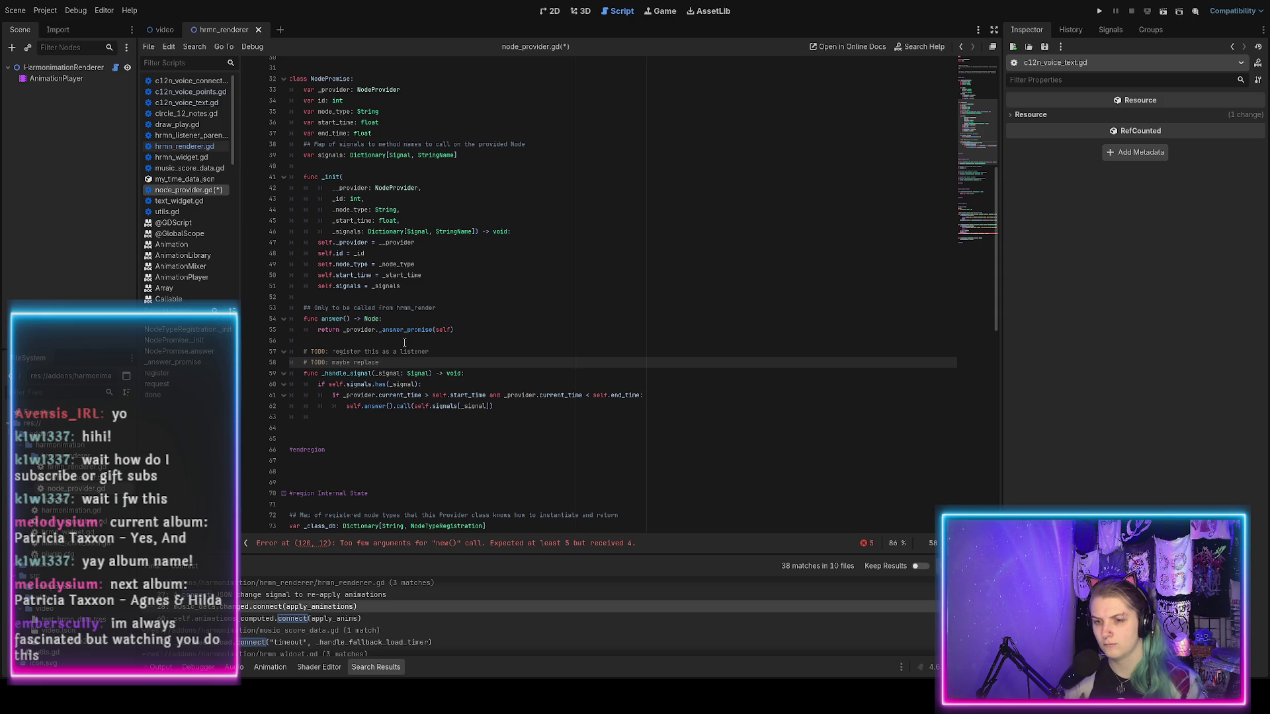
{"action": "type", "text": " with a single \"listen"}
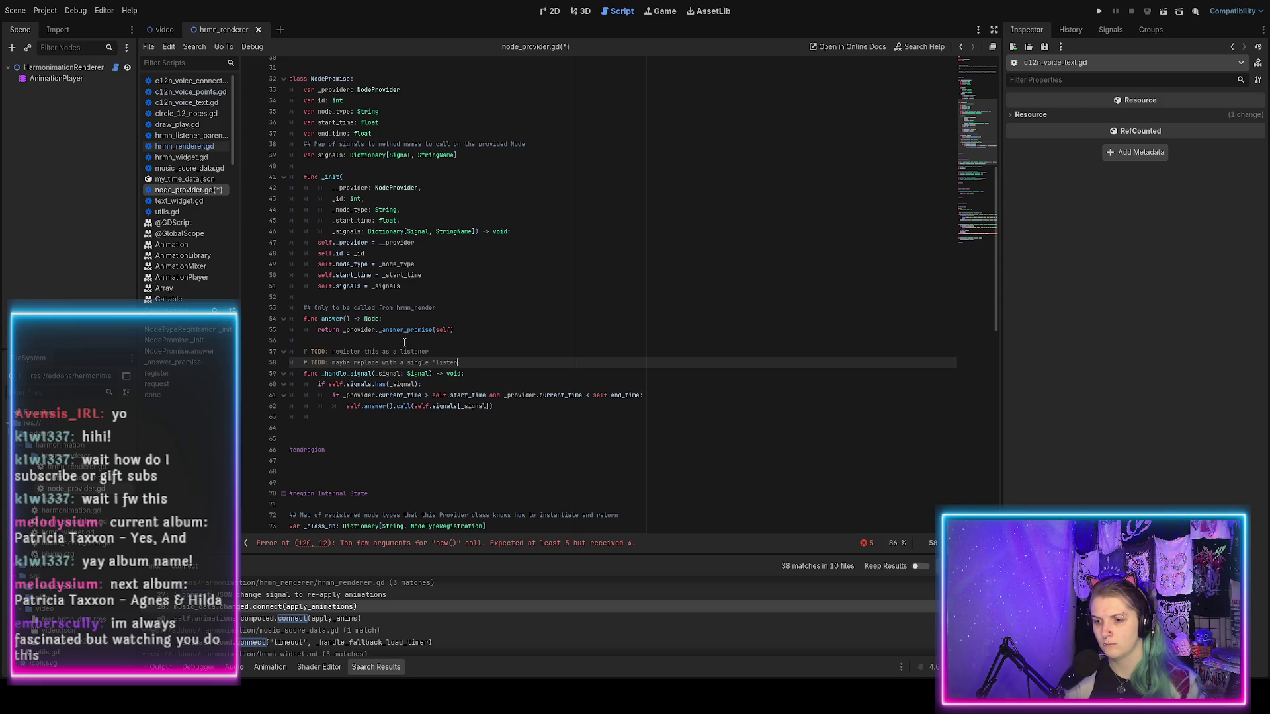
{"action": "type", "text": "er\" per node"}
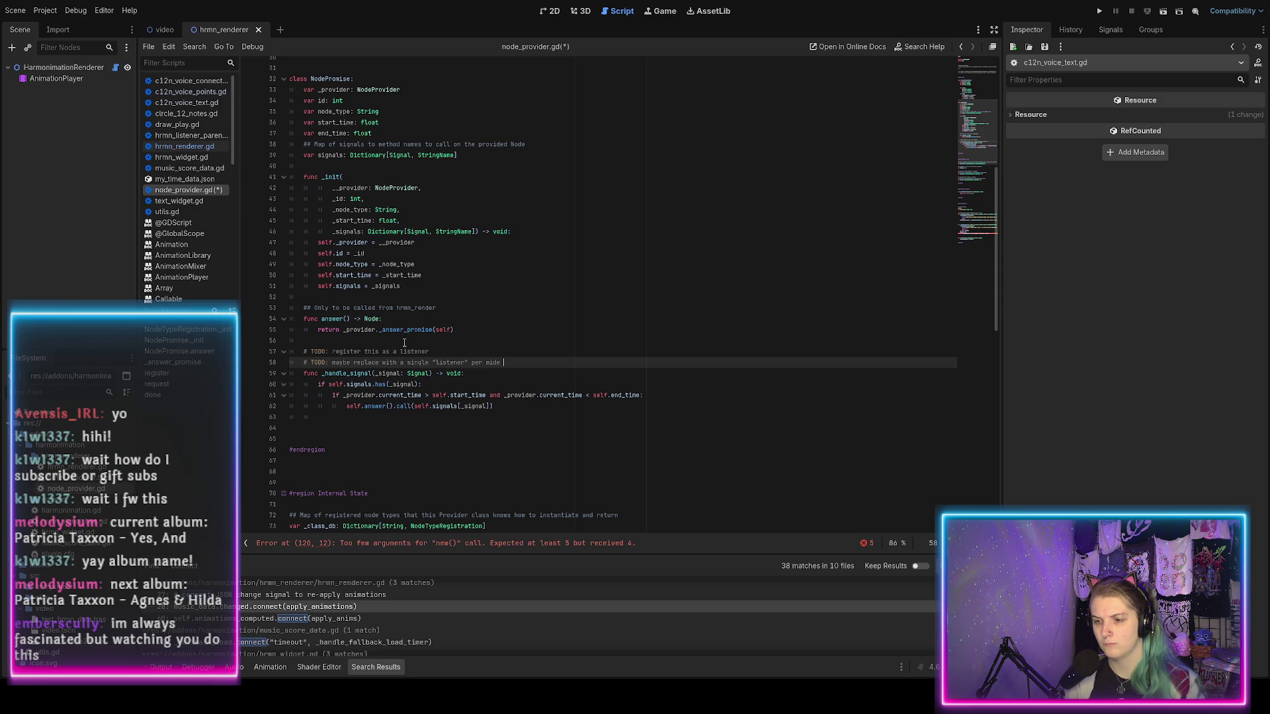
{"action": "type", "text": " that just does the filter"}
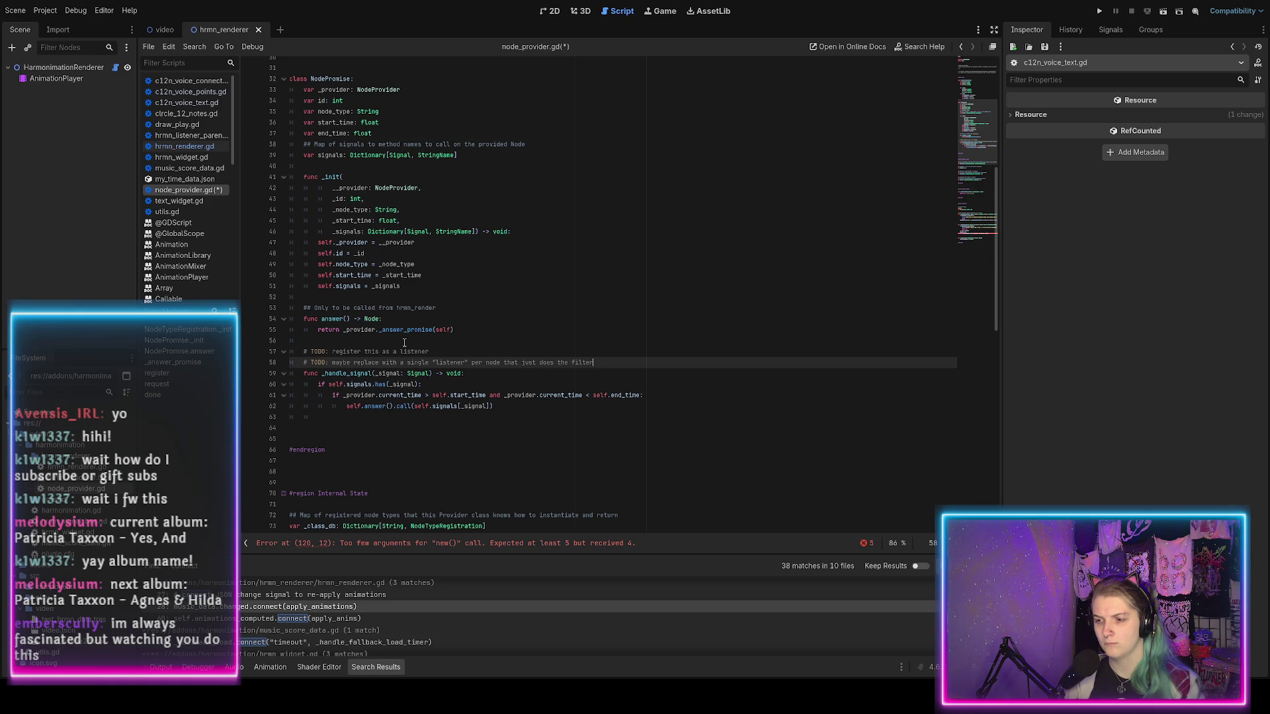
{"action": "type", "text": "? so less "}
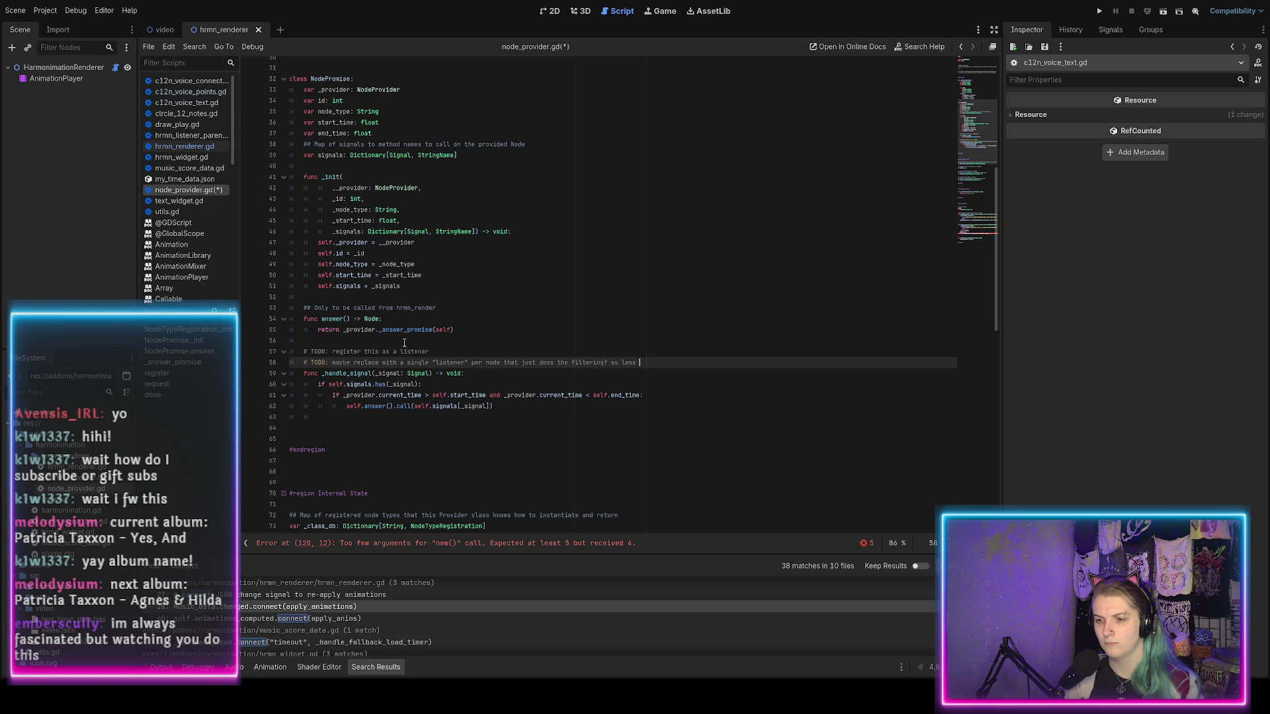
{"action": "type", "text": "conn"}
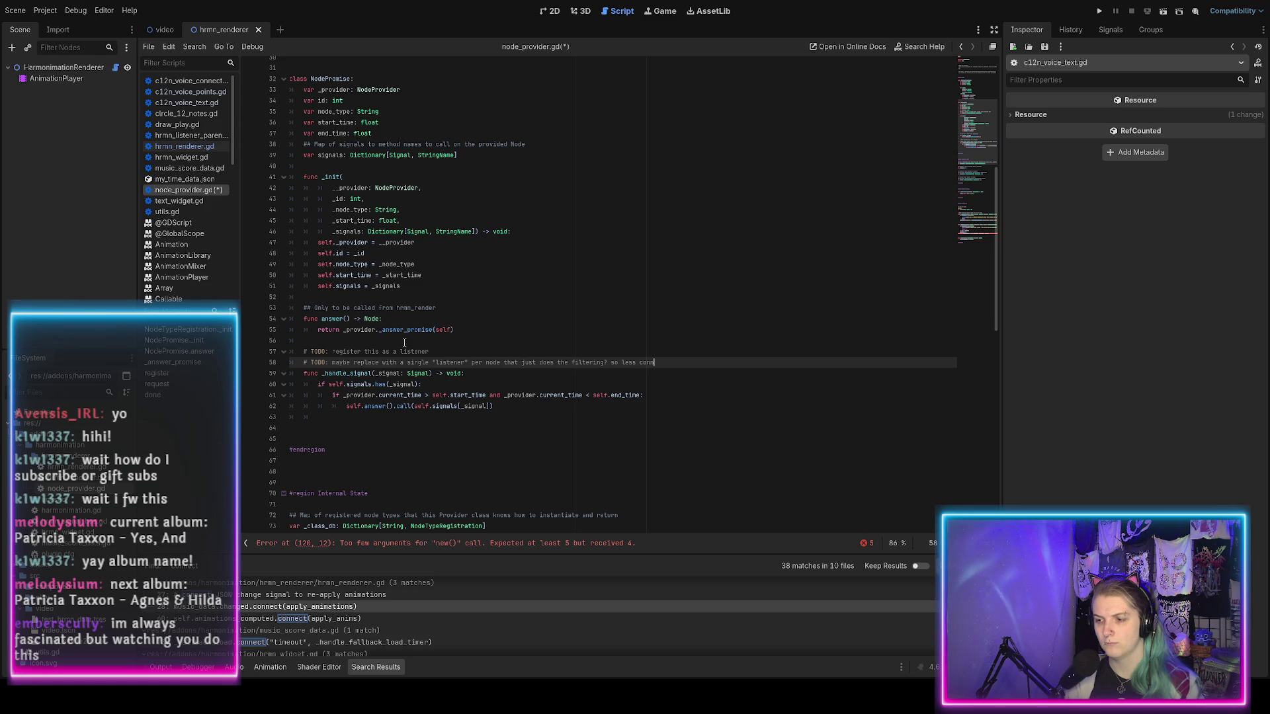
{"action": "type", "text": "ections.."}
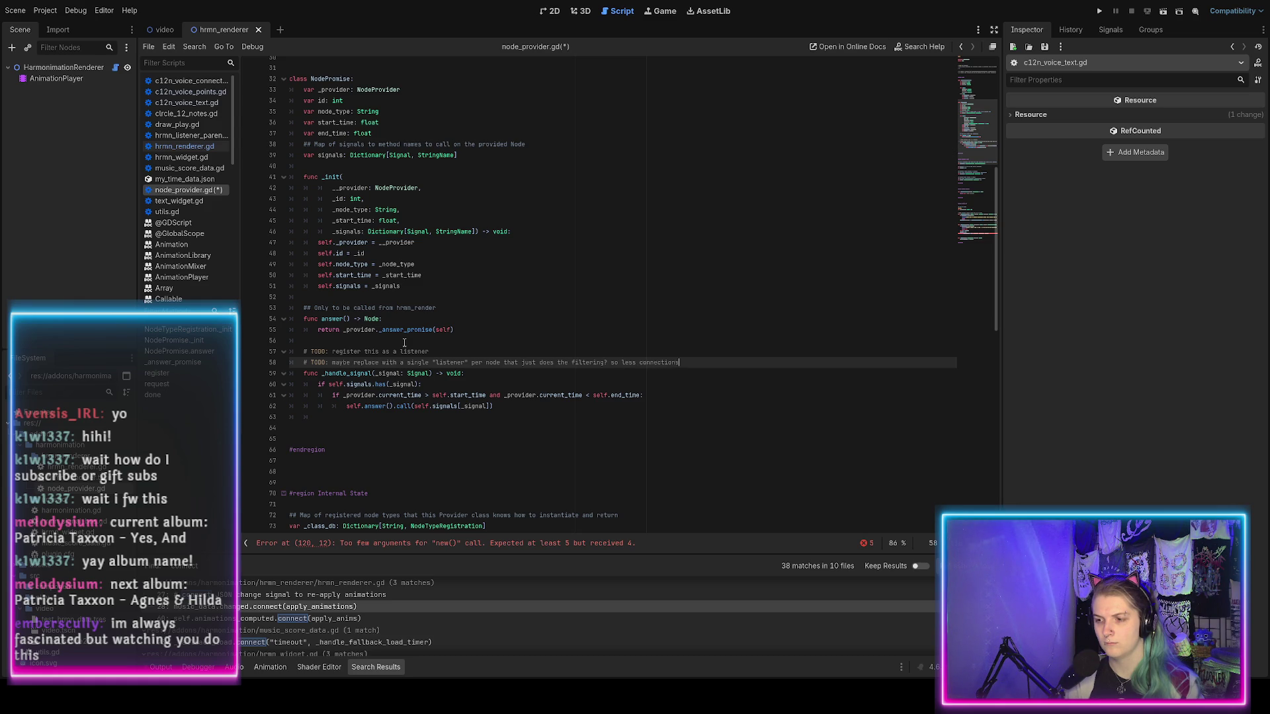
{"action": "type", "text": ".."}
{"action": "key", "text": "ctrl+s"}
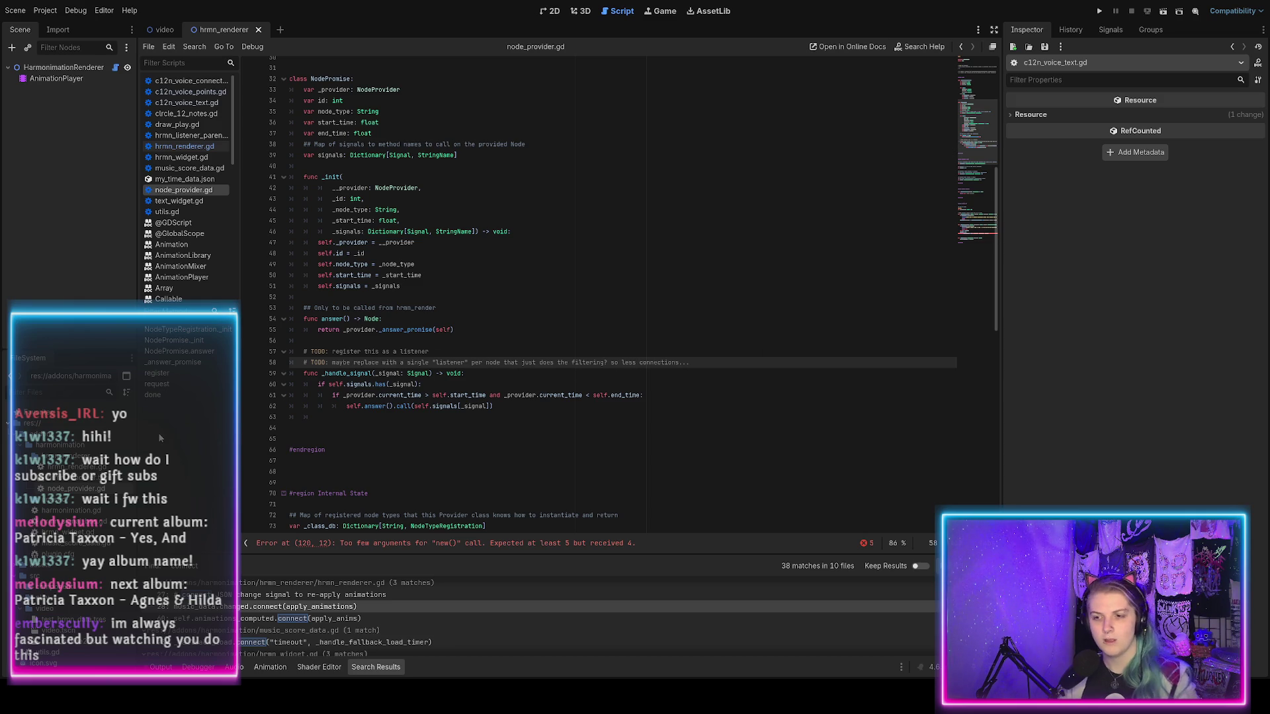
Change the request() signals parameter's value type from Callable to StringName and save
{"action": "scroll", "coordinate": [453, 317], "scroll_direction": "down", "scroll_amount": 10}
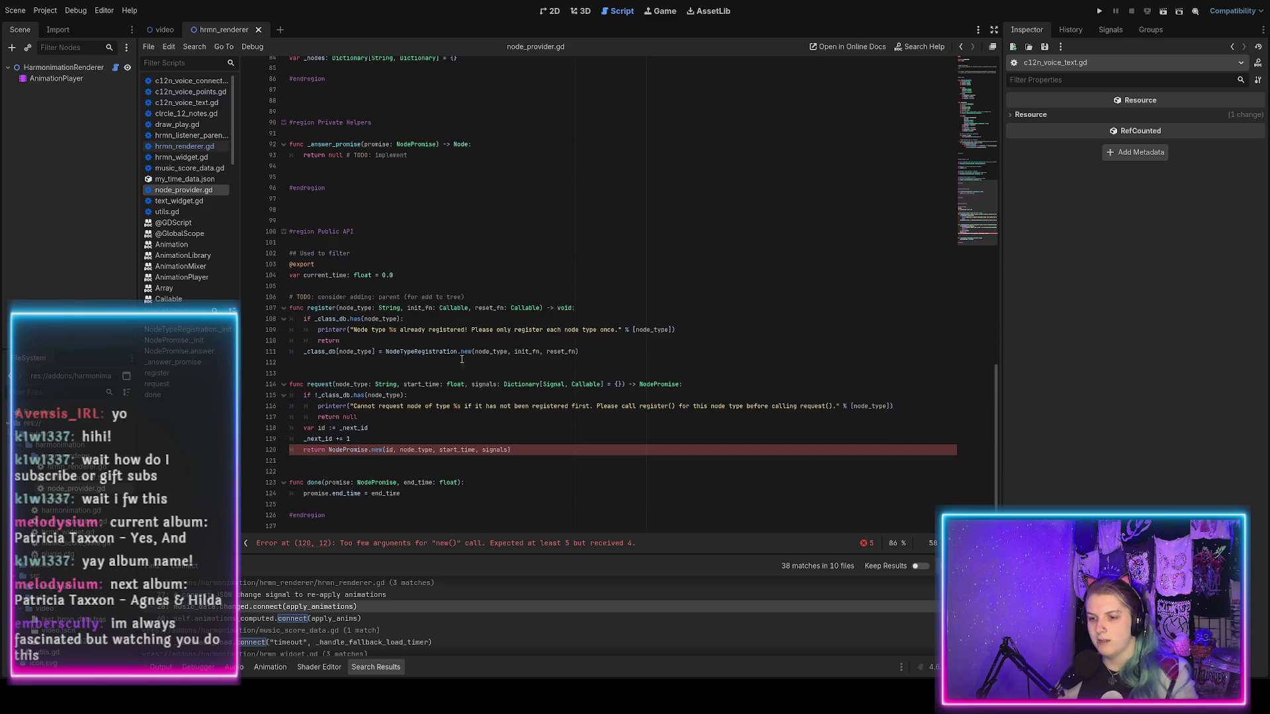
{"action": "double_click", "coordinate": [495, 449]}
{"action": "double_click", "coordinate": [582, 384]}
{"action": "type", "text": "StringName"}
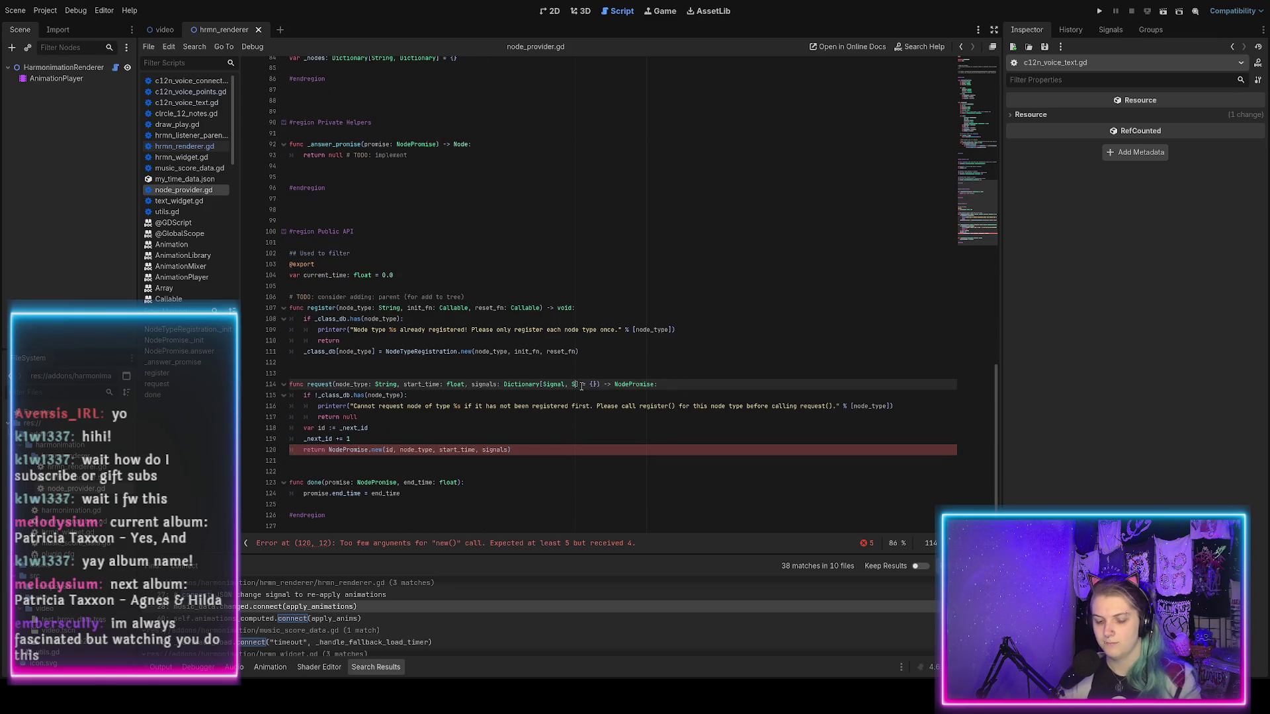
{"action": "left_click", "coordinate": [538, 421]}
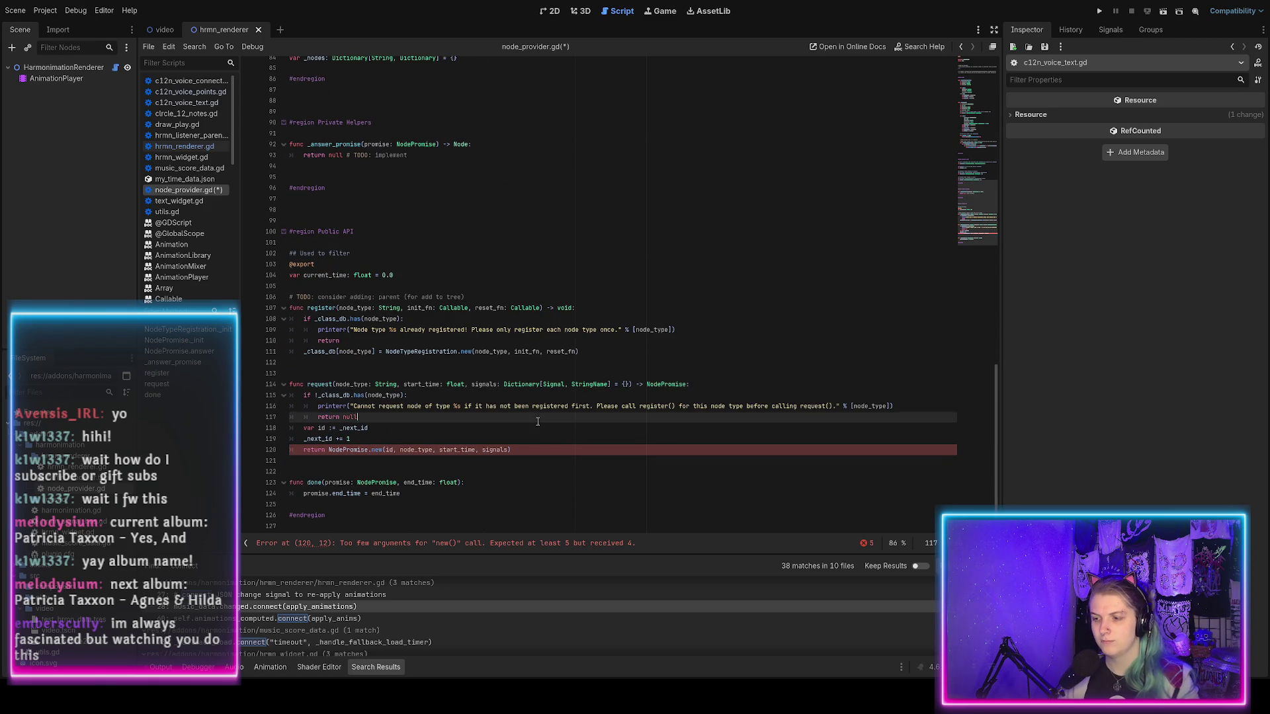
{"action": "key", "text": "ctrl+s"}
{"action": "left_click", "coordinate": [499, 426]}
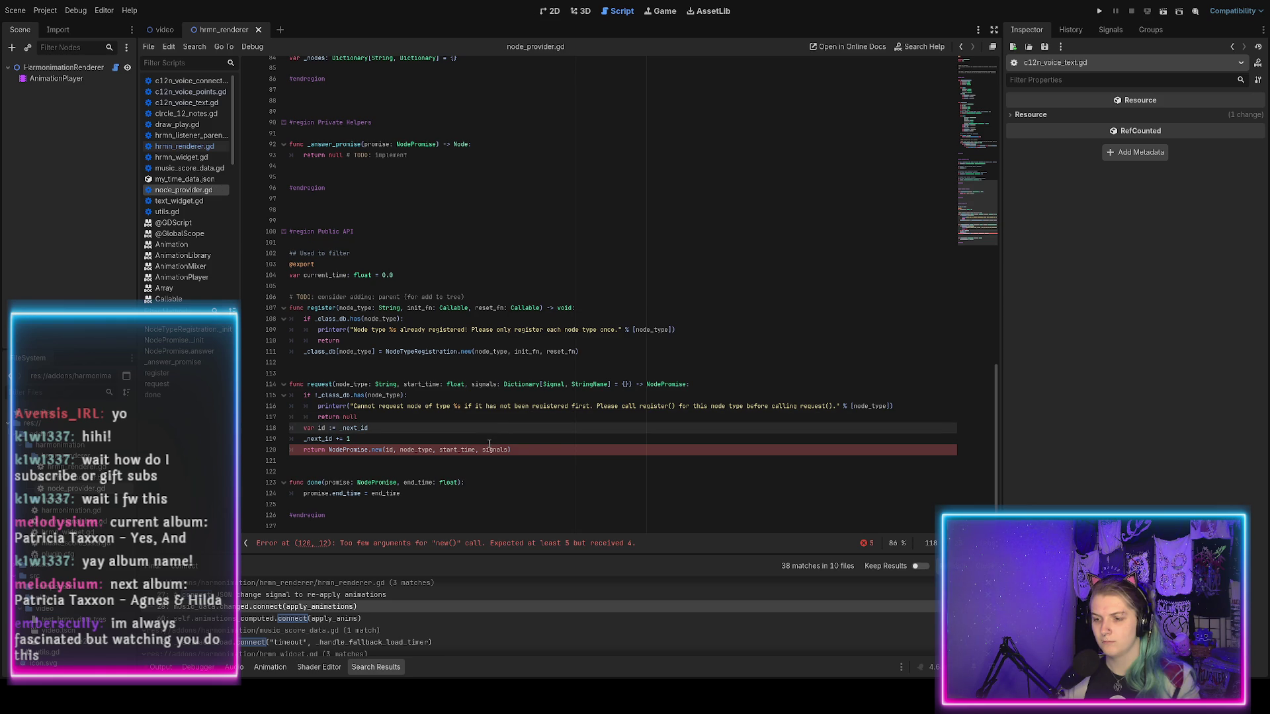
Pass `self,` as the first argument to NodePromise.new and save
{"action": "left_click", "coordinate": [386, 450]}
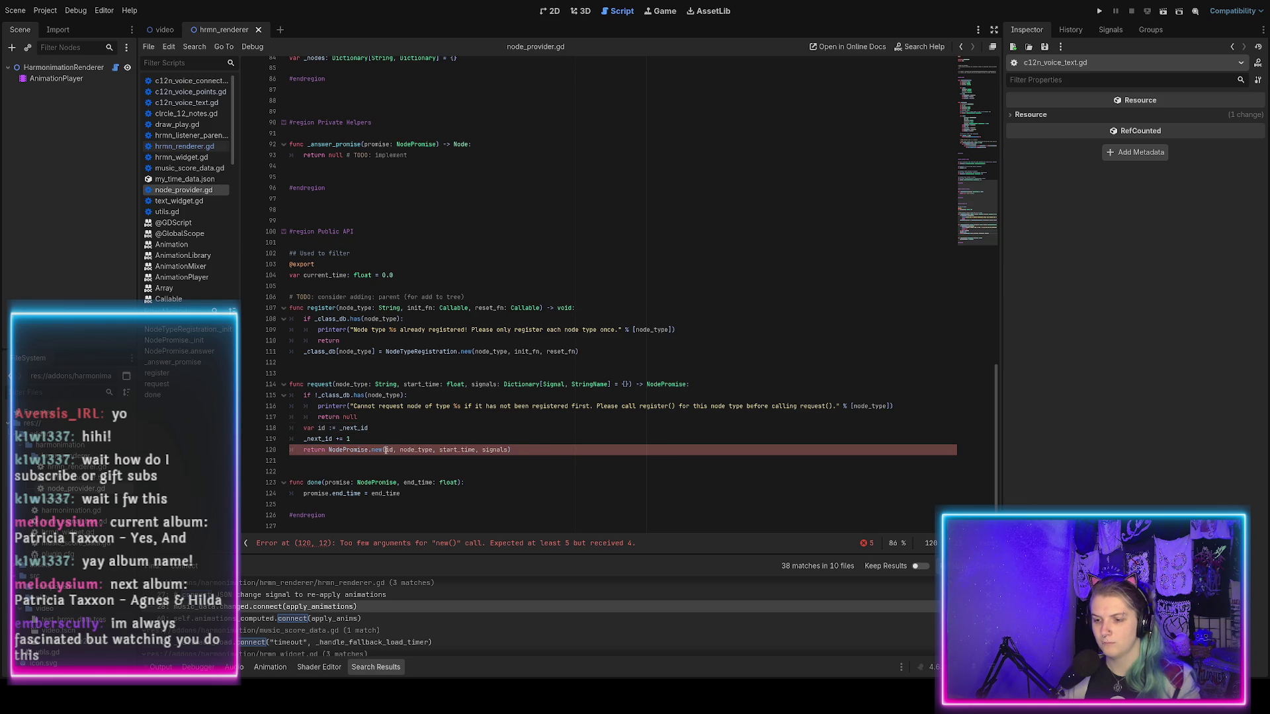
{"action": "scroll", "coordinate": [409, 444], "scroll_direction": "up", "scroll_amount": 10}
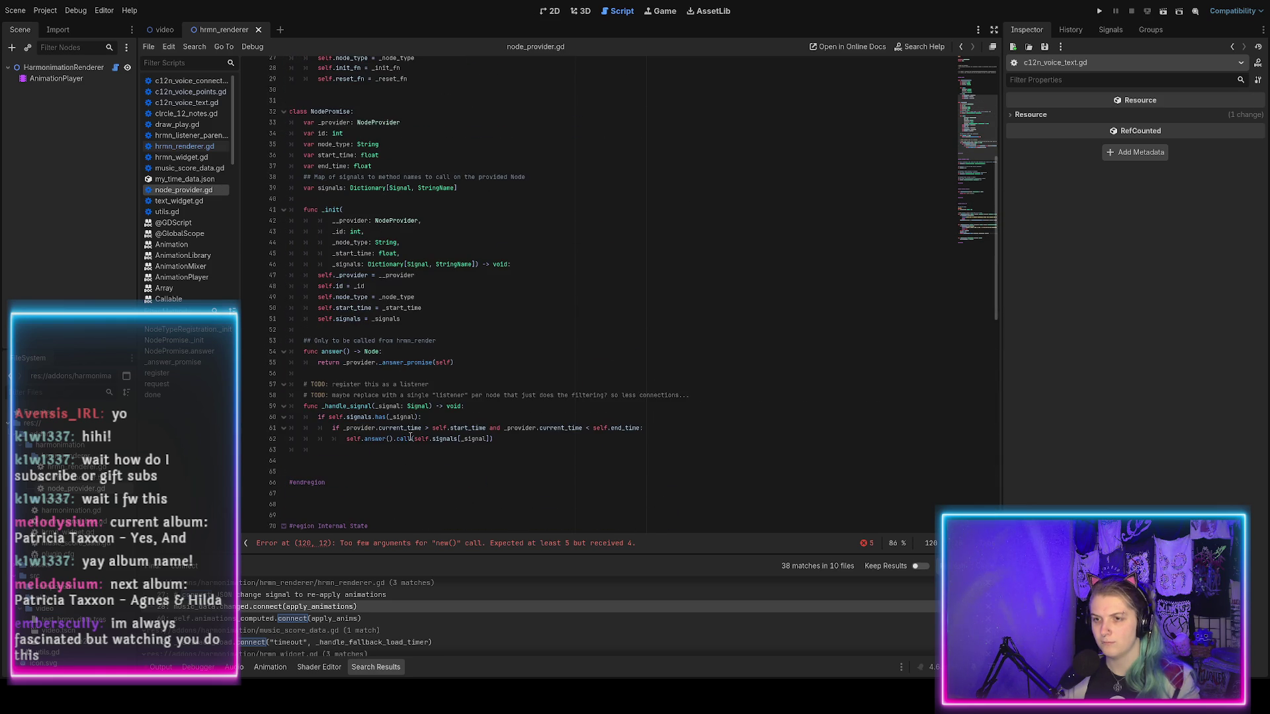
{"action": "type", "text": "self, id, node_type, start_time, signals)"}
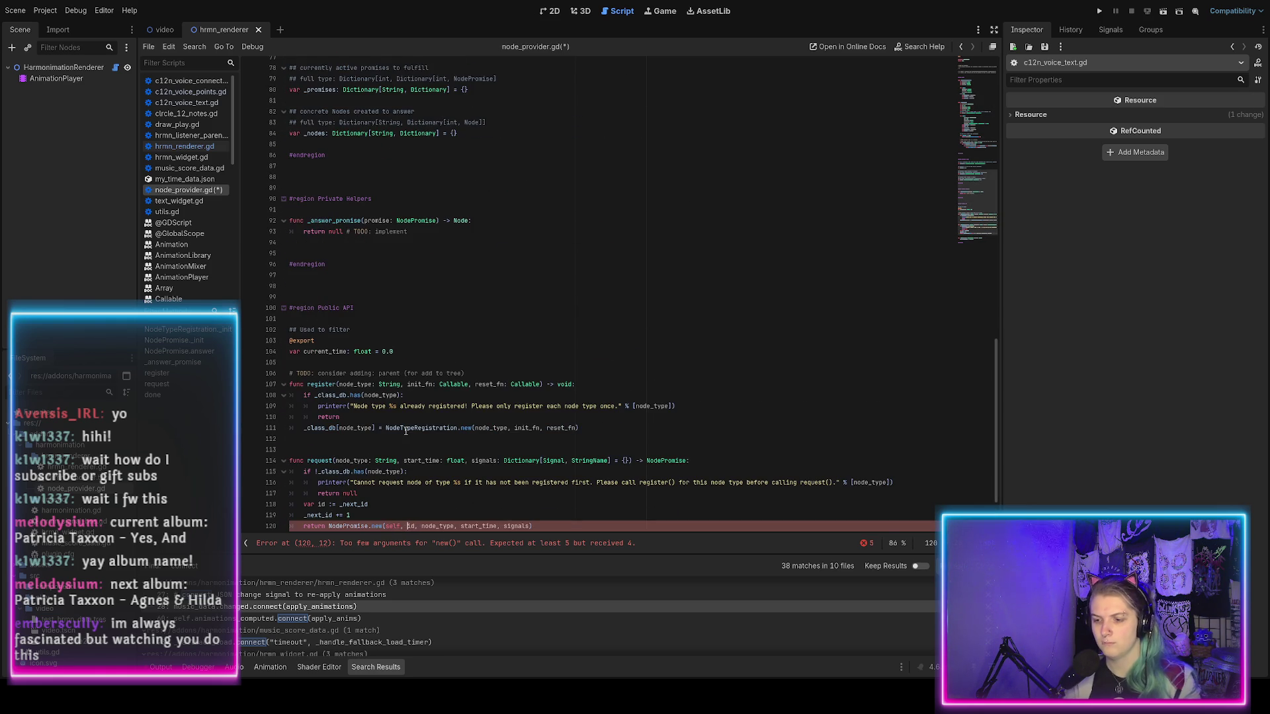
{"action": "key", "text": "ctrl+s"}
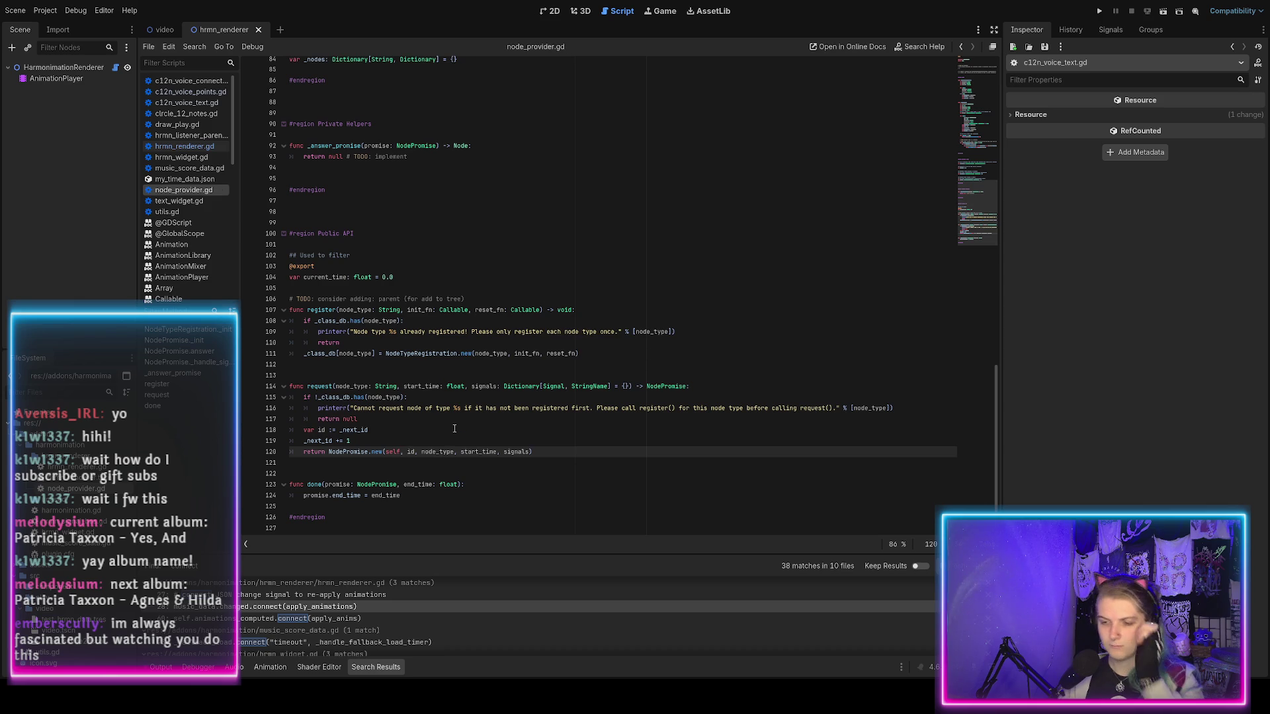
Extend the 'Used to filter' comment to read 'out signals called at times when a node is…'
{"action": "scroll", "coordinate": [454, 428], "scroll_direction": "up", "scroll_amount": 1}
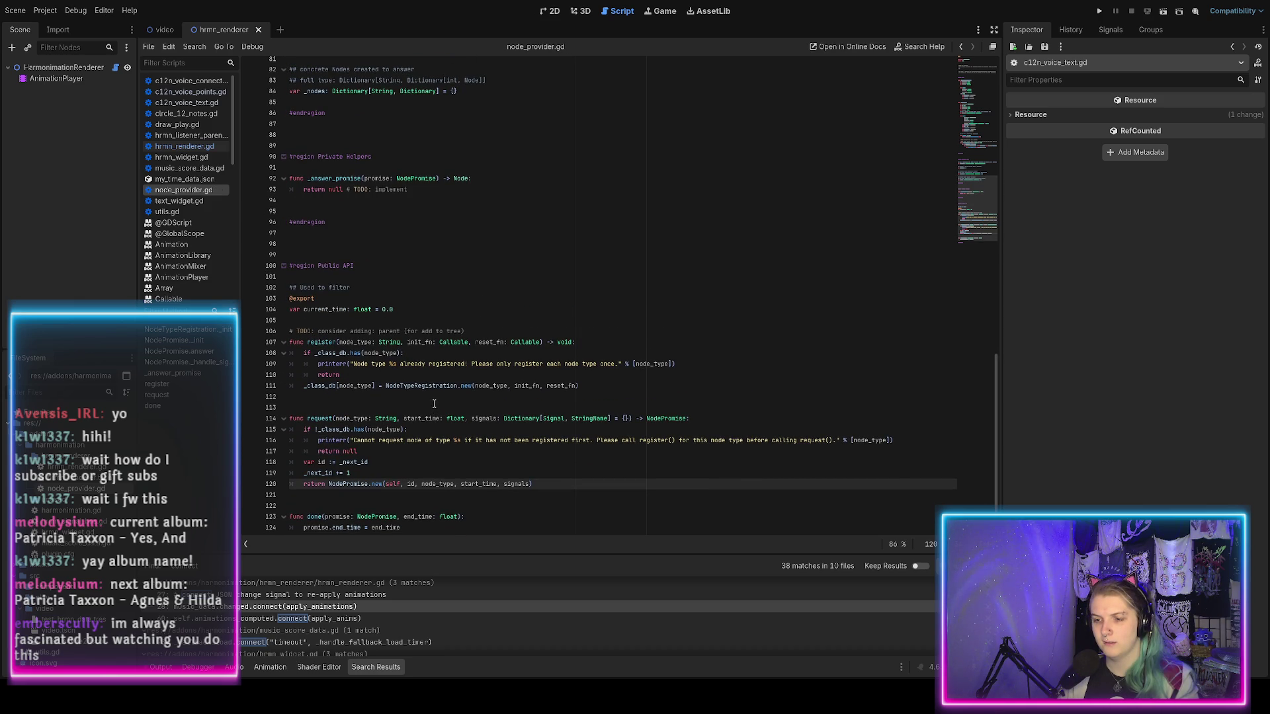
{"action": "scroll", "coordinate": [417, 393], "scroll_direction": "up", "scroll_amount": 2}
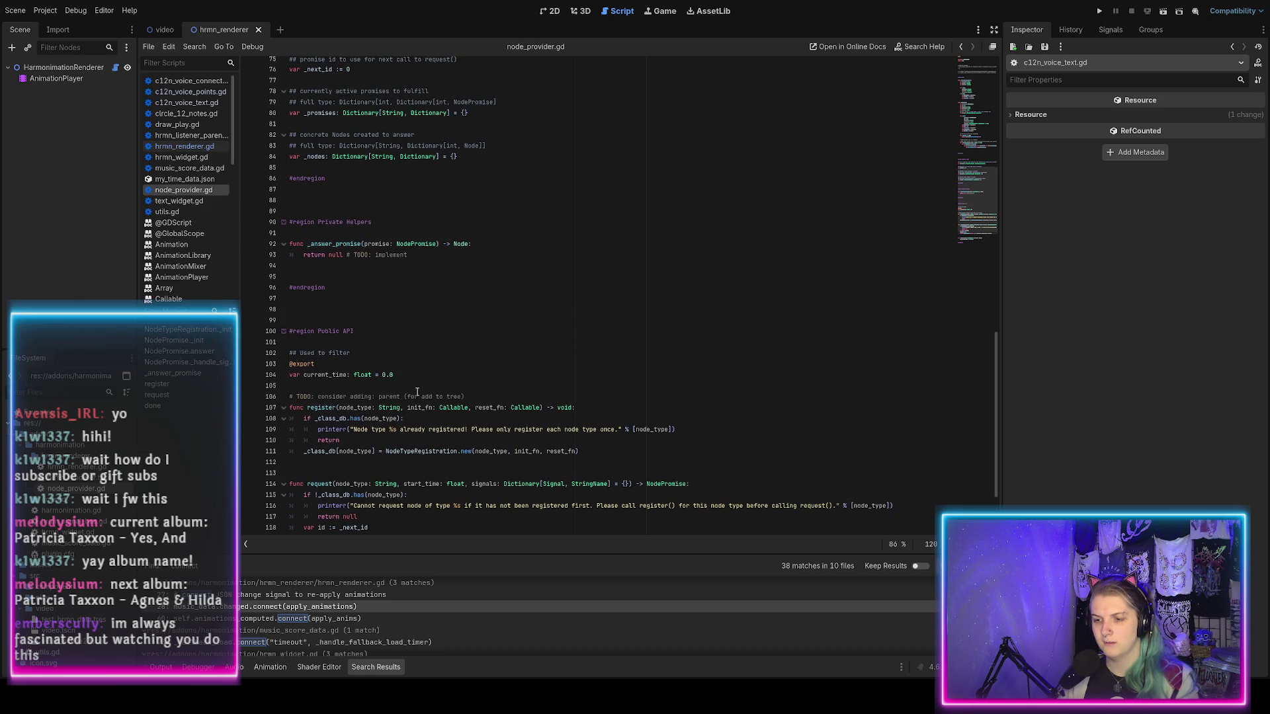
{"action": "scroll", "coordinate": [379, 369], "scroll_direction": "up", "scroll_amount": 2}
{"action": "scroll", "coordinate": [380, 370], "scroll_direction": "down", "scroll_amount": 2}
{"action": "left_click", "coordinate": [367, 353]}
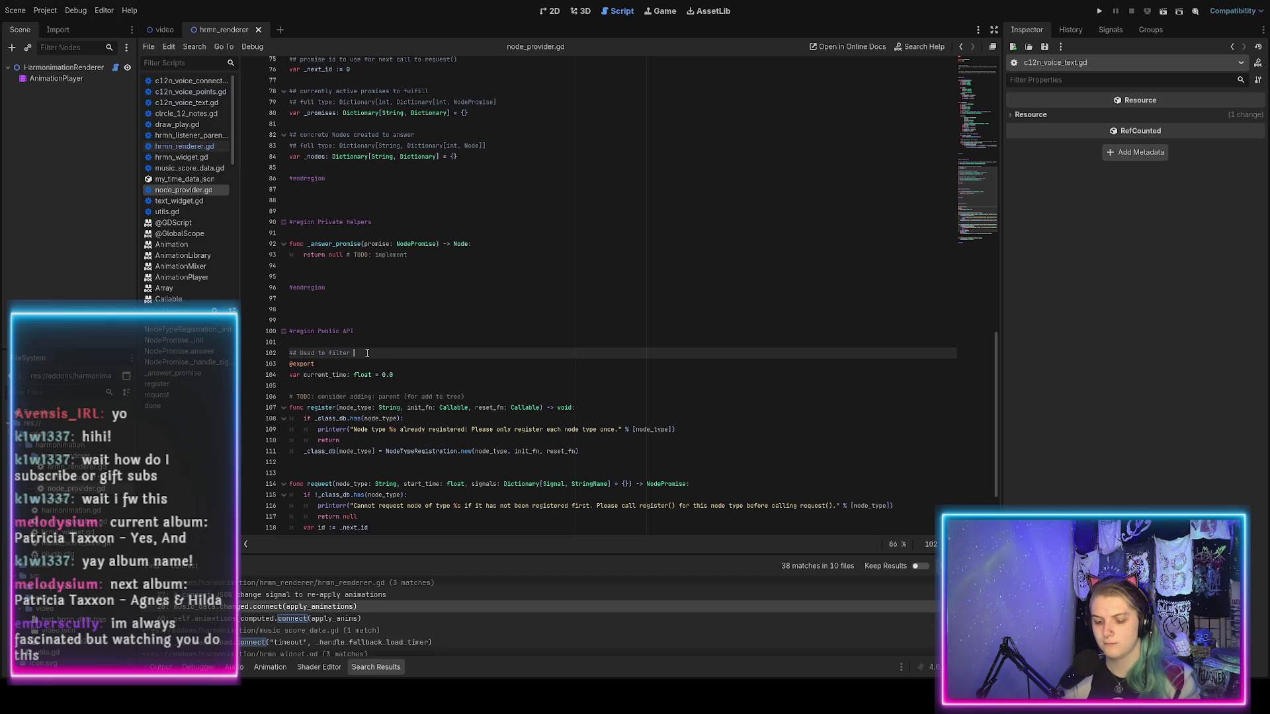
{"action": "type", "text": "out signals called"}
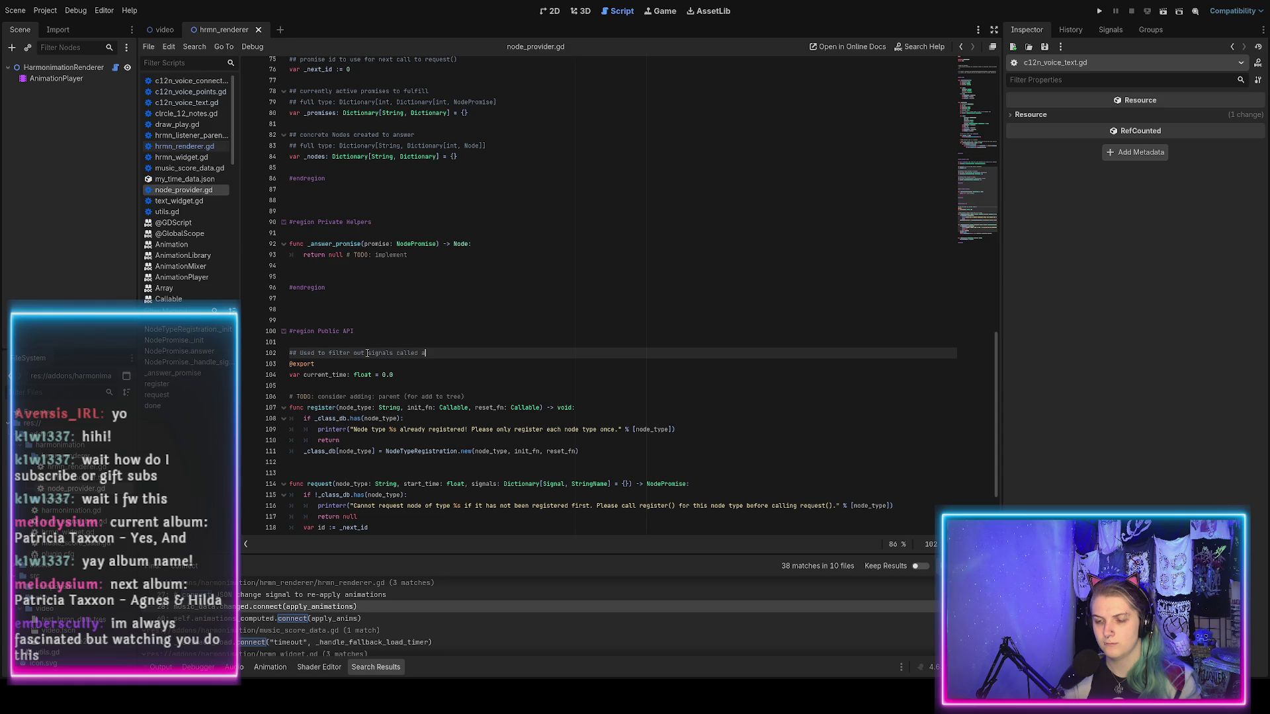
{"action": "type", "text": "at extran"}
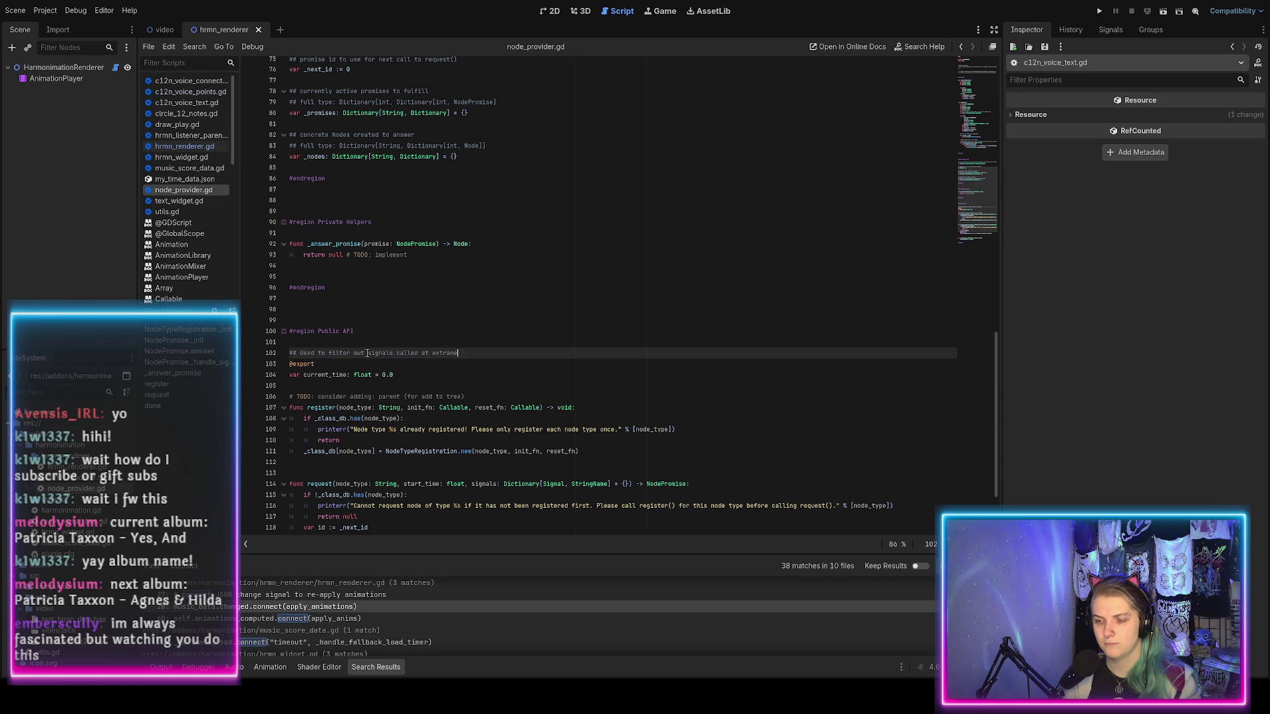
{"action": "key", "text": "ctrl+BackSpace"}
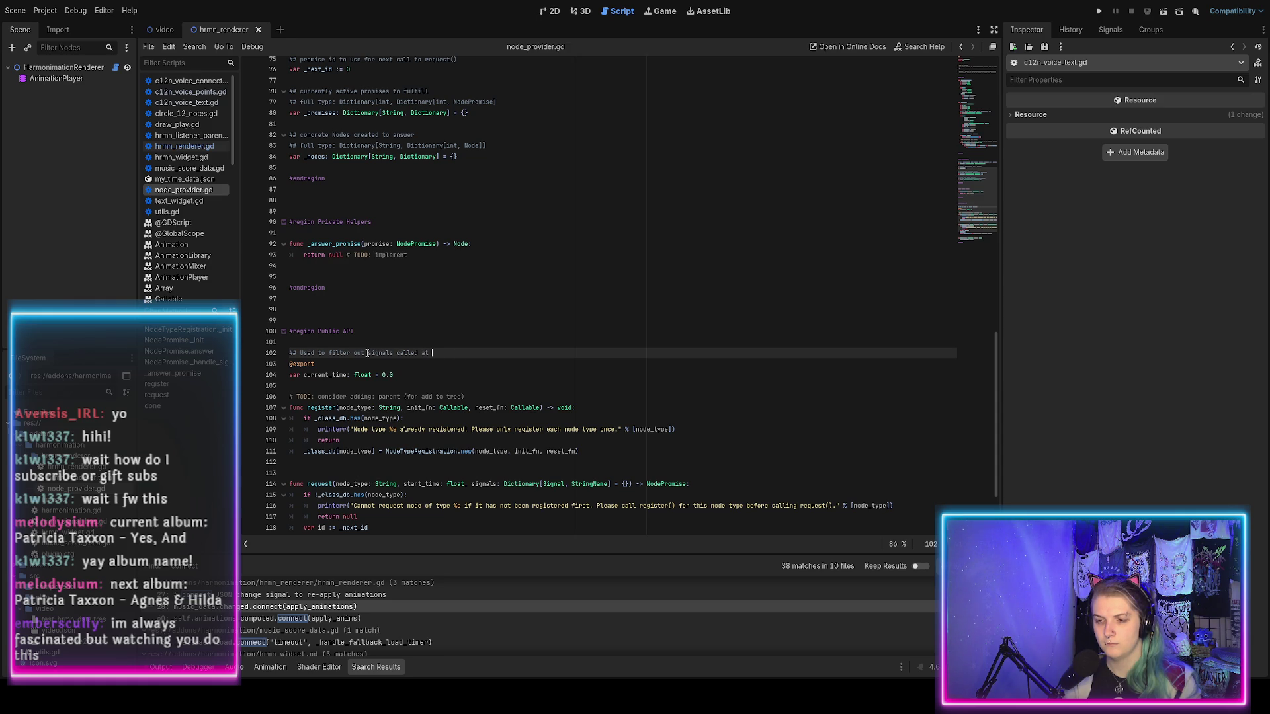
{"action": "type", "text": "times "}
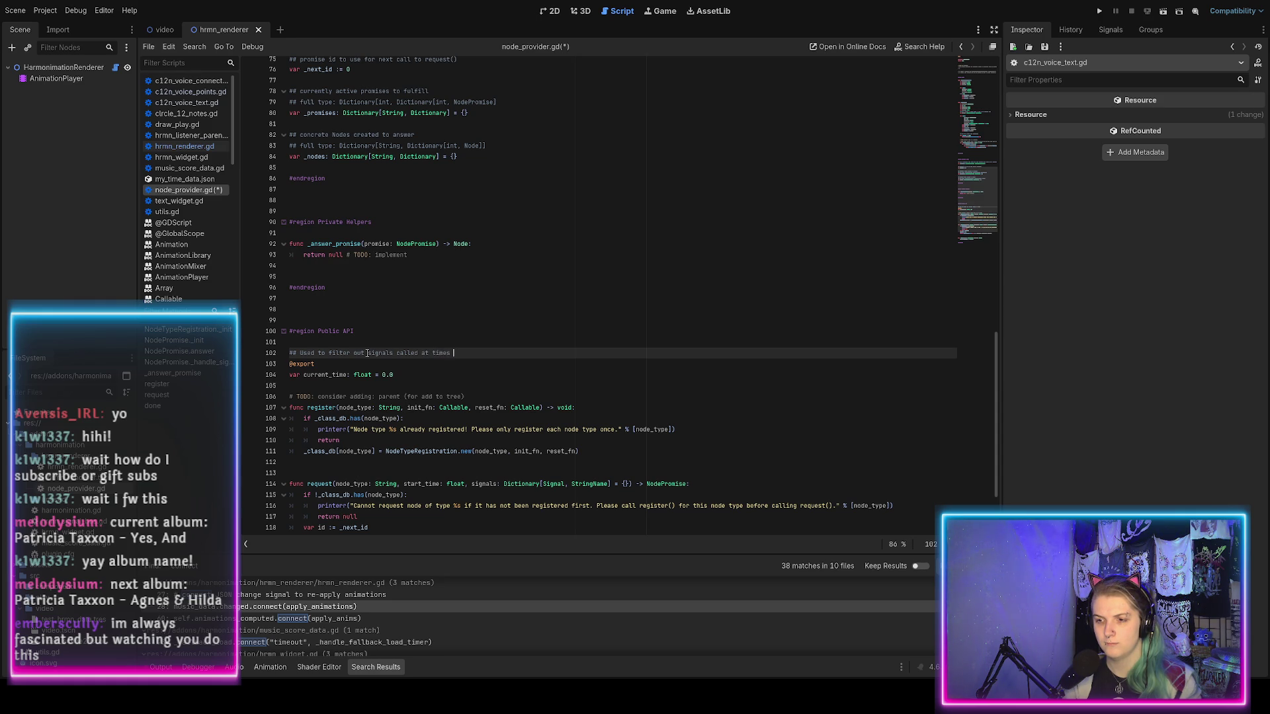
{"action": "type", "text": "when a node is r"}
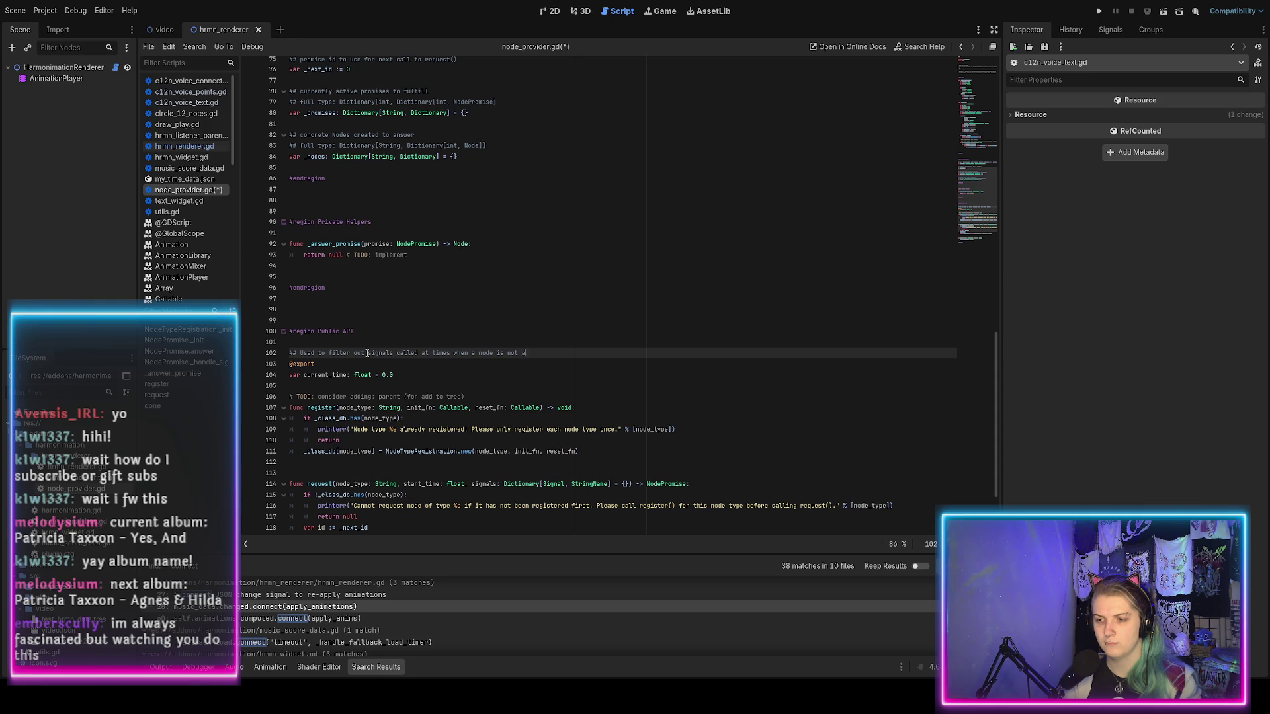
Save the finished current_time comment and add '# TODO: animate in hrmn_renderer' above it
{"action": "key", "text": "ctrl+s"}
{"action": "scroll", "coordinate": [382, 353], "scroll_direction": "down", "scroll_amount": 2}
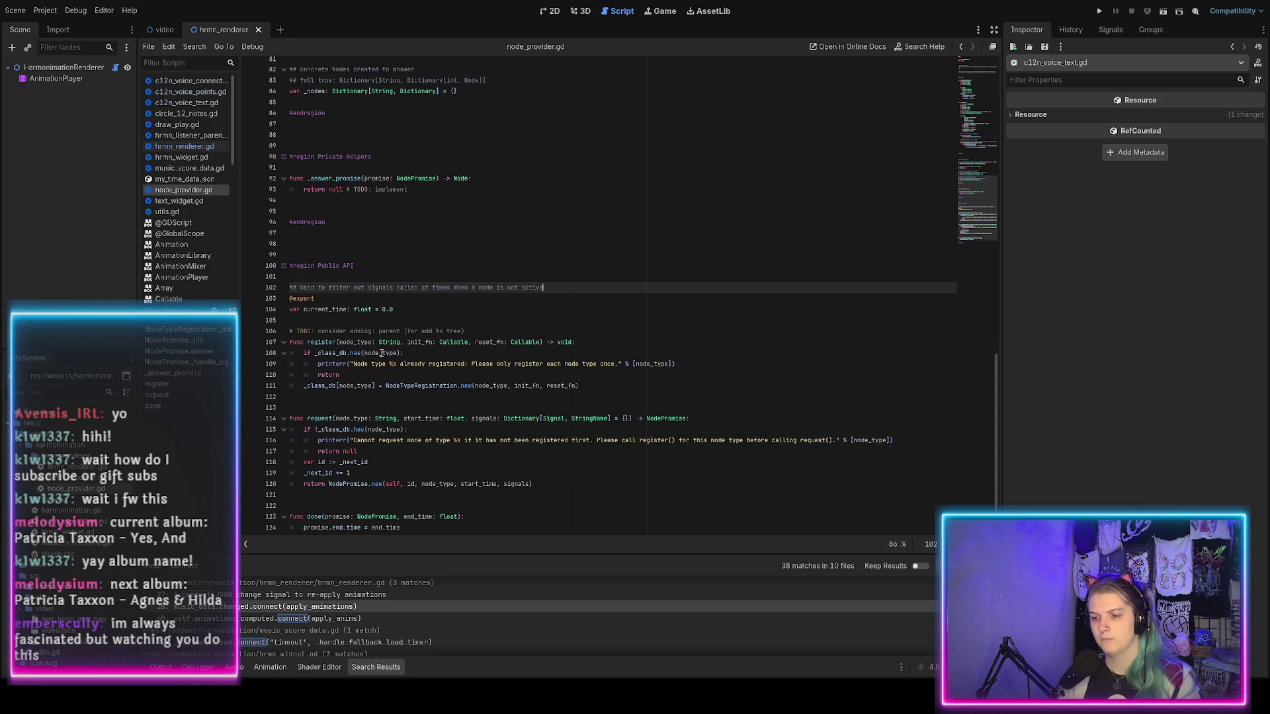
{"action": "key", "text": "ctrl+shift+Return"}
{"action": "type", "text": "# T"}
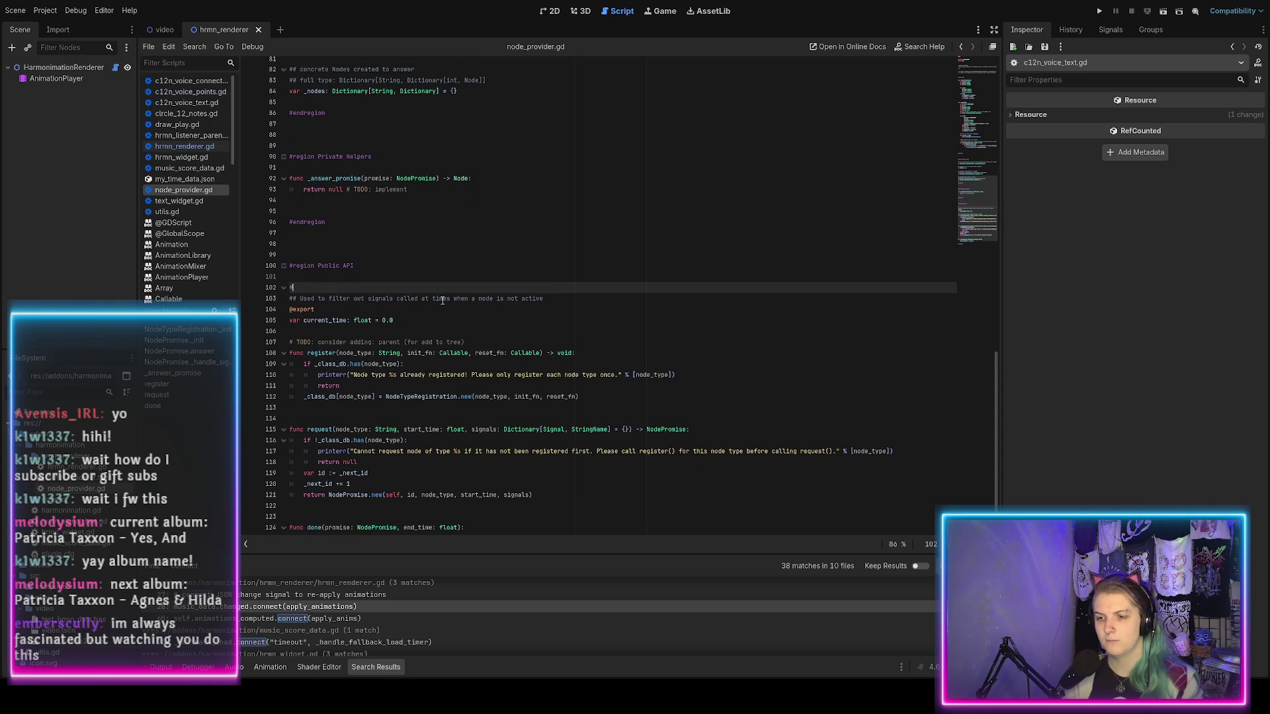
{"action": "type", "text": "ODO: animate in"}
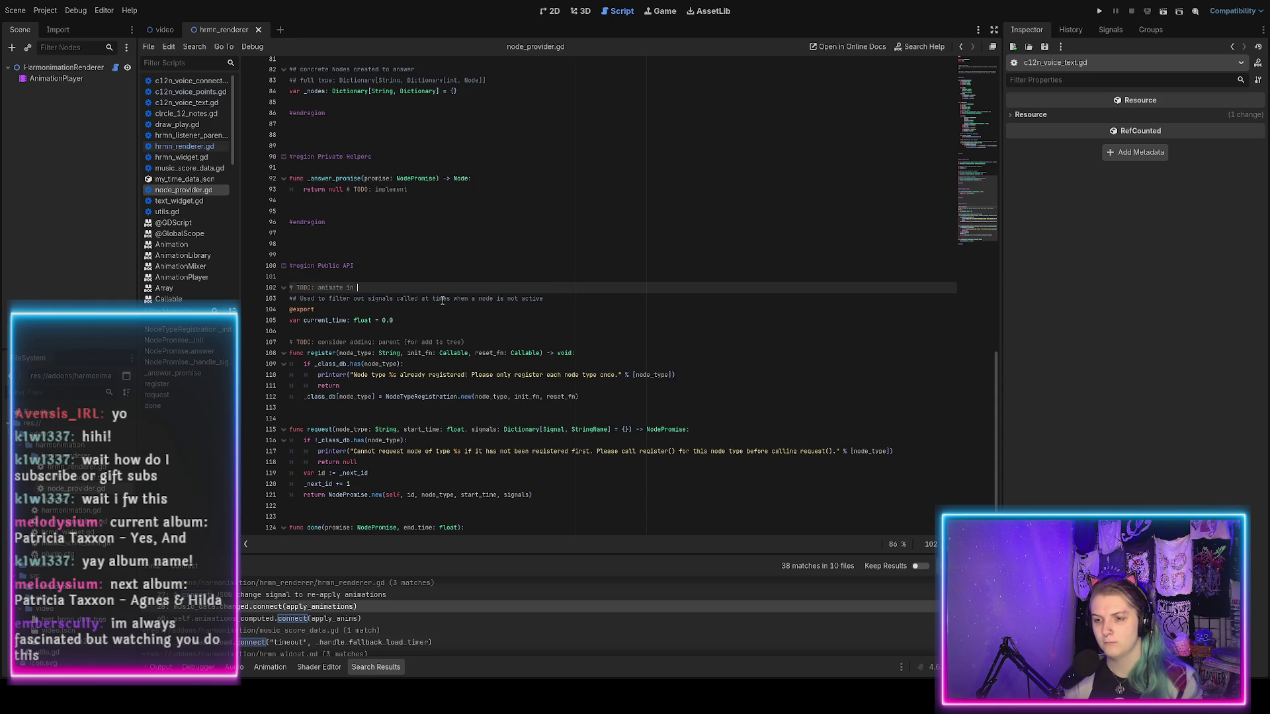
{"action": "type", "text": " hrmn_renderer"}
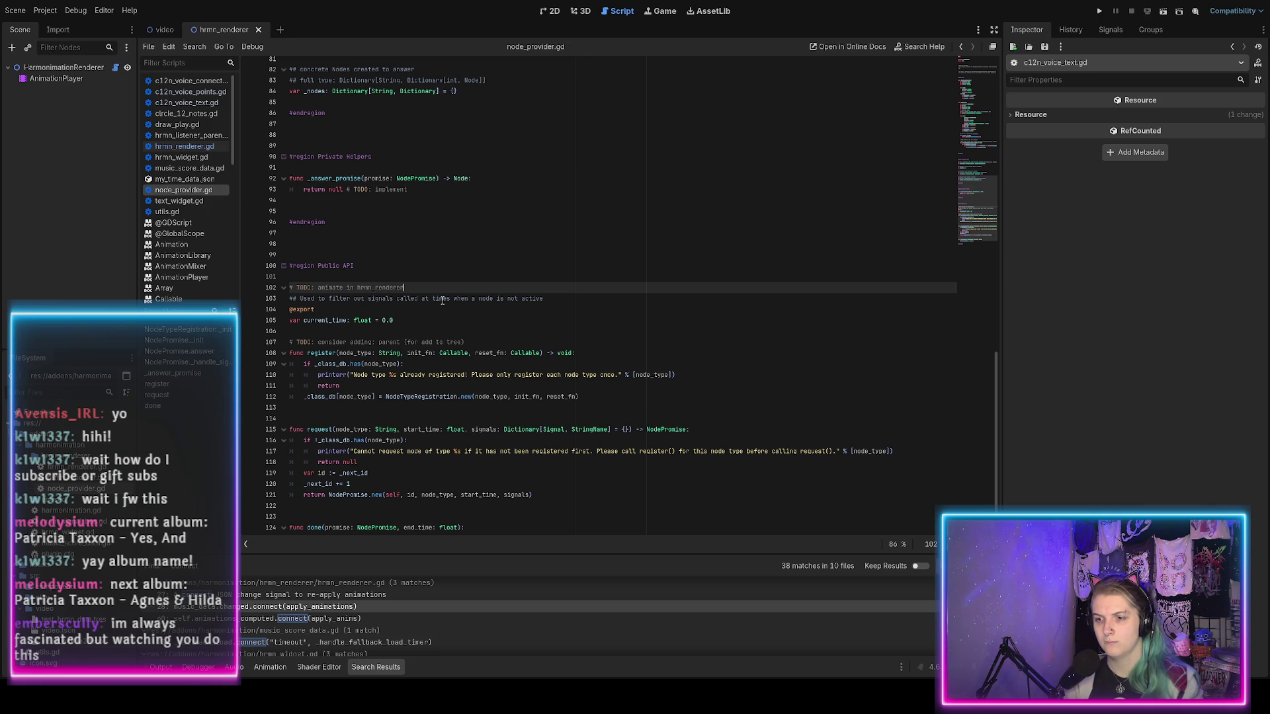
{"action": "scroll", "coordinate": [443, 300], "scroll_direction": "up", "scroll_amount": 1}
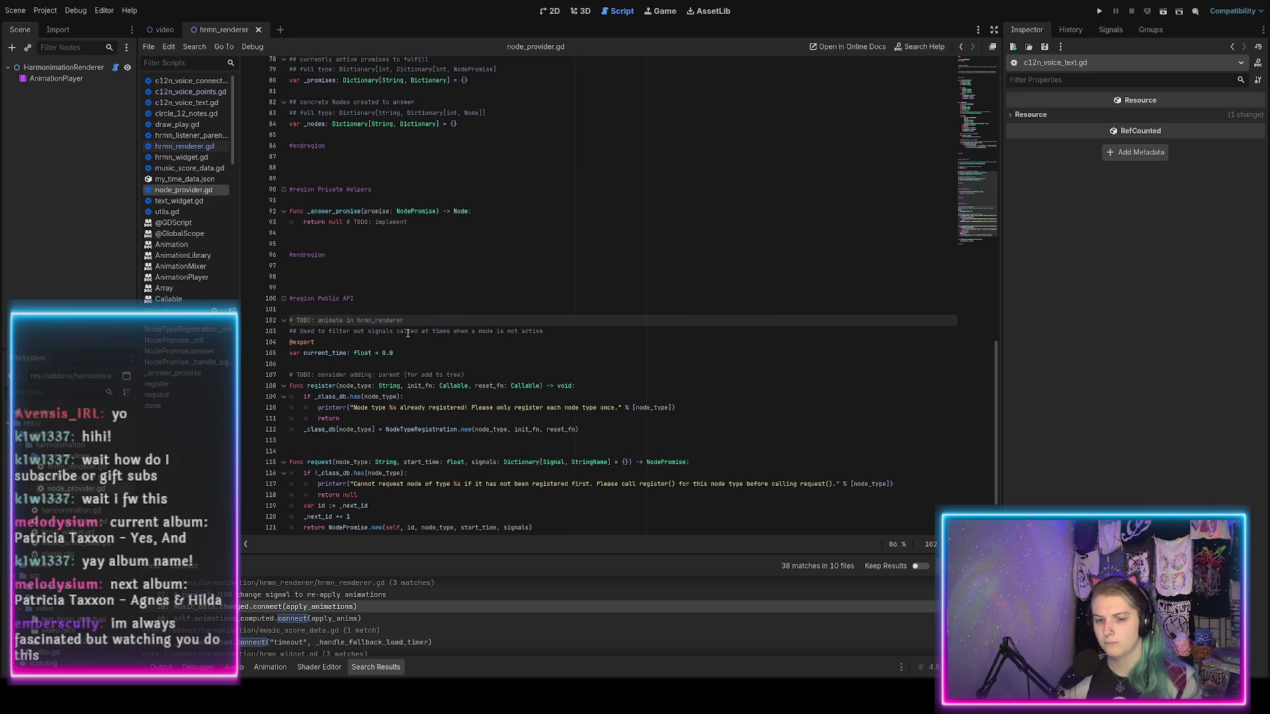
{"action": "scroll", "coordinate": [429, 386], "scroll_direction": "up", "scroll_amount": 2}
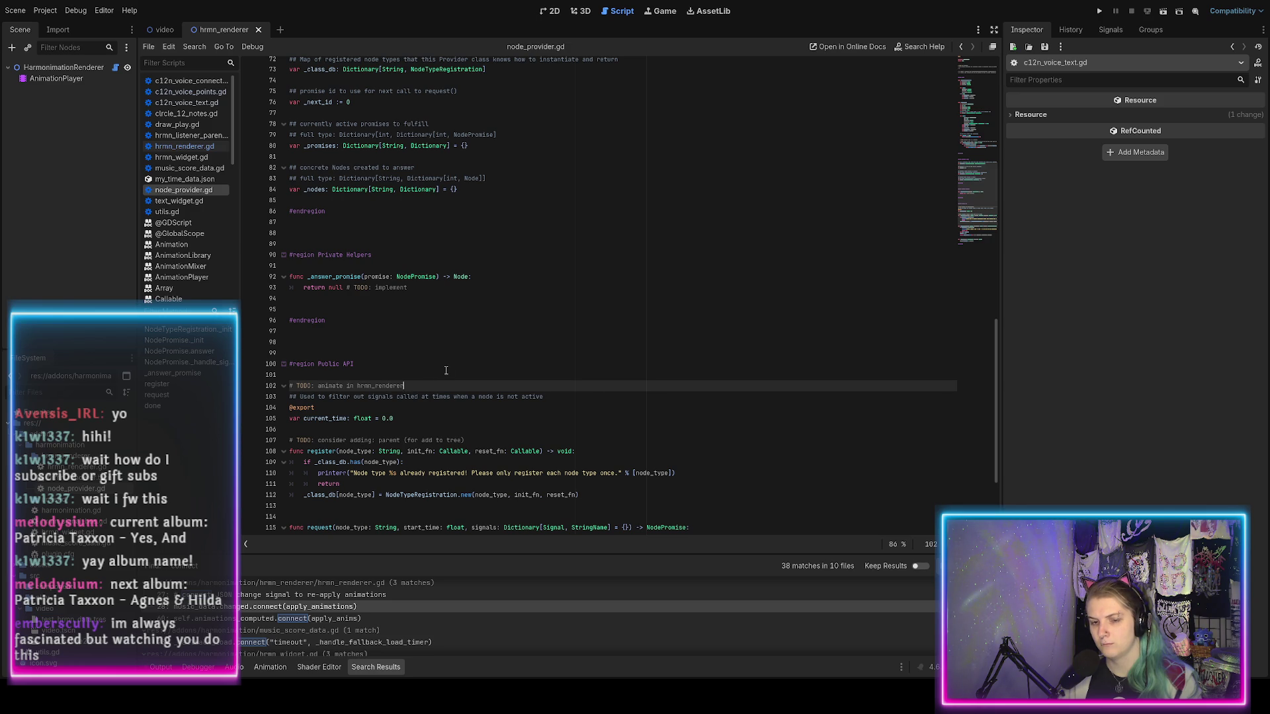
{"action": "scroll", "coordinate": [447, 367], "scroll_direction": "up", "scroll_amount": 3}
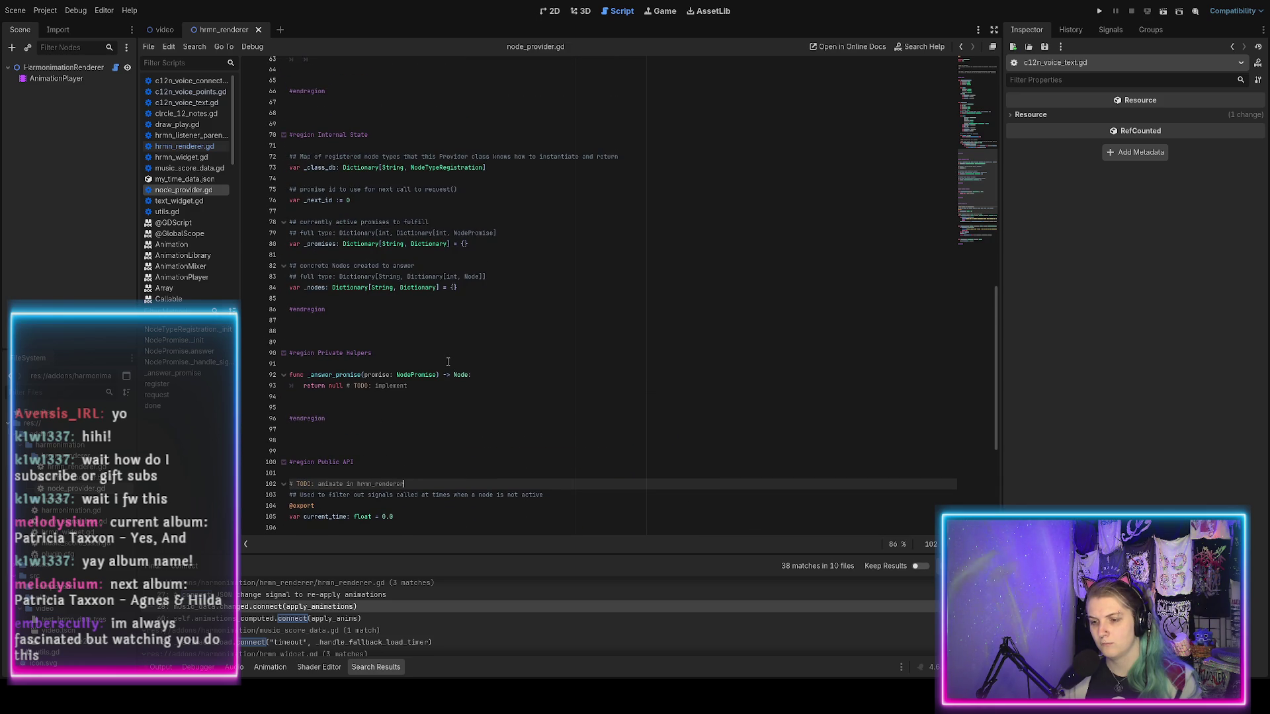
{"action": "scroll", "coordinate": [448, 362], "scroll_direction": "down", "scroll_amount": 1}
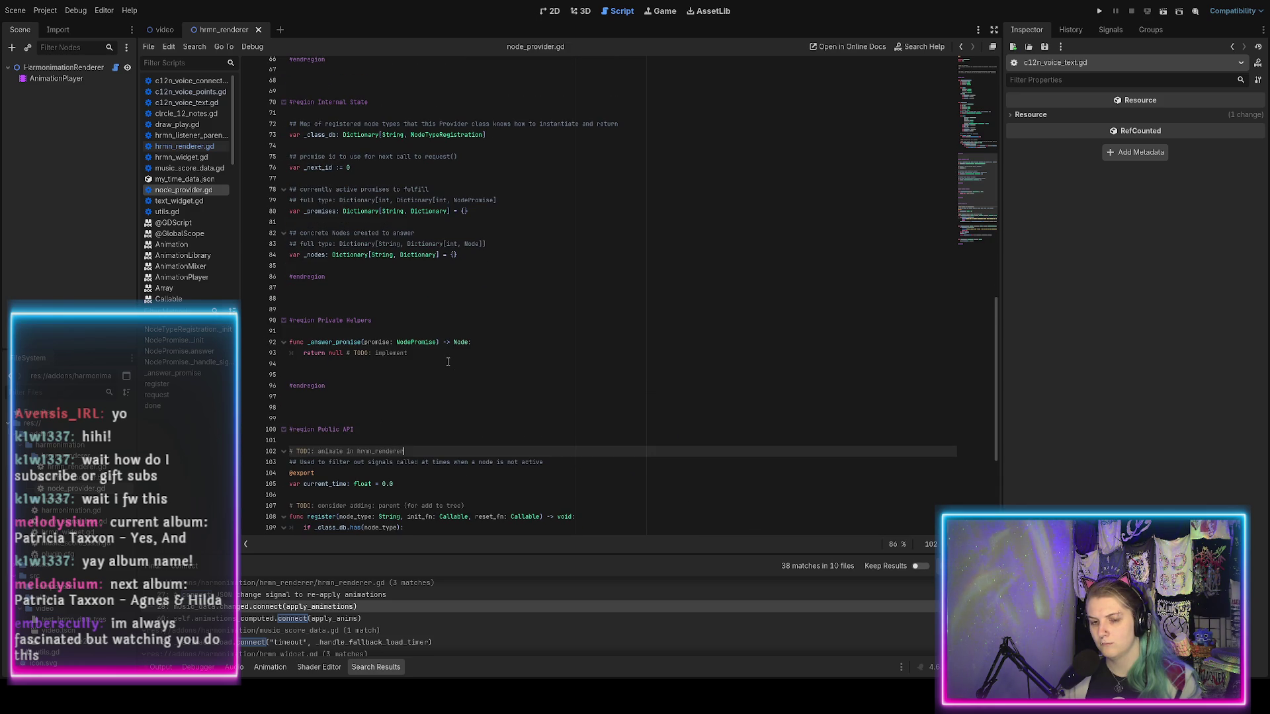
{"action": "scroll", "coordinate": [448, 361], "scroll_direction": "up", "scroll_amount": 3}
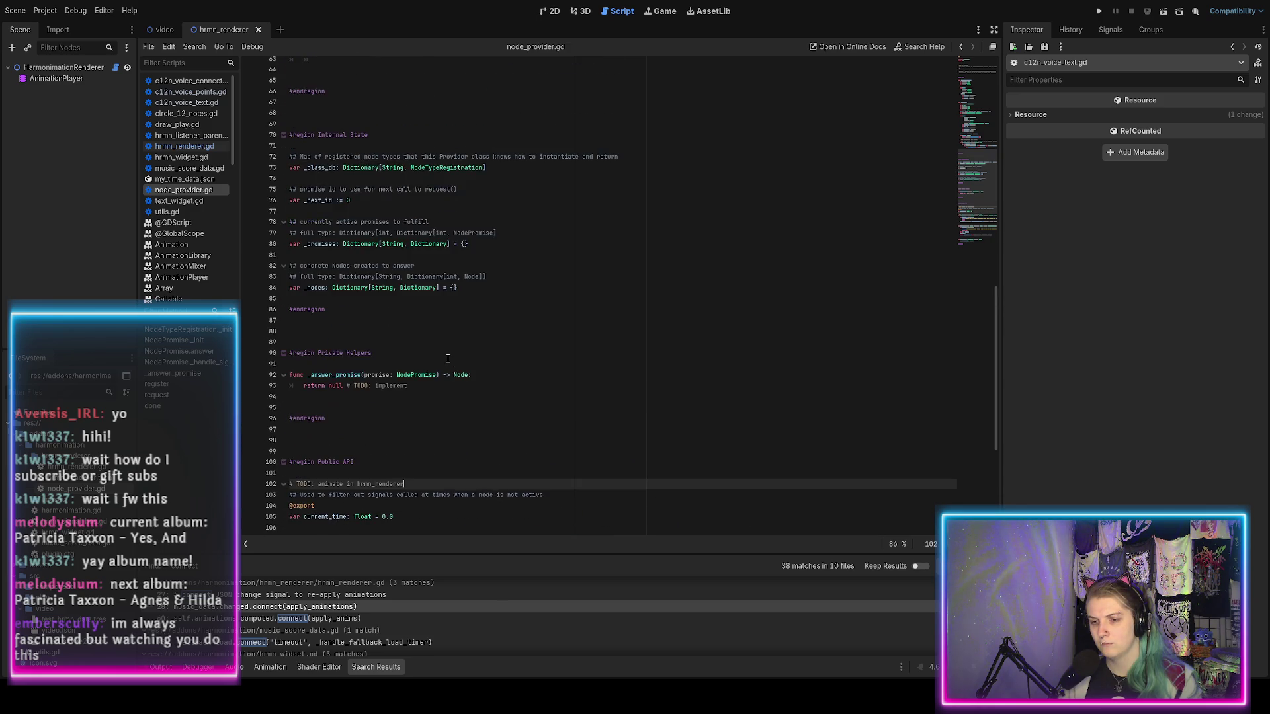
{"action": "scroll", "coordinate": [448, 359], "scroll_direction": "up", "scroll_amount": 1}
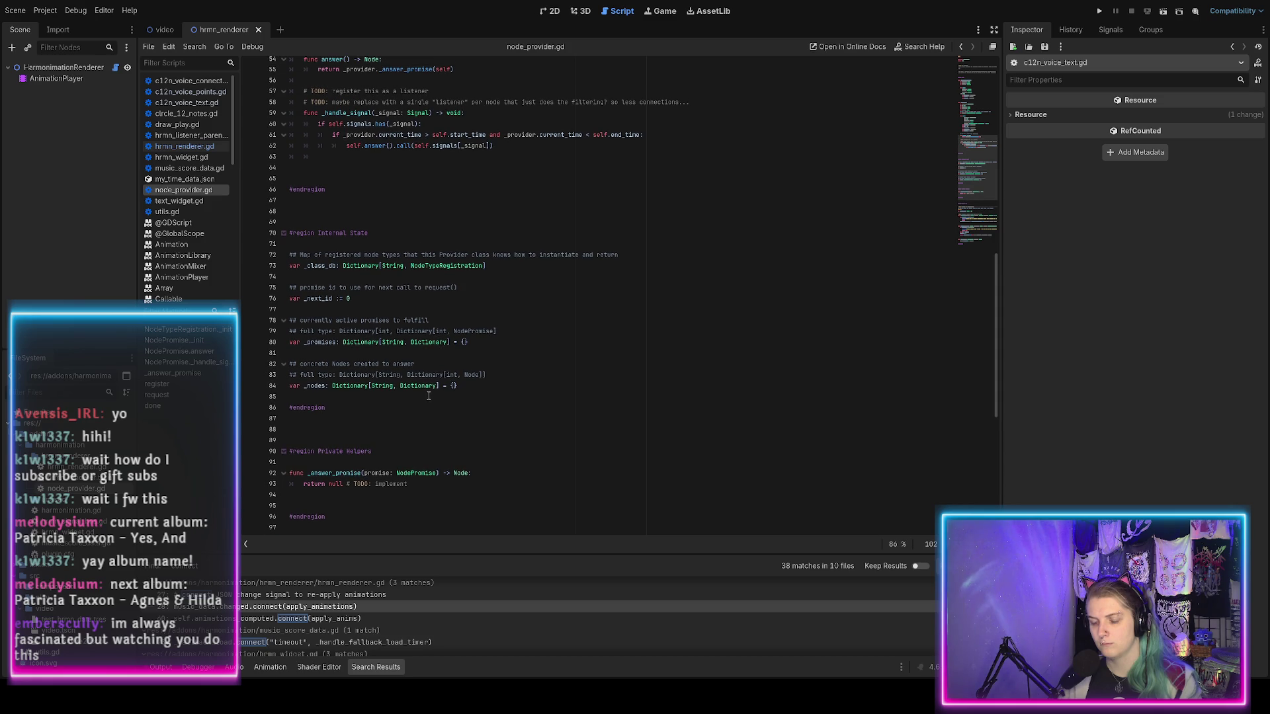
{"action": "scroll", "coordinate": [414, 451], "scroll_direction": "down", "scroll_amount": 1}
{"action": "scroll", "coordinate": [416, 444], "scroll_direction": "up", "scroll_amount": 4}
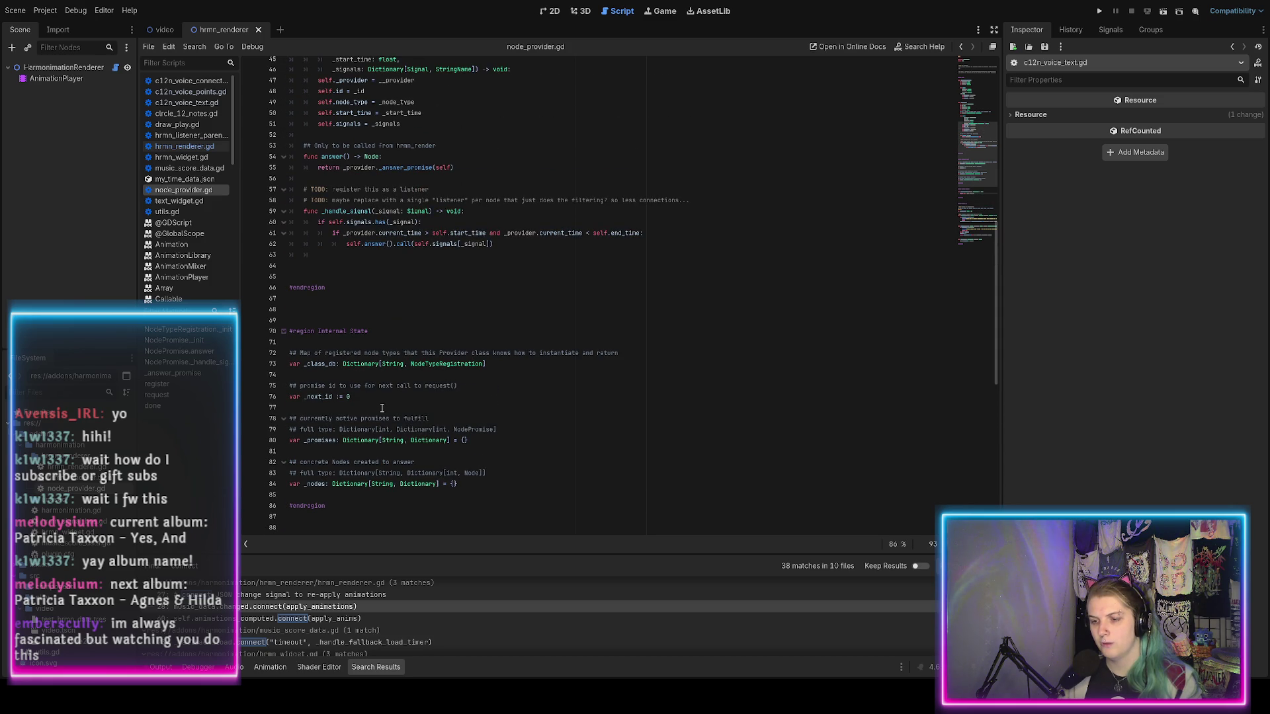
{"action": "scroll", "coordinate": [390, 399], "scroll_direction": "up", "scroll_amount": 12}
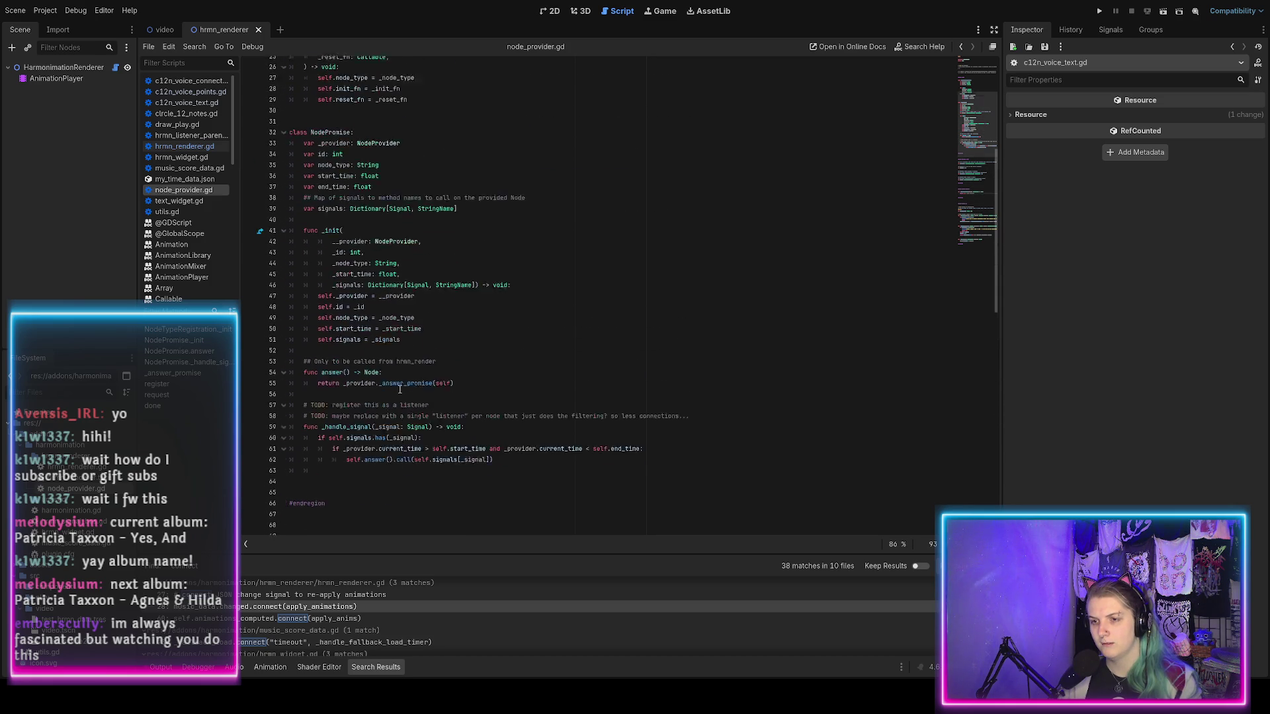
{"action": "scroll", "coordinate": [397, 389], "scroll_direction": "up", "scroll_amount": 2}
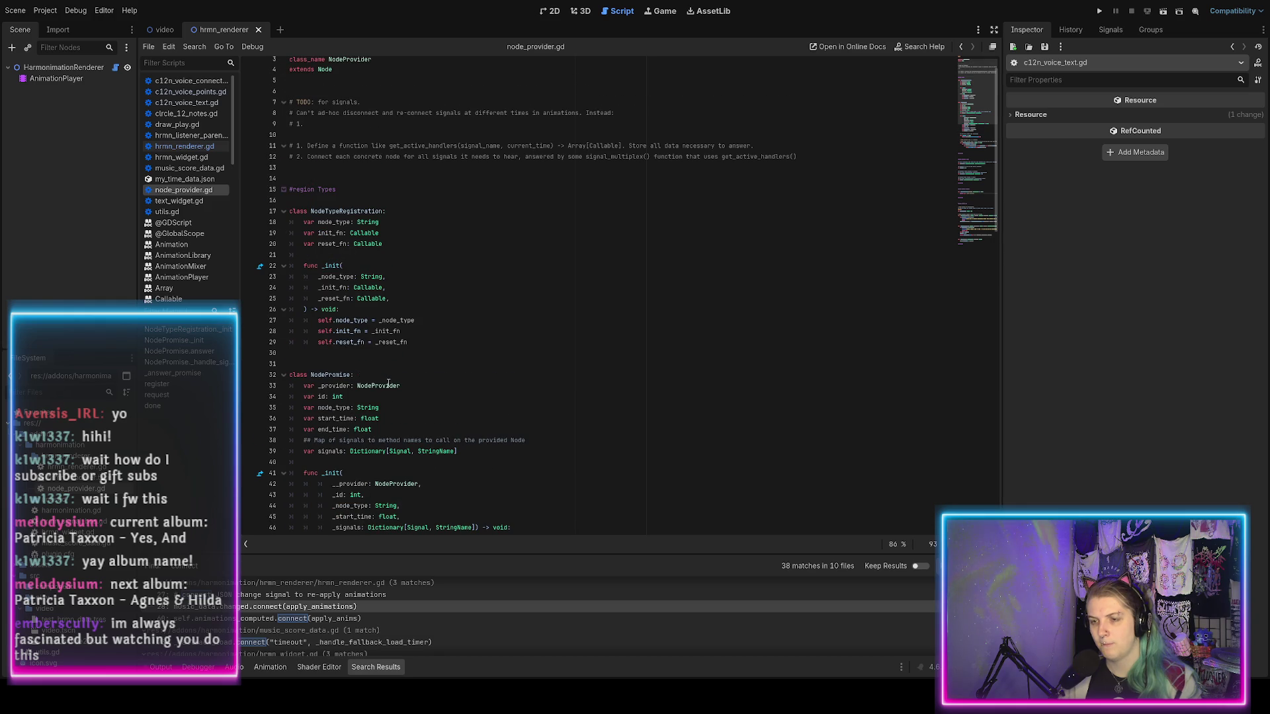
Add a TODO above NodePromise about returning it in hrmn_animate via a duck-typed Variant key, and save
{"action": "left_click", "coordinate": [317, 203]}
{"action": "key", "text": "Return"}
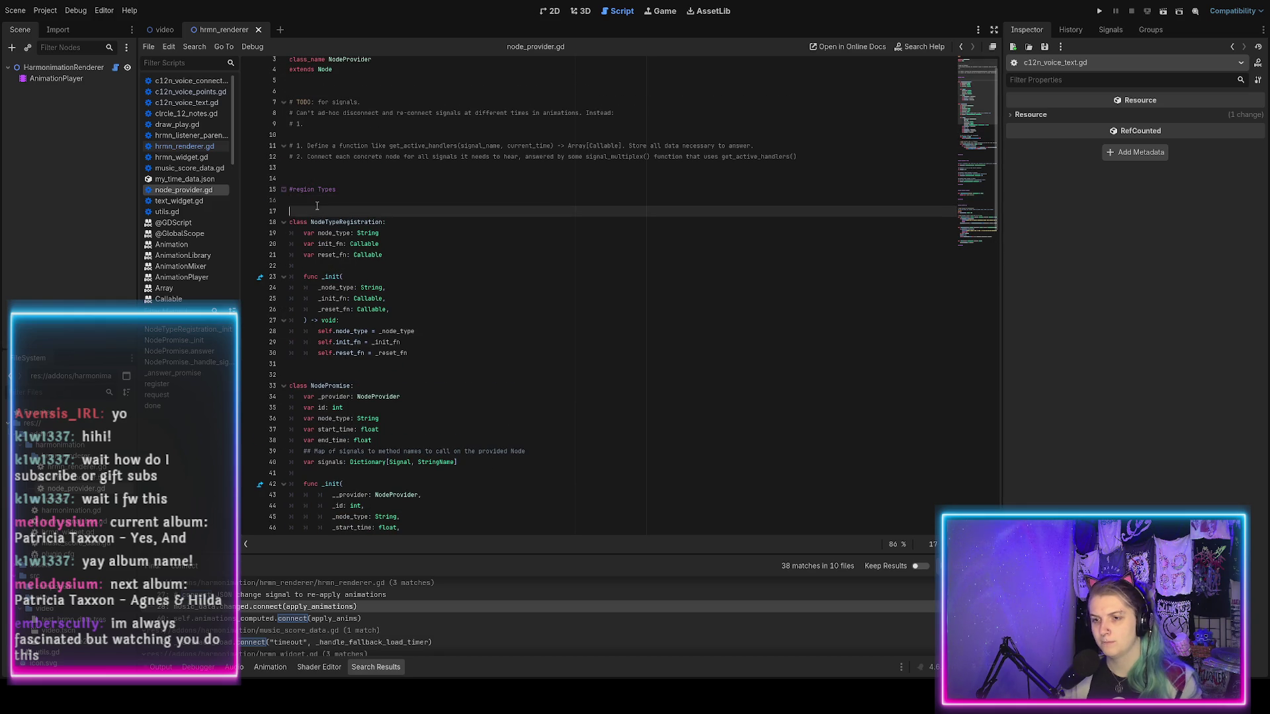
{"action": "key", "text": "Down"}
{"action": "key", "text": "Down"}
{"action": "key", "text": "Down"}
{"action": "key", "text": "Down"}
{"action": "key", "text": "Down"}
{"action": "key", "text": "Down"}
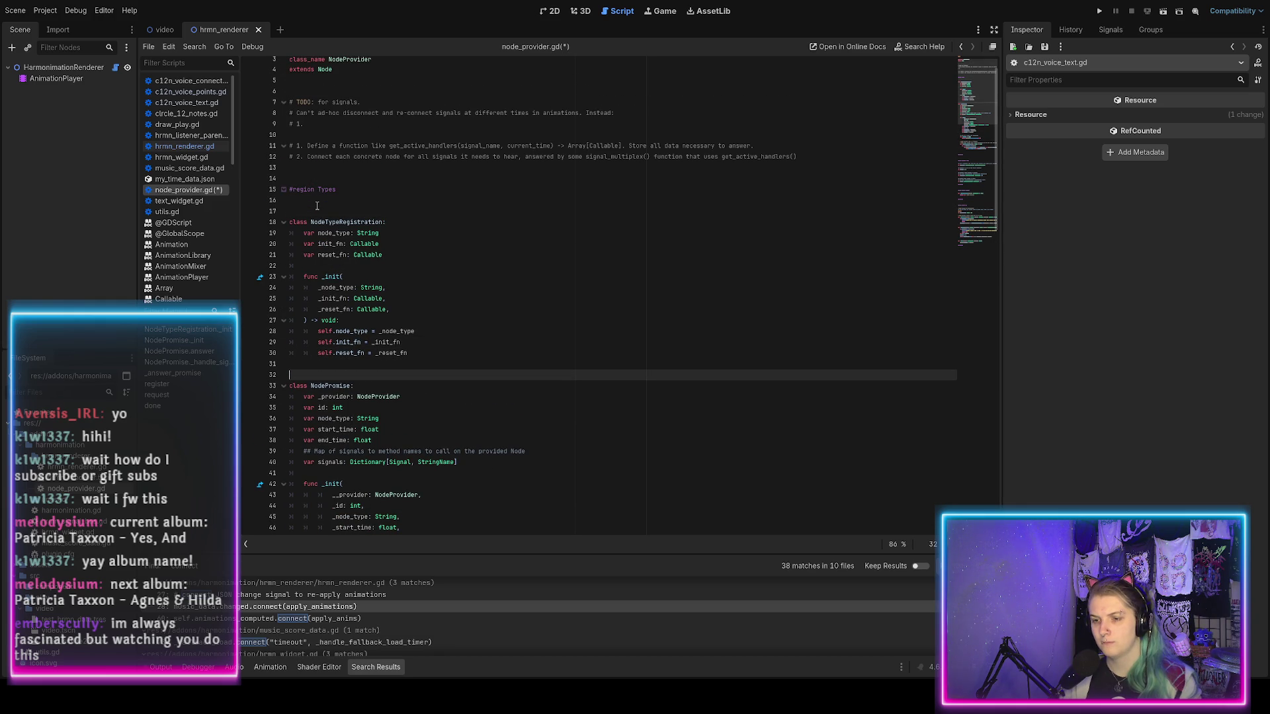
{"action": "type", "text": "# TODO: figure out how to return this in the type"}
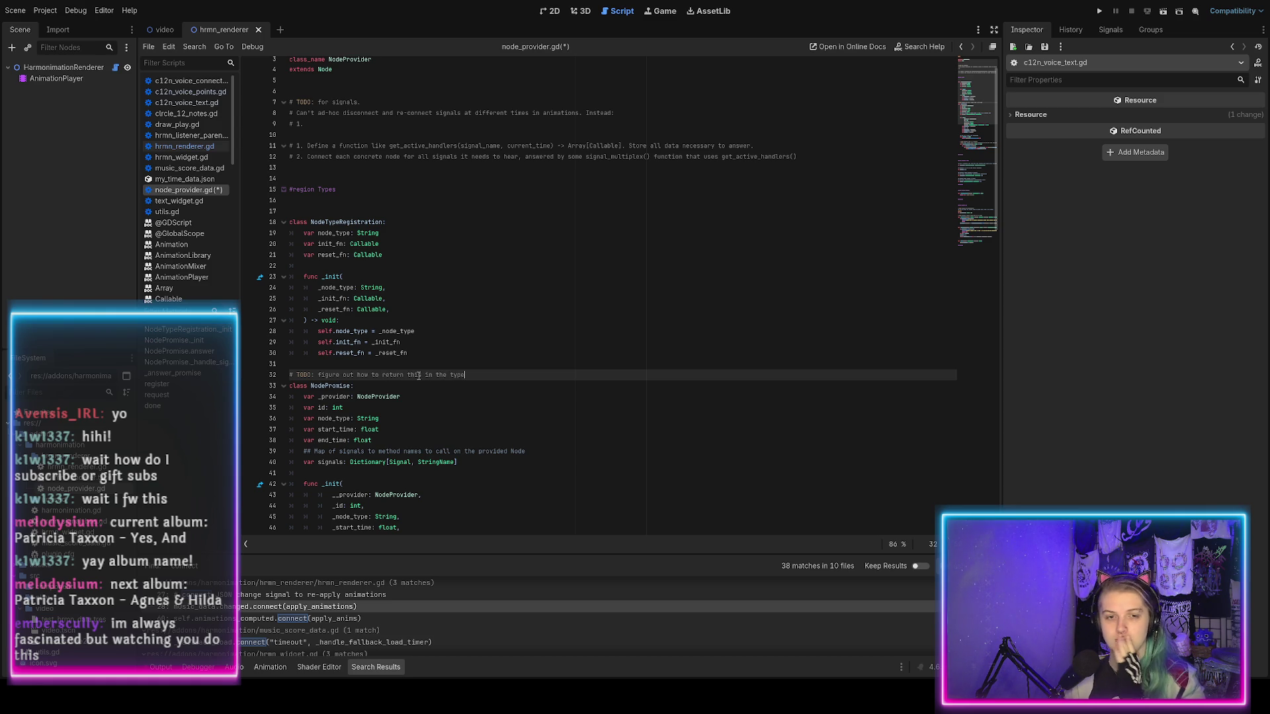
{"action": "key", "text": "BackSpace"}
{"action": "key", "text": "BackSpace"}
{"action": "key", "text": "BackSpace"}
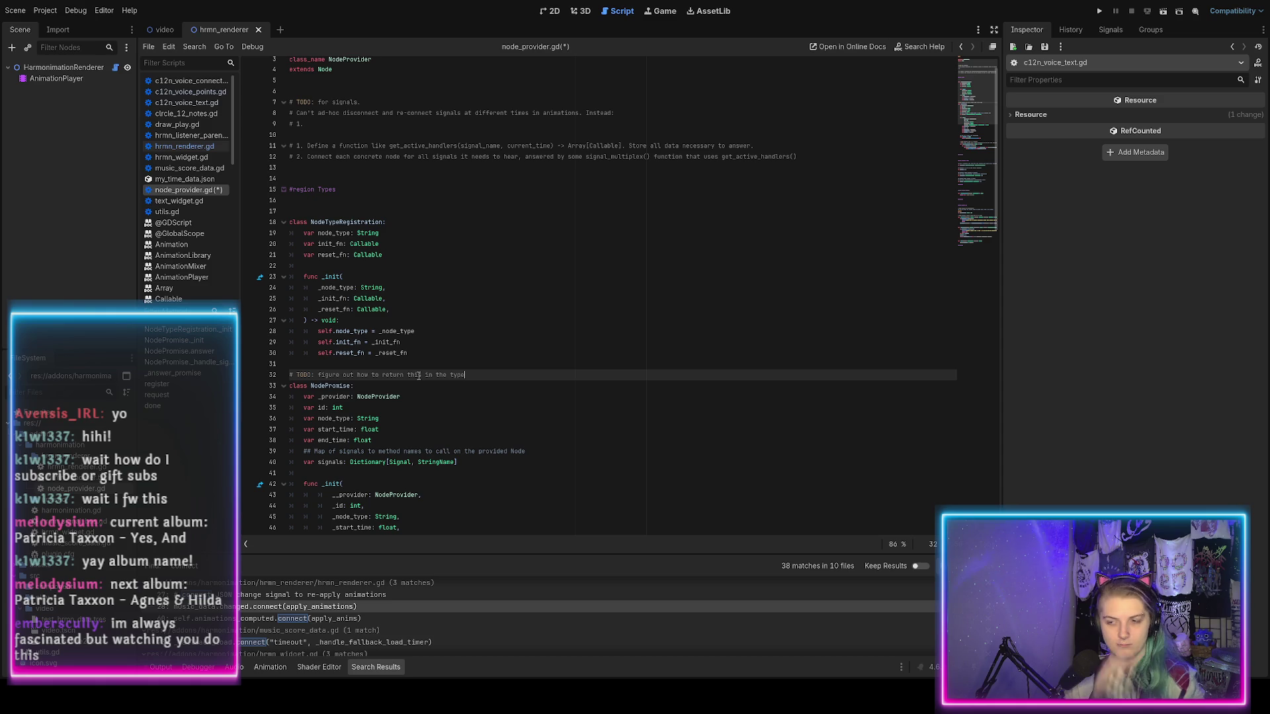
{"action": "type", "text": "hrmn_"}
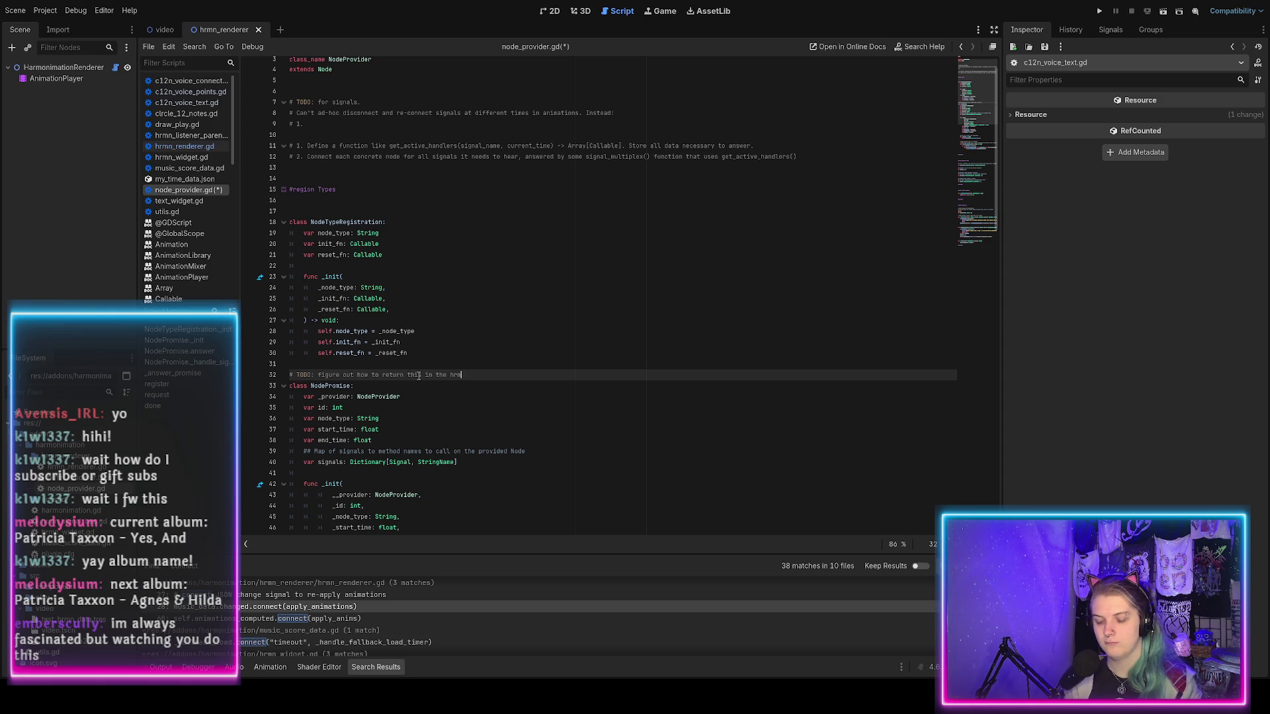
{"action": "type", "text": "imate function. Maybe I"}
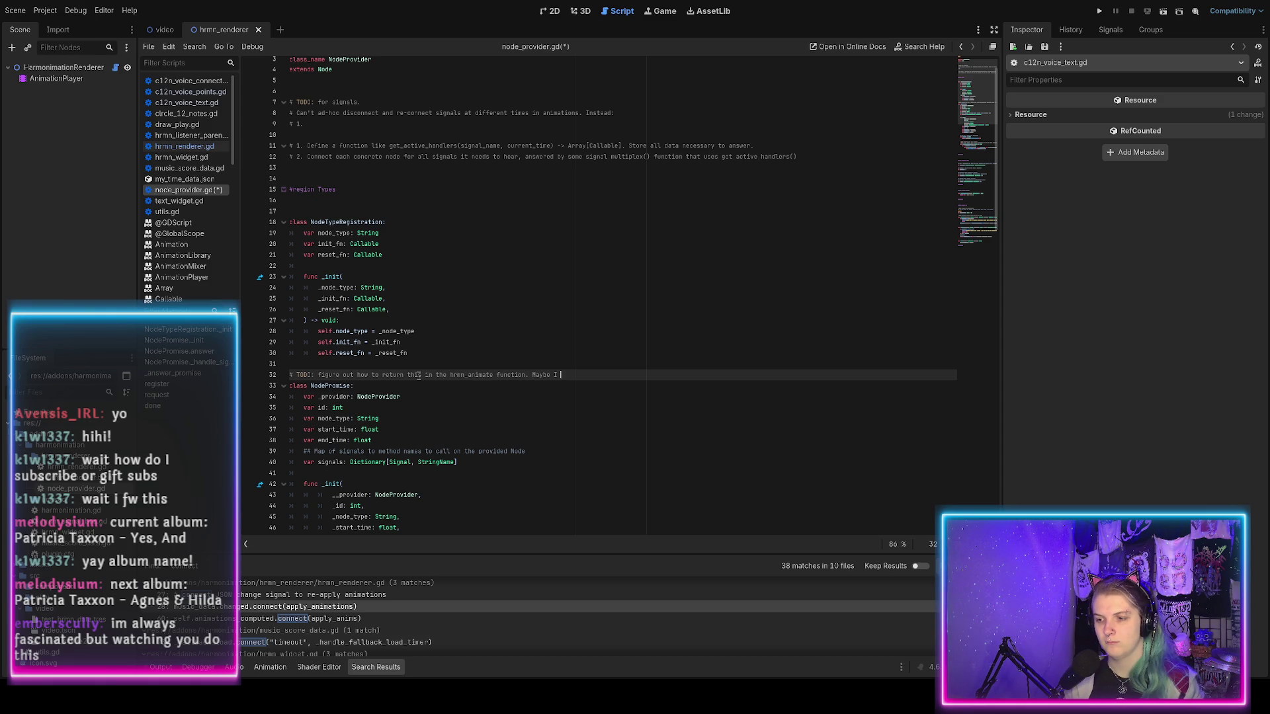
{"action": "type", "text": "ctionary "}
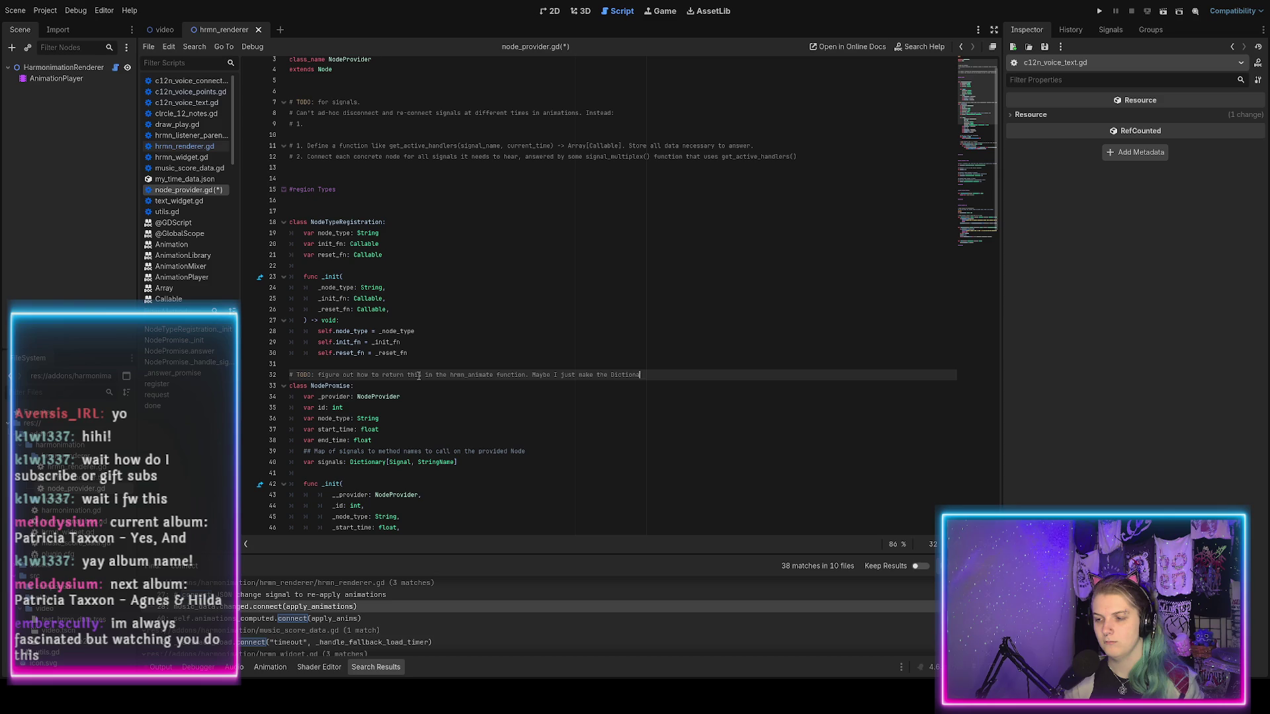
{"action": "type", "text": " Varian"}
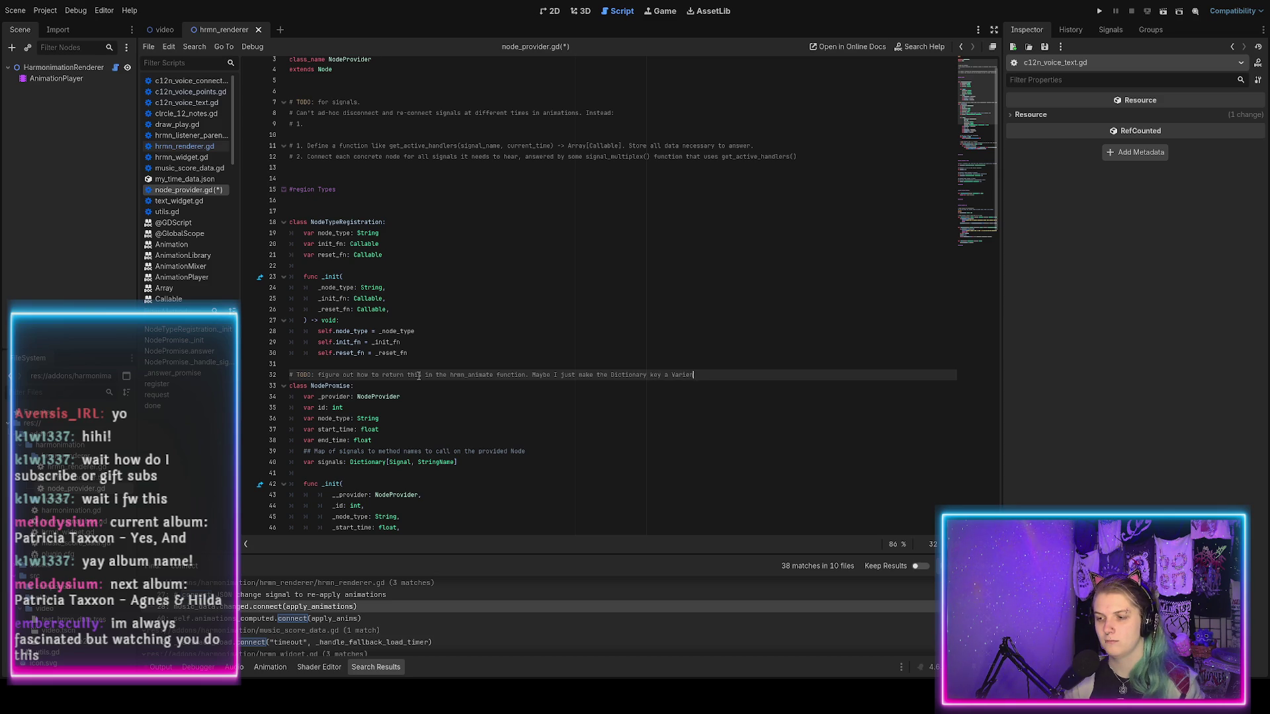
{"action": "type", "text": ", o"}
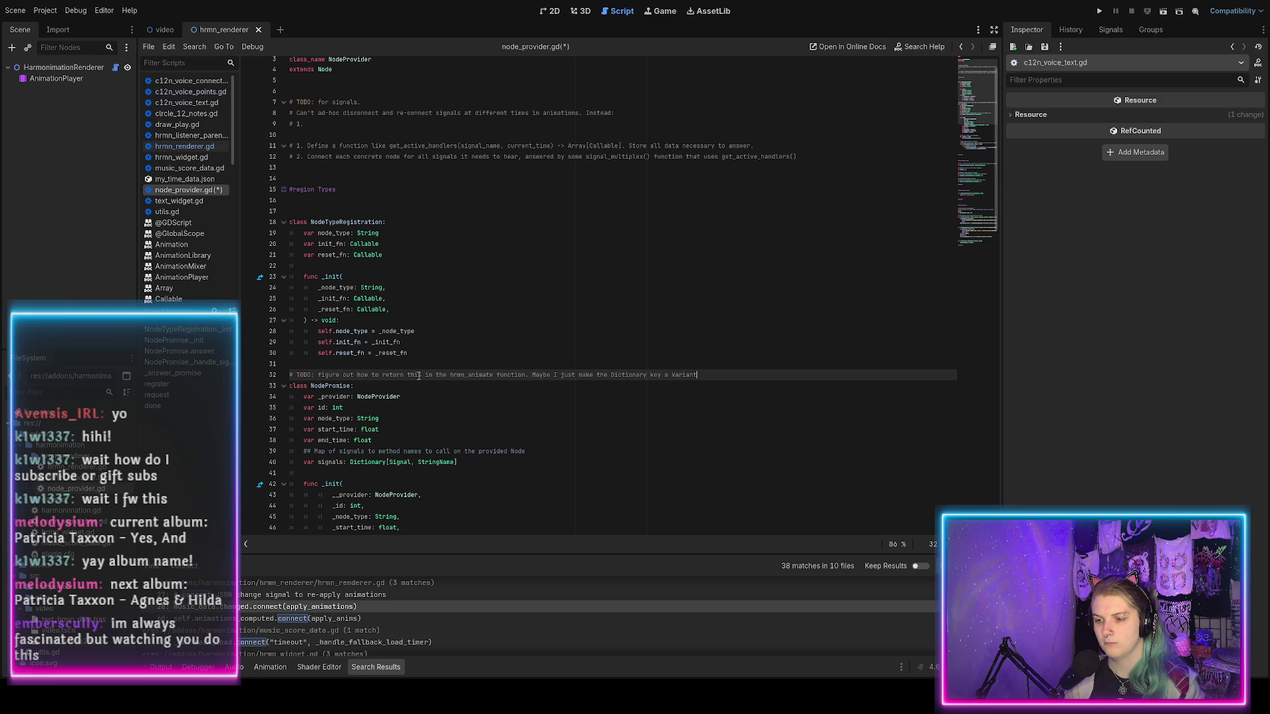
{"action": "type", "text": "uck-typed"}
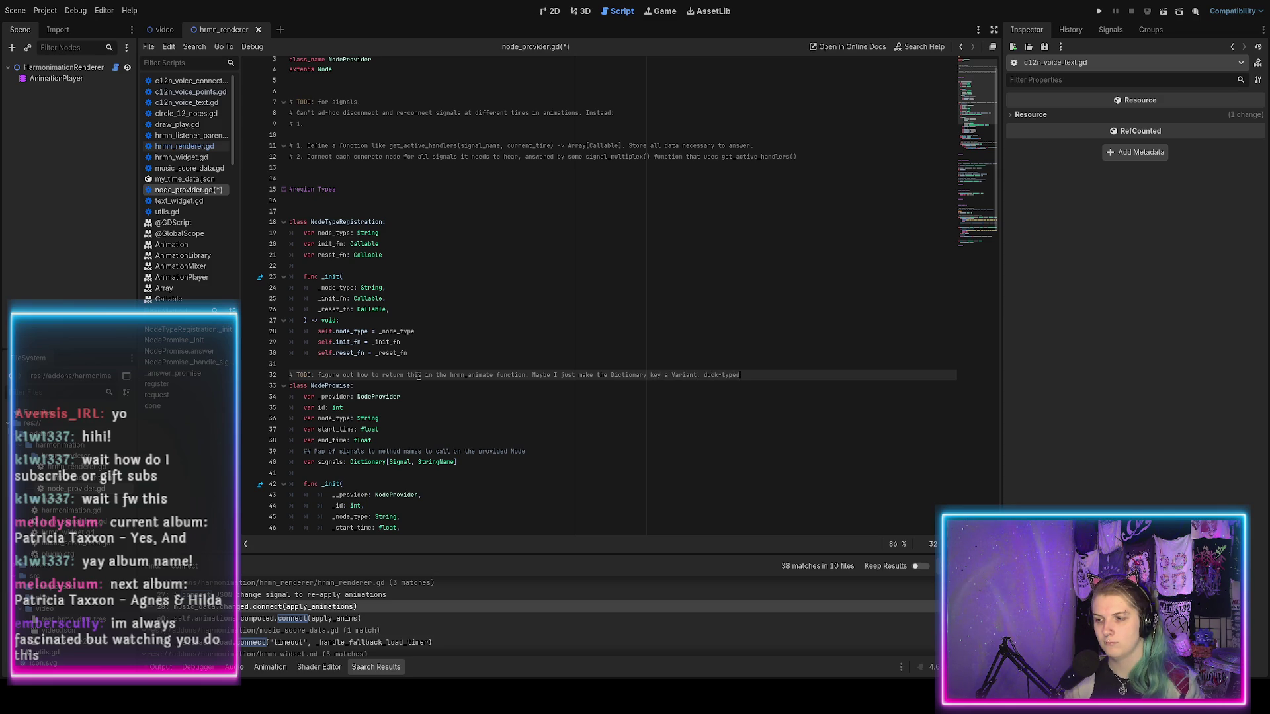
{"action": "type", "text": "er Node"}
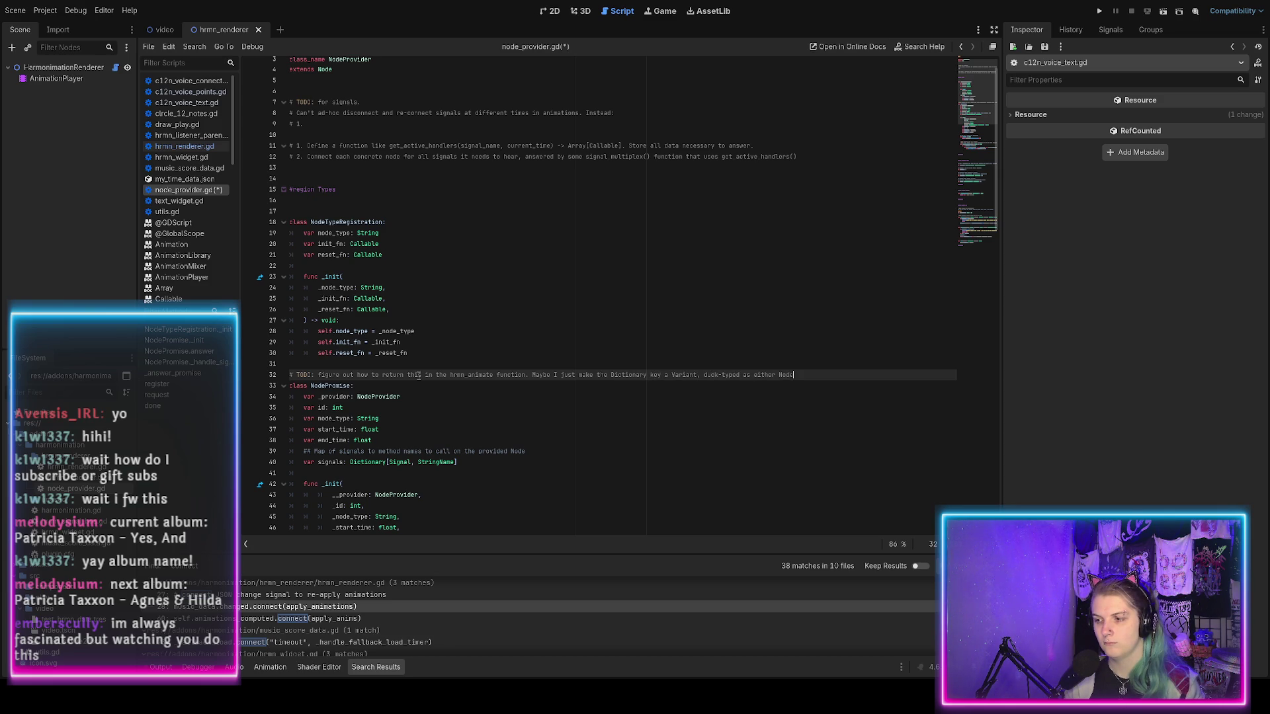
{"action": "type", "text": "romise?"}
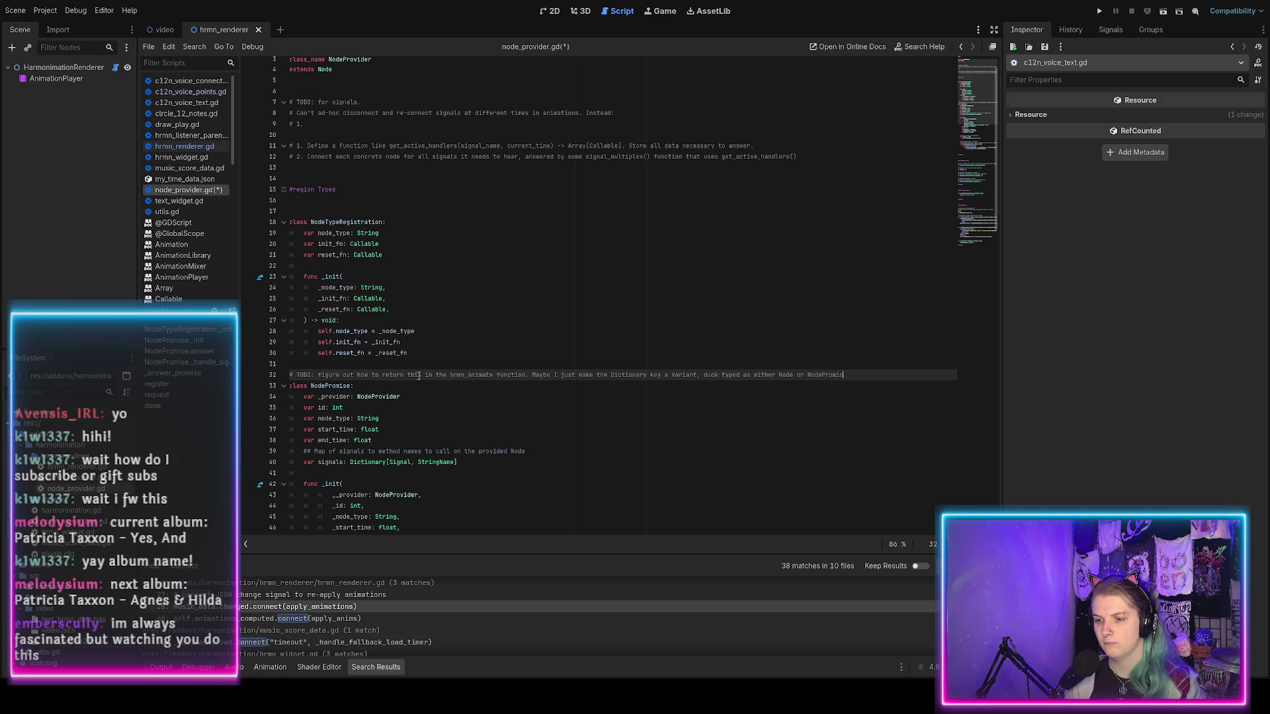
{"action": "key", "text": "ctrl+s"}
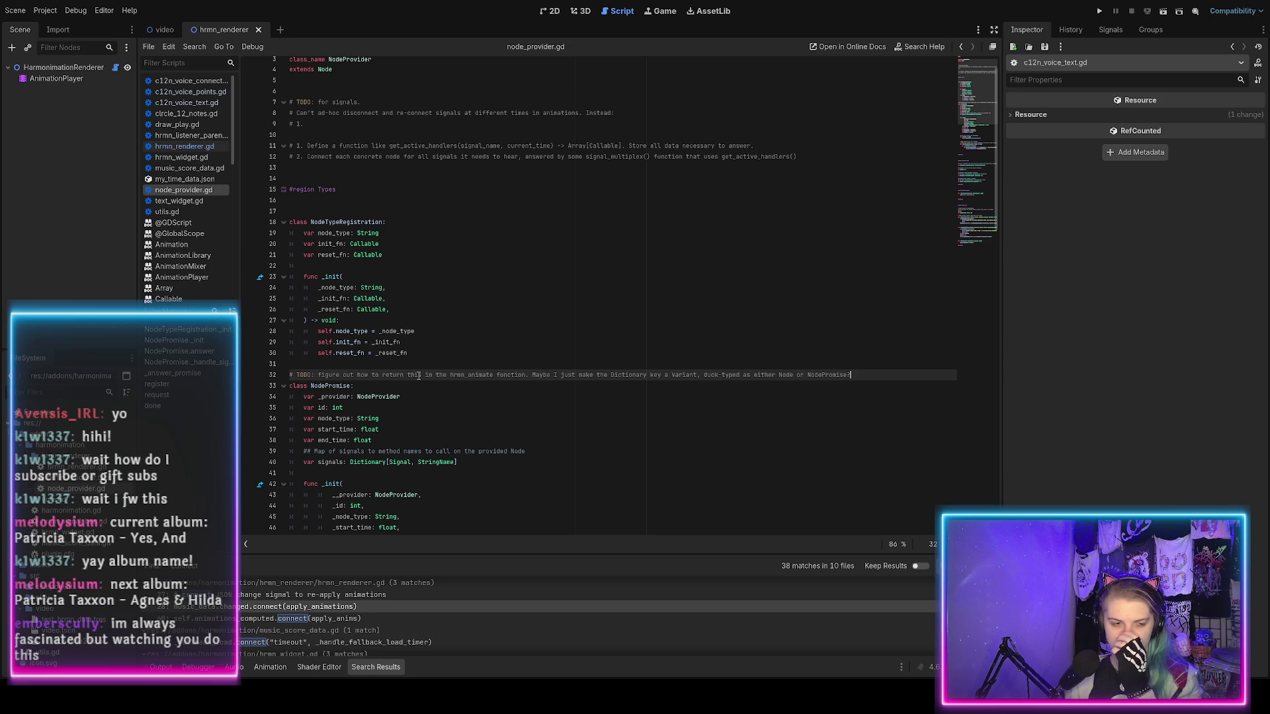
Append '# TODO: rename to smth like NodeLifetimeManager' beside class_name NodeProvider and save
{"action": "scroll", "coordinate": [419, 376], "scroll_direction": "up", "scroll_amount": 1}
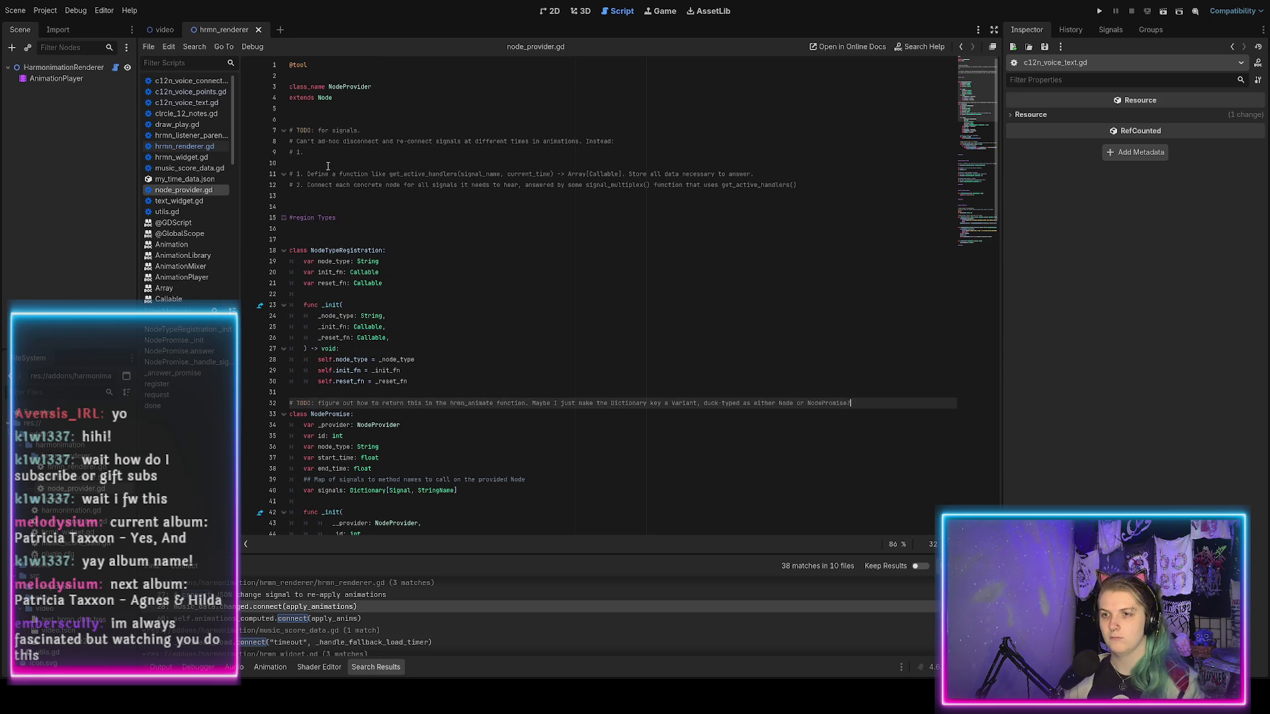
{"action": "left_click", "coordinate": [391, 87]}
{"action": "type", "text": "DO: rename to"}
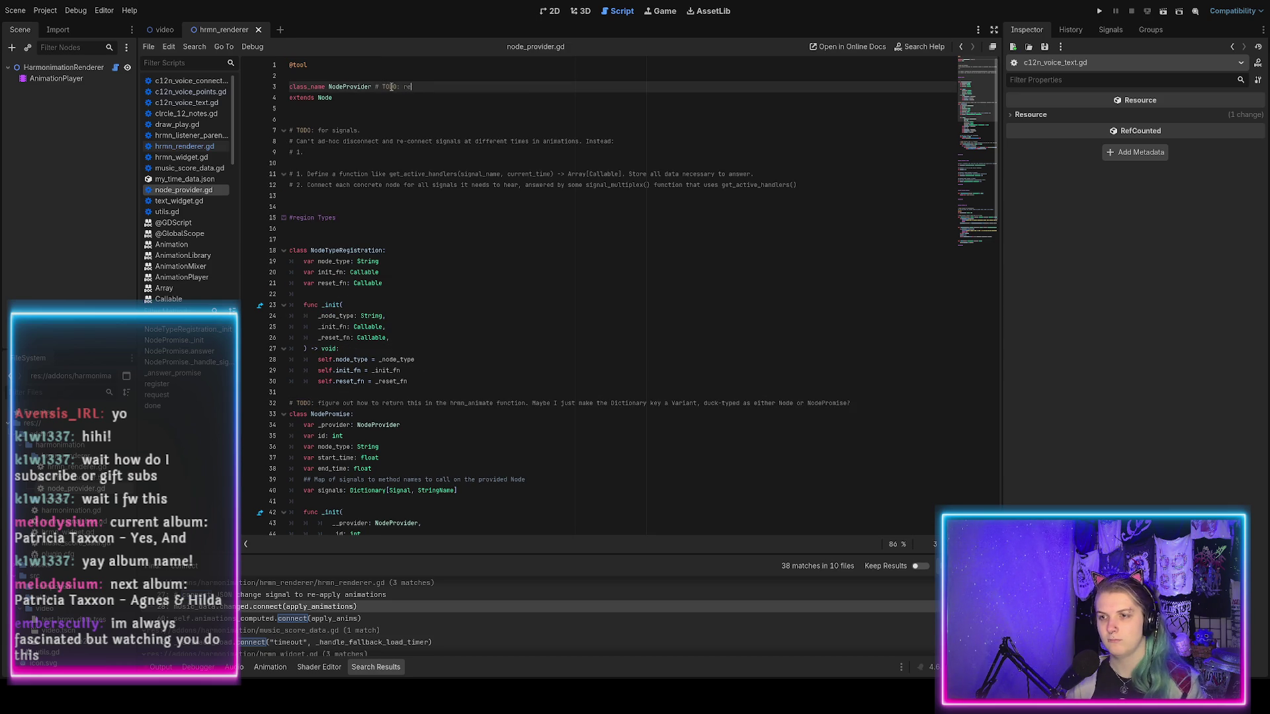
{"action": "type", "text": " smth l"}
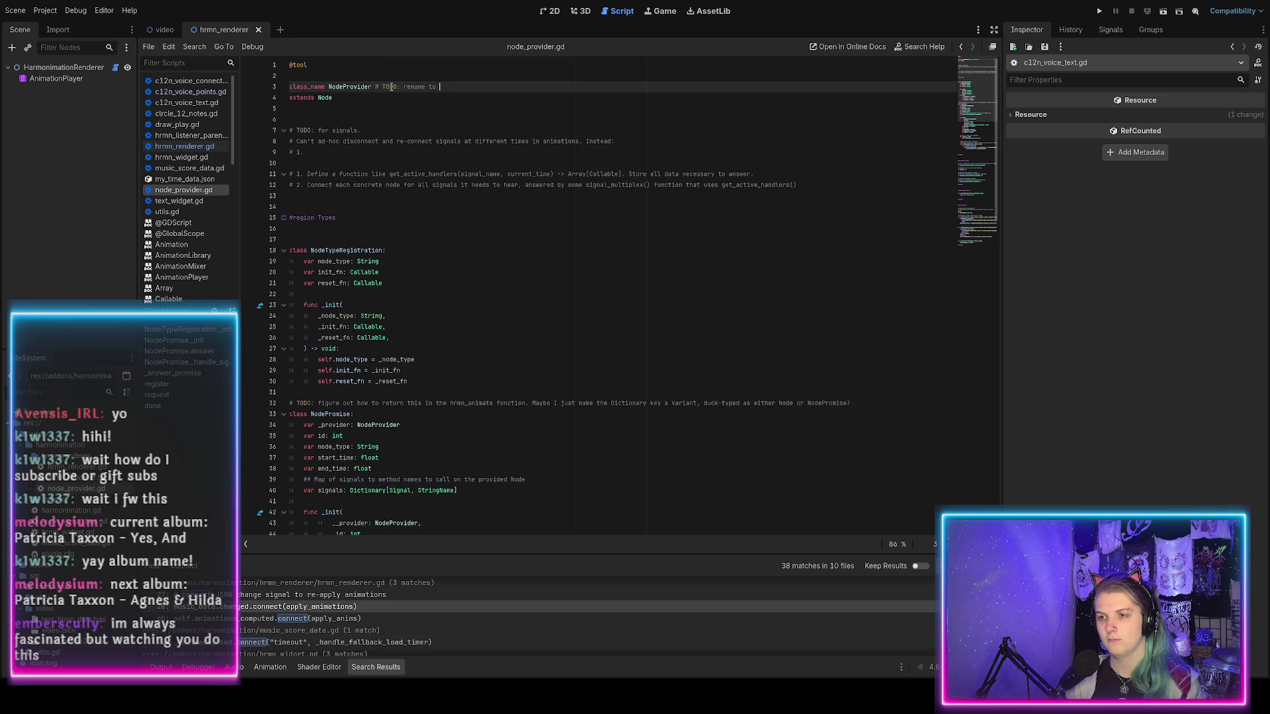
{"action": "type", "text": "ike Node"}
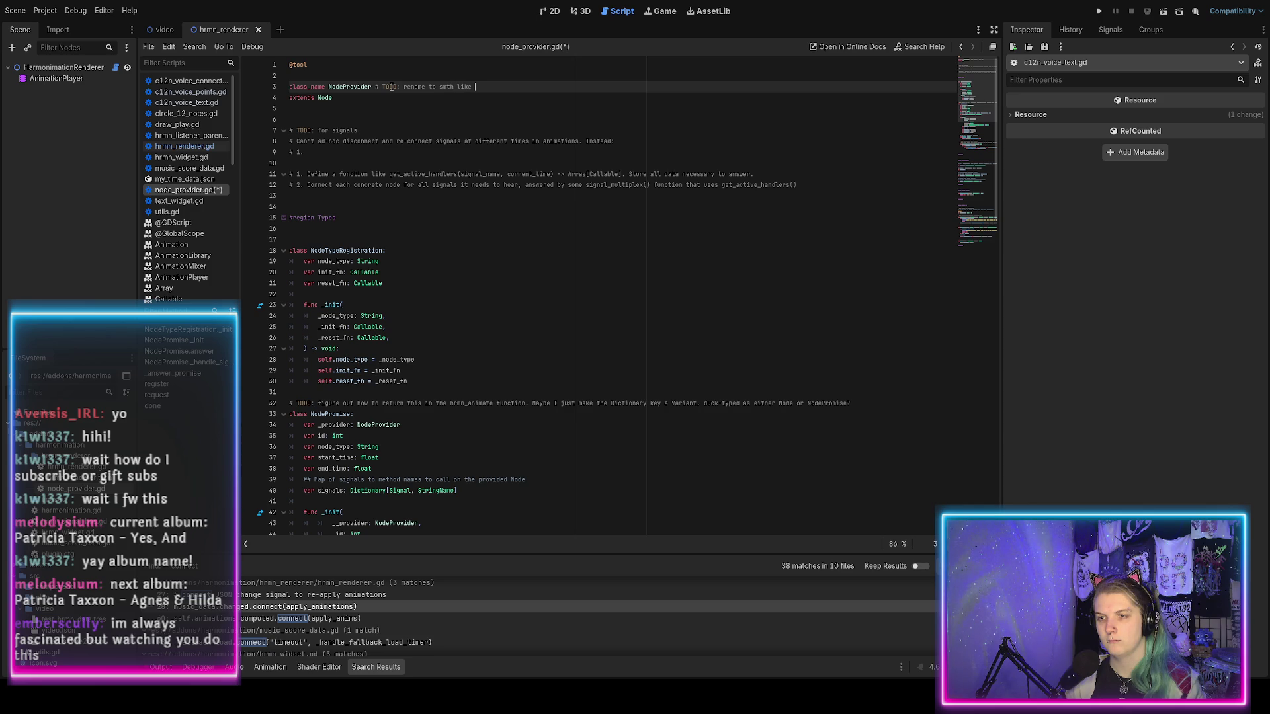
{"action": "type", "text": "LifetimeM"}
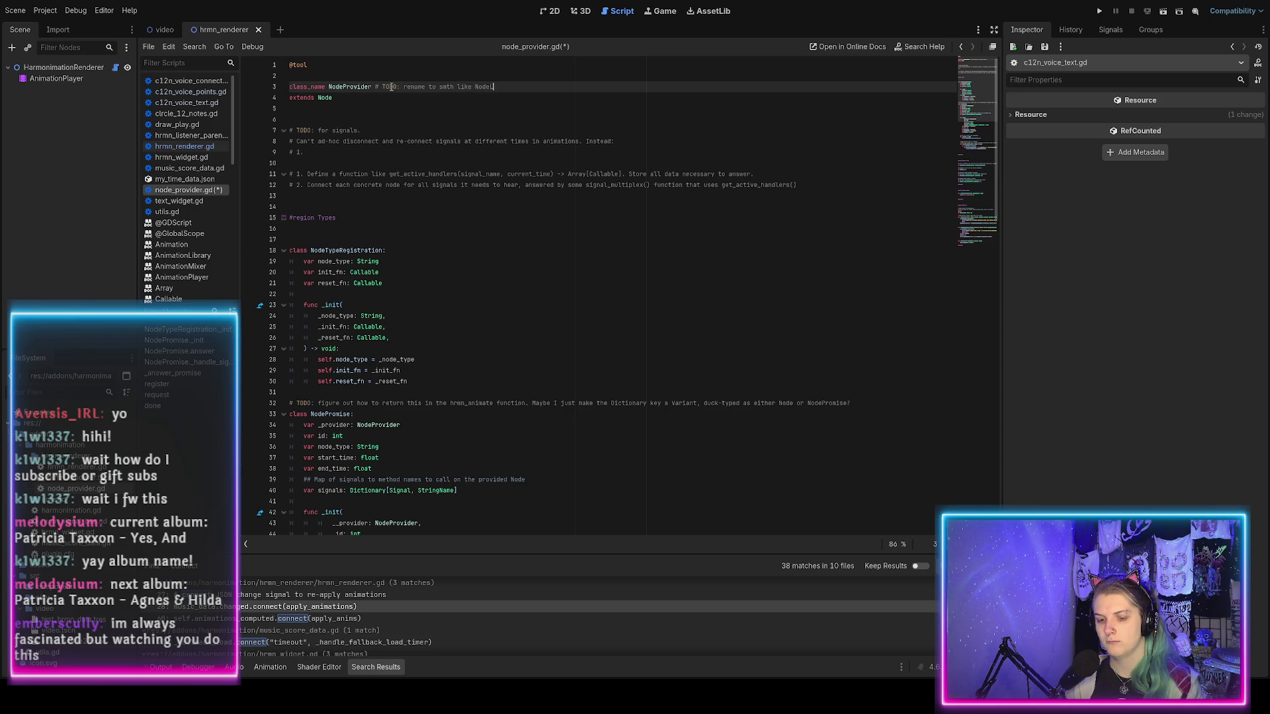
{"action": "type", "text": "anager"}
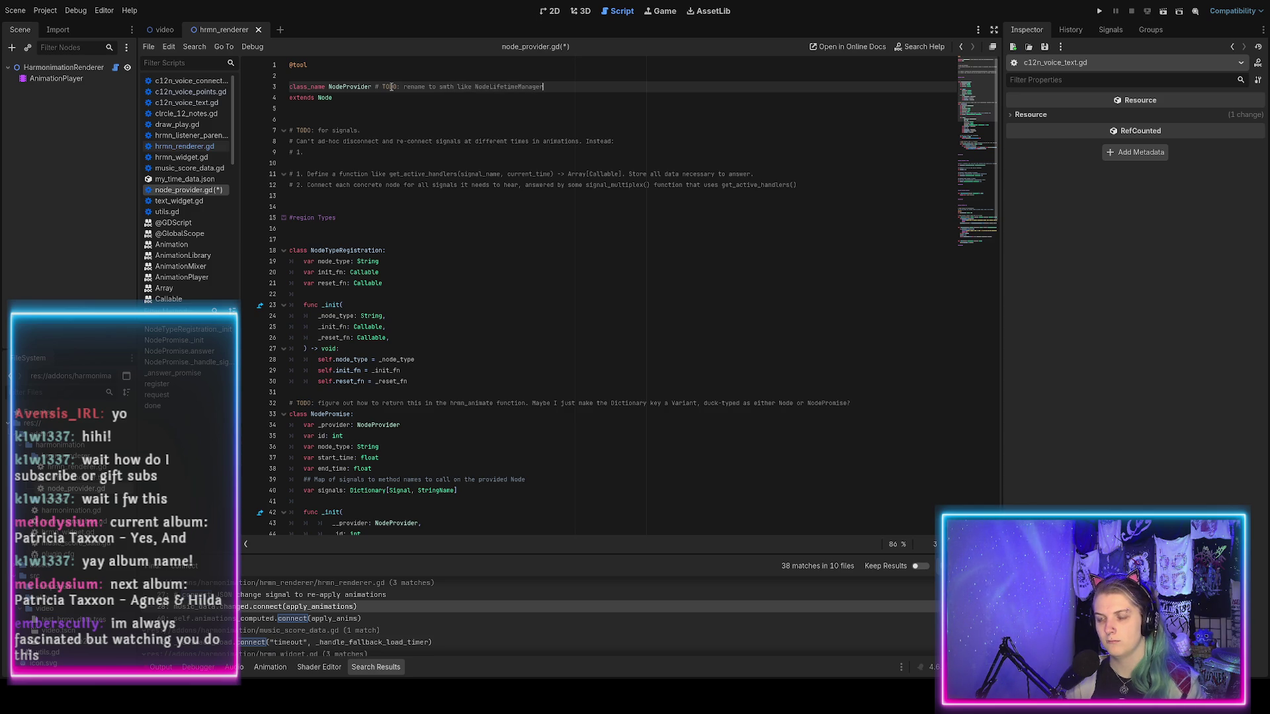
{"action": "key", "text": "ctrl+s"}
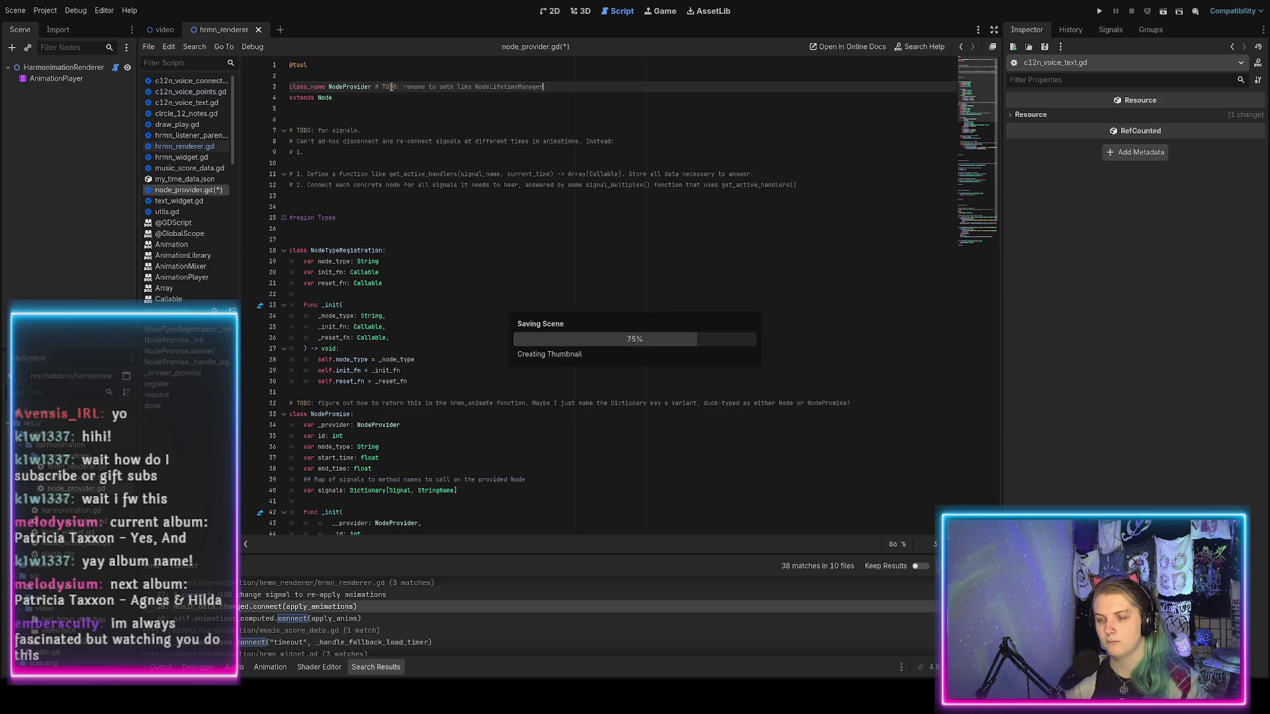
Delete the empty '# 1.' line and its leftover blank line from the signals TODO notes, then save
{"action": "scroll", "coordinate": [364, 119], "scroll_direction": "down", "scroll_amount": 1}
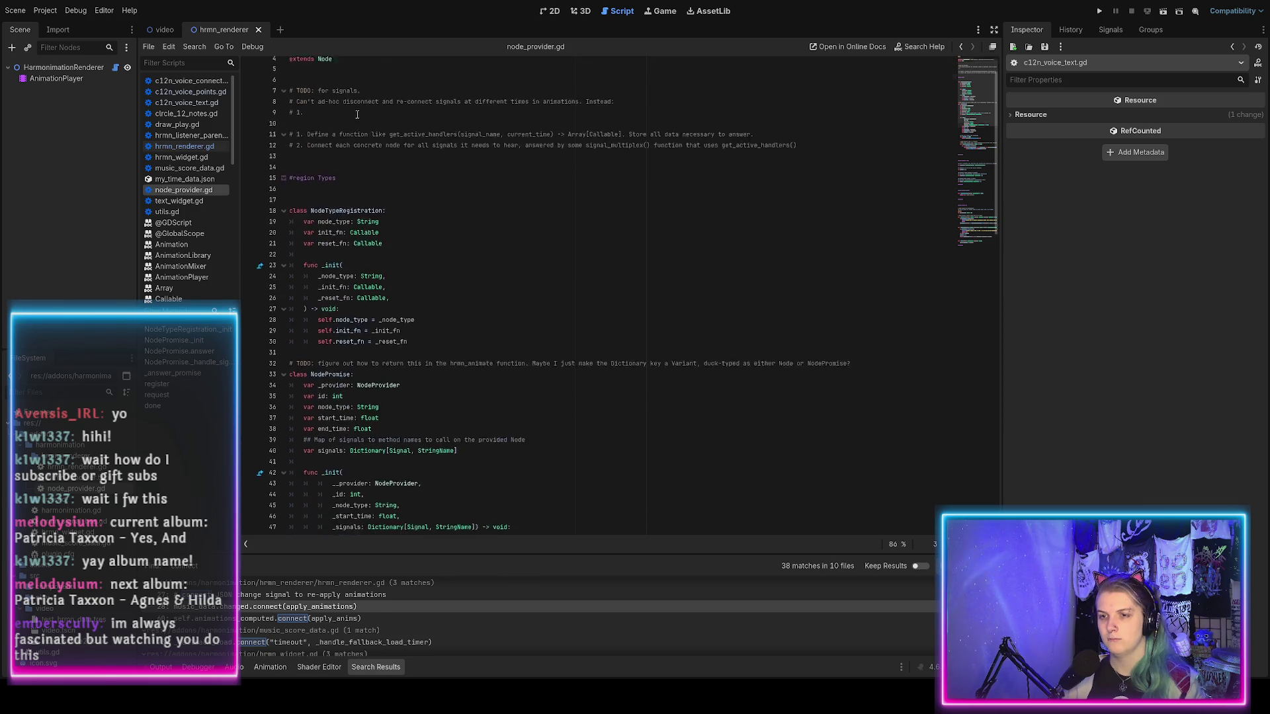
{"action": "scroll", "coordinate": [333, 155], "scroll_direction": "up", "scroll_amount": 1}
{"action": "left_click", "coordinate": [324, 155]}
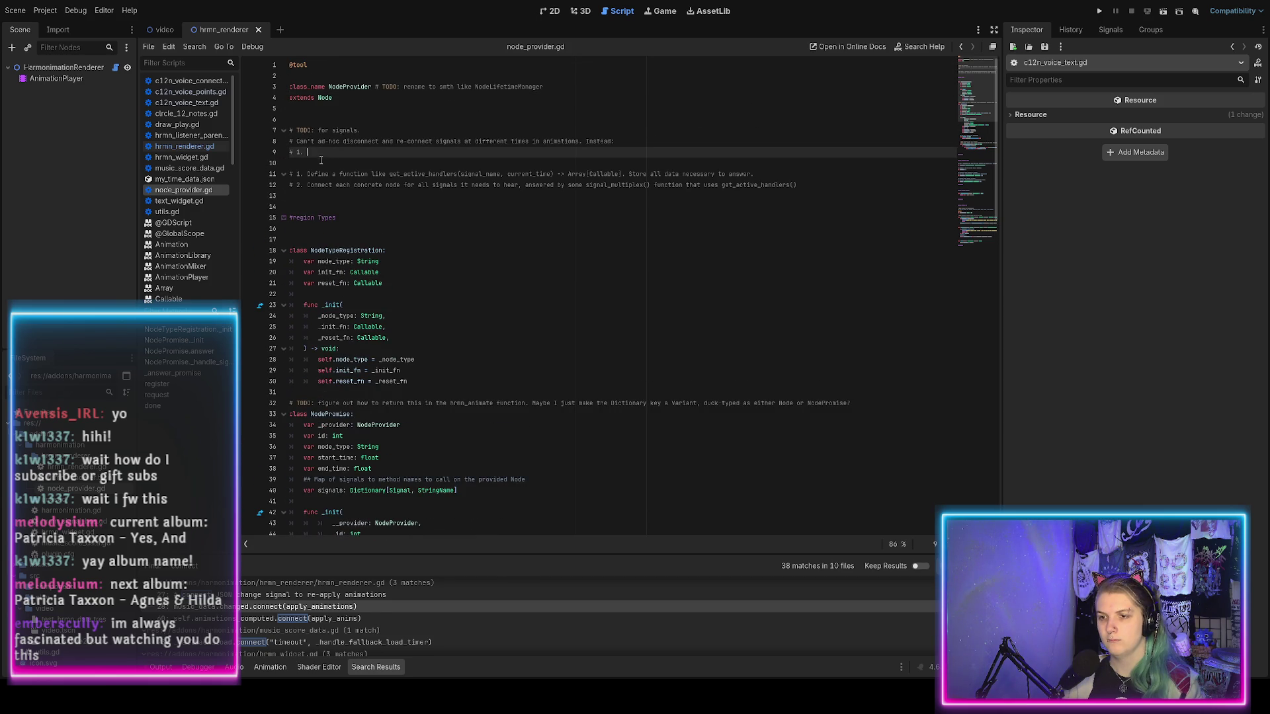
{"action": "left_click_drag", "start_coordinate": [320, 162], "coordinate": [254, 152]}
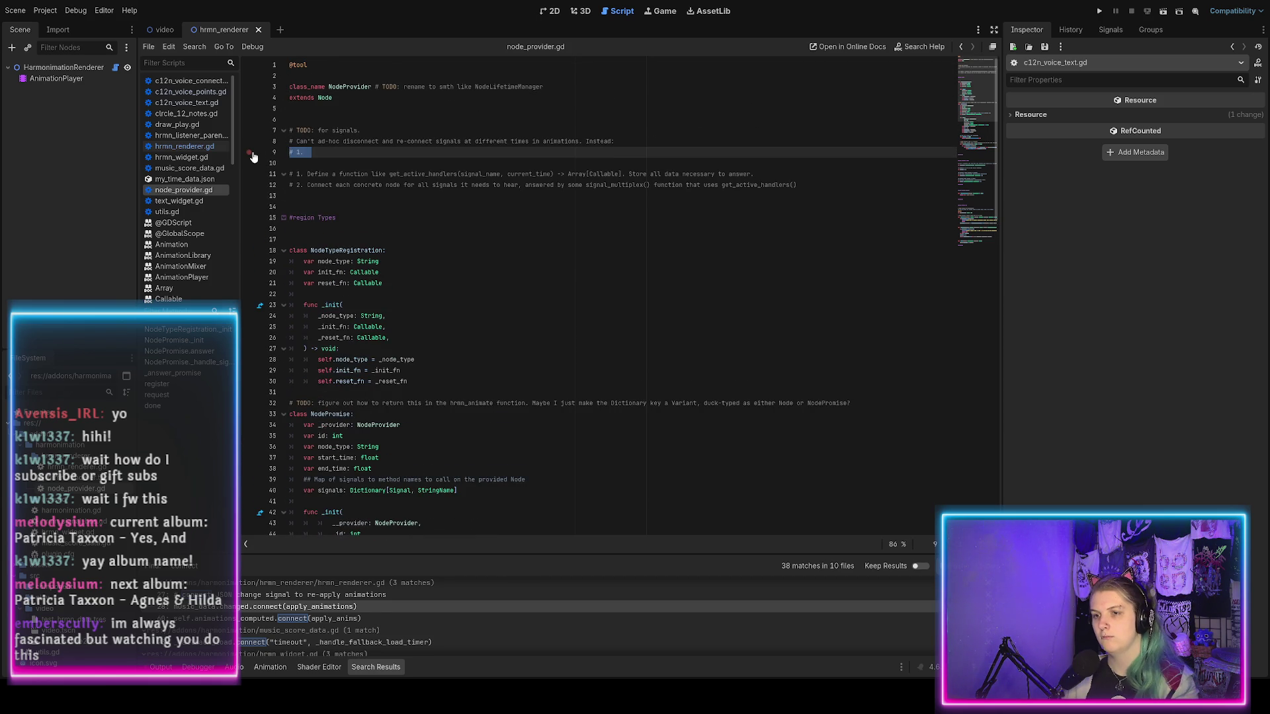
{"action": "key", "text": "BackSpace"}
{"action": "key", "text": "BackSpace"}
{"action": "key", "text": "Delete"}
{"action": "key", "text": "ctrl+s"}
{"action": "scroll", "coordinate": [456, 236], "scroll_direction": "down", "scroll_amount": 2}
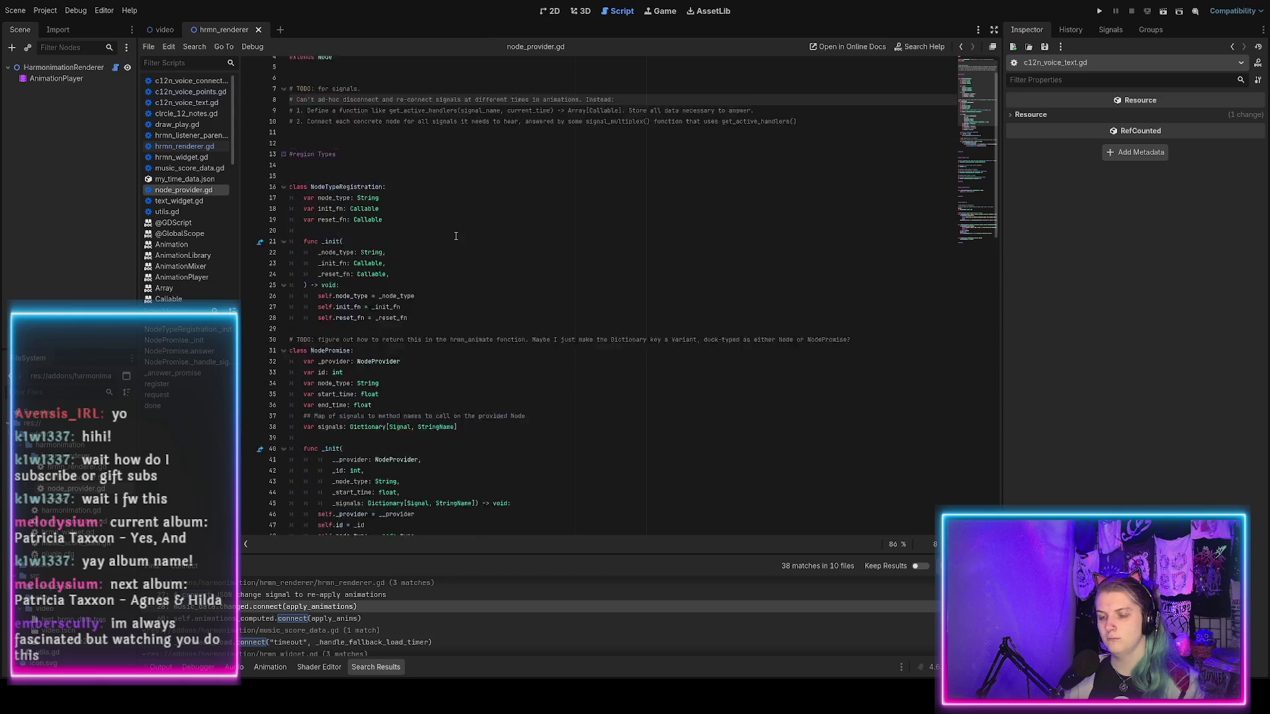
{"action": "scroll", "coordinate": [455, 236], "scroll_direction": "up", "scroll_amount": 2}
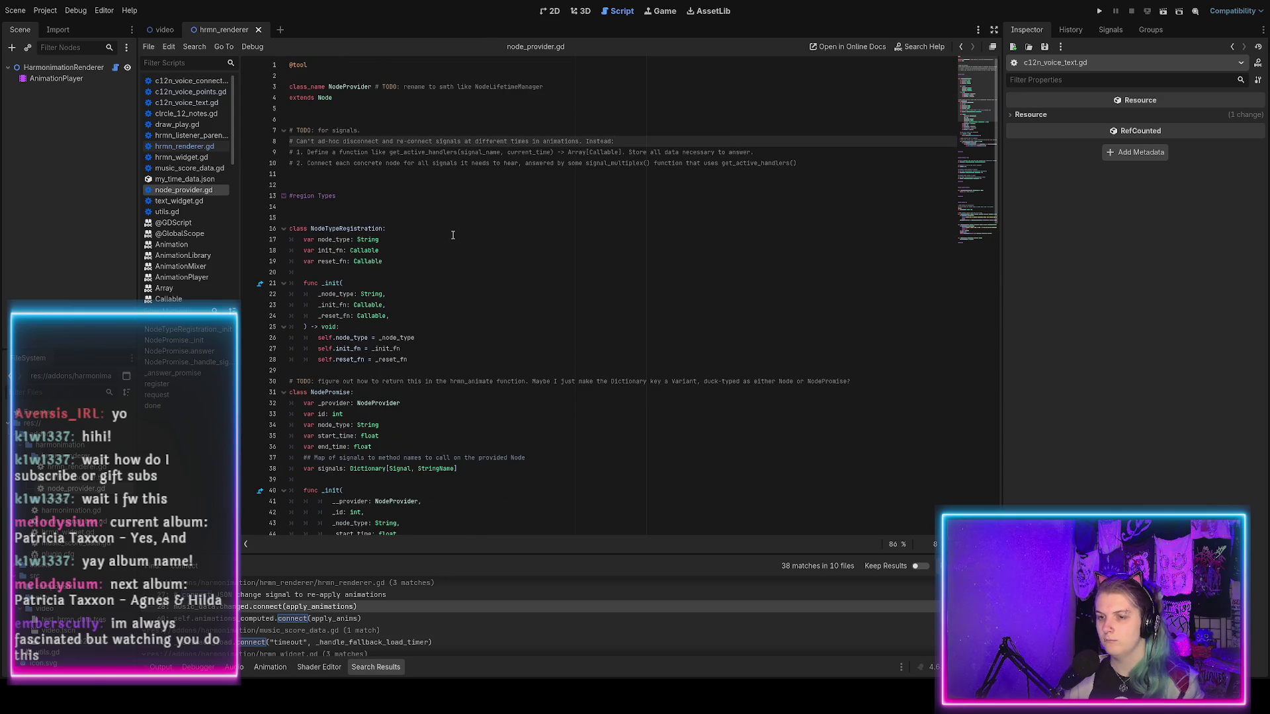
{"action": "scroll", "coordinate": [450, 232], "scroll_direction": "down", "scroll_amount": 3}
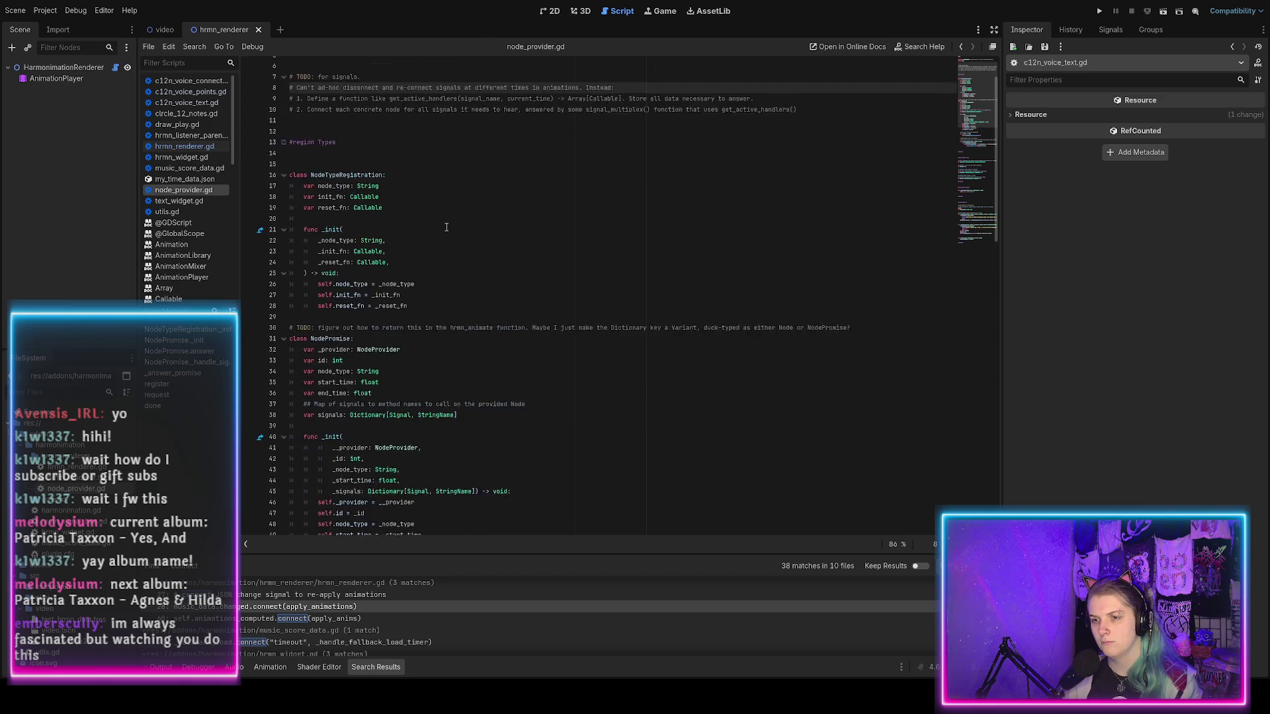